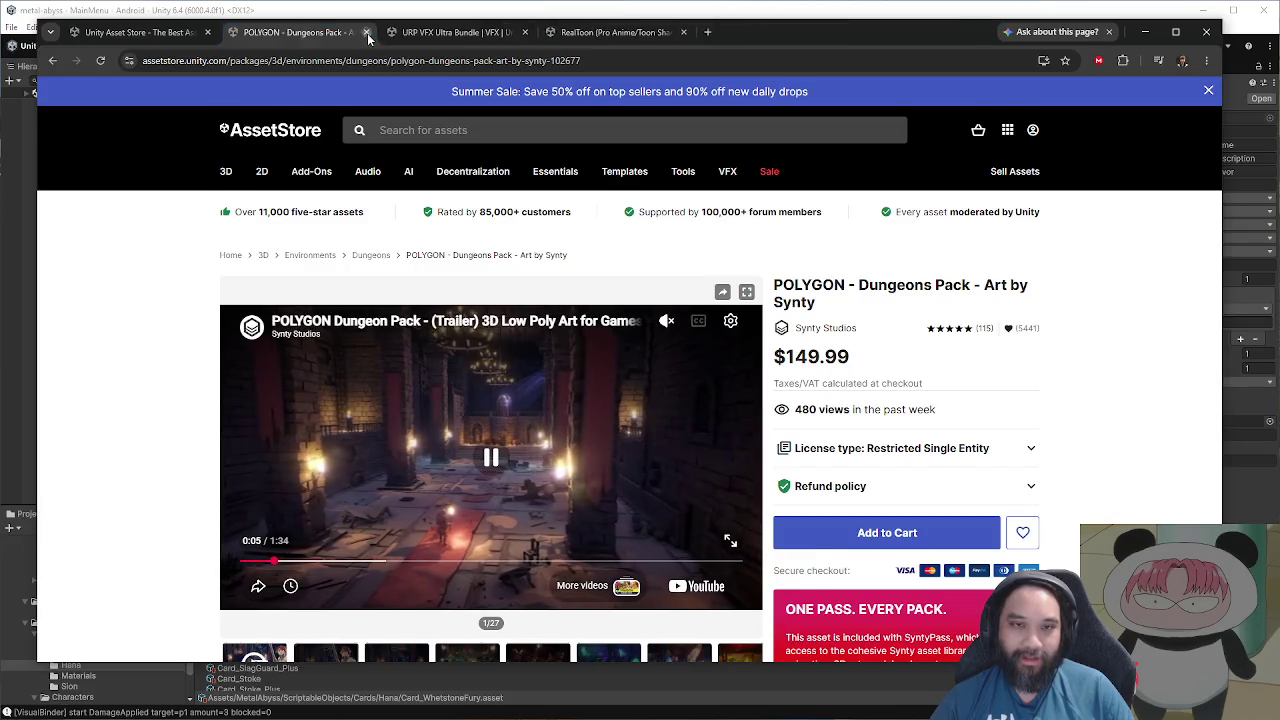
Step: Replay the Dungeons Pack trailer from the start, then pause the URP VFX bundle video
left_click(250, 465)
left_click(410, 360)
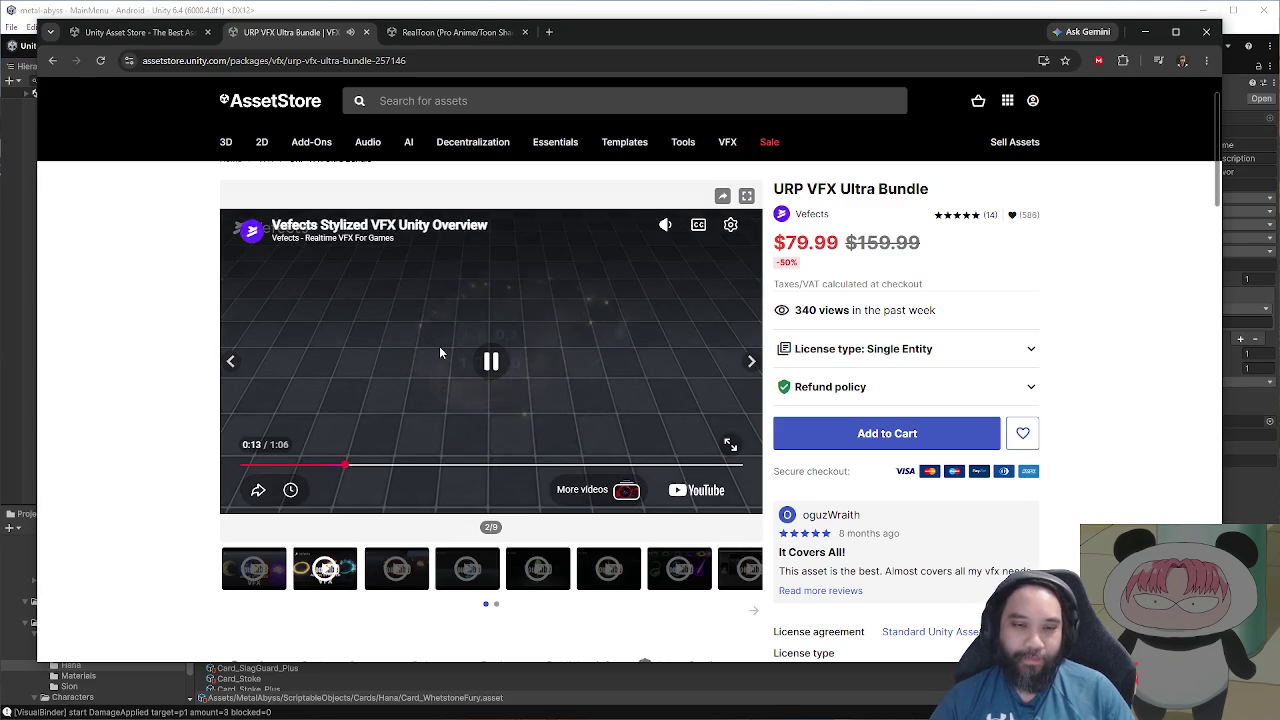
left_click(319, 331)
Step: Scrub the RealToon page's video, close that tab, and minimize the browser to reveal Unity
key("ctrl+Tab")
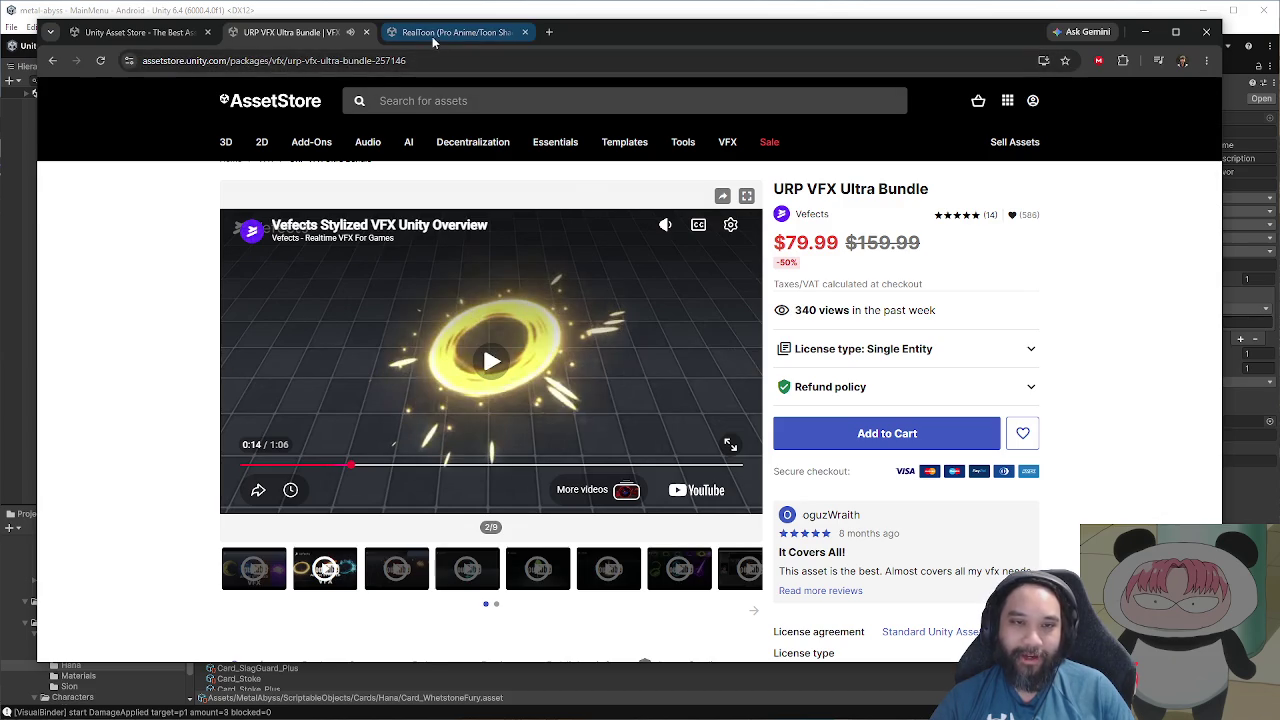
scroll(170, 341, "down", 2)
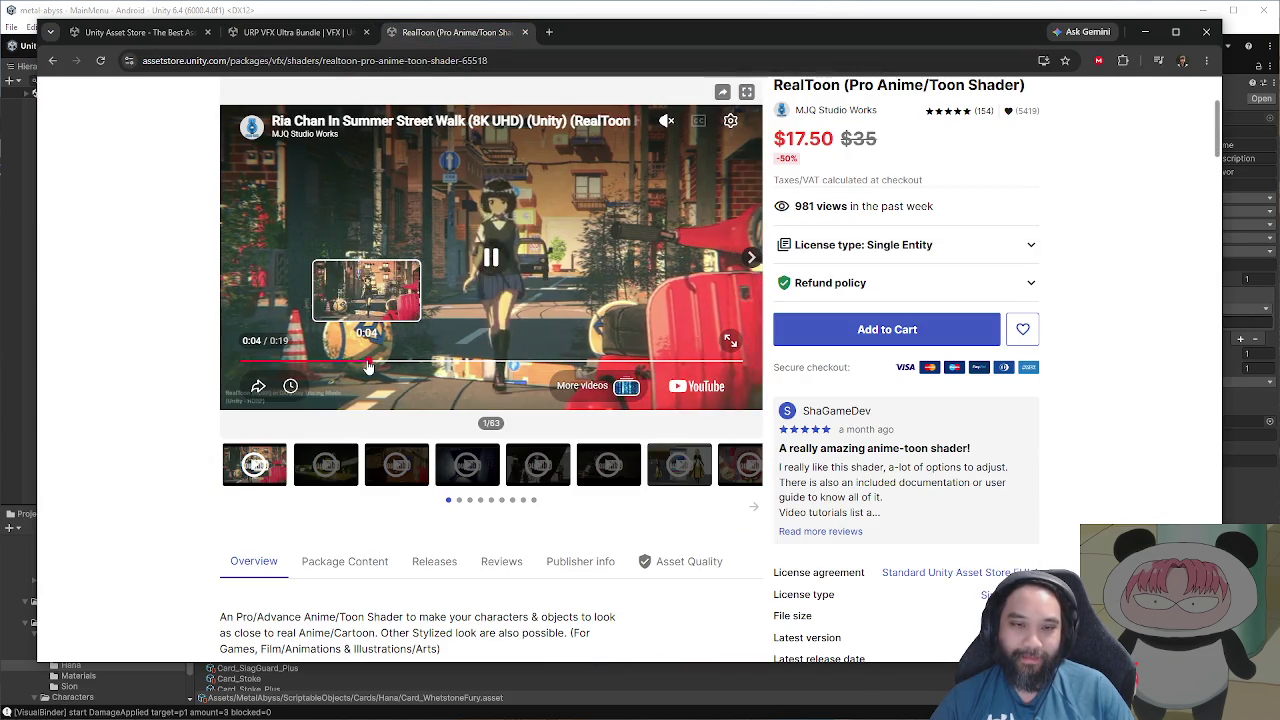
left_click_drag(385, 361, 545, 362)
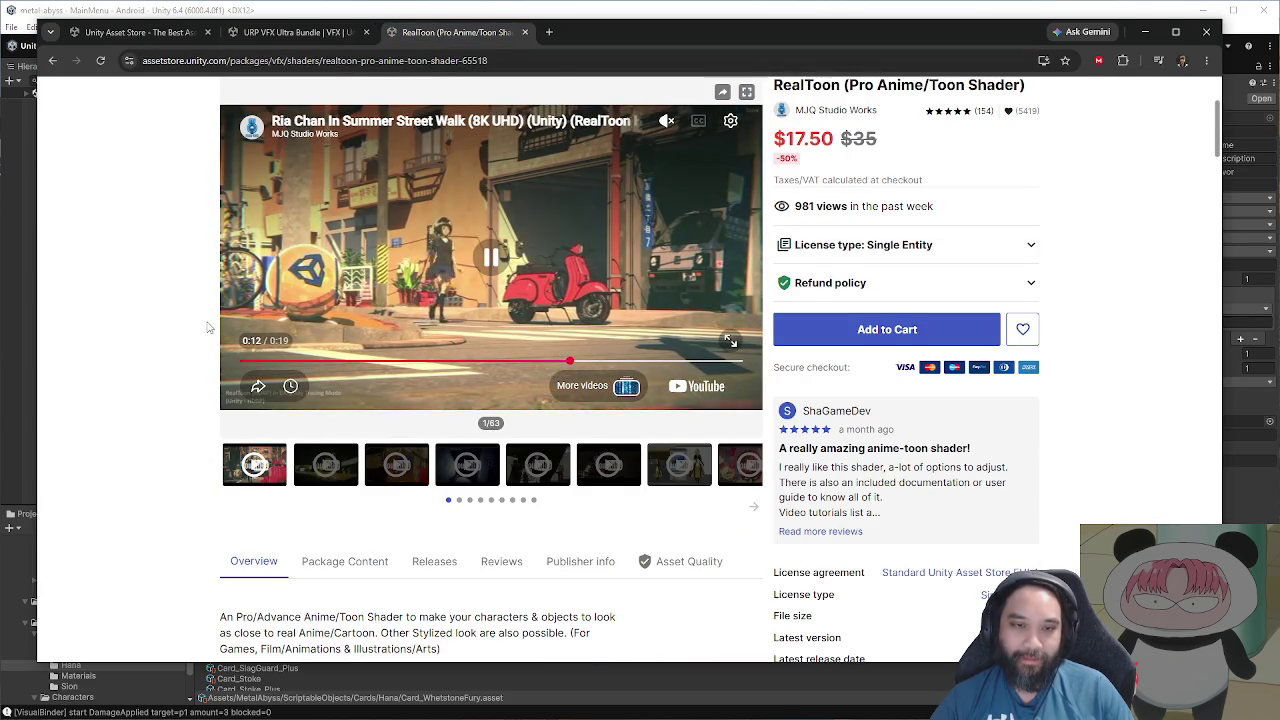
scroll(505, 300, "up", 1)
left_click(524, 33)
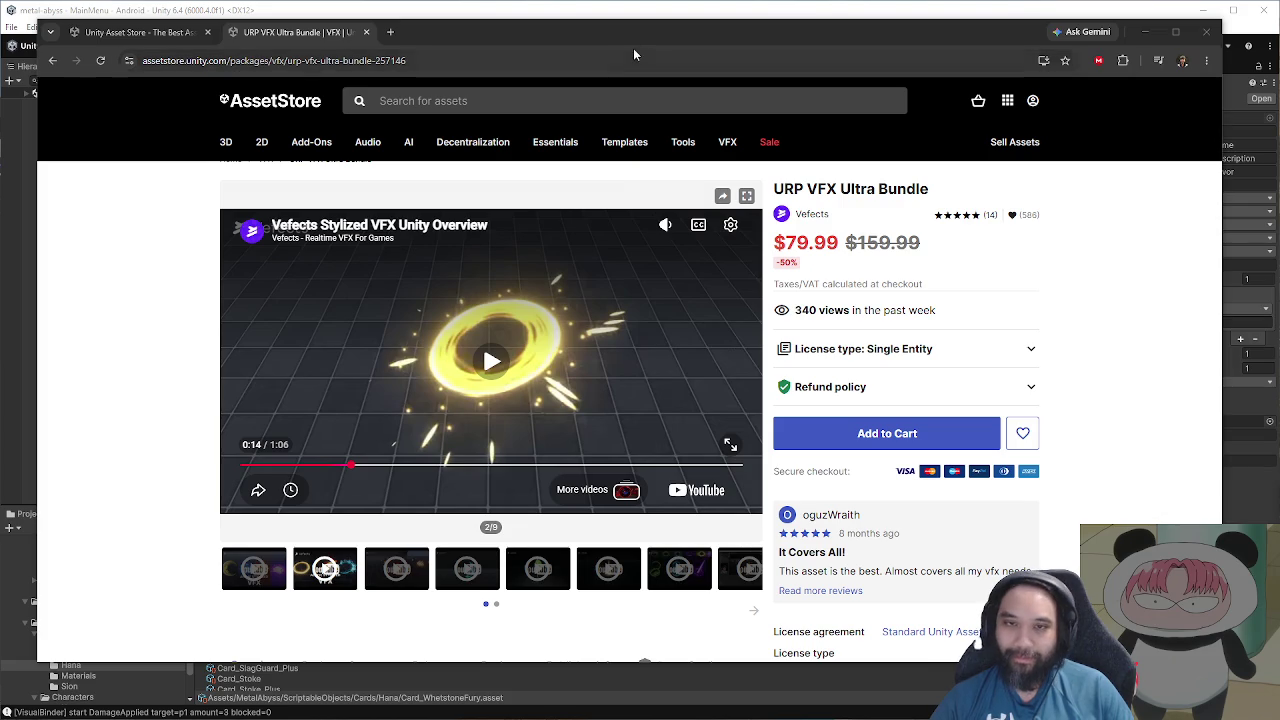
left_click(463, 15)
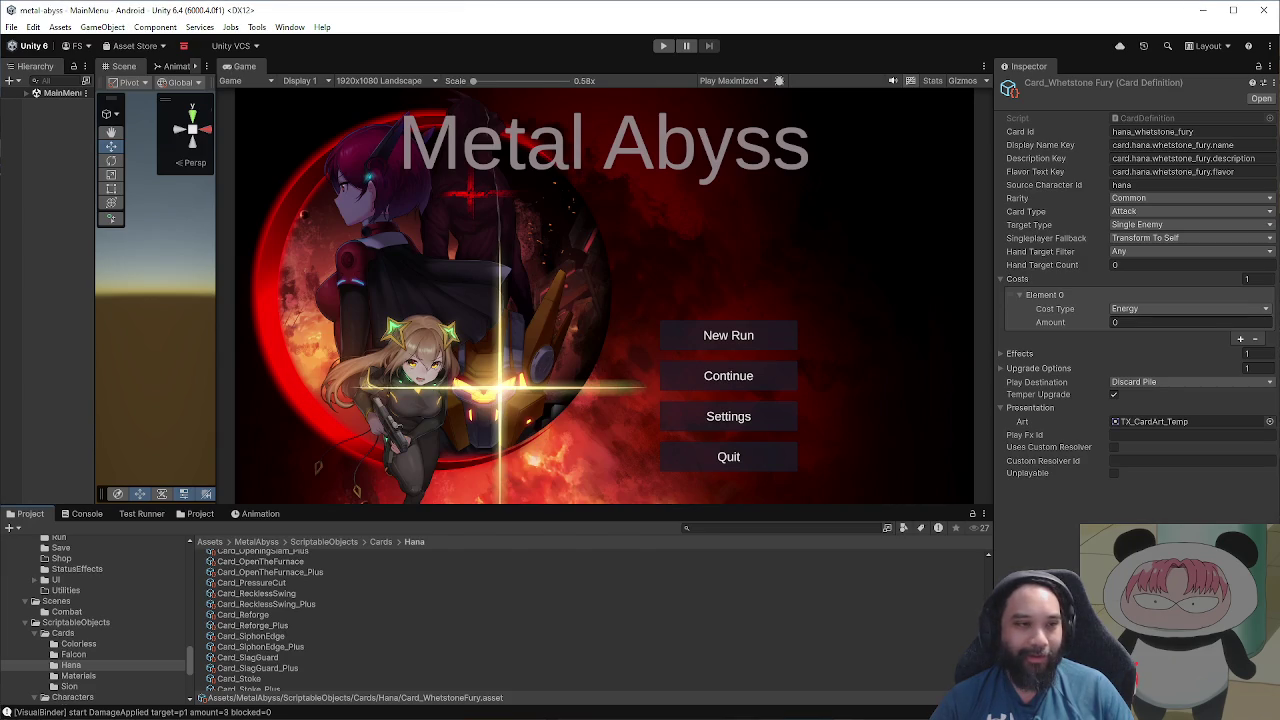
Step: Bring the YouTube window to the front and maximize it to fill the screen
key("alt+Tab")
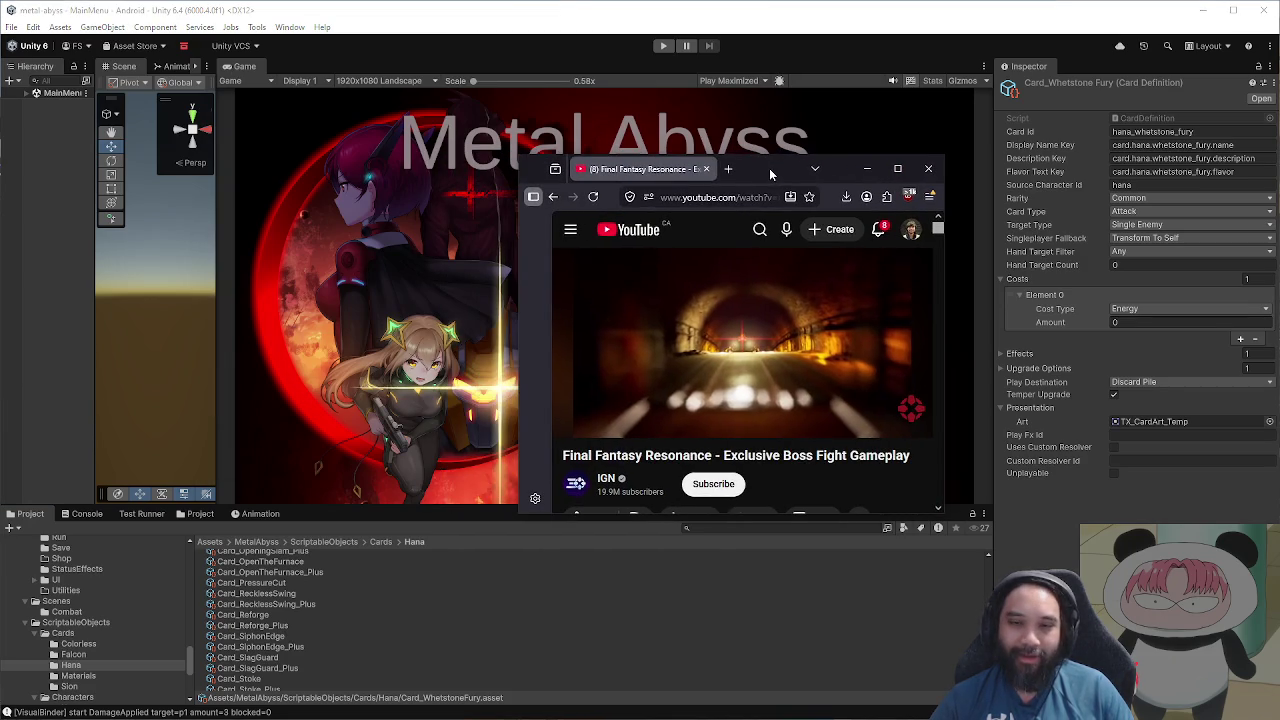
mouse_move(769, 168)
left_mouse_down()
mouse_move(775, 186)
mouse_move(651, 203)
left_mouse_up()
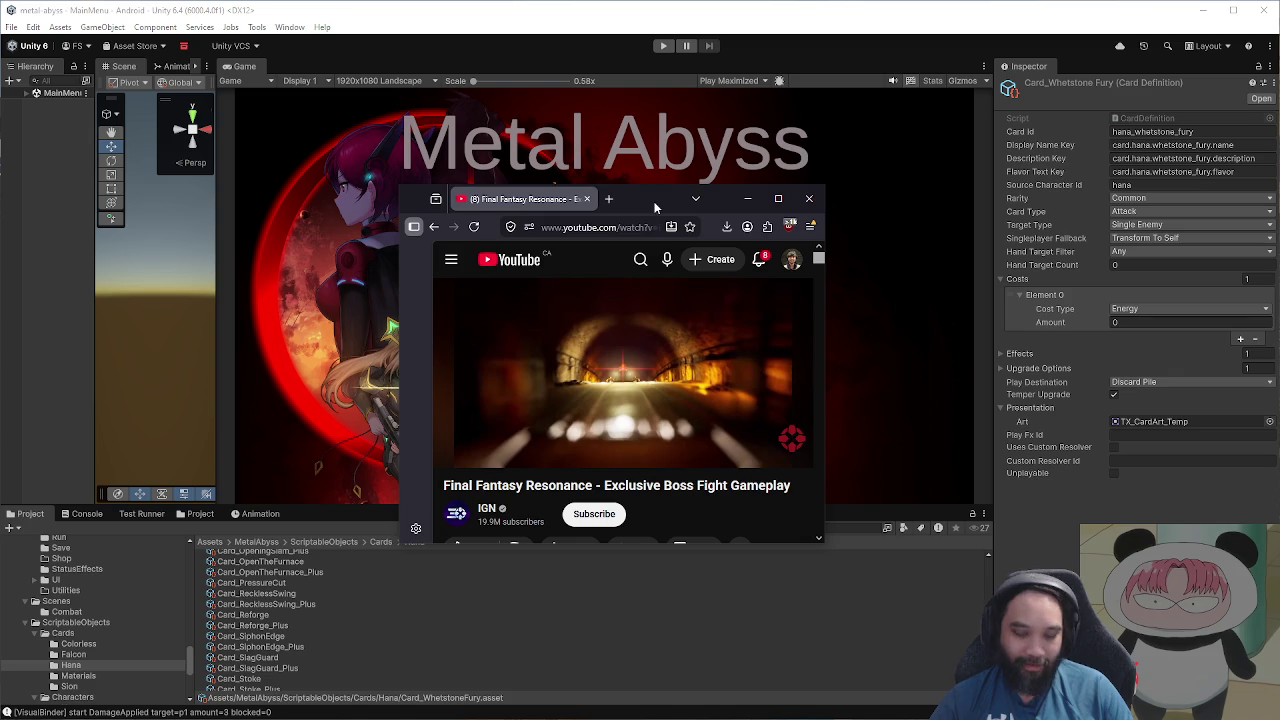
key("super+space")
key("super+space")
key("super+space")
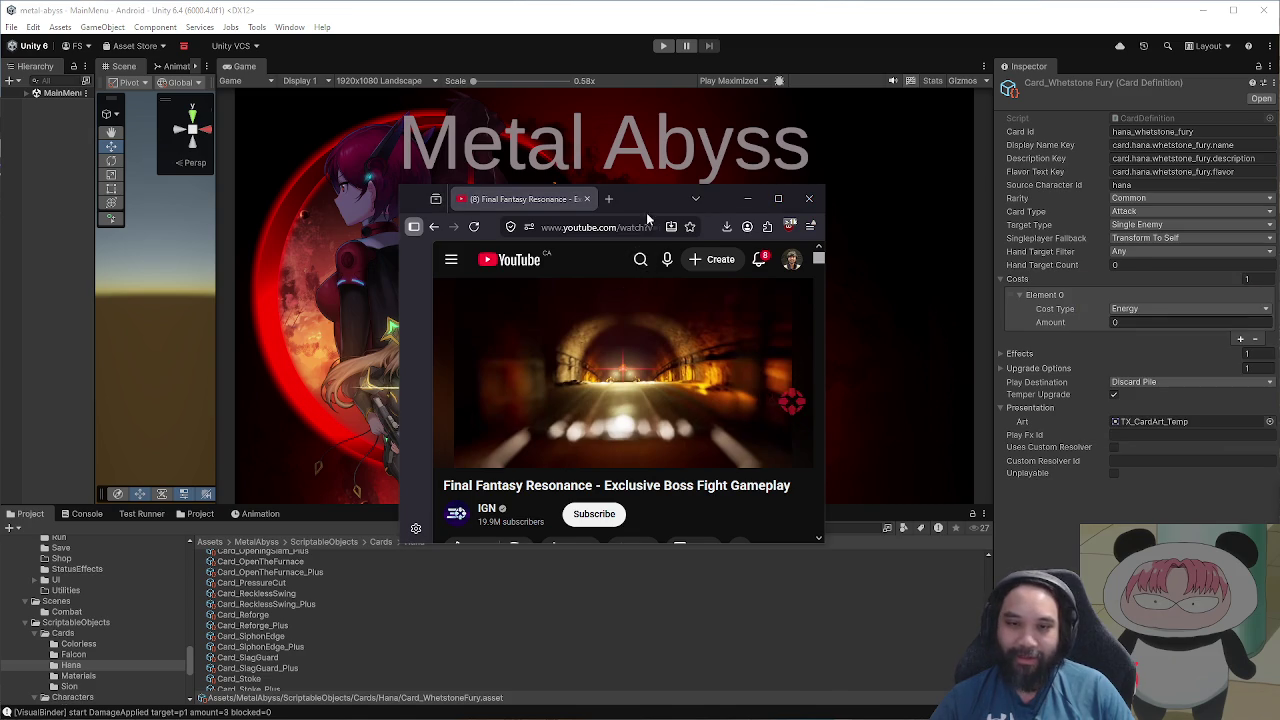
key("super+Up")
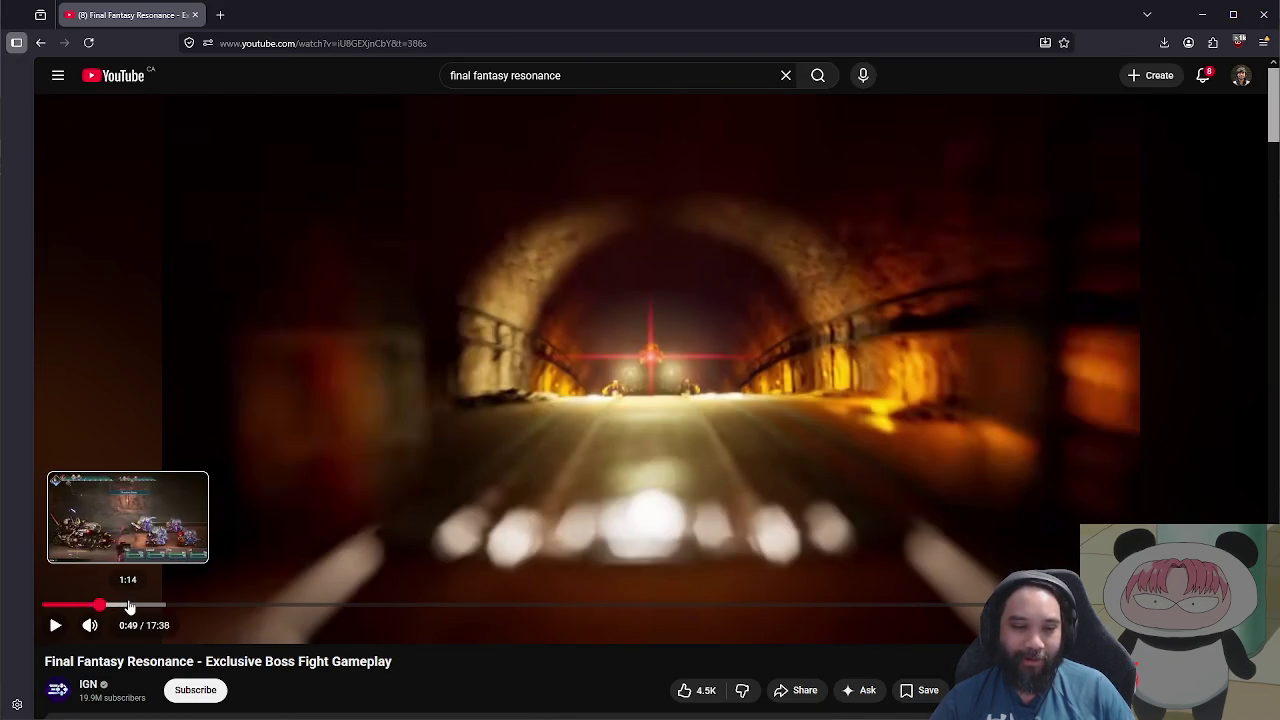
Step: Lower the volume and play the Final Fantasy Resonance boss fight video
mouse_move(115, 628)
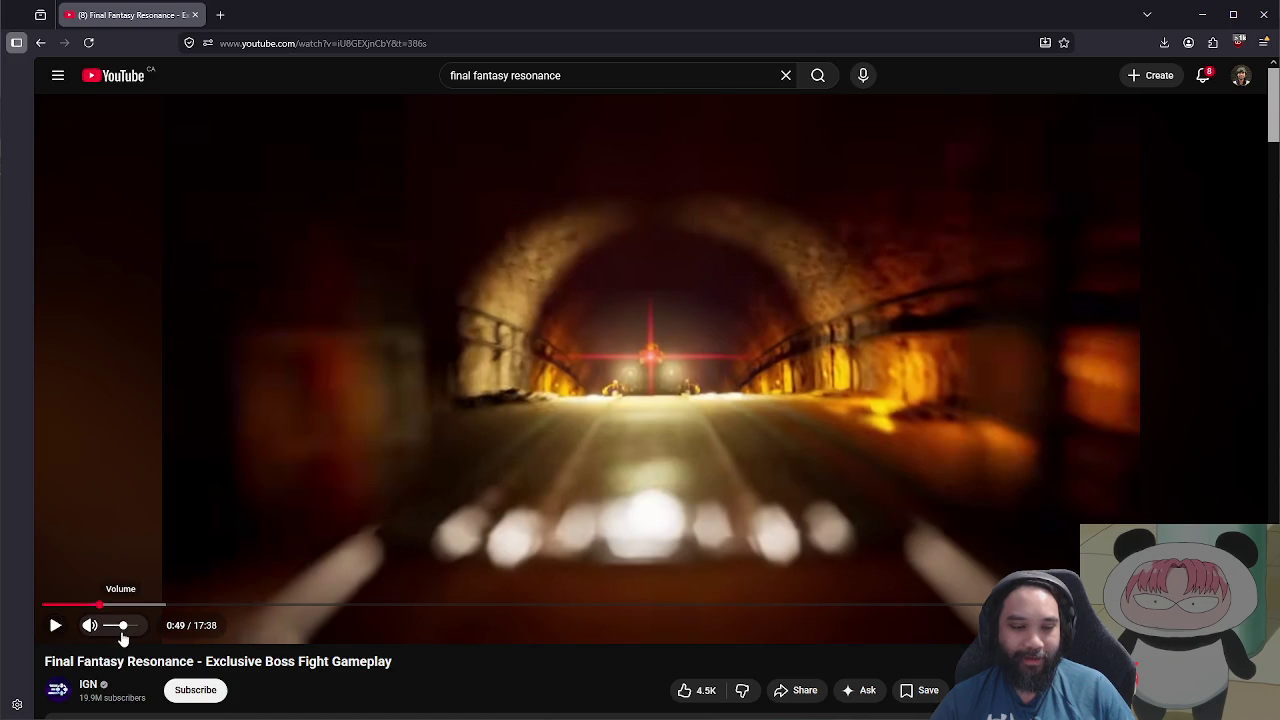
left_click_drag(122, 634, 117, 634)
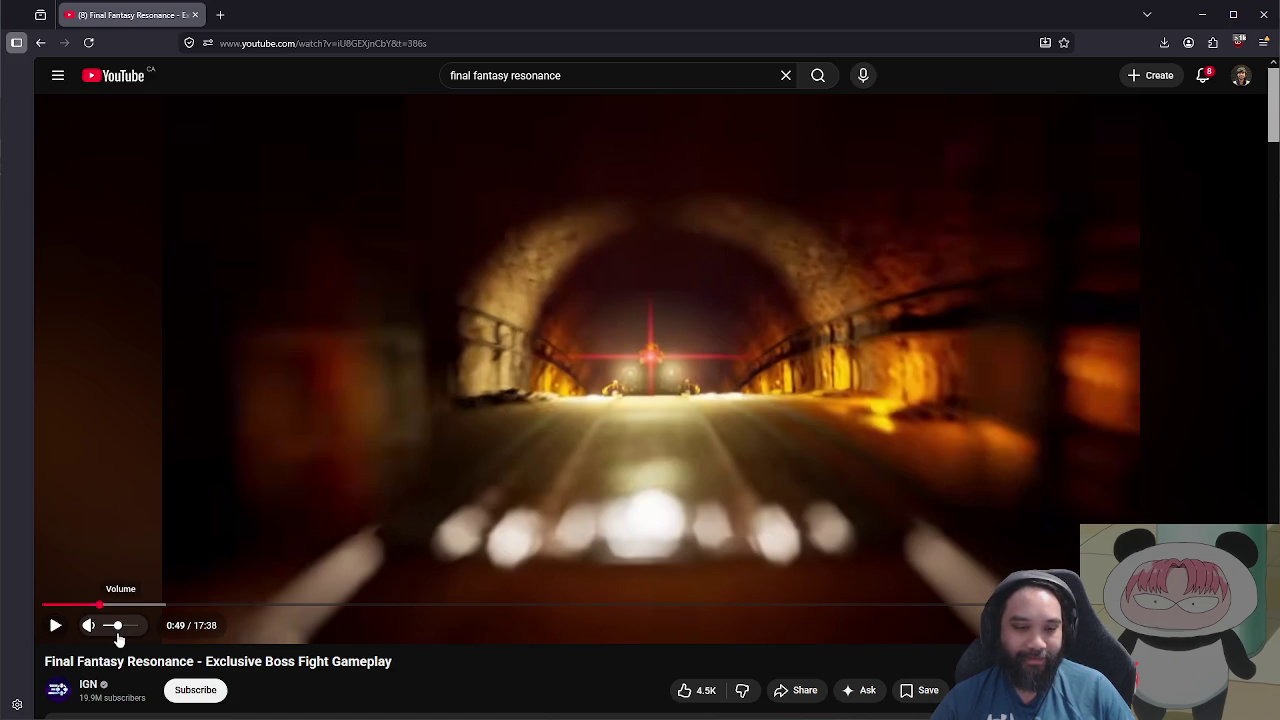
left_click(56, 627)
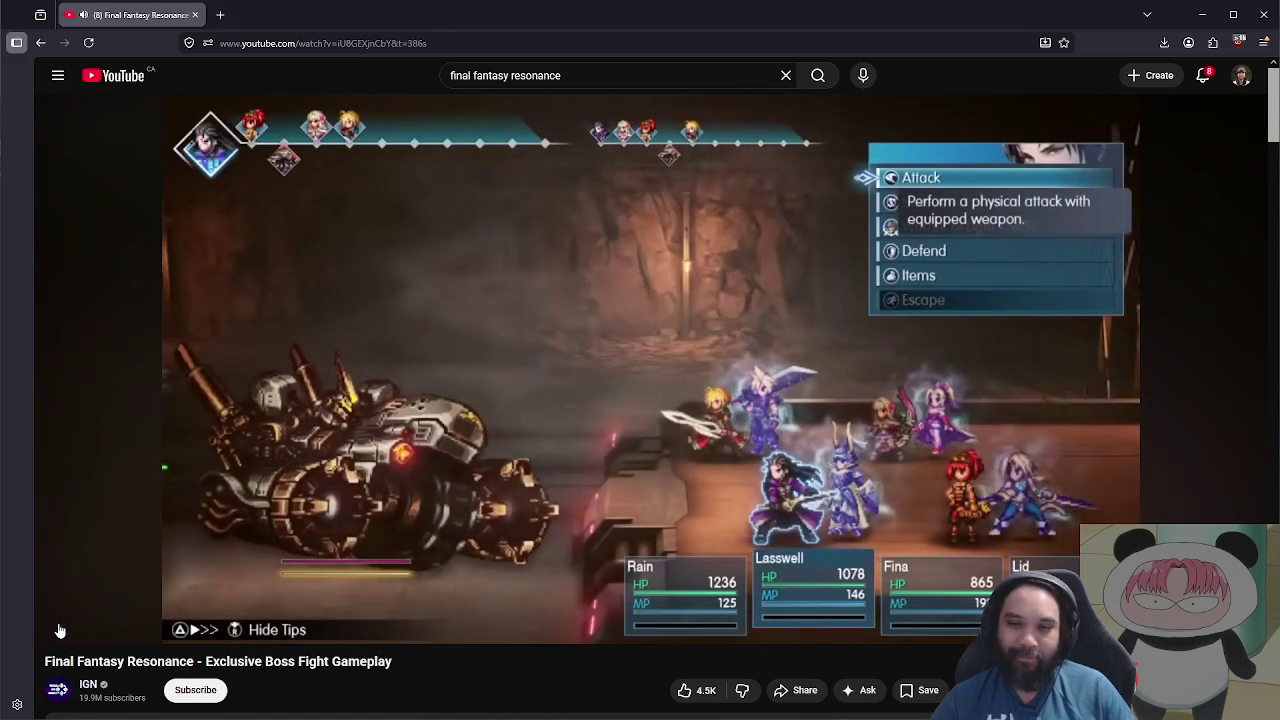
Step: Pause the Final Fantasy Resonance boss fight at 1:04 on the battle command menu
left_click(59, 630)
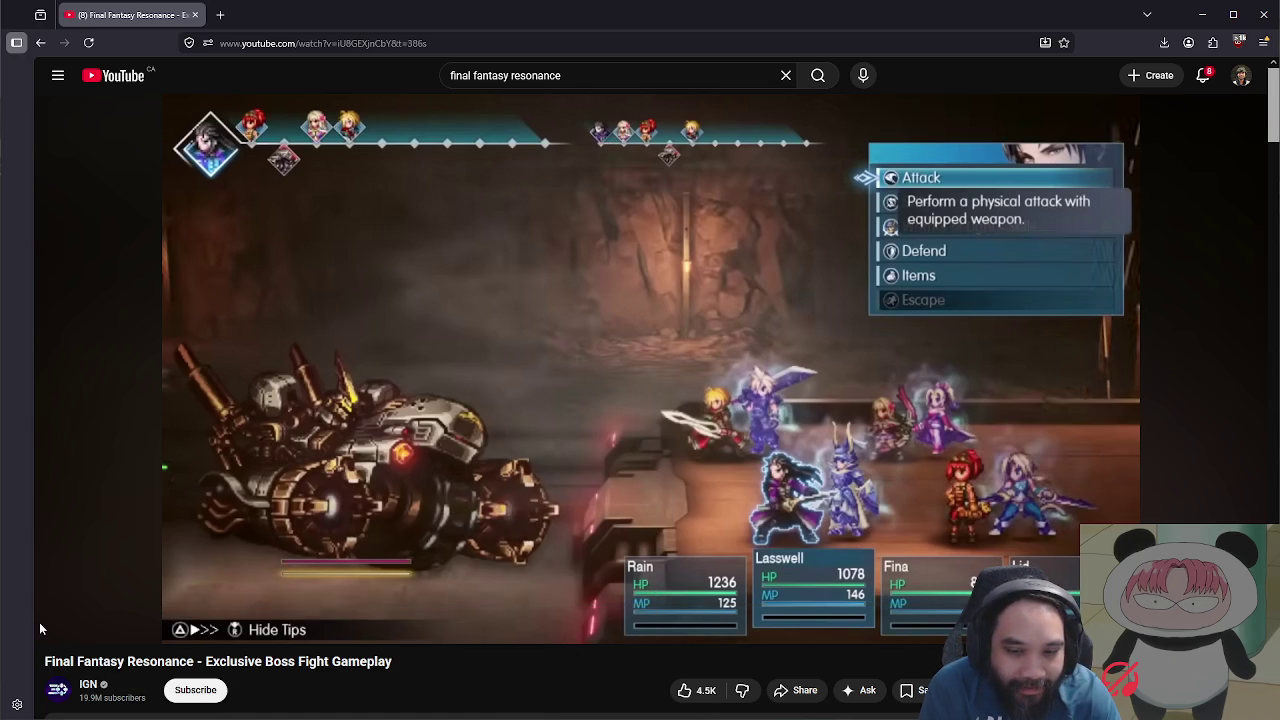
mouse_move(52, 617)
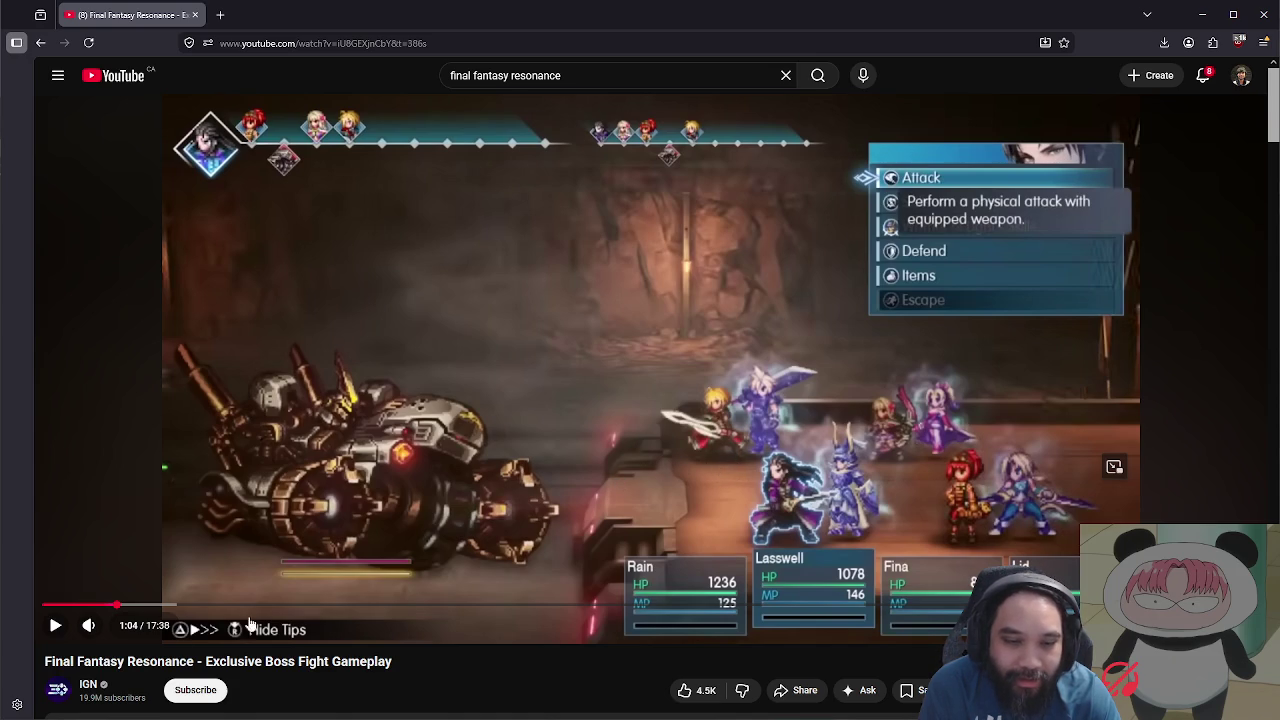
Step: Rewatch the Thundara Blade attack from 1:07, then let the boss fight keep playing
left_click(56, 628)
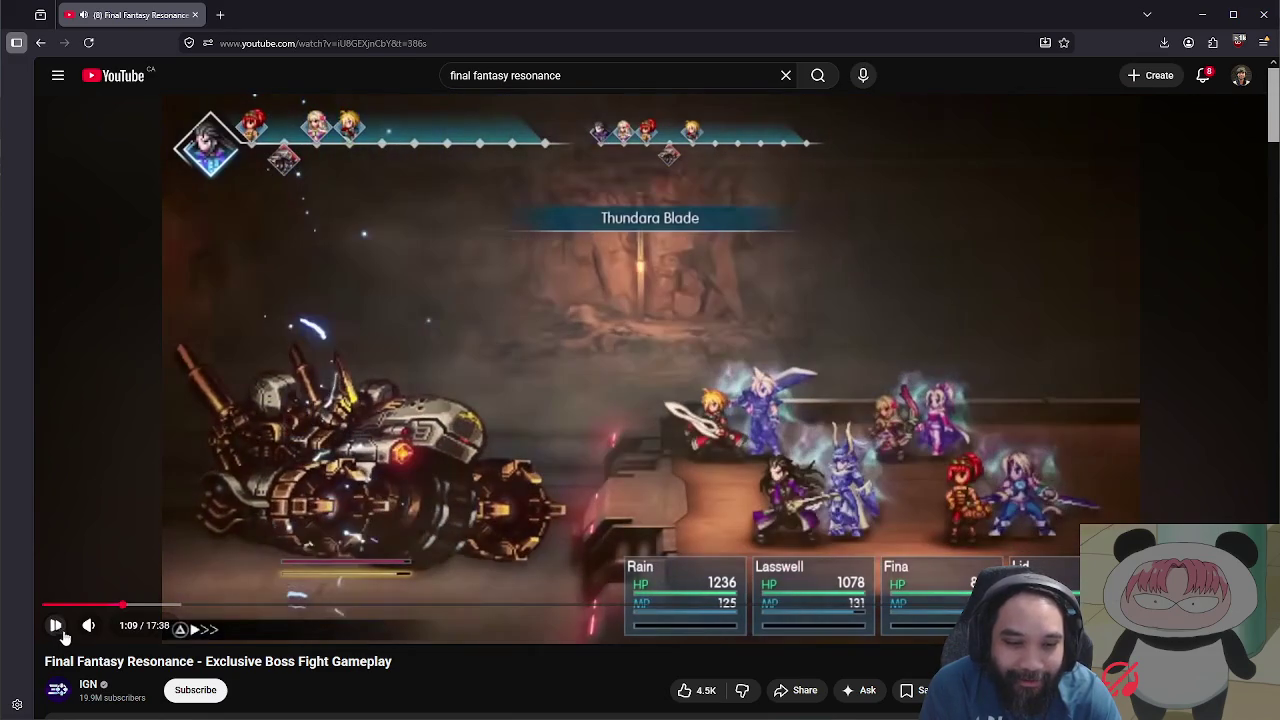
left_click(55, 628)
left_click(121, 607)
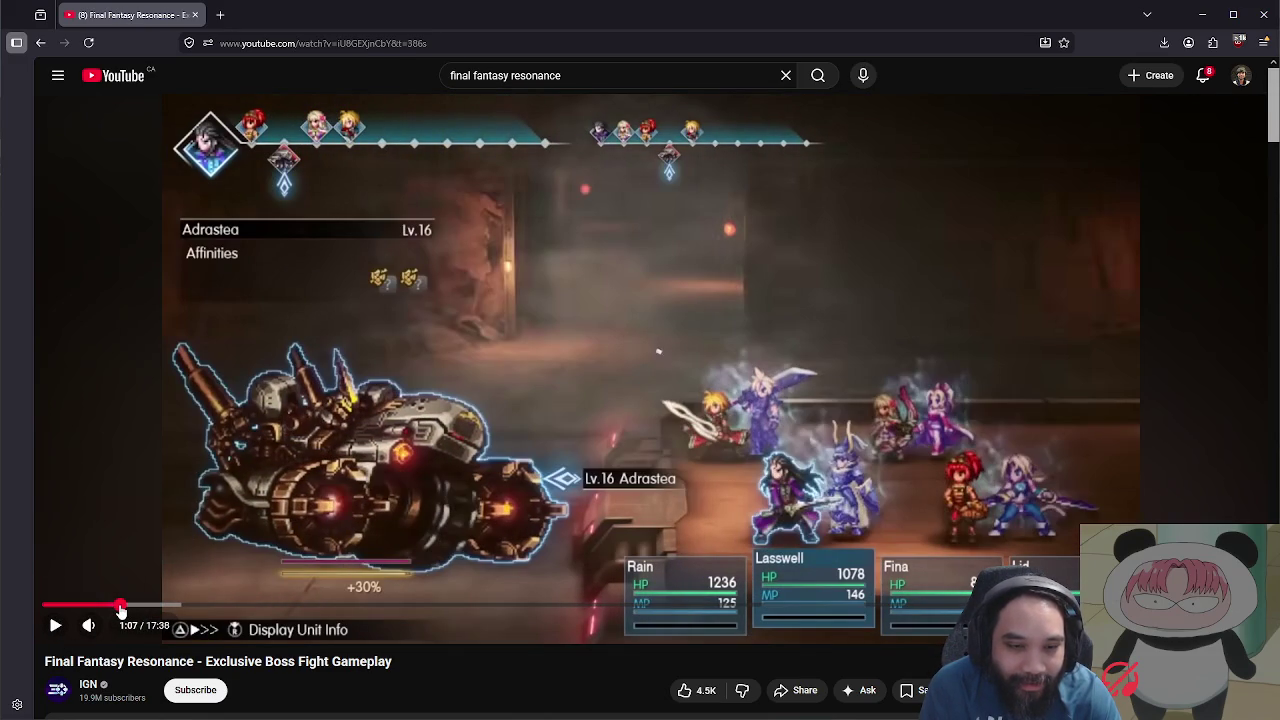
left_click(55, 626)
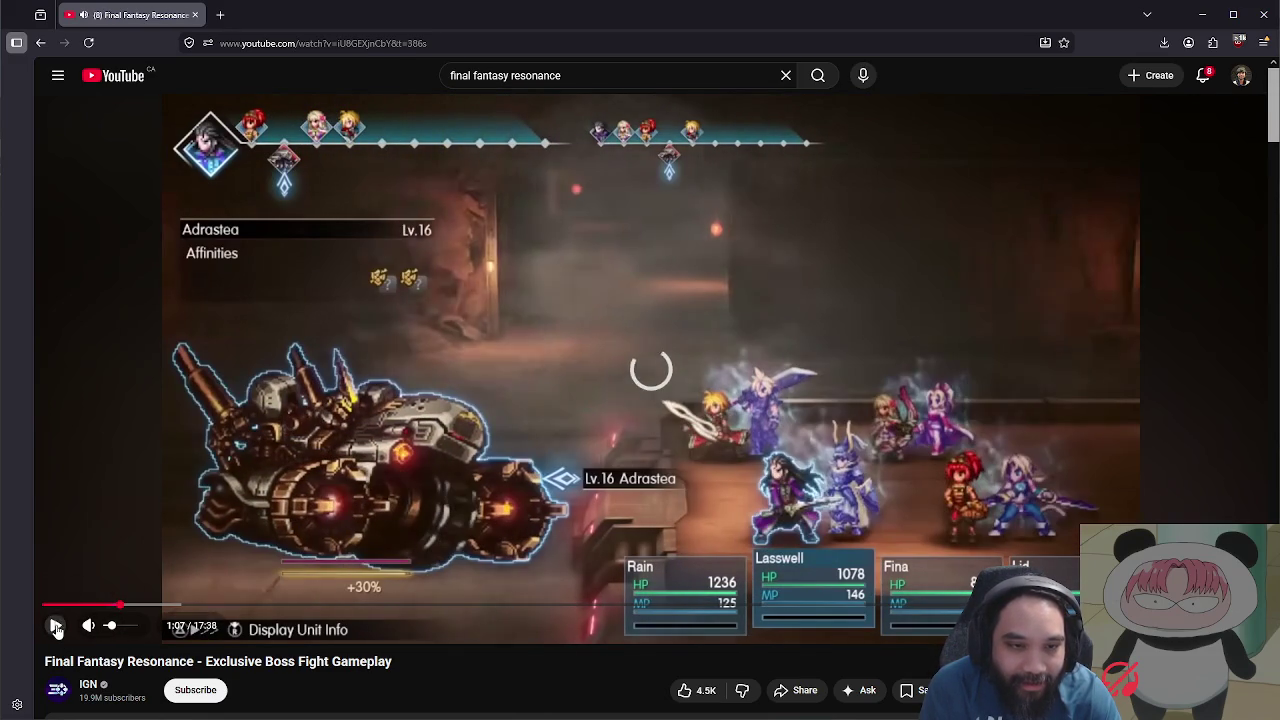
left_click(56, 627)
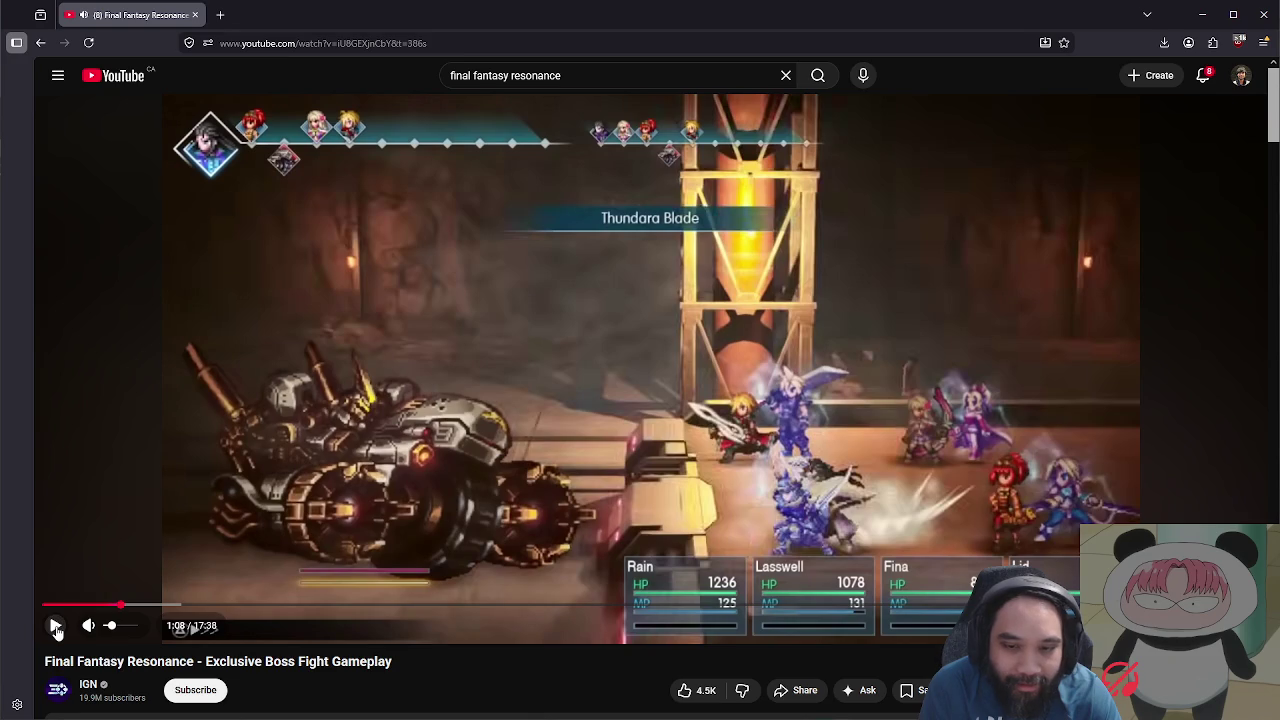
left_click(56, 627)
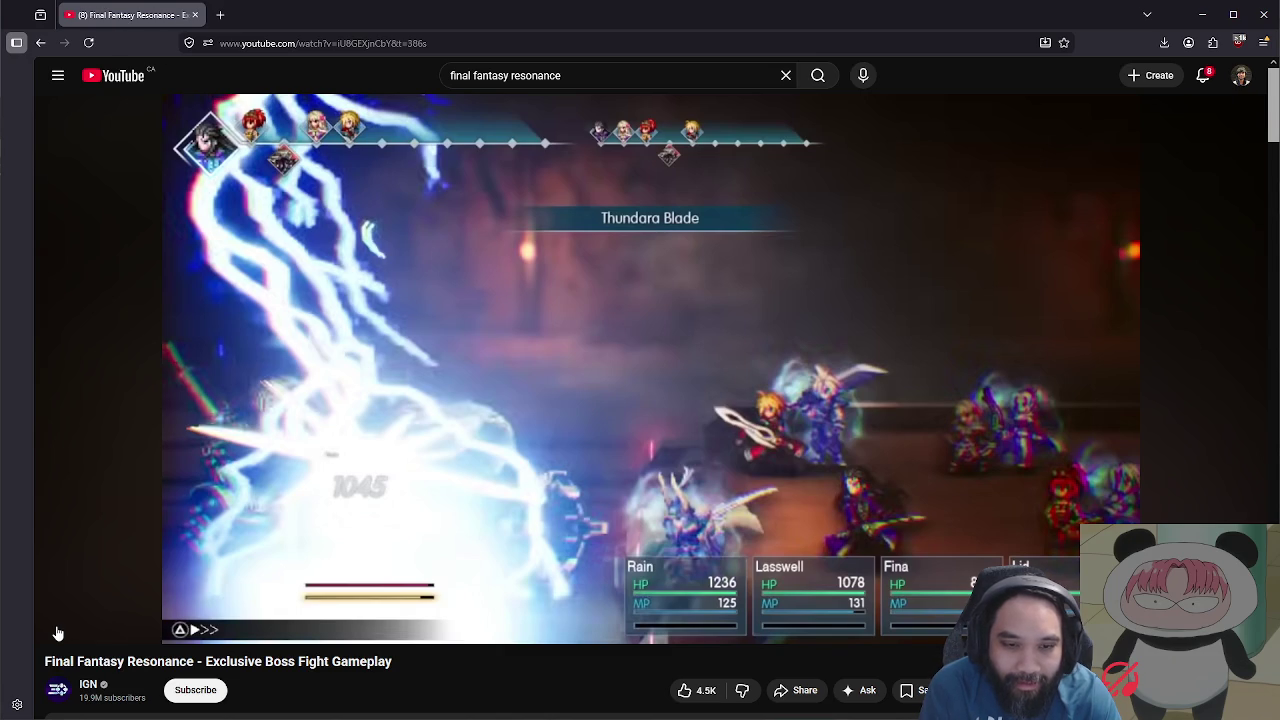
mouse_move(56, 630)
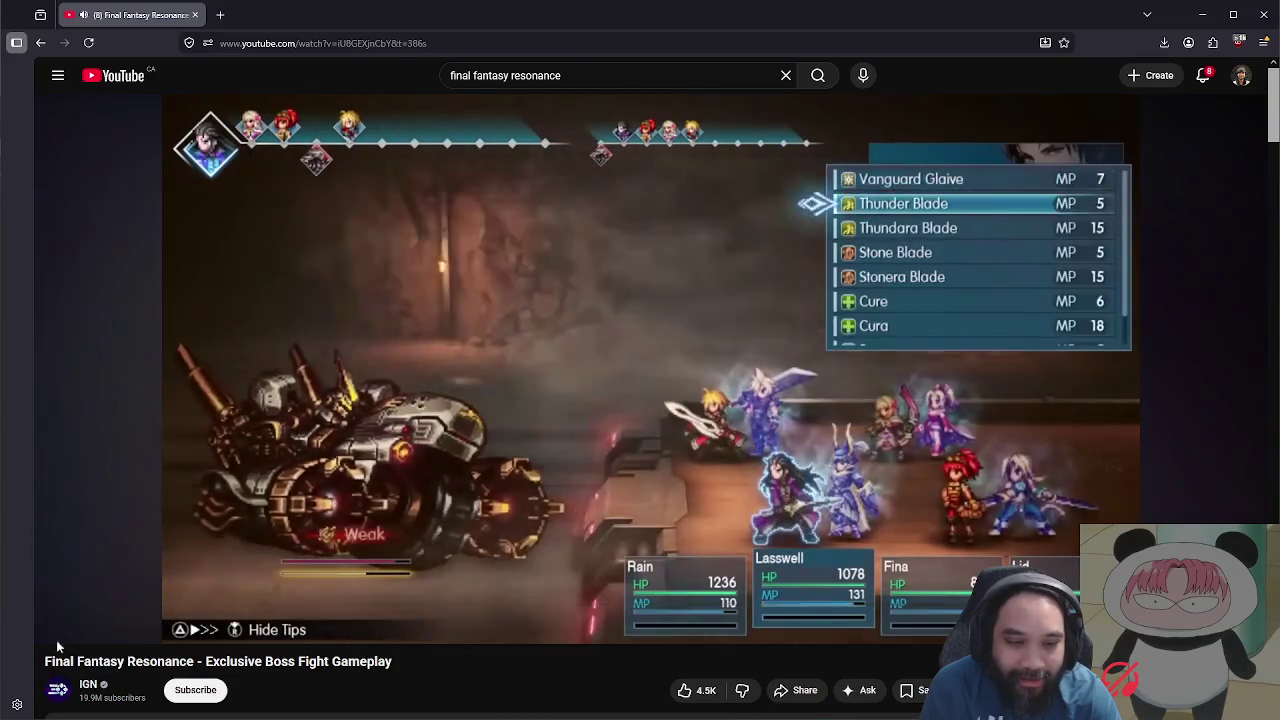
mouse_move(53, 637)
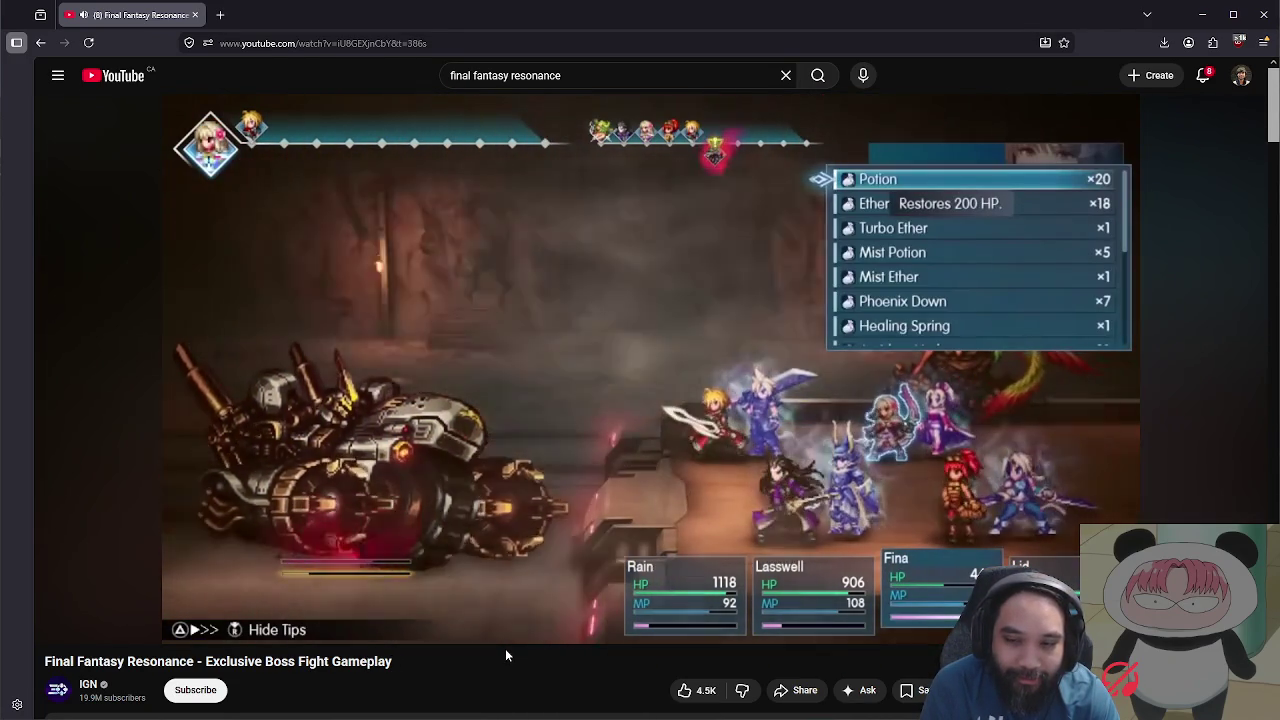
mouse_move(345, 597)
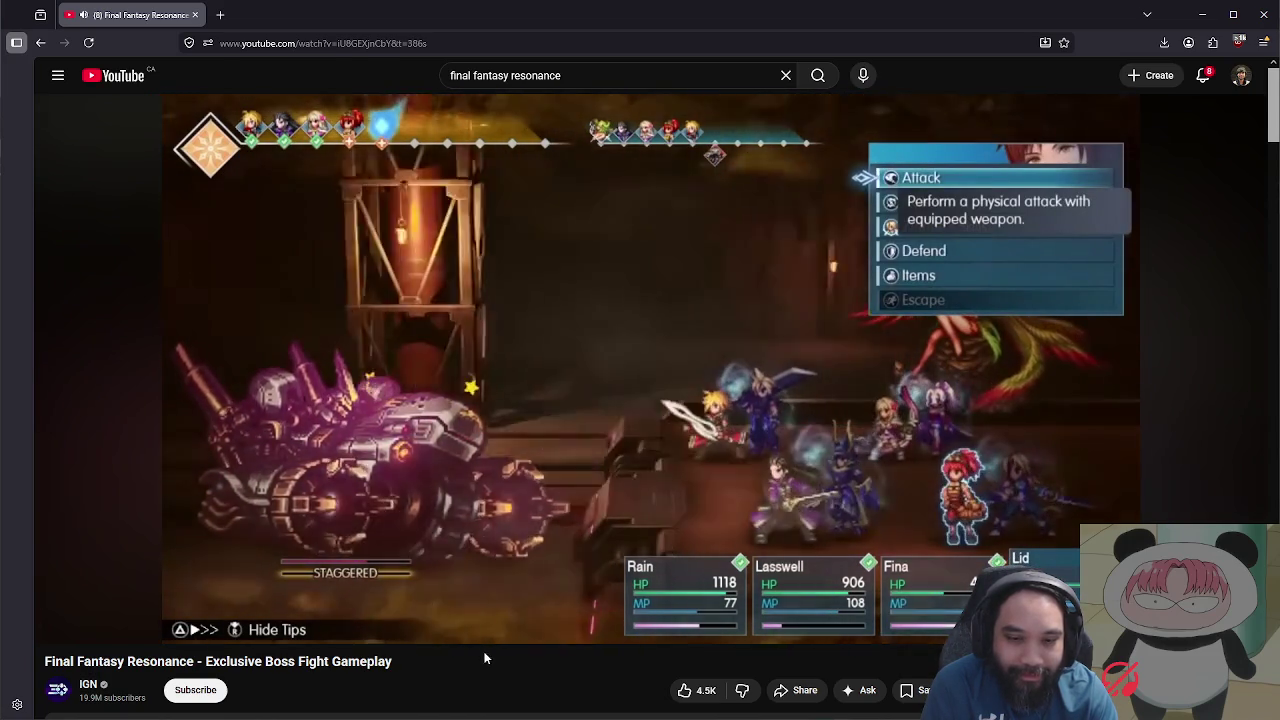
left_click(459, 504)
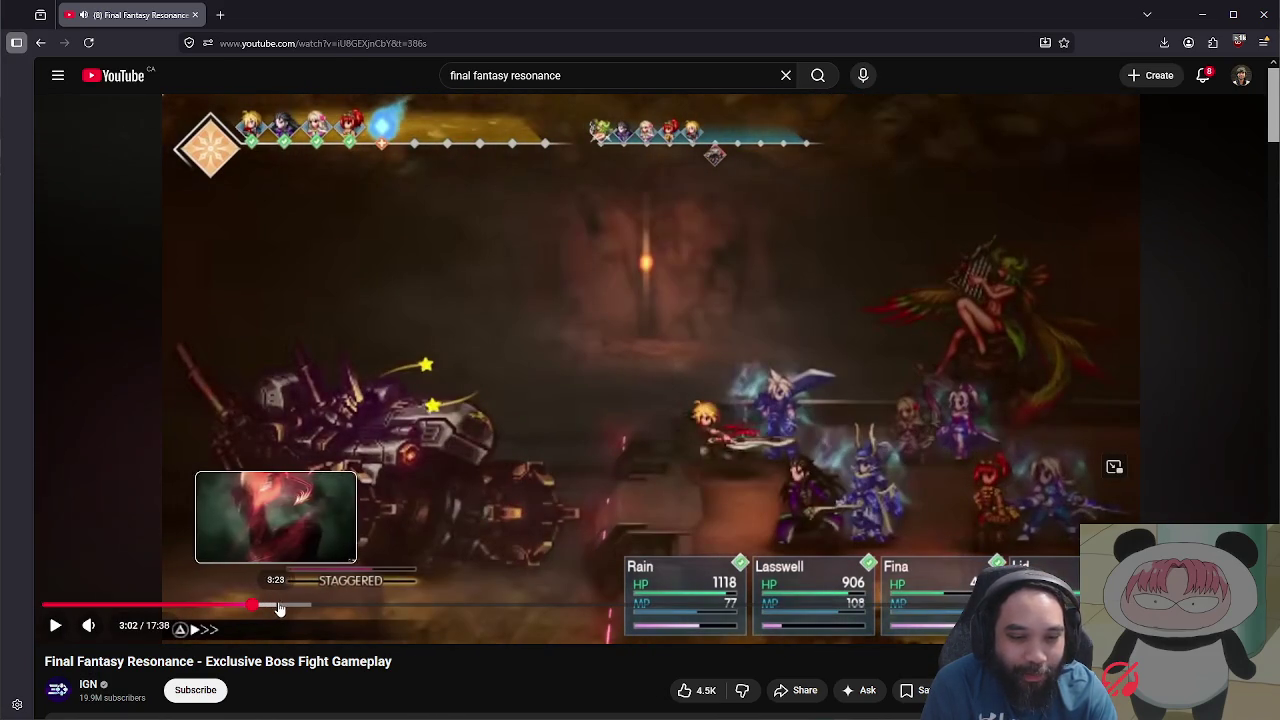
Step: Skim the paused boss fight video's description, then switch back to the Unity editor
scroll(565, 516, "down", 3)
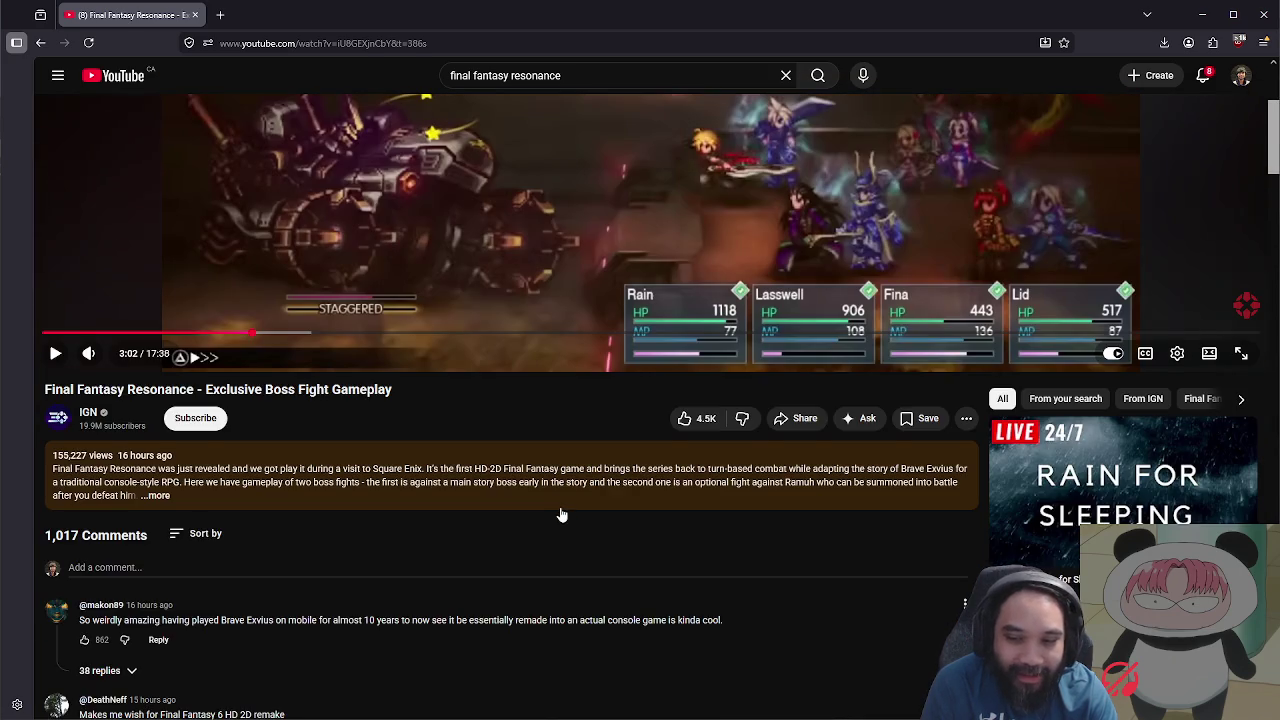
scroll(561, 513, "down", 2)
scroll(560, 513, "up", 5)
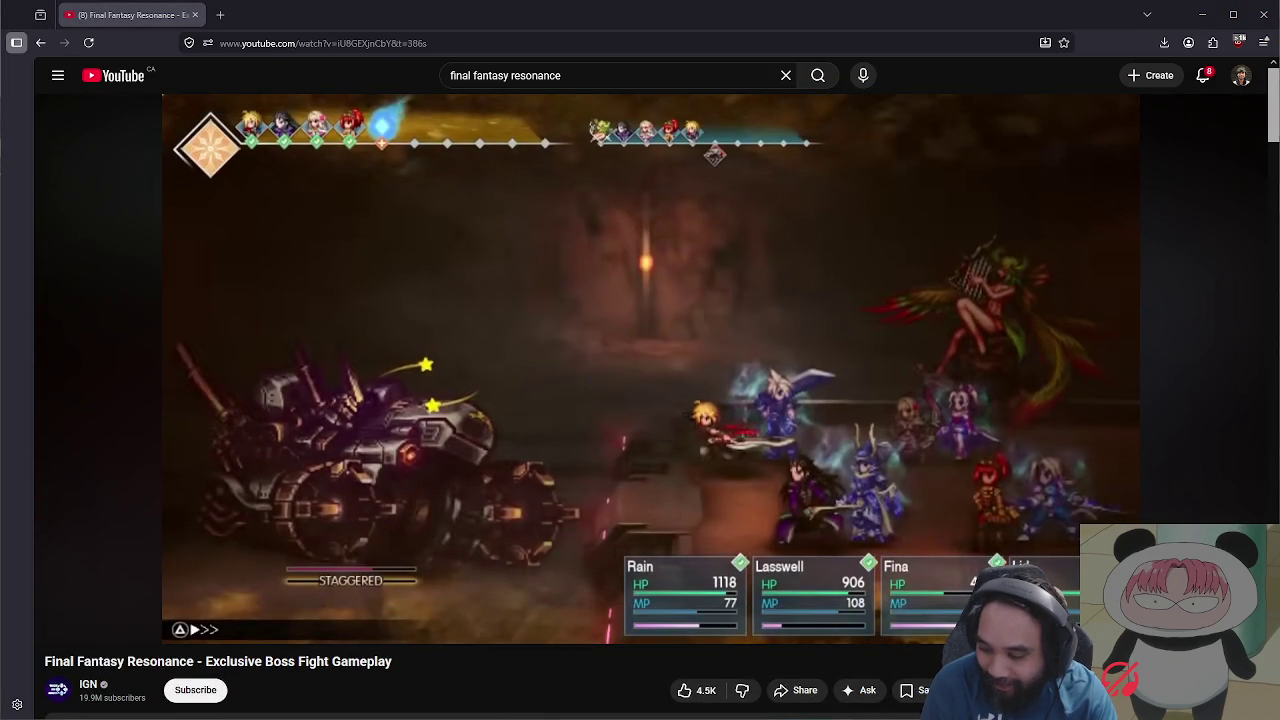
key("alt+Tab")
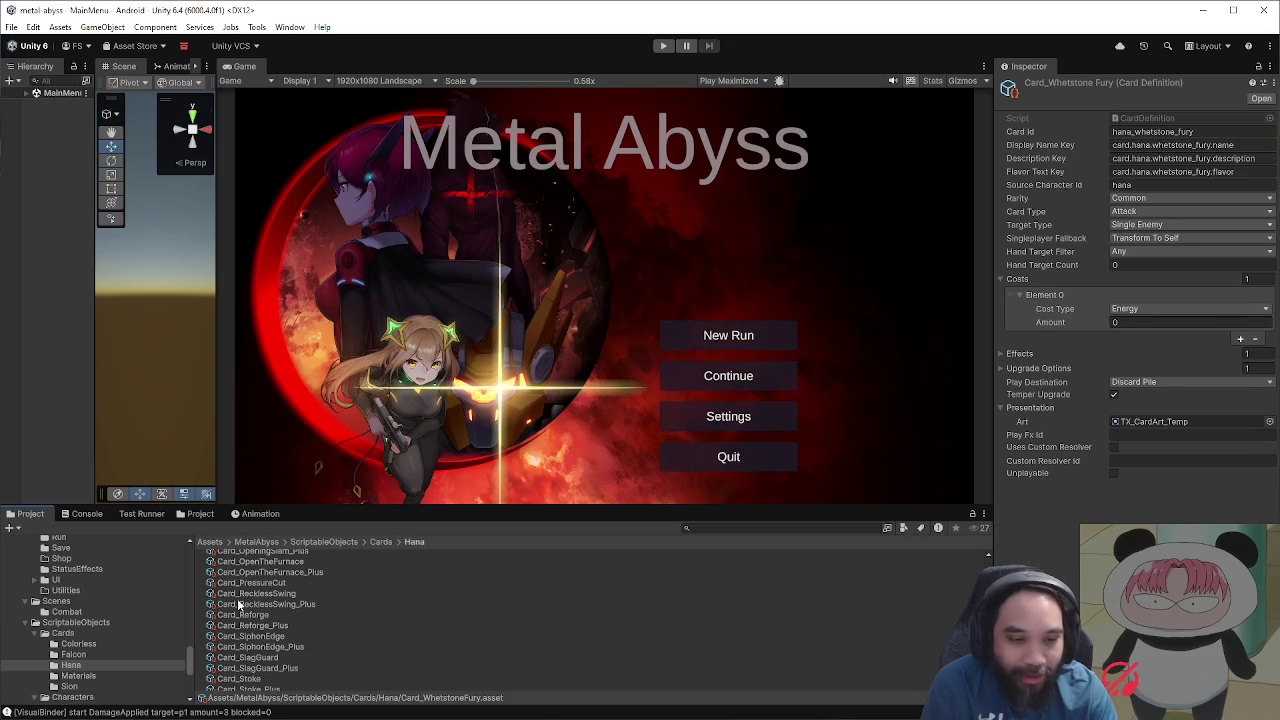
Step: Compare the Whetstone Fury Plus and base card assets, confirming the Plus card's 8-damage effect
scroll(233, 606, "down", 3)
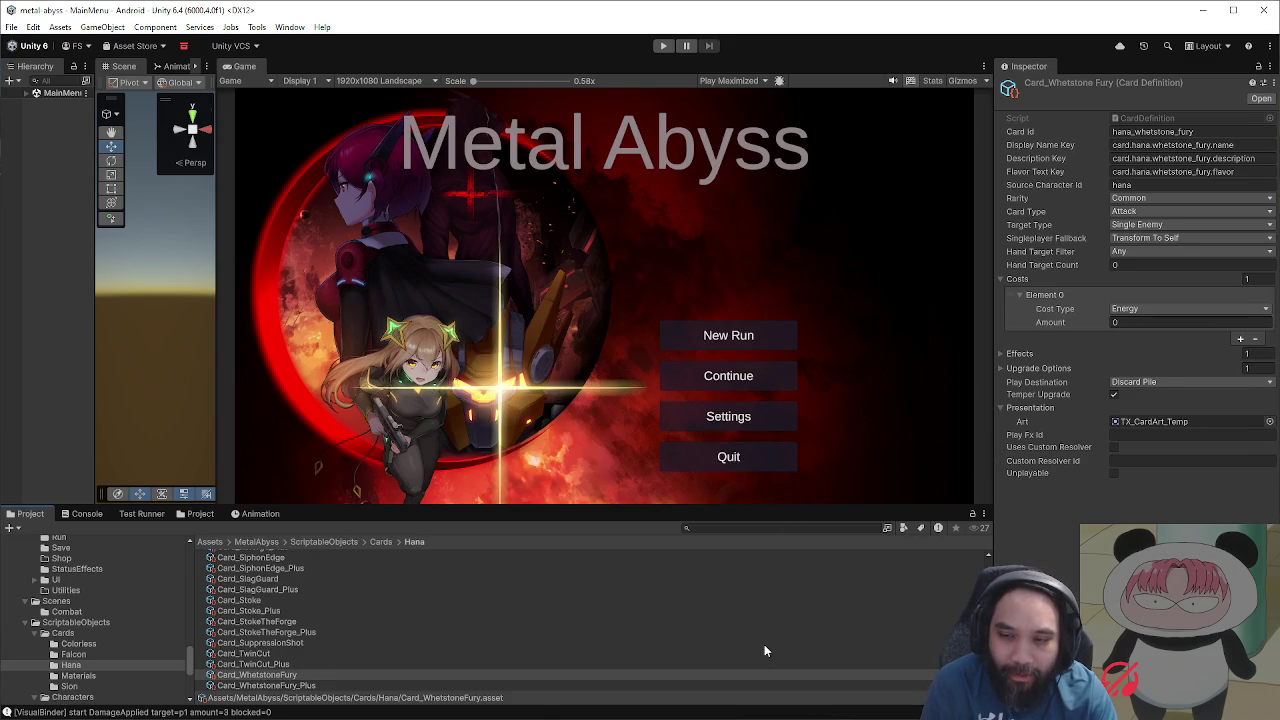
left_click(999, 367)
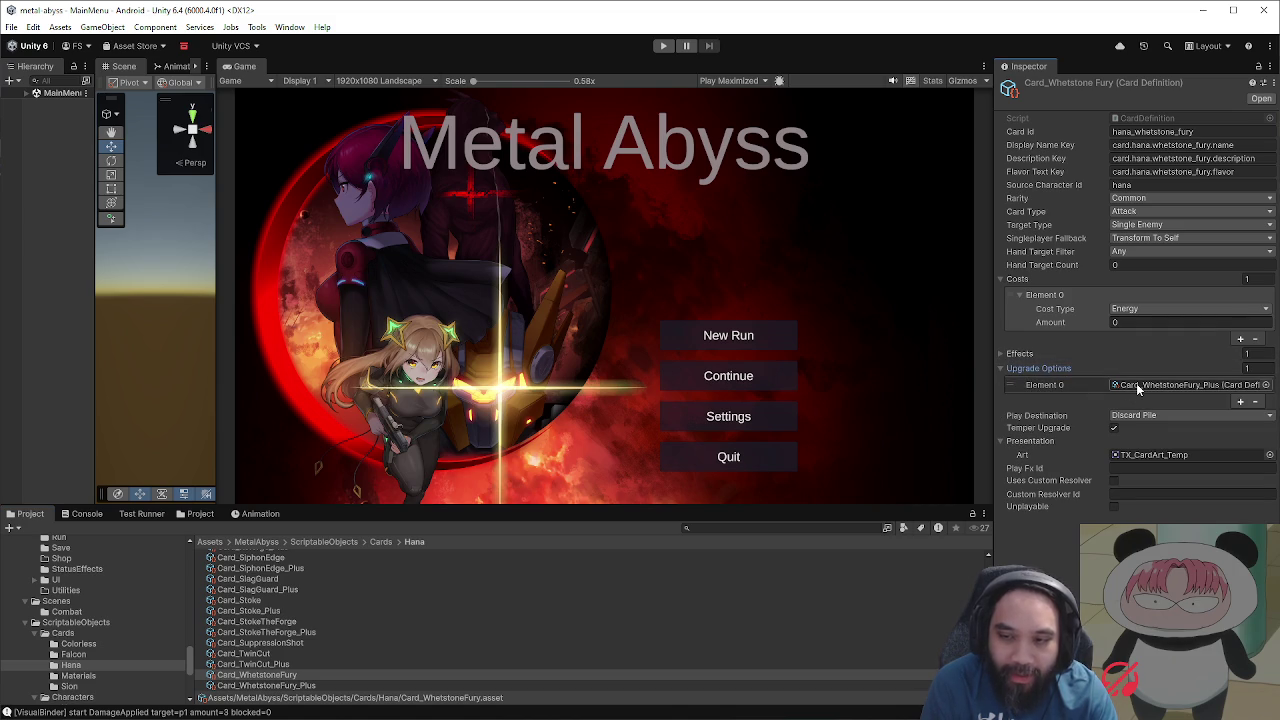
left_click(396, 688)
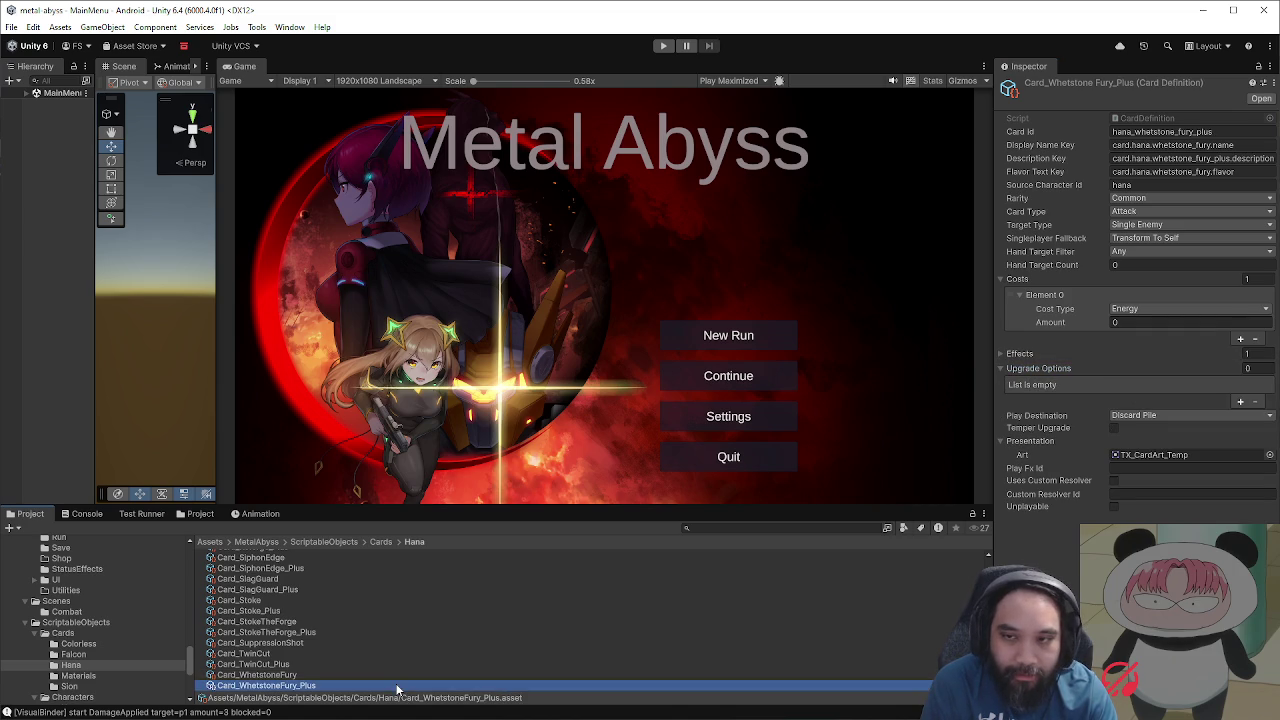
left_click(398, 677)
left_click(401, 688)
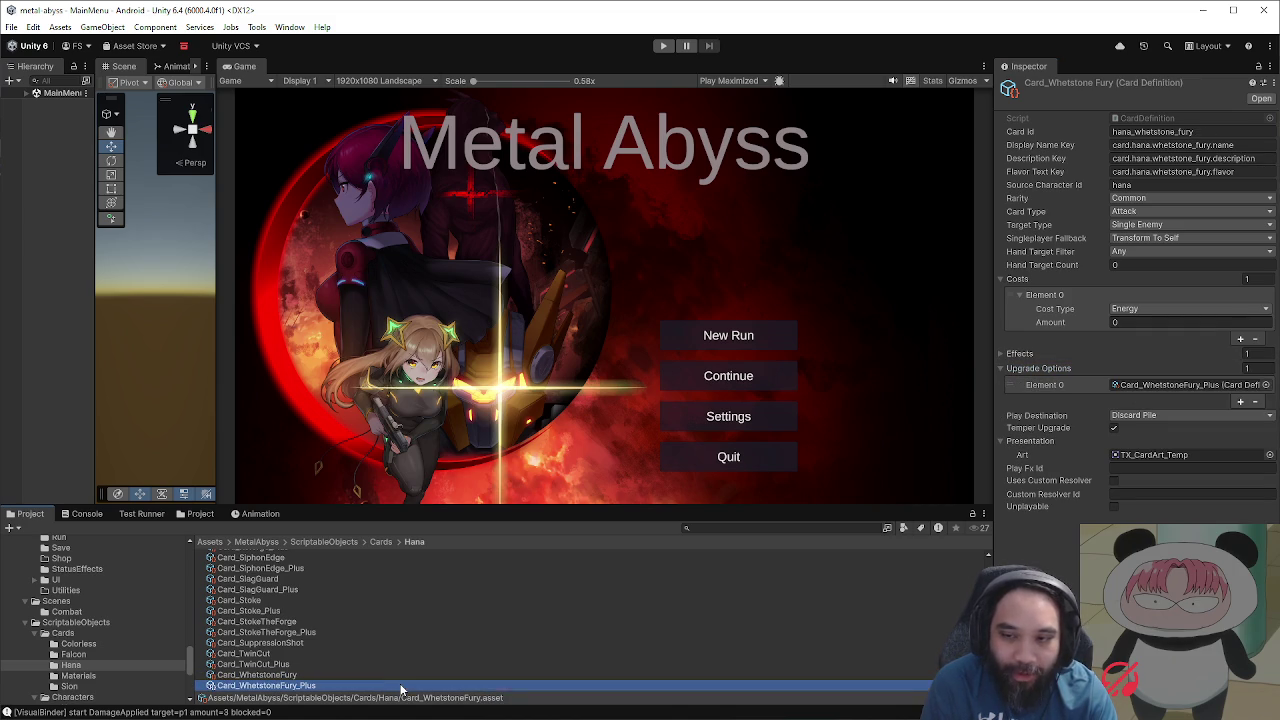
left_click(401, 677)
left_click(404, 687)
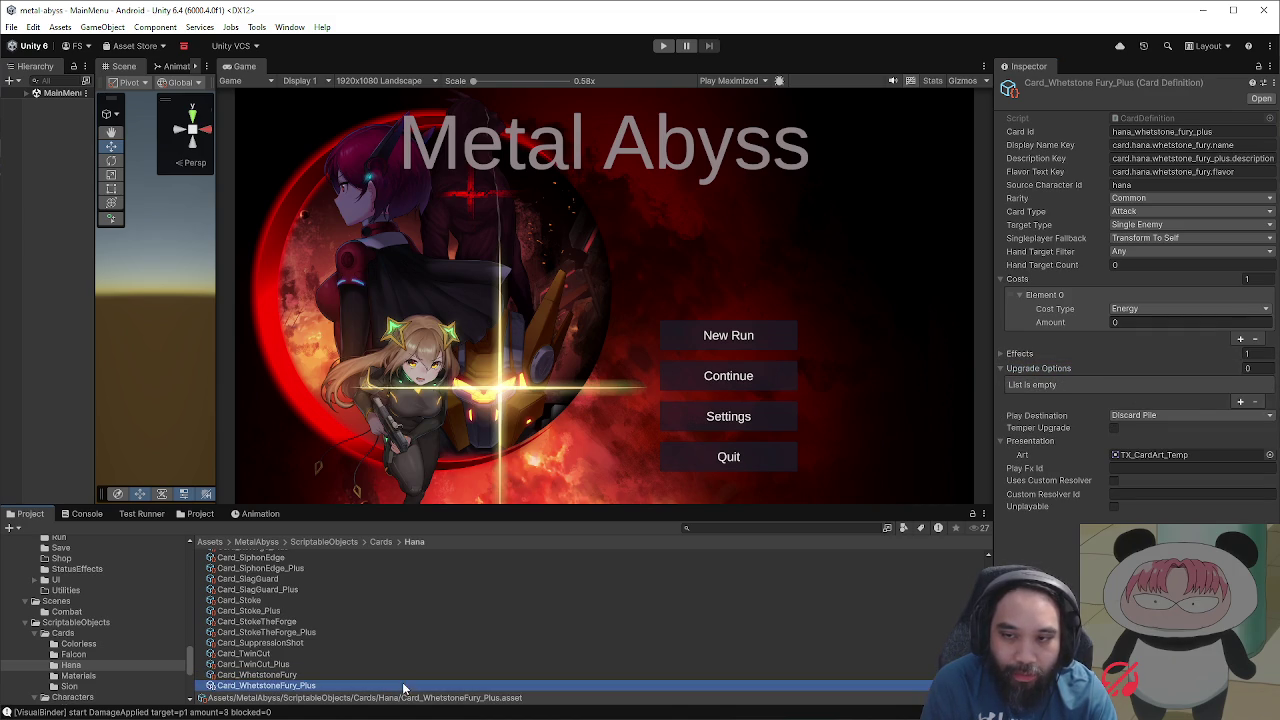
left_click(1004, 357)
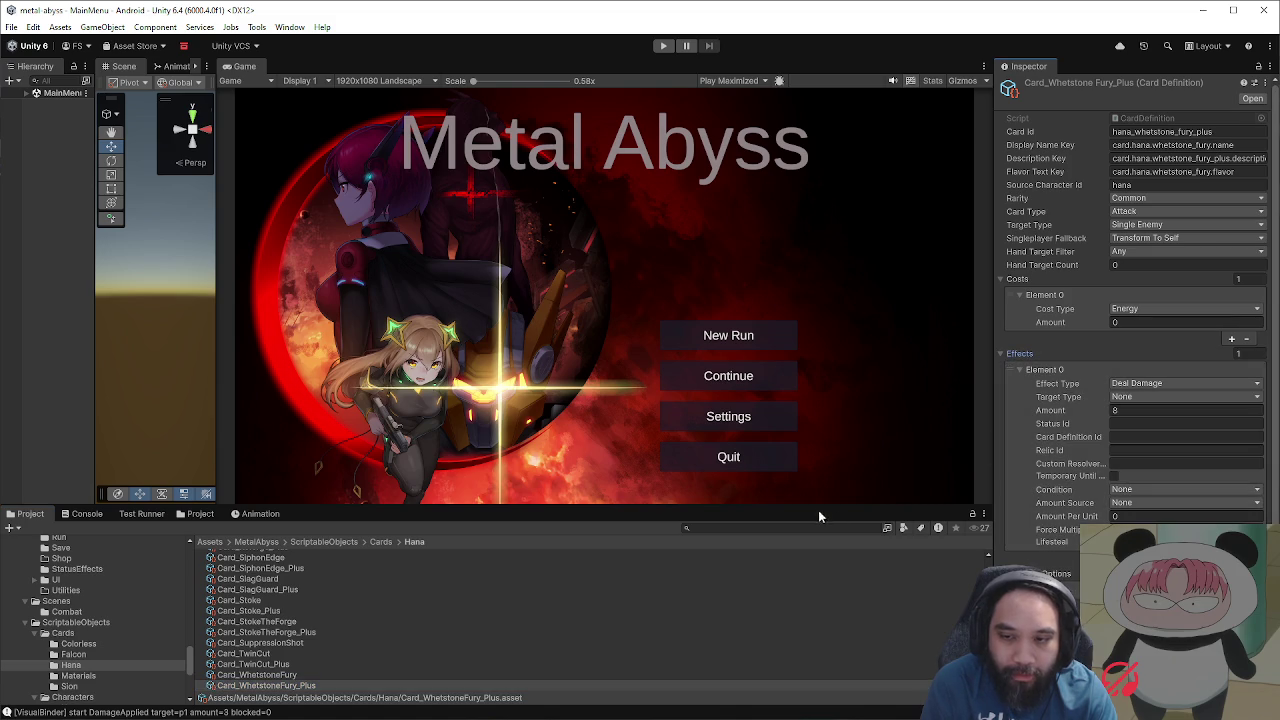
Step: Run Metal Abyss in play mode and begin a new run
left_click(408, 688)
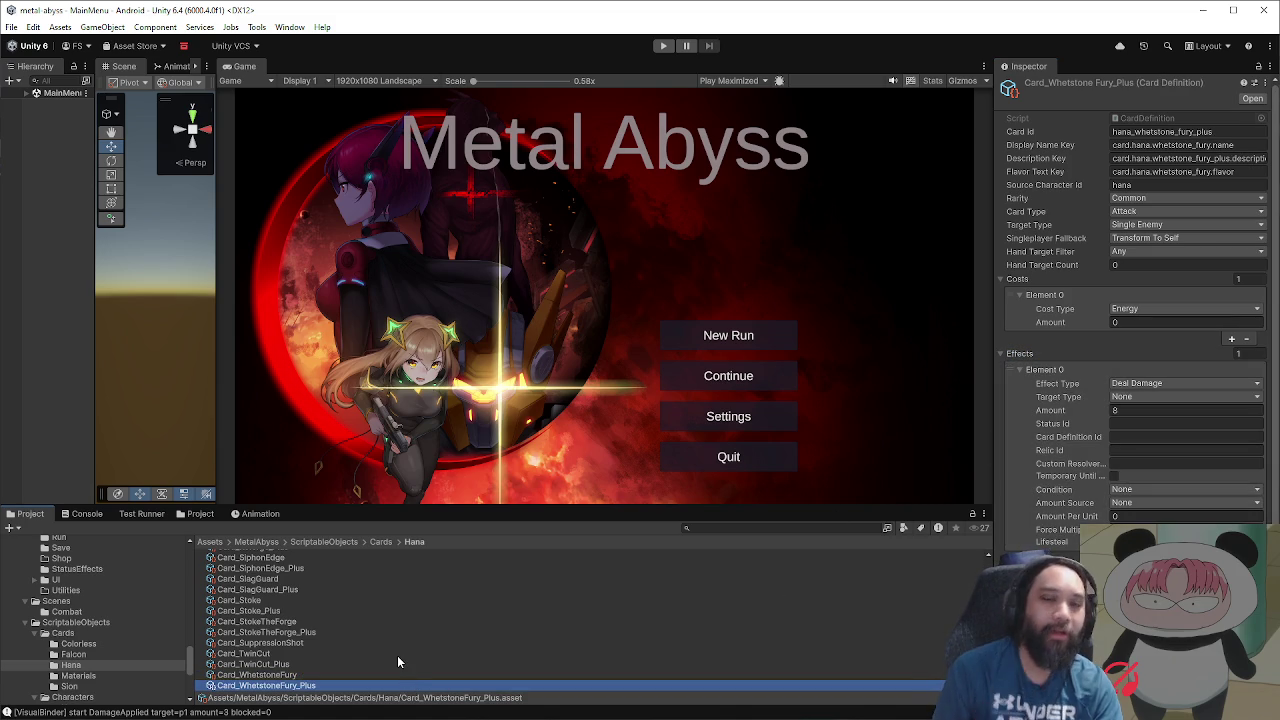
left_click(663, 46)
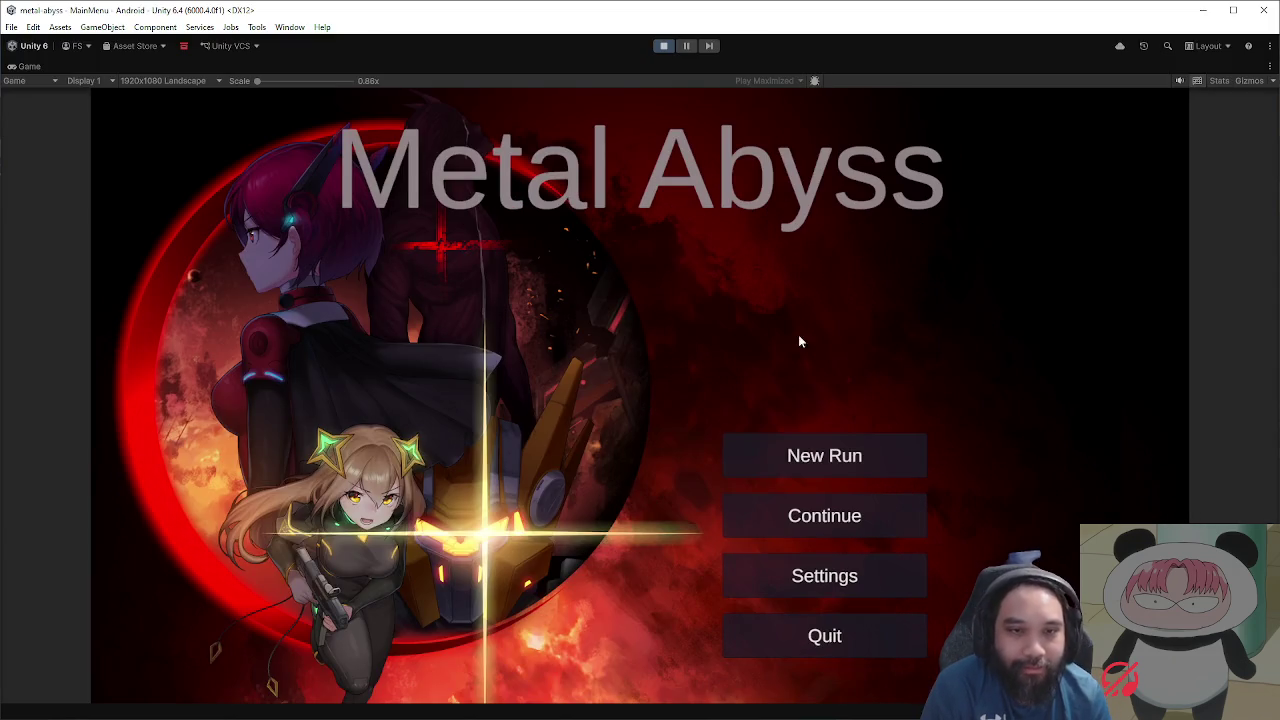
left_click(812, 454)
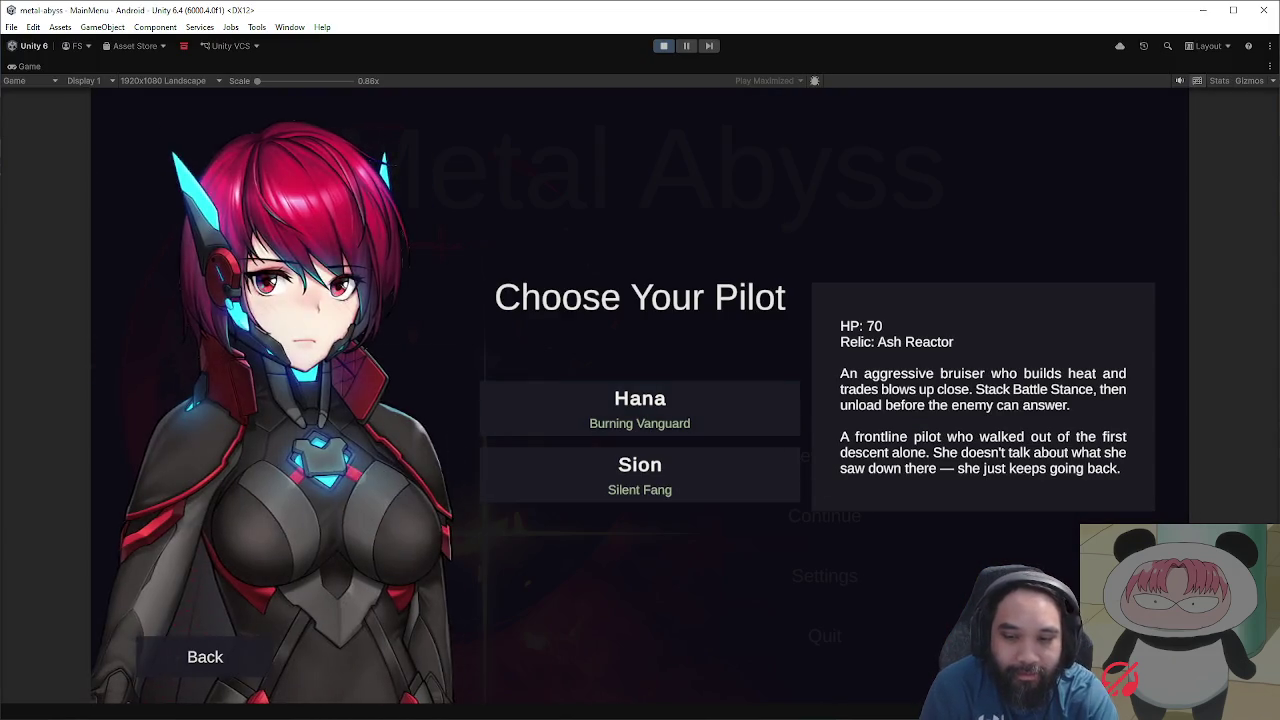
Step: Pick Hana as pilot, check the pause menu's Settings, resume, and continue Falcon's dialogue into combat
left_click(706, 421)
key("Escape")
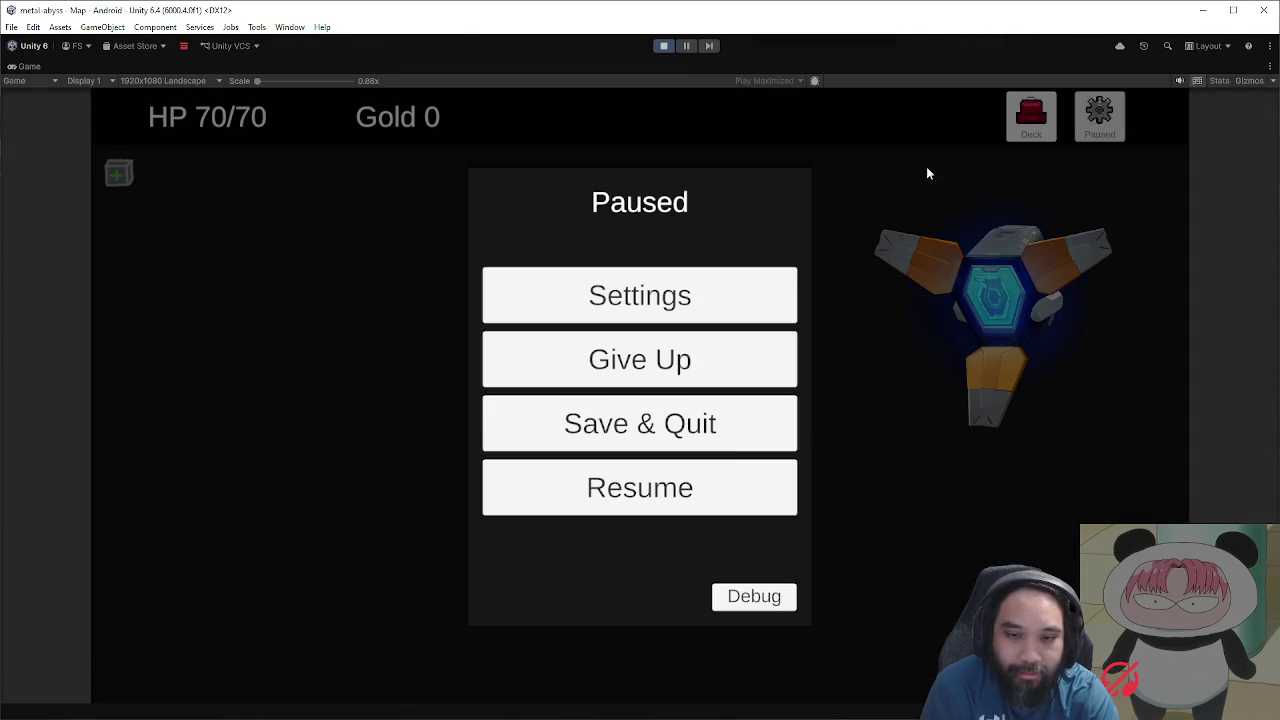
left_click(636, 318)
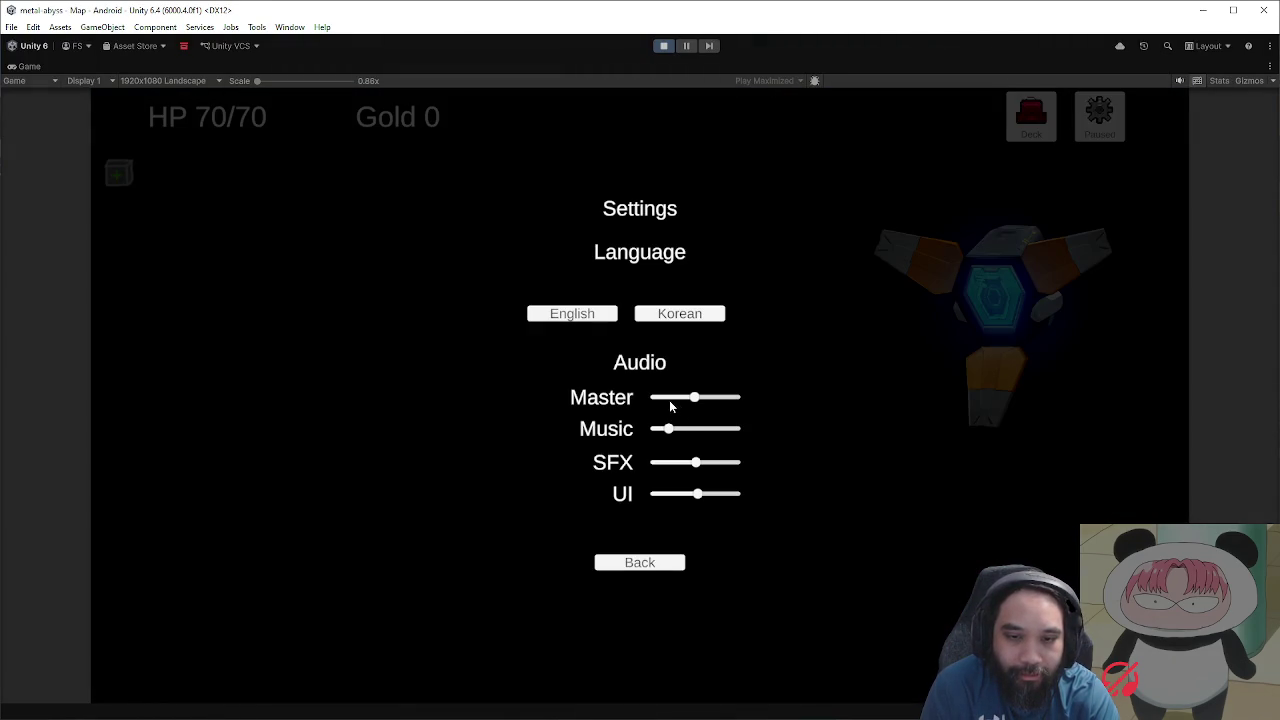
left_click(660, 567)
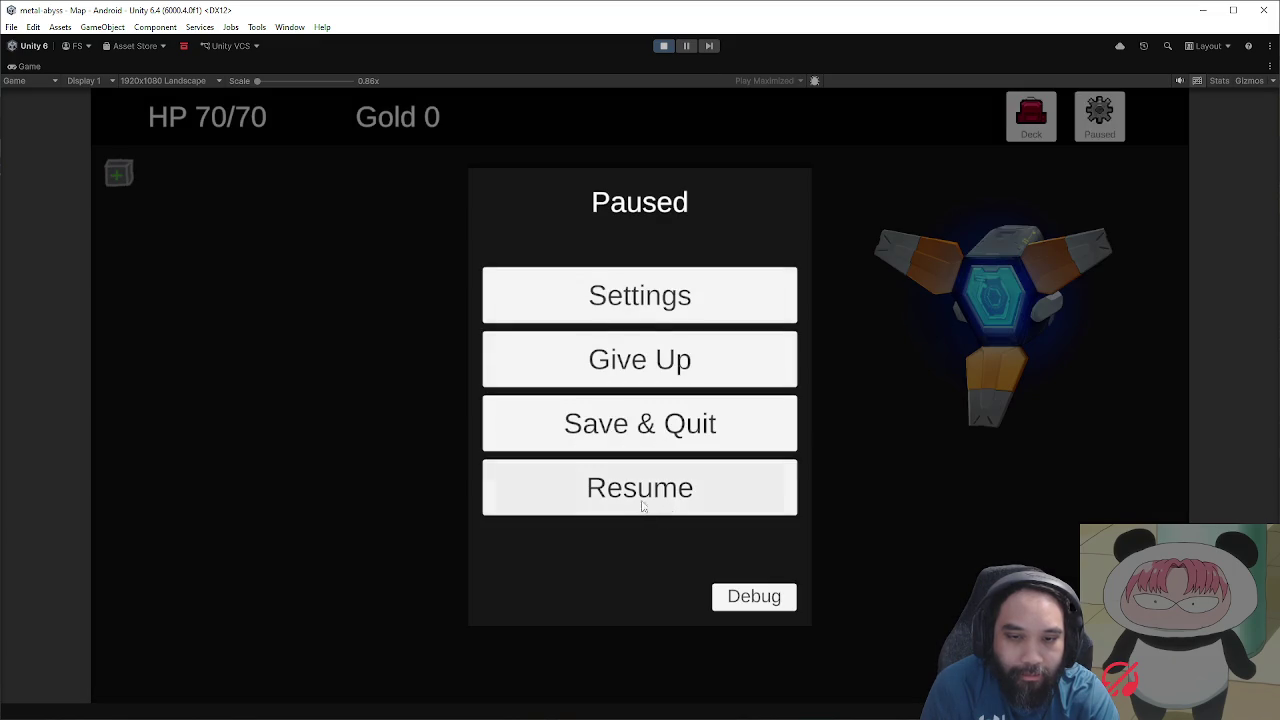
left_click(666, 510)
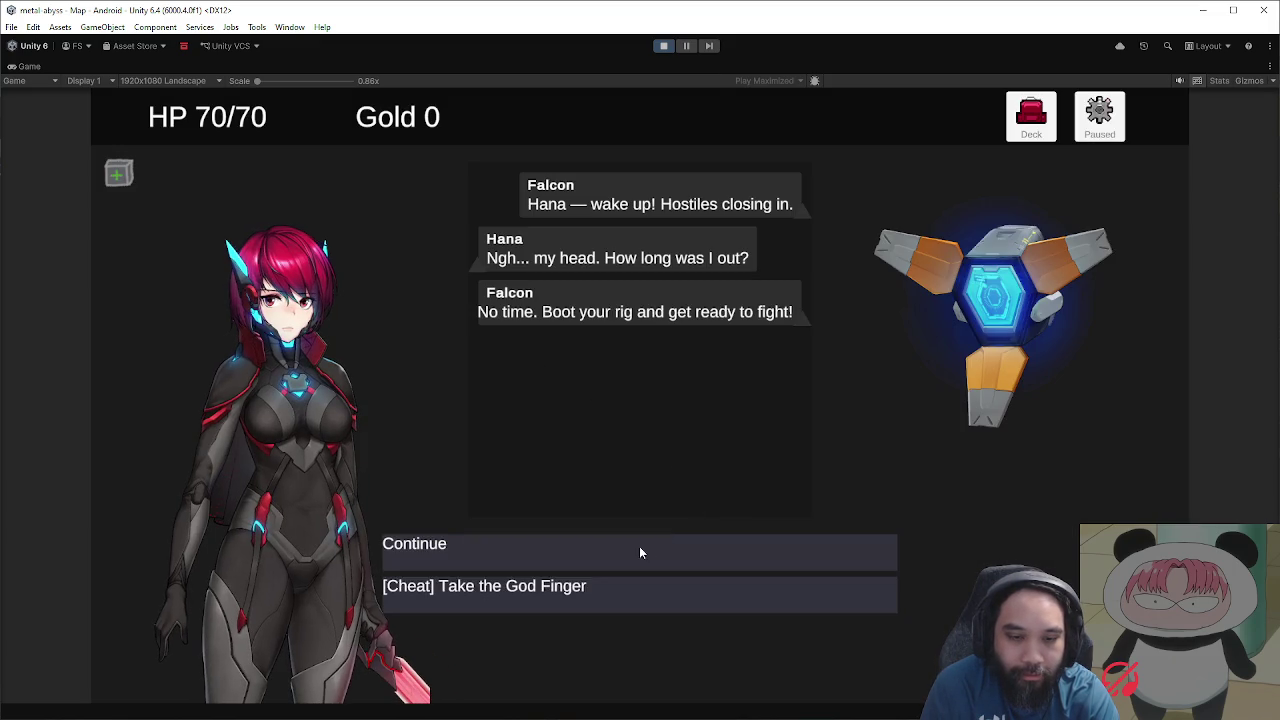
left_click(639, 548)
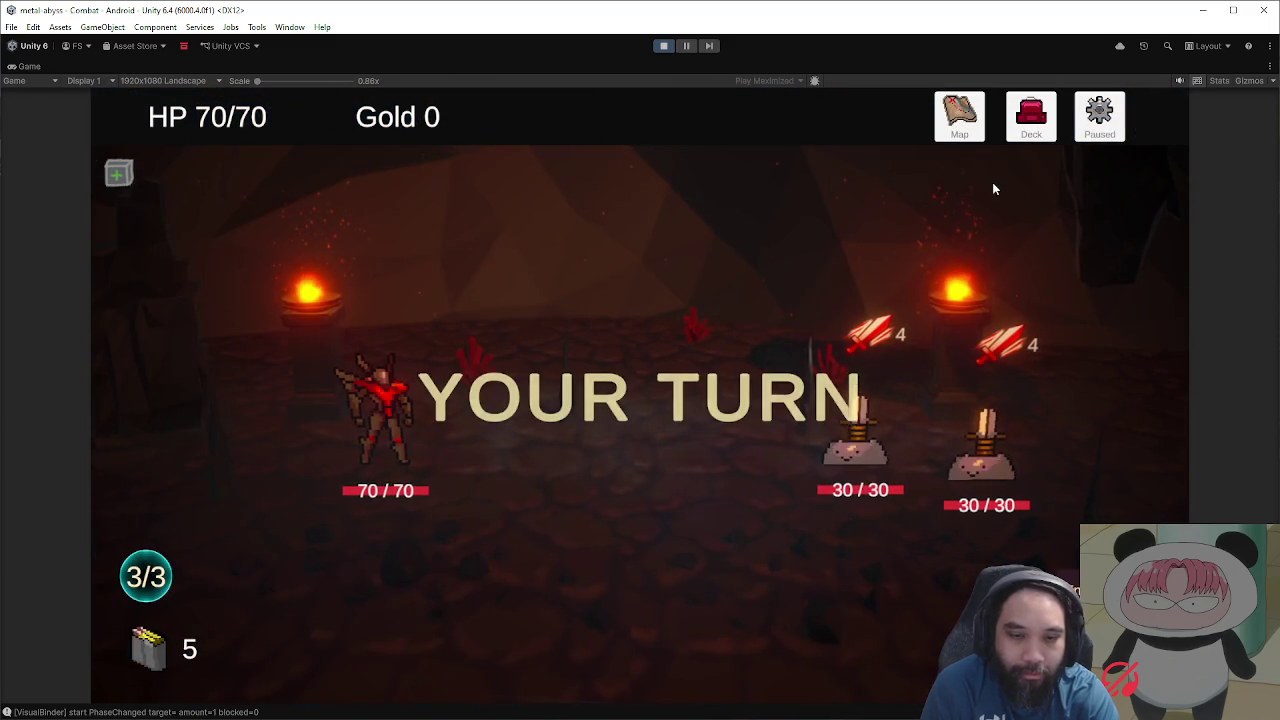
Step: Browse the debug Cards list down to Hana's Whetstone Fury entries, then close it and resume combat
left_click(1099, 138)
left_click(745, 596)
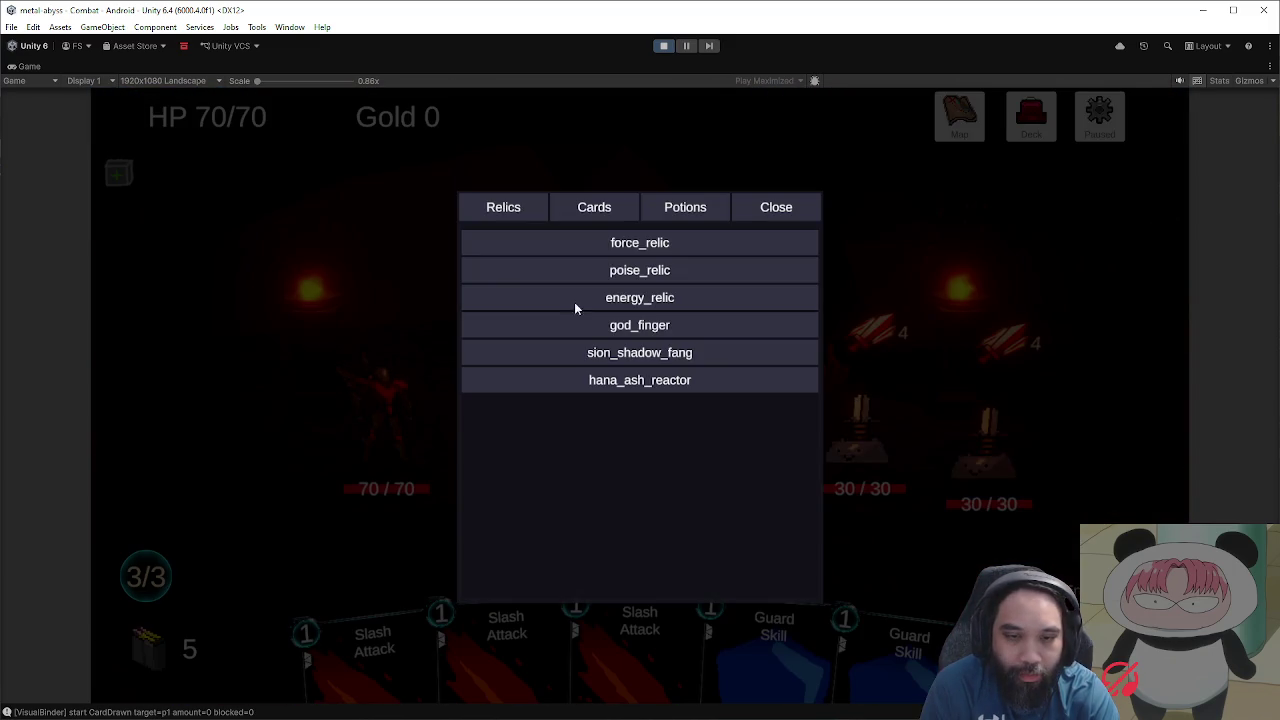
left_click(601, 216)
scroll(700, 390, "down", 15)
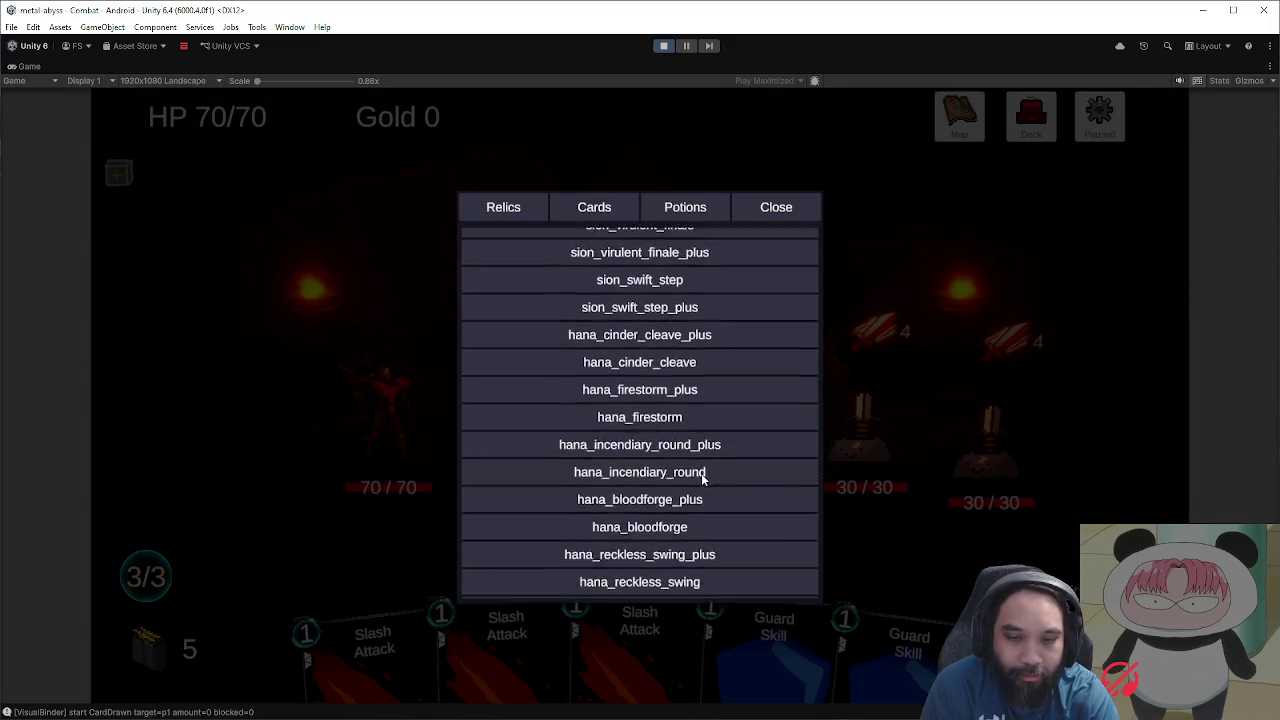
scroll(703, 398, "down", 10)
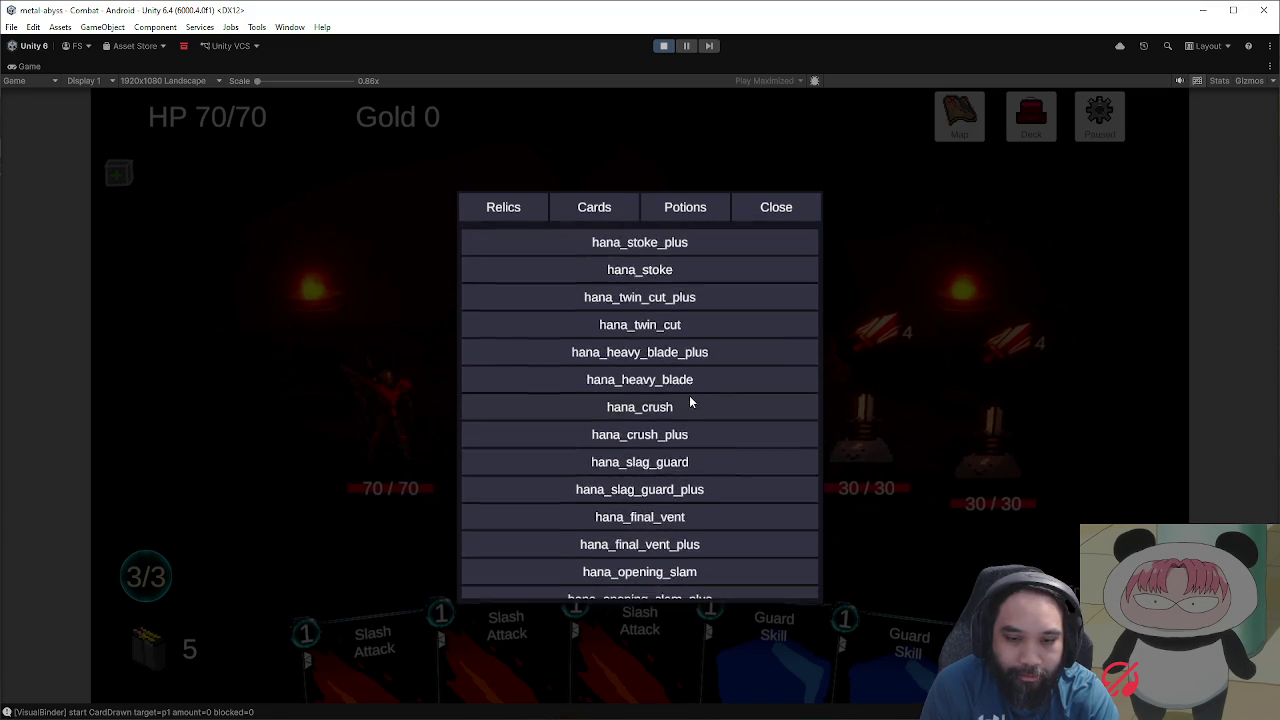
scroll(686, 380, "down", 10)
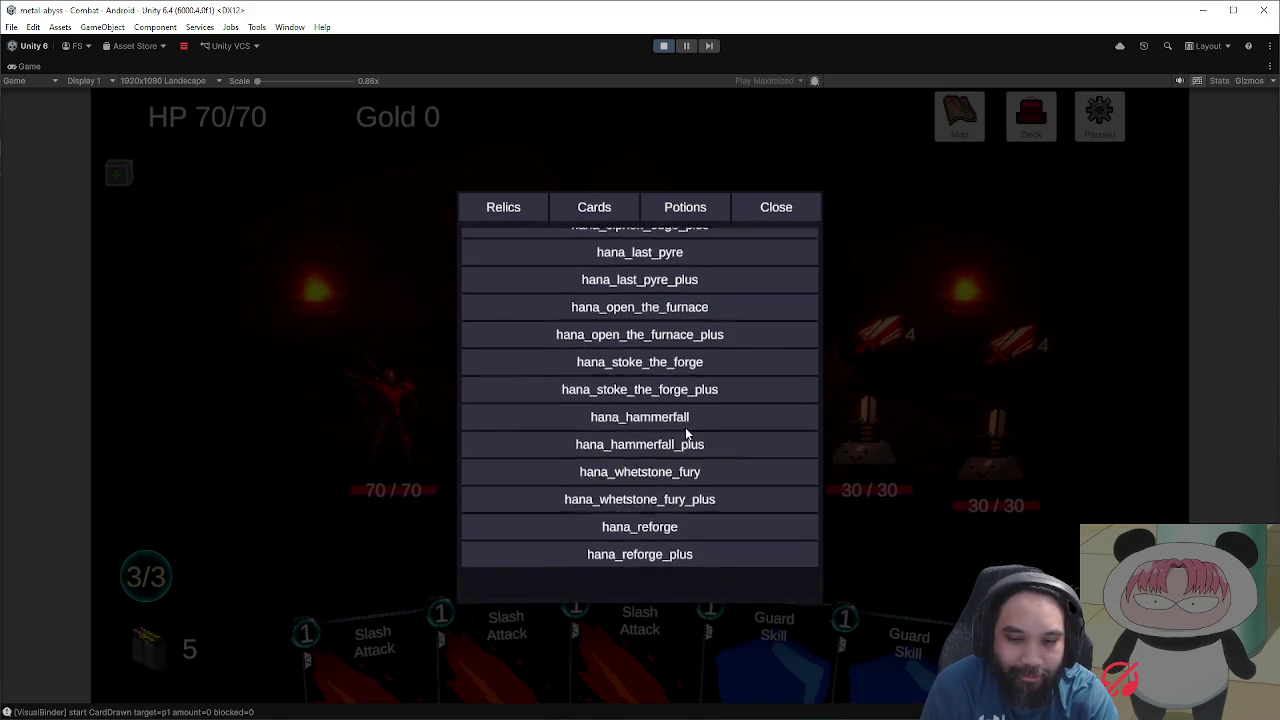
scroll(713, 407, "up", 2)
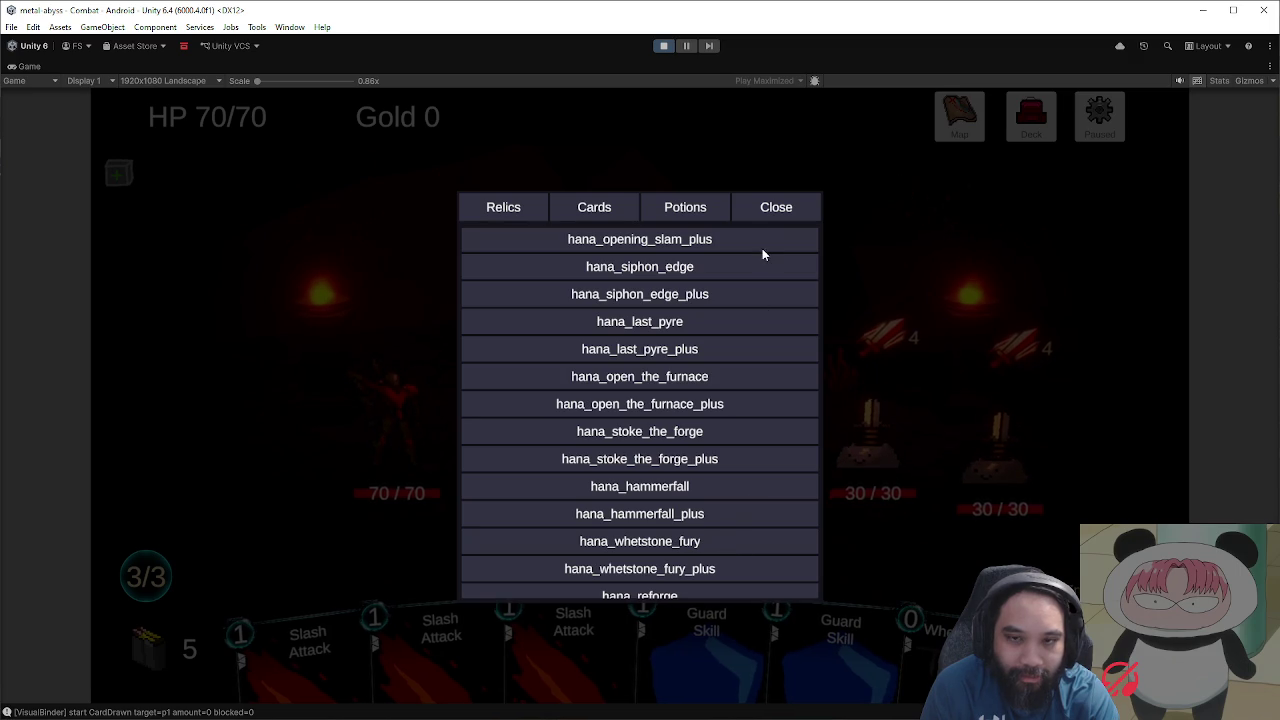
left_click(766, 212)
left_click(735, 495)
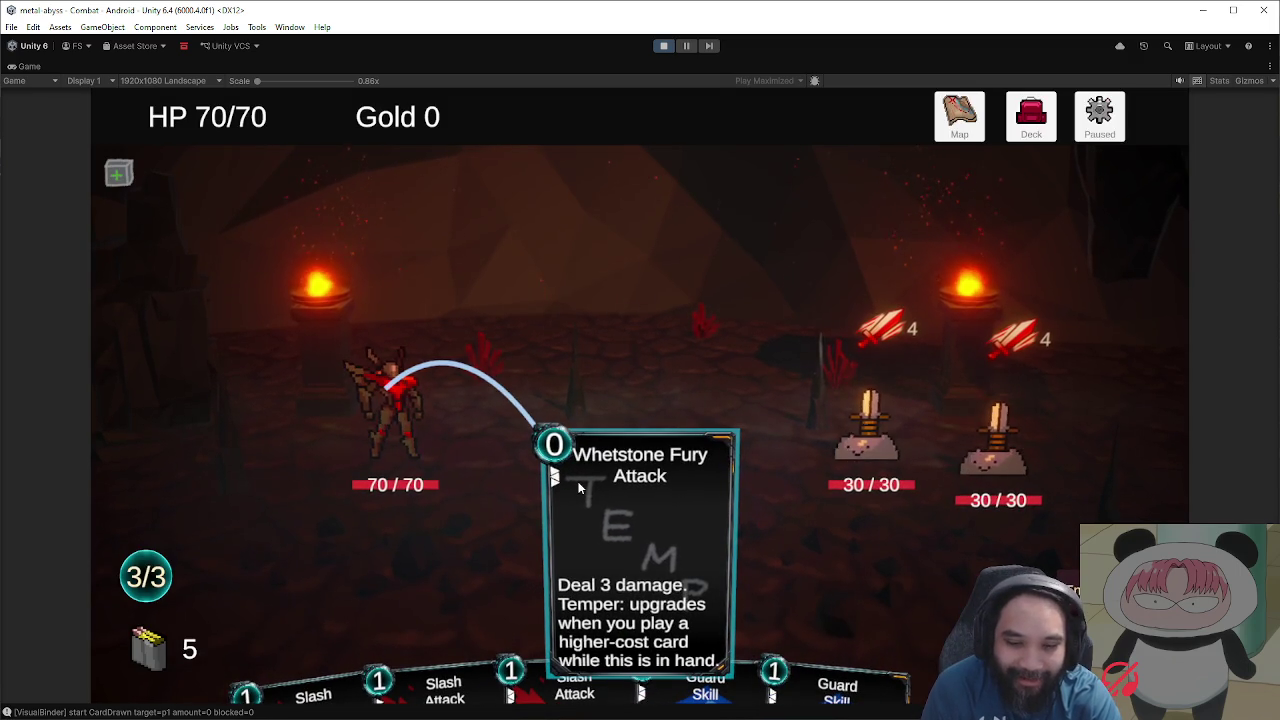
Step: Cancel the Whetstone Fury aim and play Guard for 5 block, leaving 2/3 energy
right_click(682, 508)
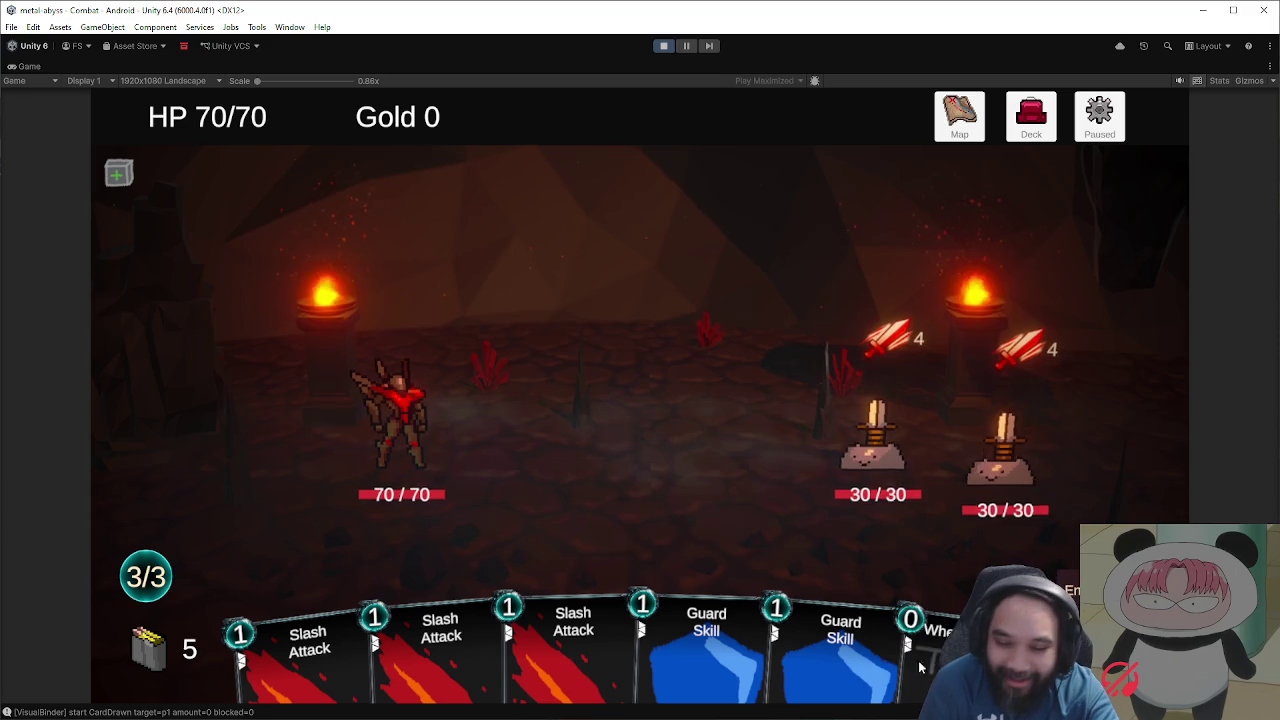
mouse_move(925, 680)
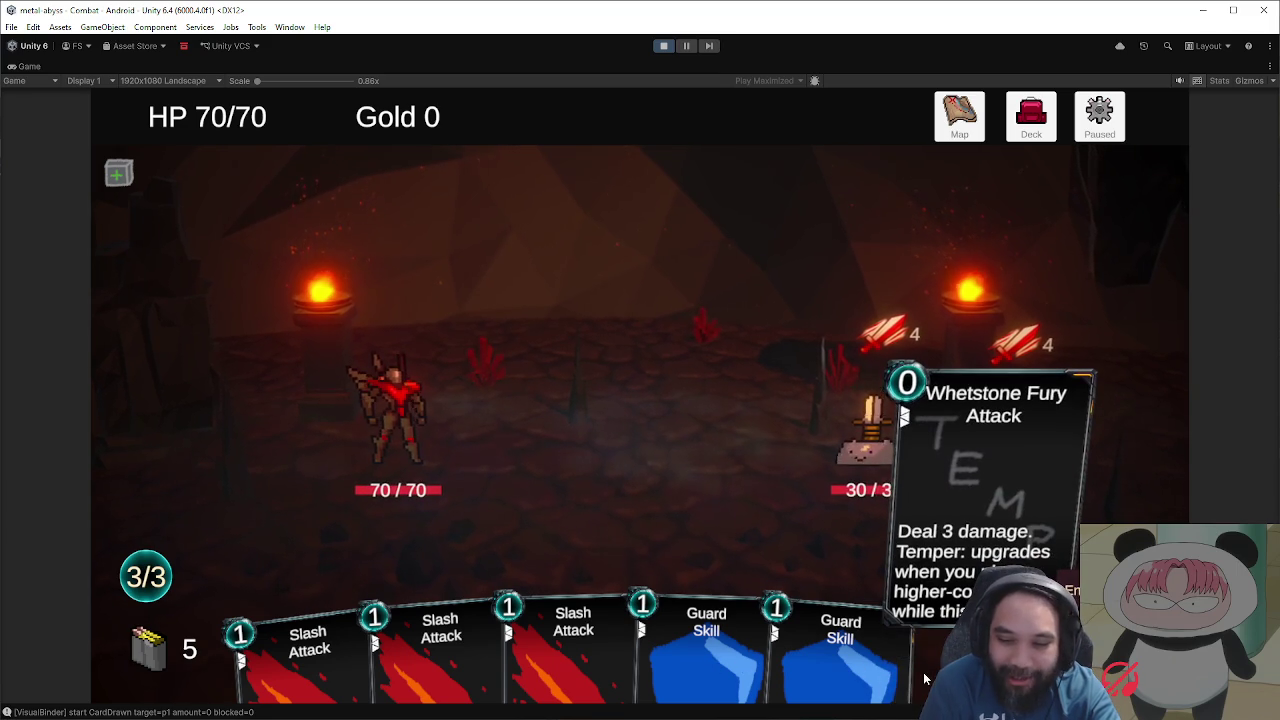
left_click_drag(766, 653, 584, 439)
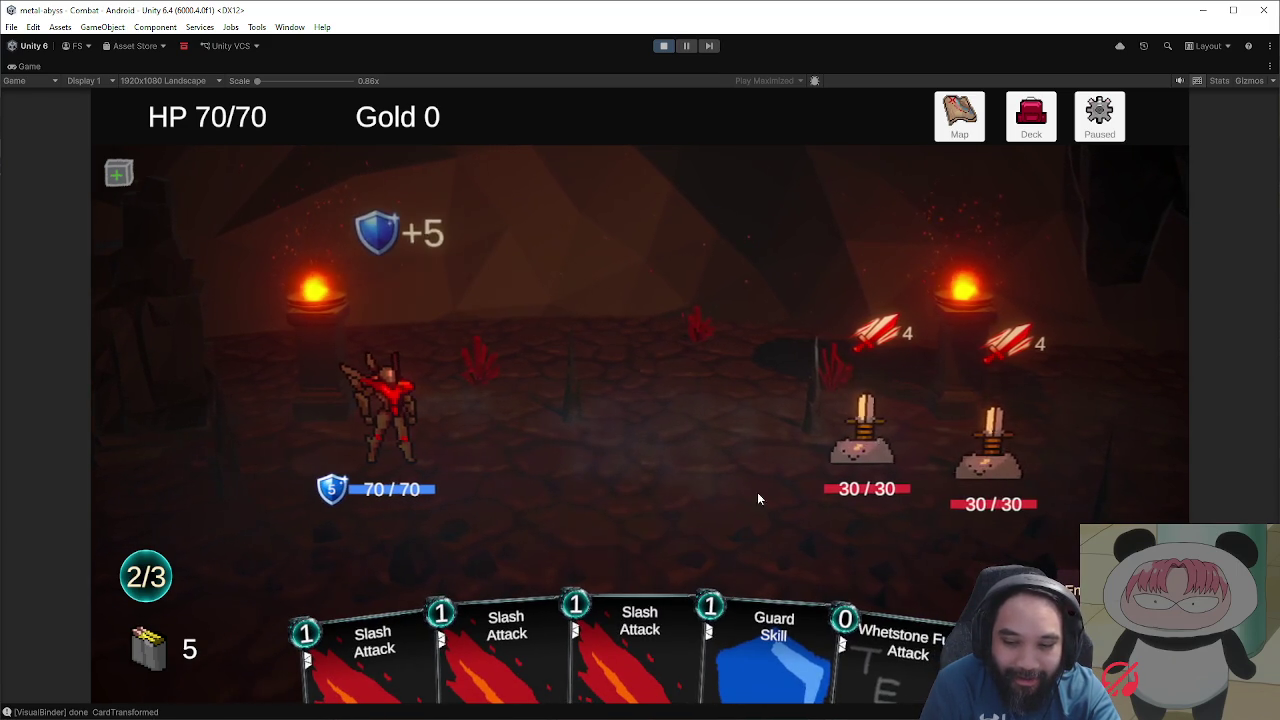
Step: Repeatedly lift and cancel Whetstone Fury, which now reads 'Deal 8 damage'
mouse_move(887, 658)
left_mouse_down()
mouse_move(690, 440)
mouse_move(663, 432)
mouse_move(646, 504)
mouse_move(915, 680)
mouse_move(639, 513)
left_mouse_up()
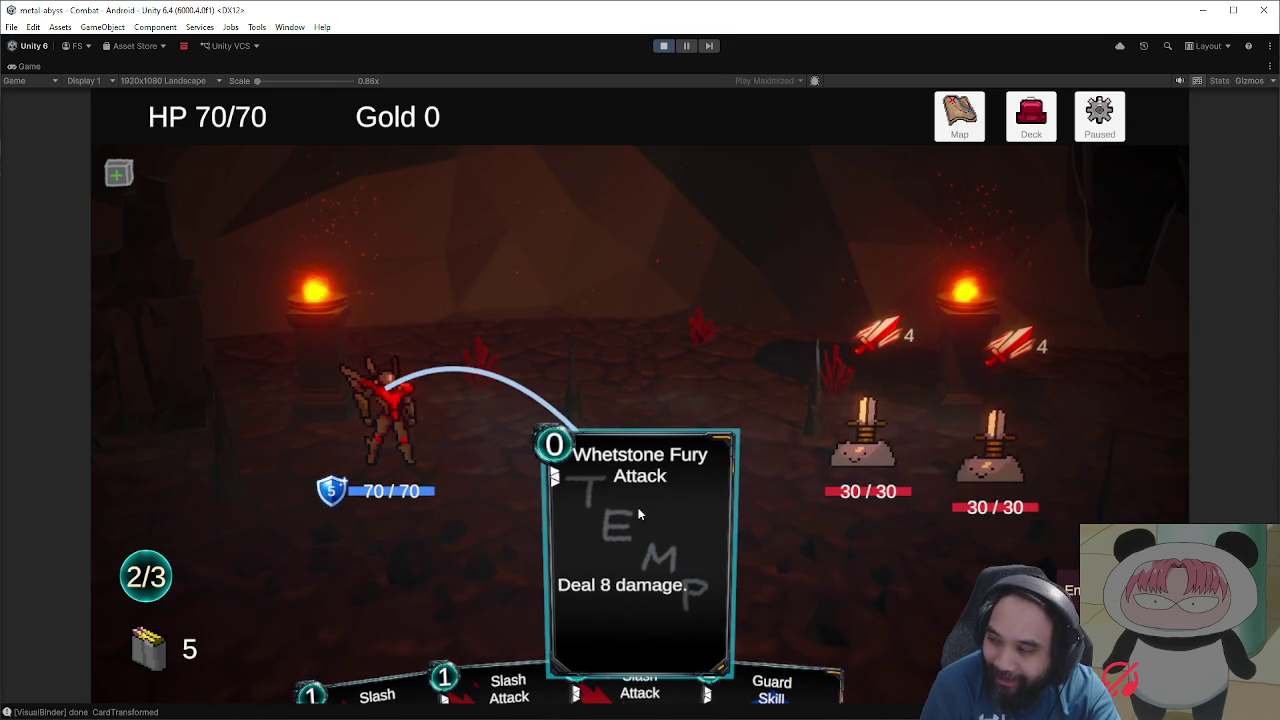
right_click(640, 514)
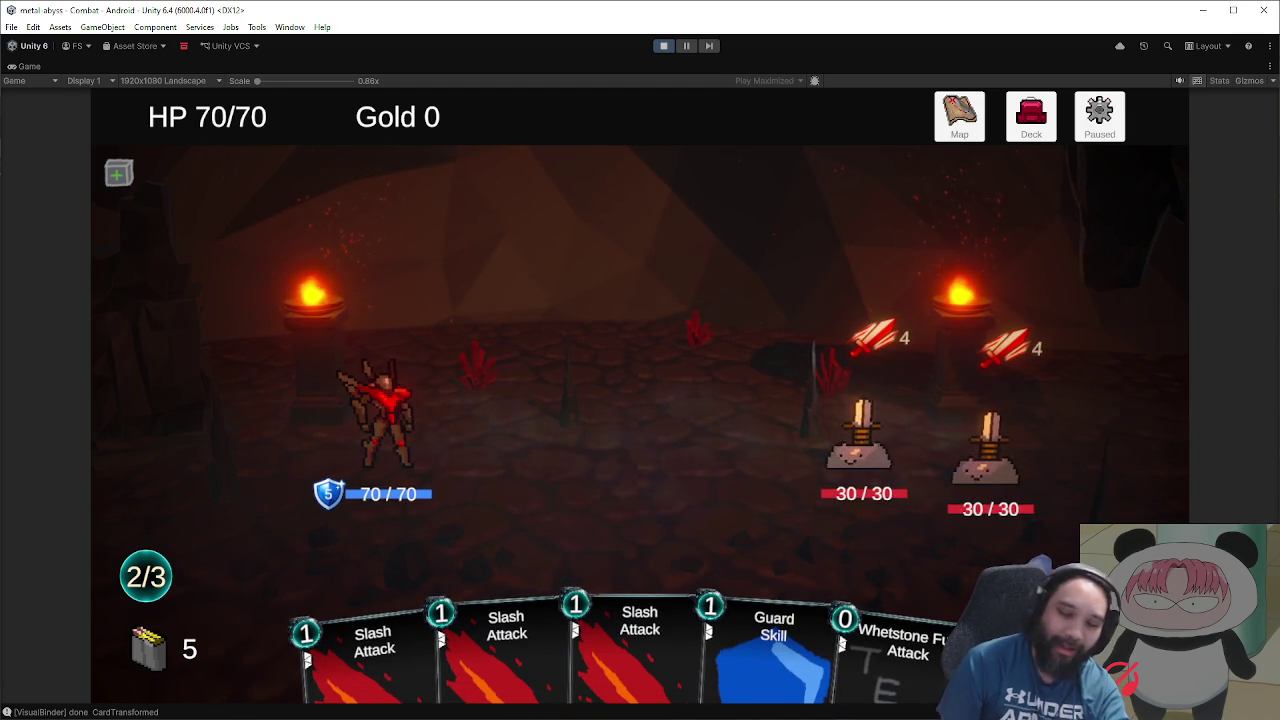
left_click(900, 640)
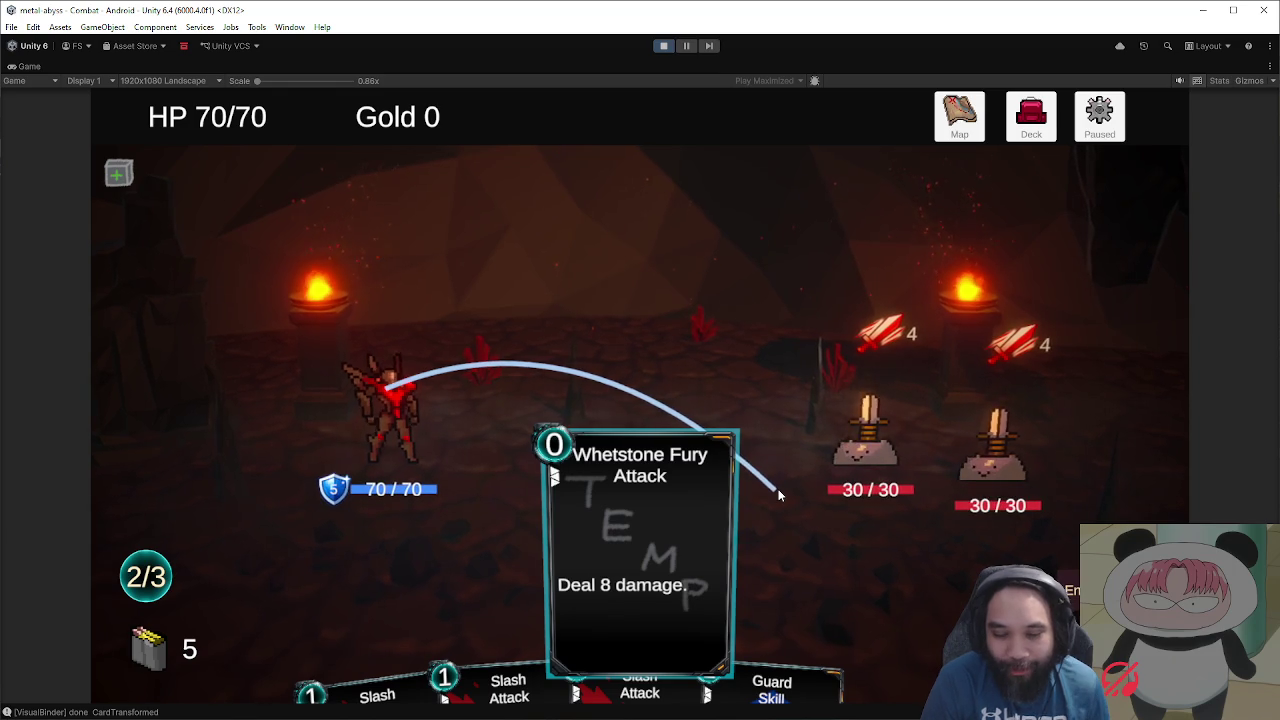
right_click(777, 490)
mouse_move(633, 638)
left_mouse_down()
mouse_move(634, 524)
mouse_move(650, 680)
left_mouse_up()
mouse_move(895, 660)
left_mouse_down()
mouse_move(681, 540)
mouse_move(670, 512)
left_mouse_up()
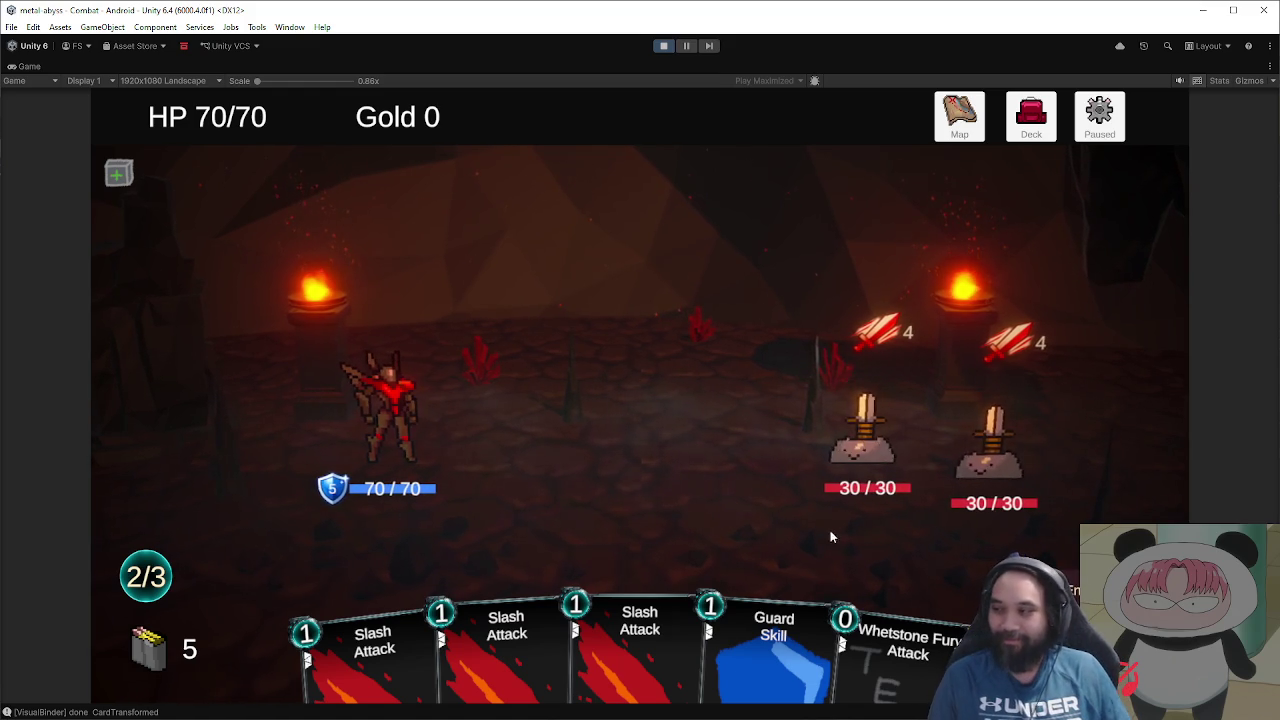
left_click(912, 662)
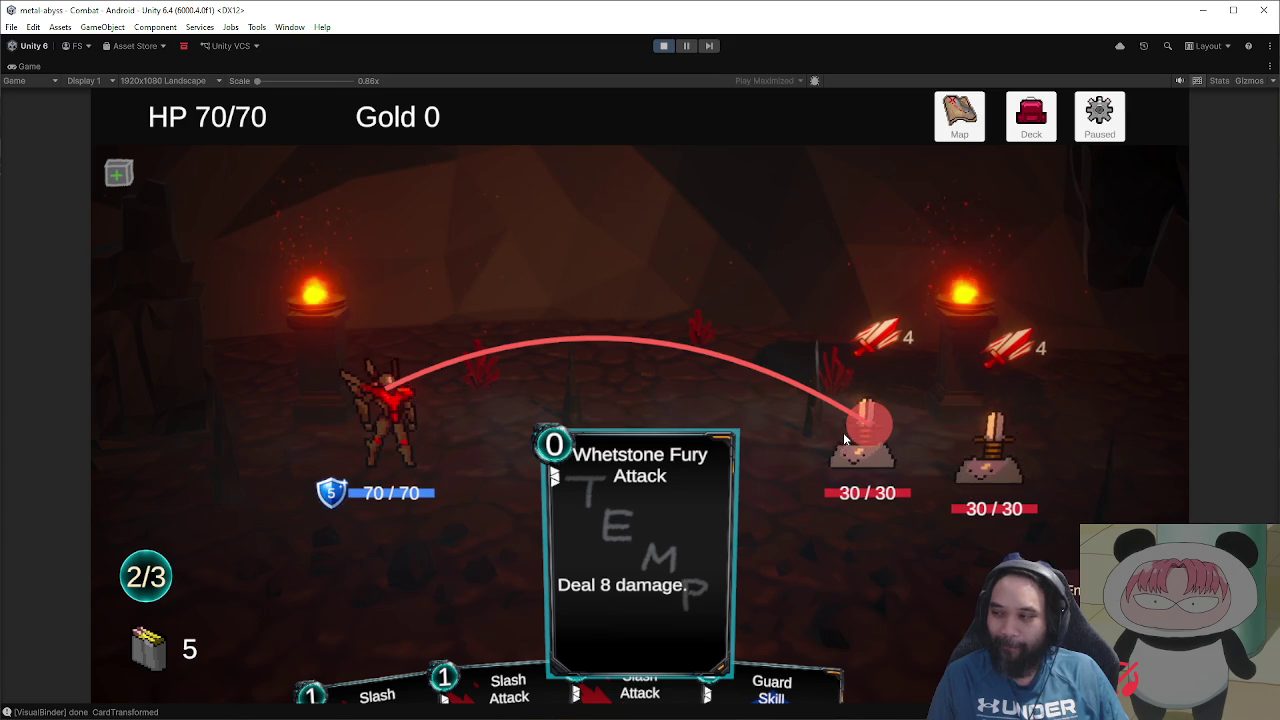
Step: Play Whetstone Fury on the left enemy, dropping it to 22/30, then pause the game
right_click(842, 635)
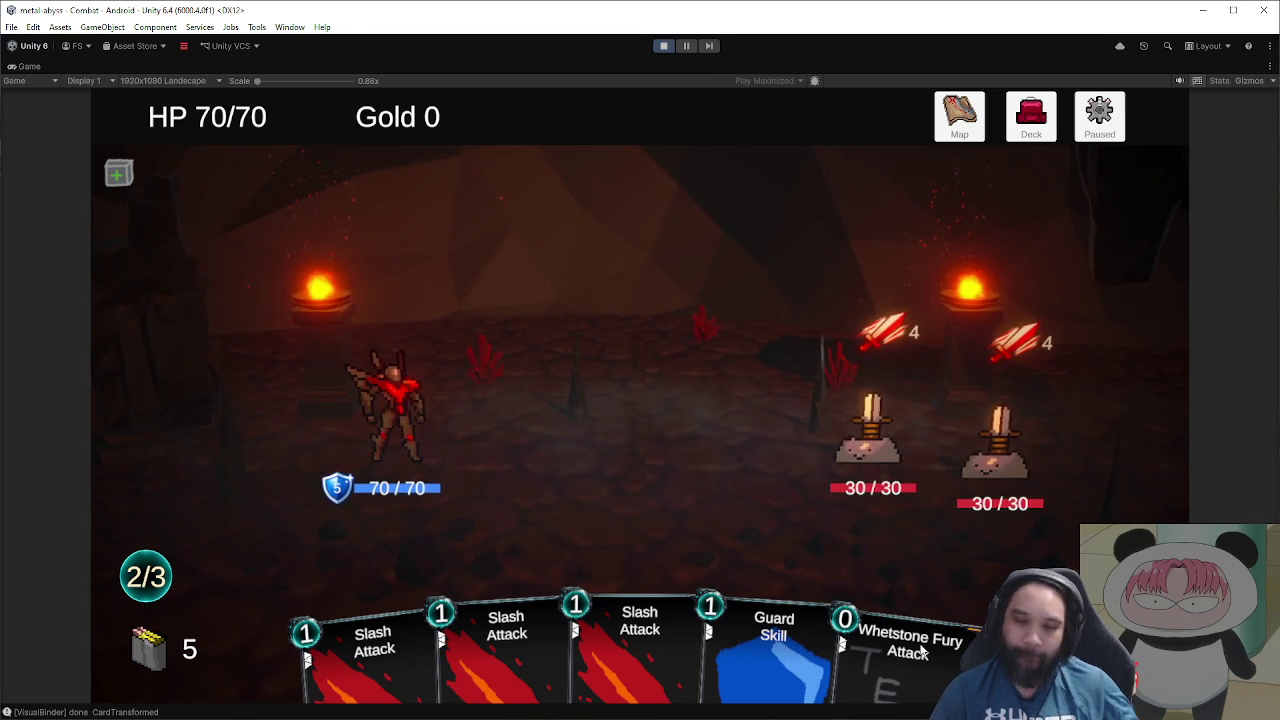
mouse_move(940, 627)
left_mouse_down()
mouse_move(660, 320)
mouse_move(862, 432)
left_mouse_up()
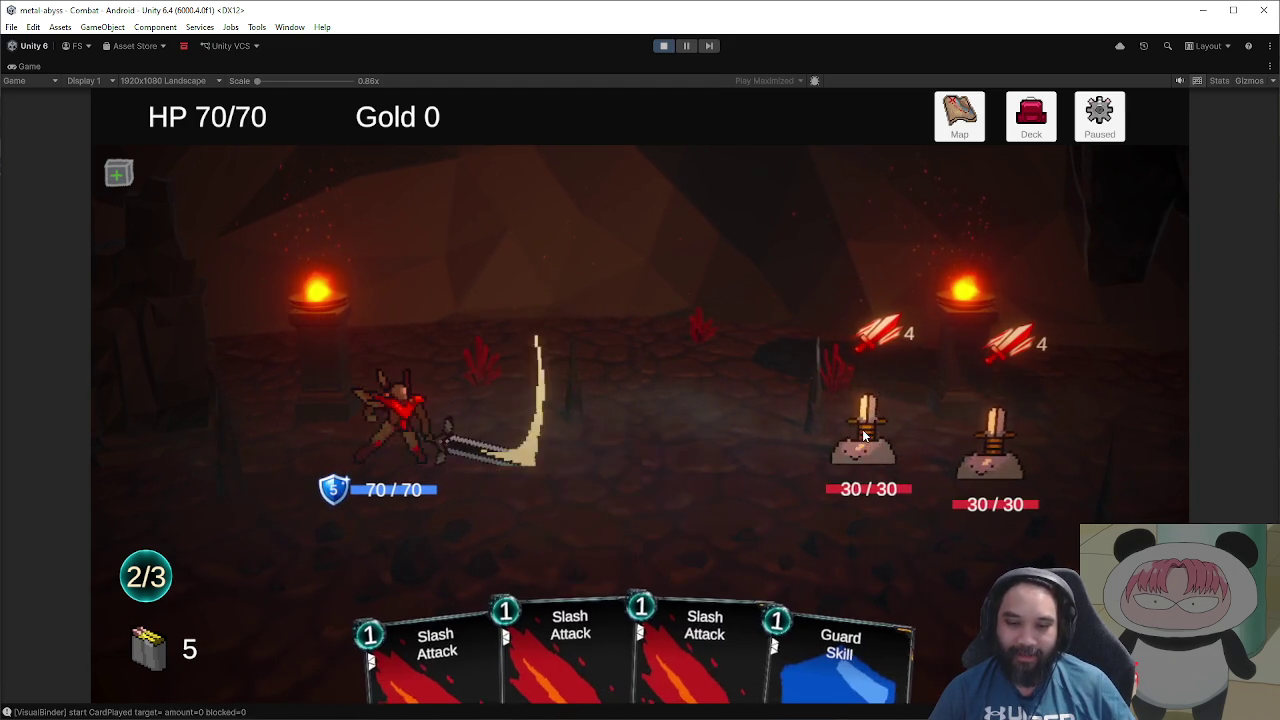
left_click(1100, 118)
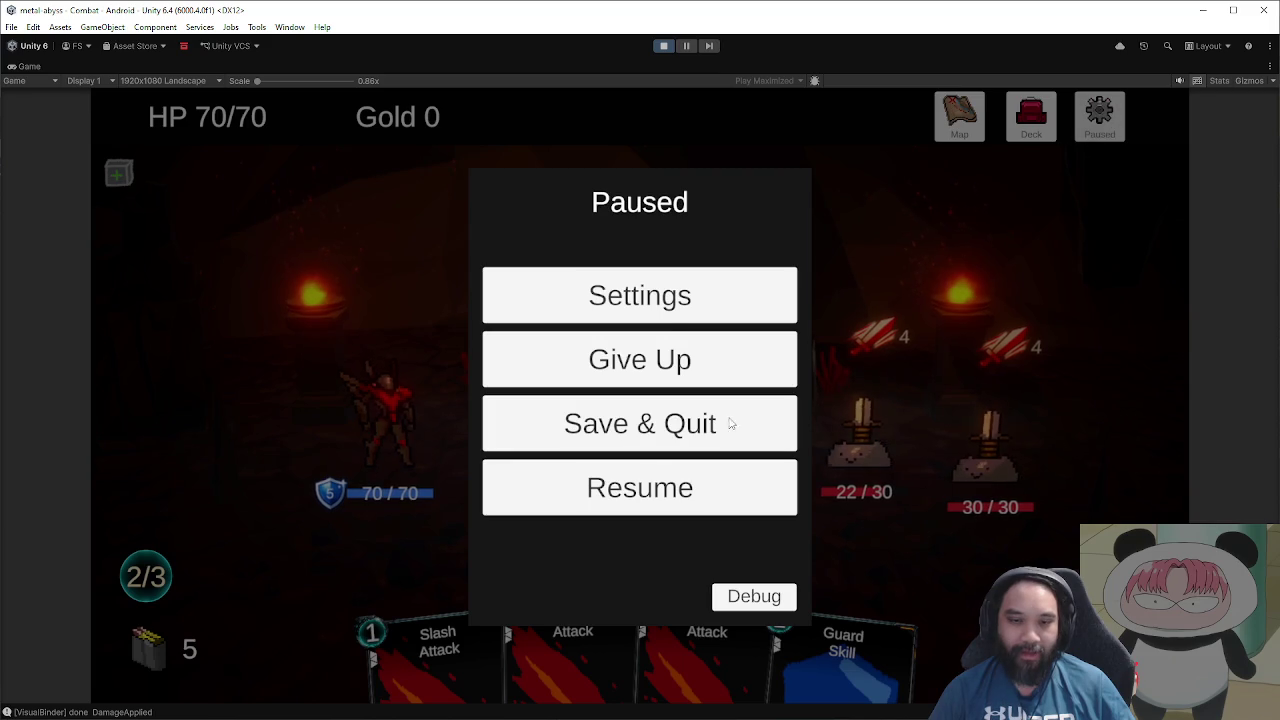
Step: Add two Whetstone Fury cards to the hand from the debug card list and resume combat
left_click(733, 588)
scroll(694, 463, "down", 5)
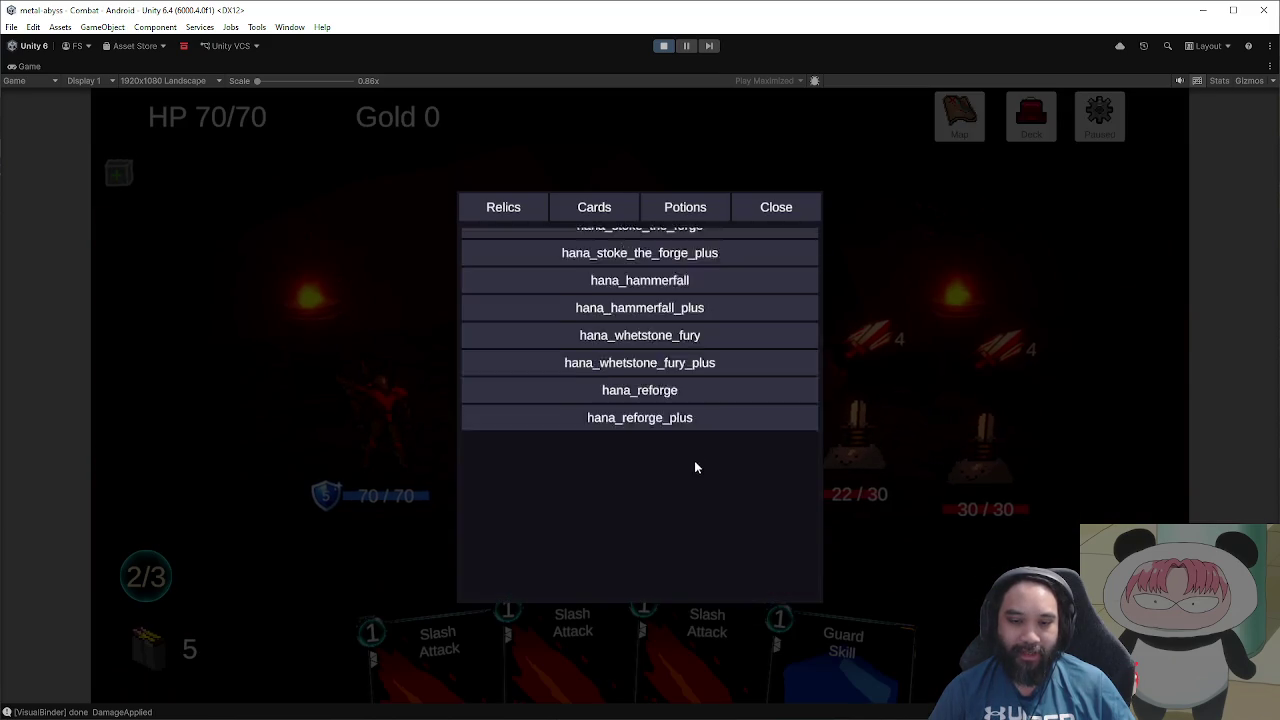
left_click(726, 500)
left_click(726, 500)
left_click(800, 212)
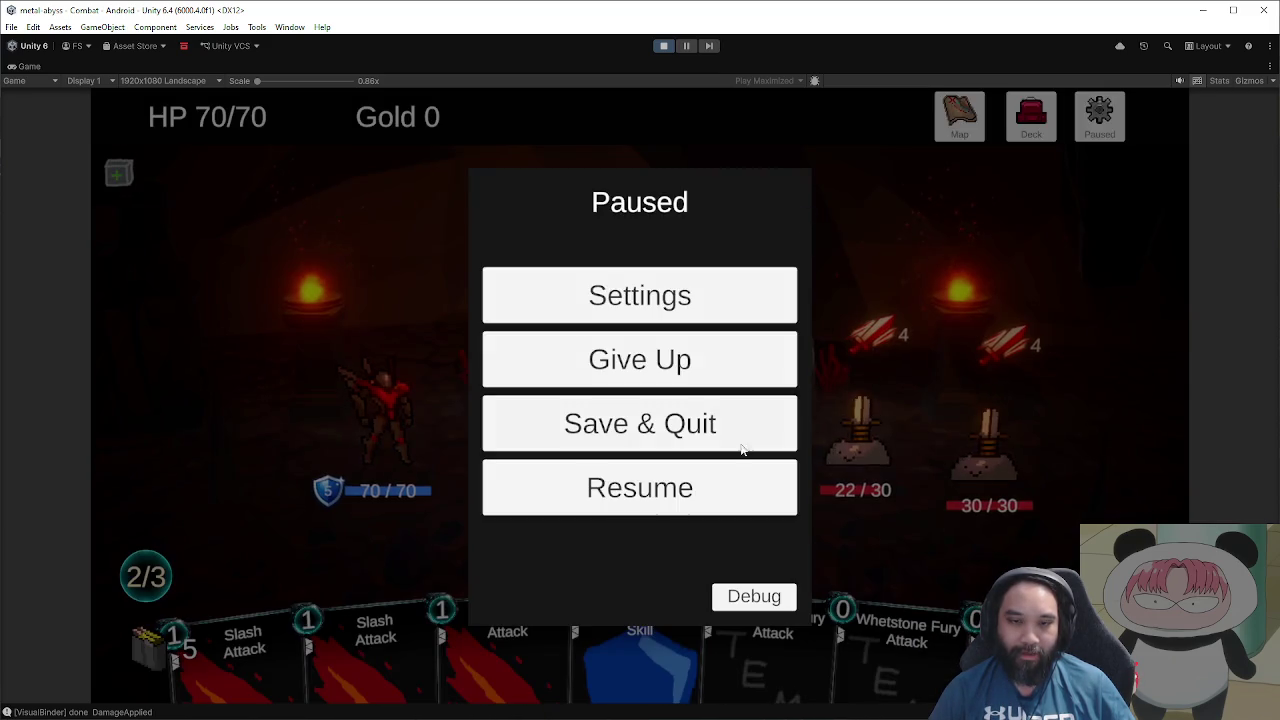
left_click(720, 486)
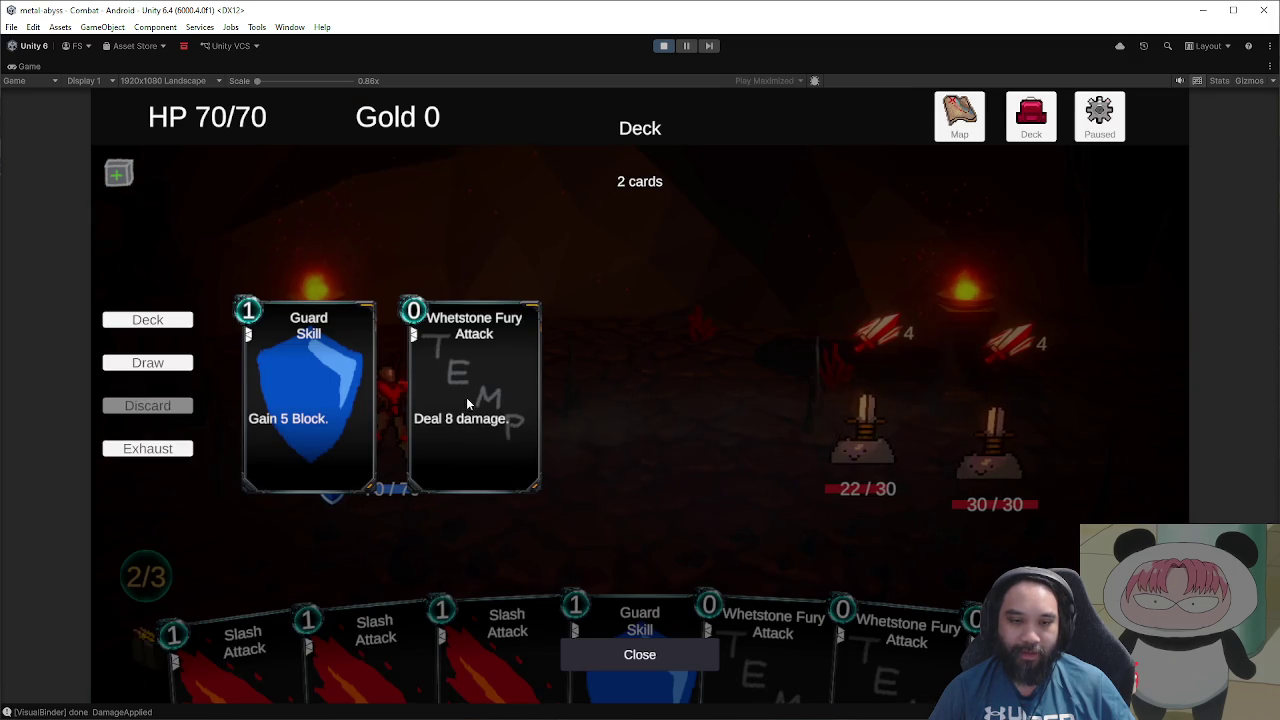
Step: Close the deck overlay and play Guard, raising block to 10
left_click(648, 645)
mouse_move(770, 652)
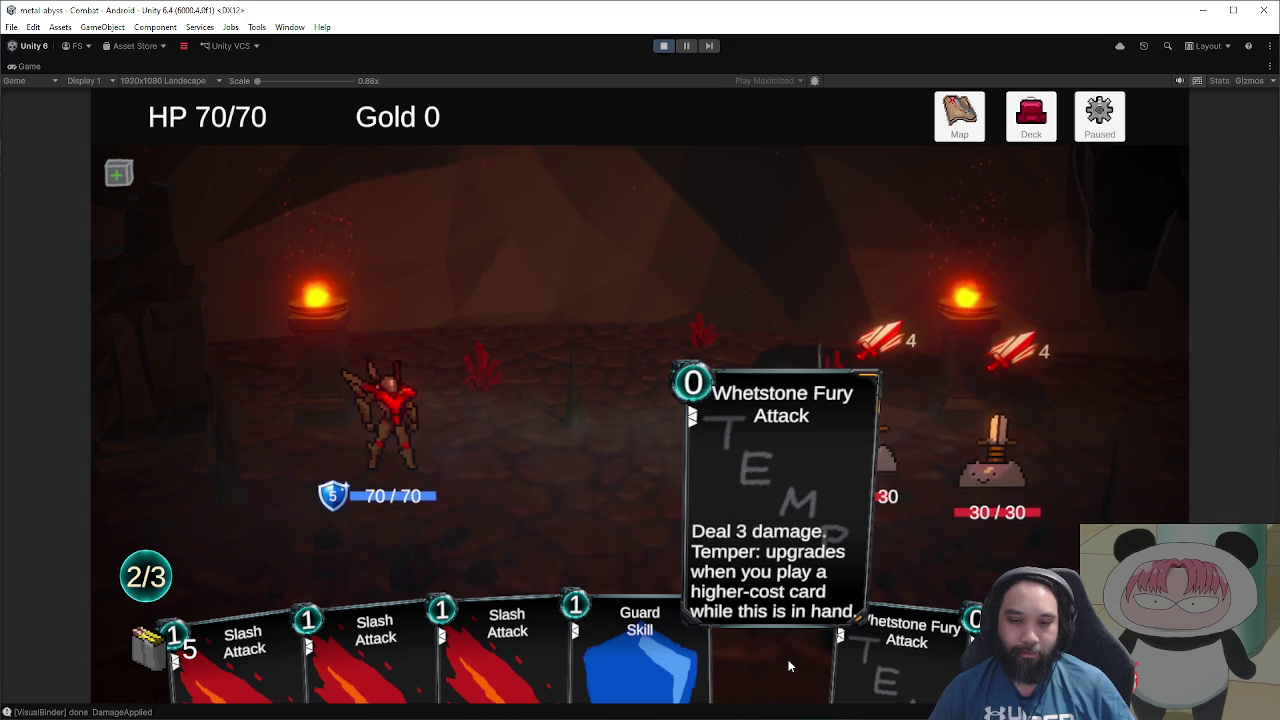
left_click_drag(640, 650, 568, 458)
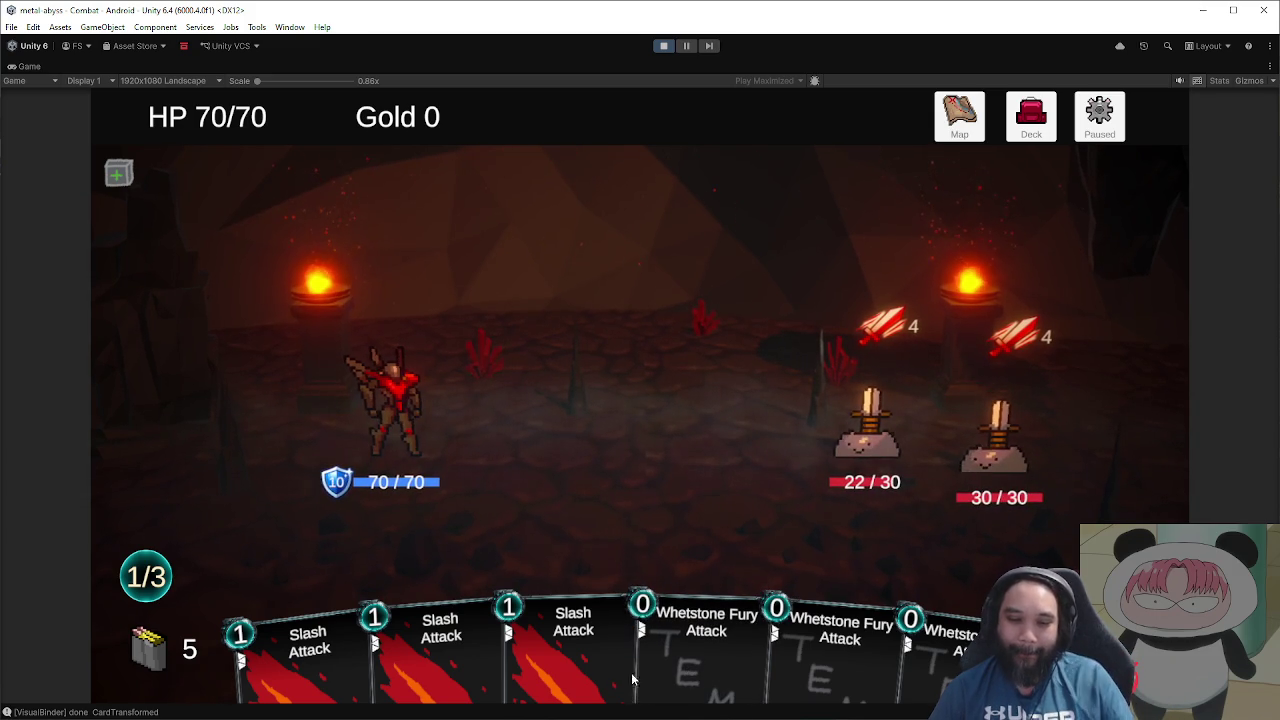
mouse_move(692, 643)
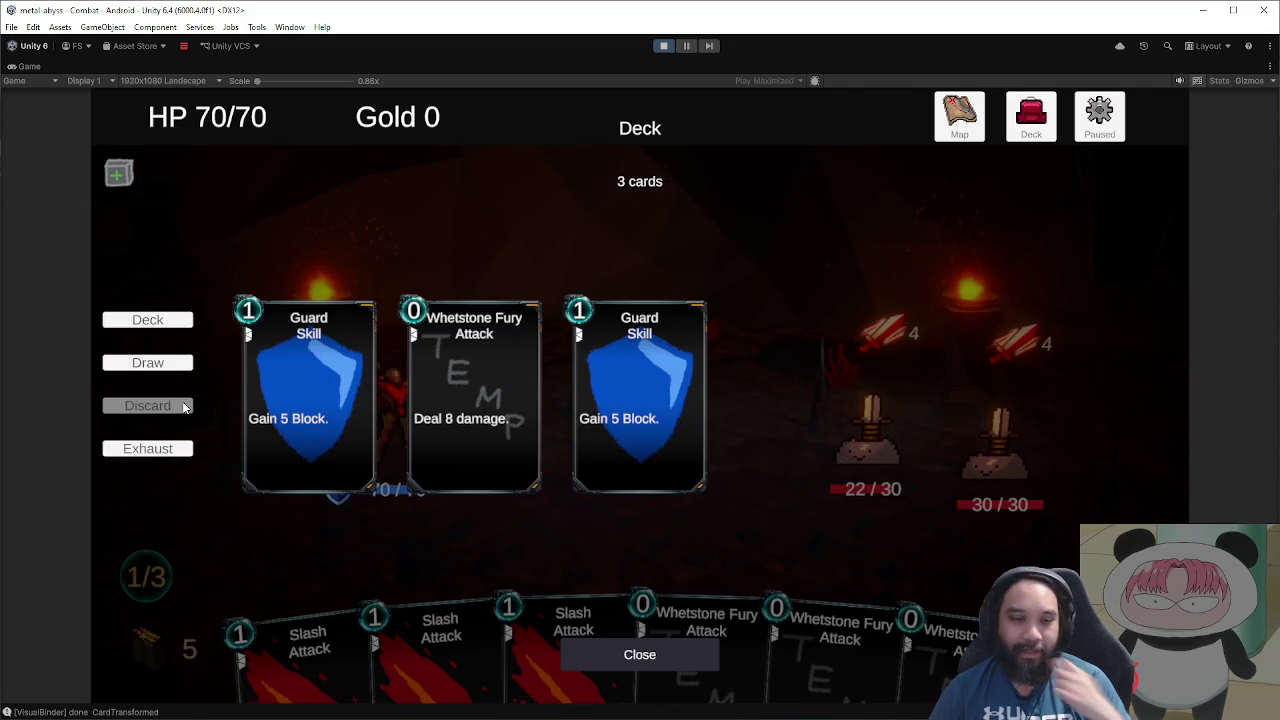
Step: Check the draw and discard piles, then restore the full editor layout
left_click(174, 363)
left_click(184, 405)
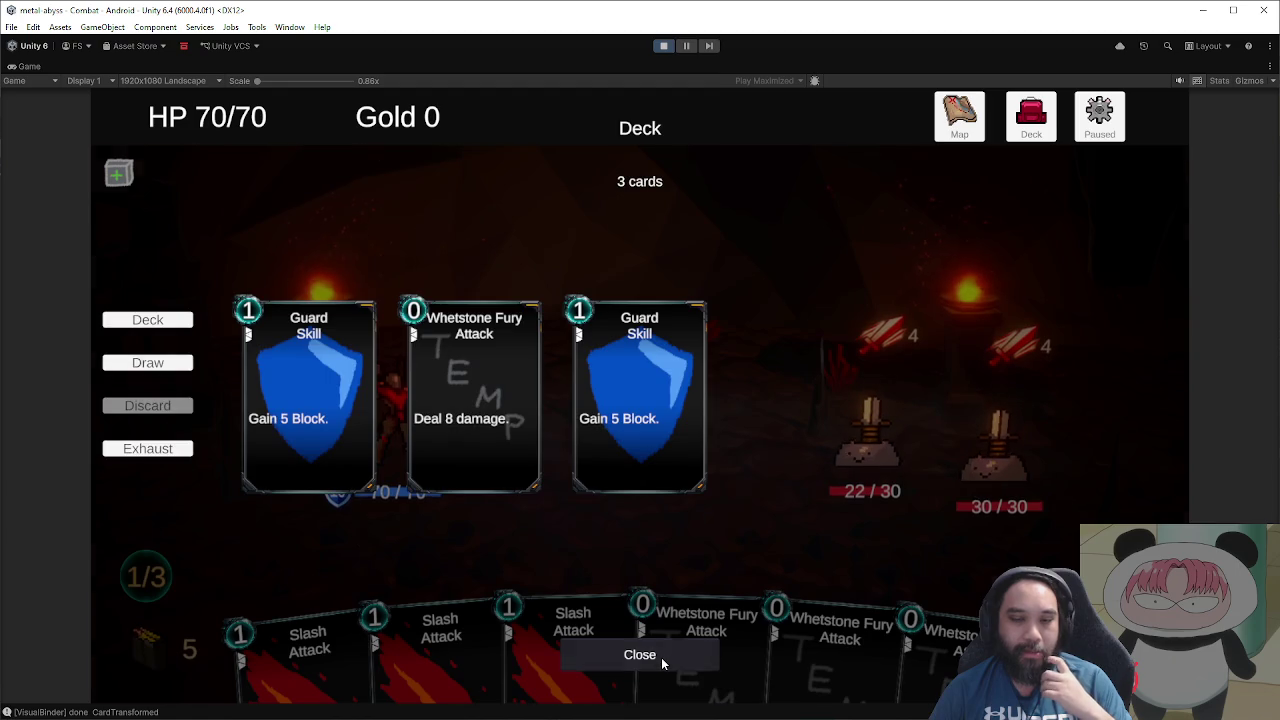
left_click(640, 655)
left_click(765, 80)
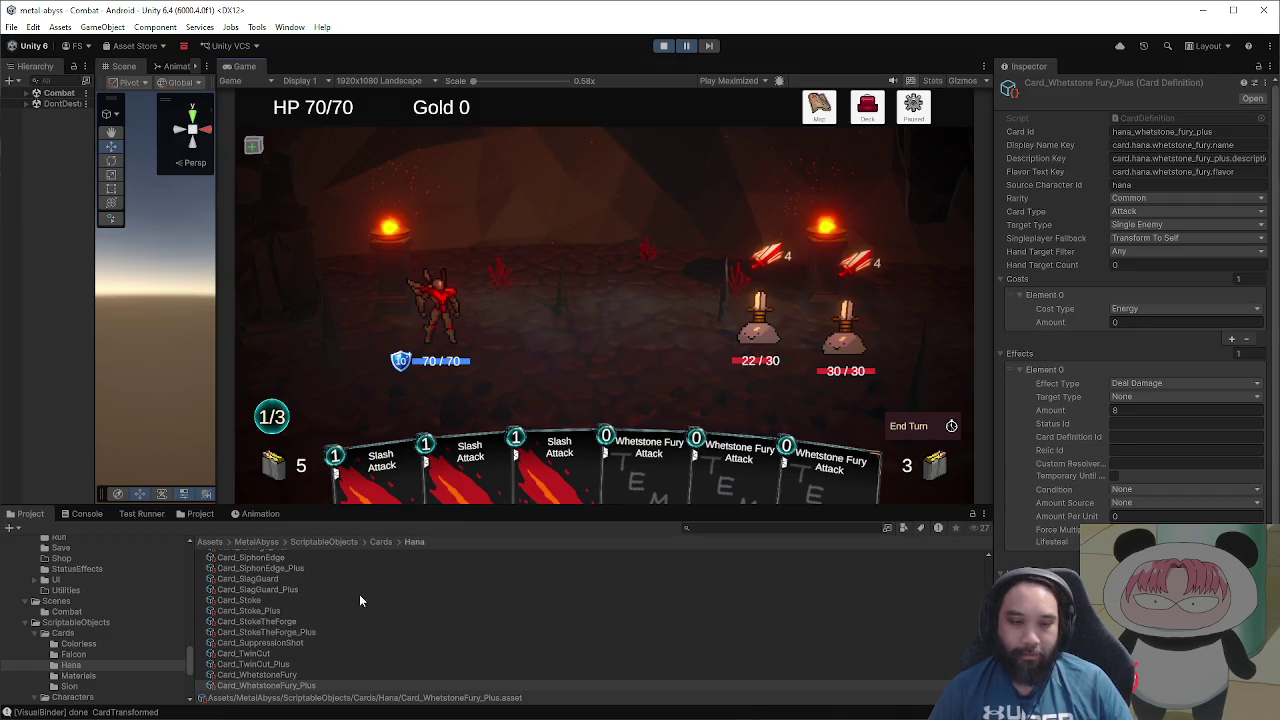
Step: Inspect the Card Id of the Card_WhetstoneFury_Plus asset
left_click(386, 686)
left_click(1206, 131)
left_click(1218, 132)
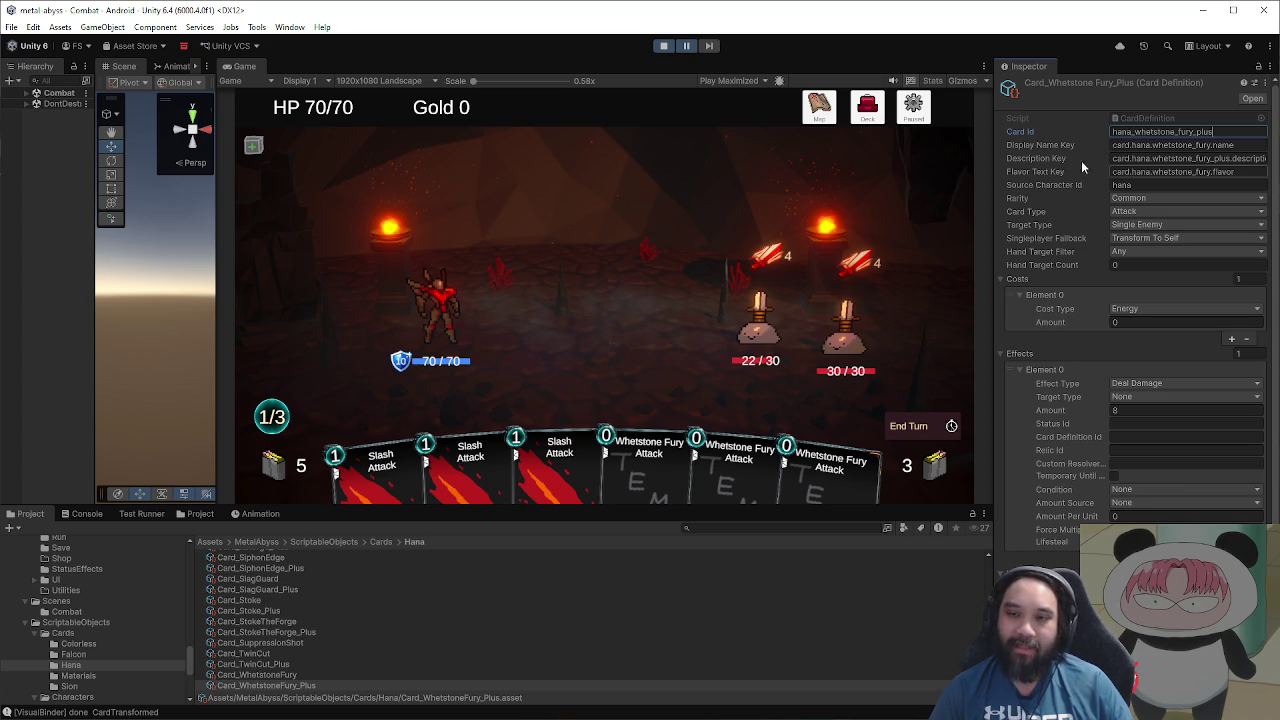
Step: Finish the left enemy with two 8-damage Whetstone Fury hits, then stop play mode
key("shift+space")
left_click(789, 633)
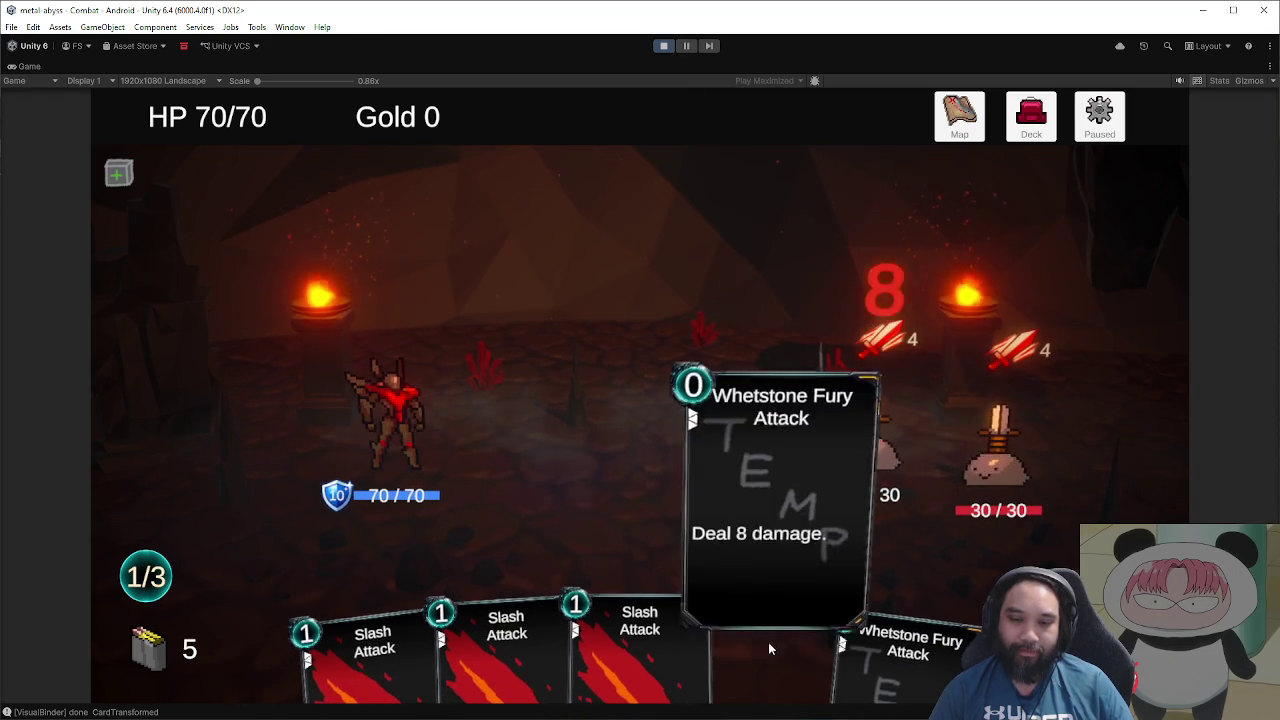
left_click(767, 644)
left_click(845, 590)
left_click(663, 45)
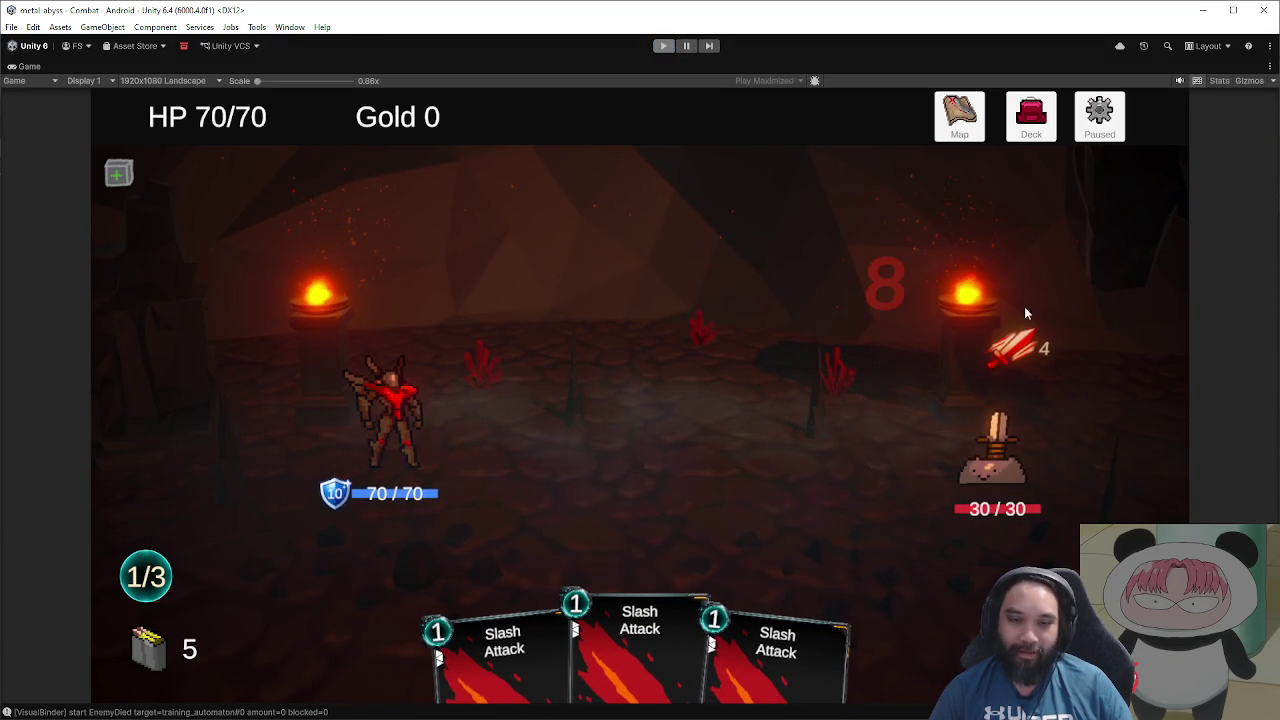
Step: Replace 'didn't upgrade ??' with 'UPGRADES but the name doesn't change', then restart Unity play mode
key("alt+Tab")
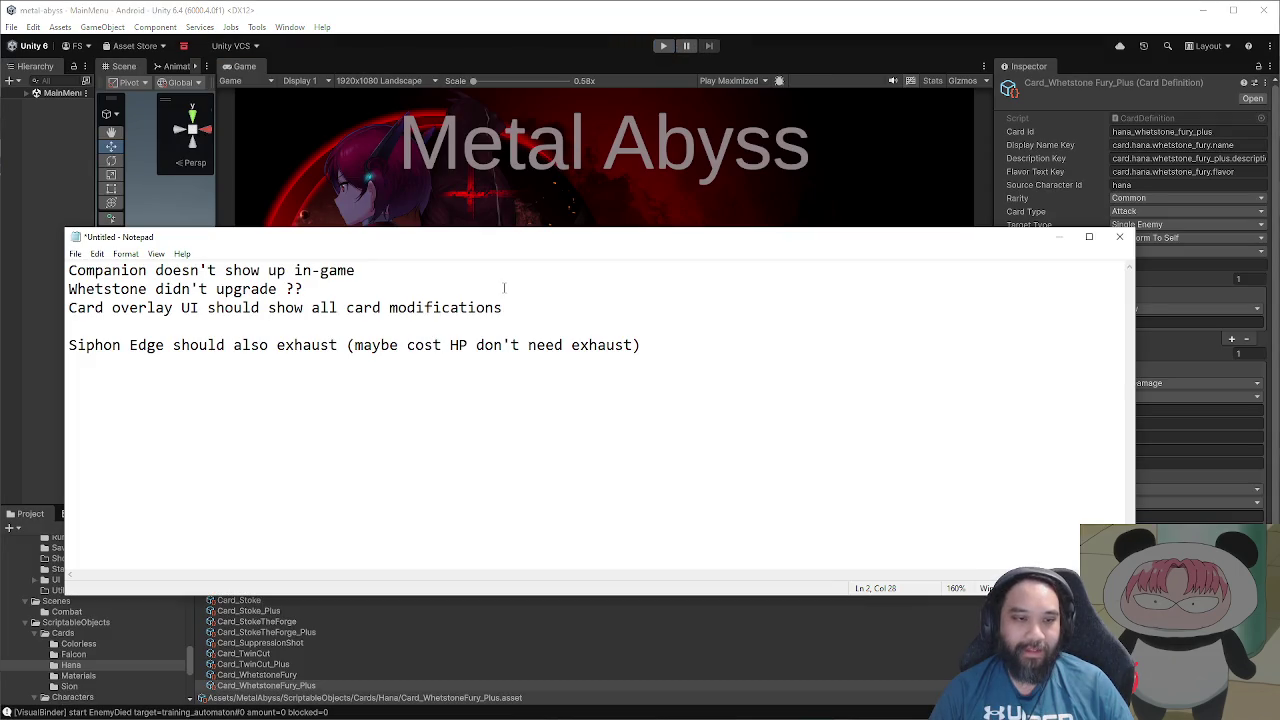
left_click_drag(304, 289, 157, 289)
type("UPGRADES but the name does")
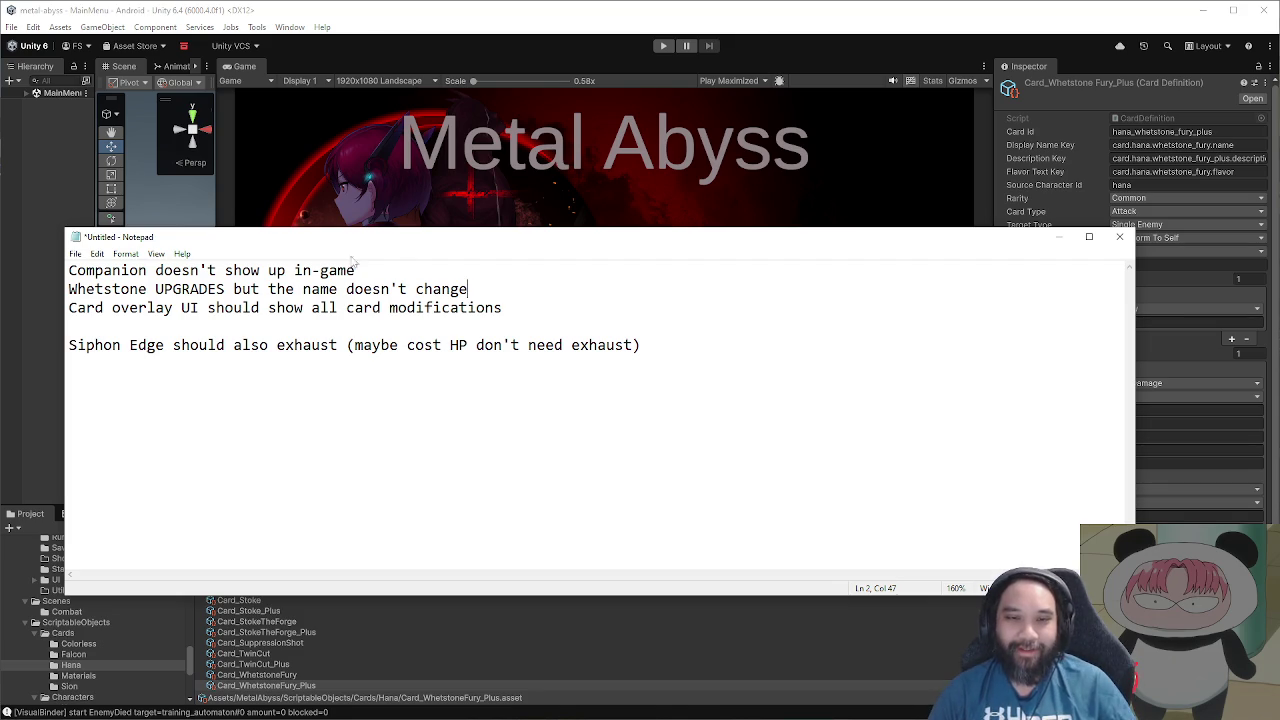
left_click(643, 65)
left_click(663, 45)
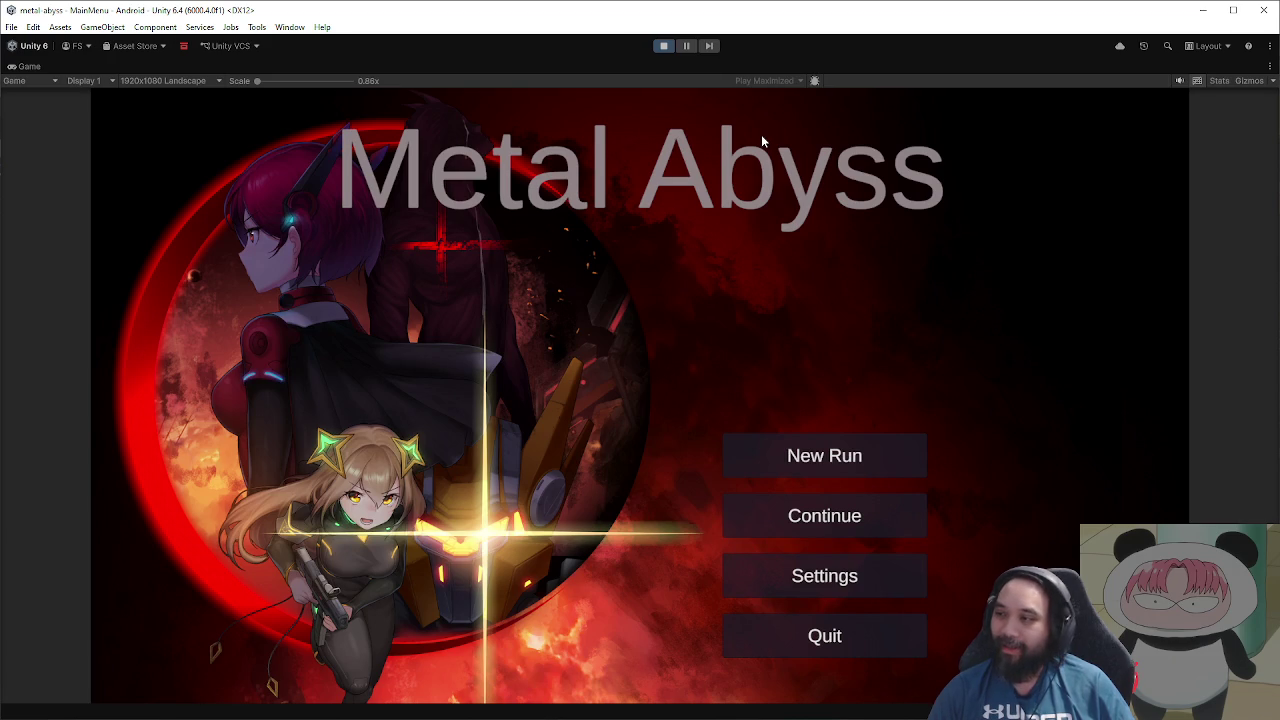
Step: Start a new run as Hana, skip the intro, and enter the first combat node
left_click(790, 459)
left_click(732, 415)
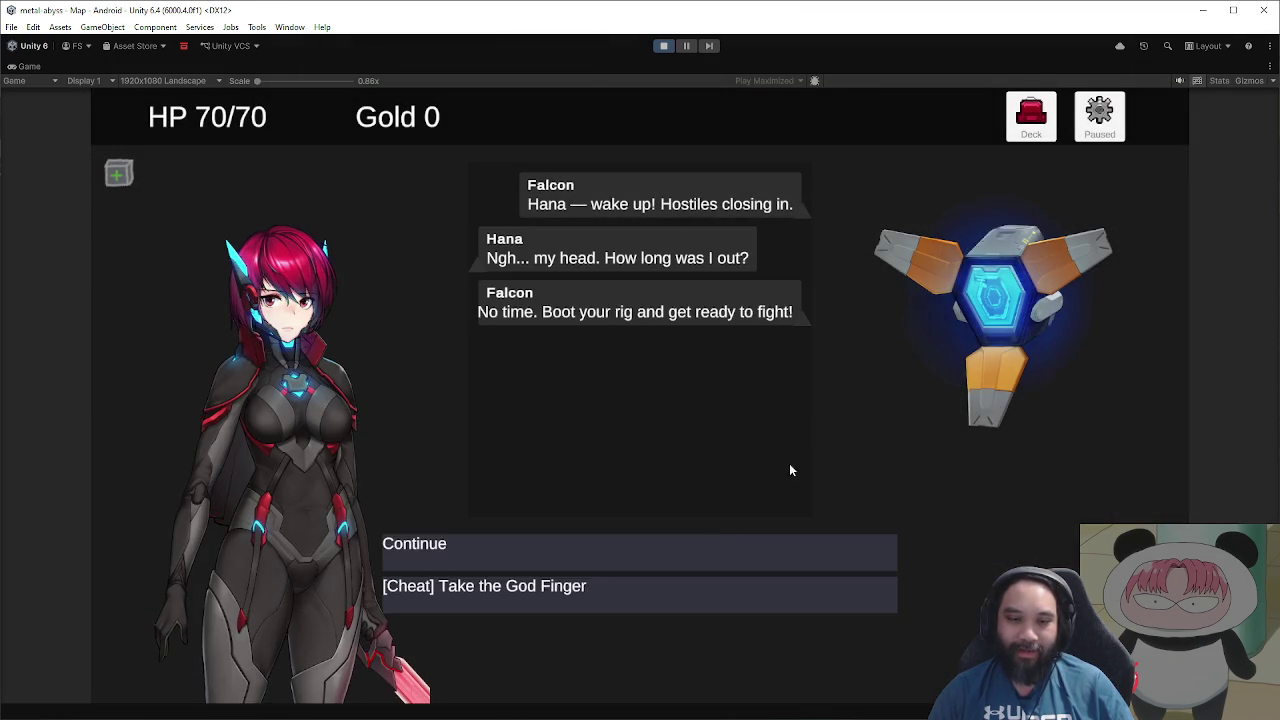
left_click(713, 540)
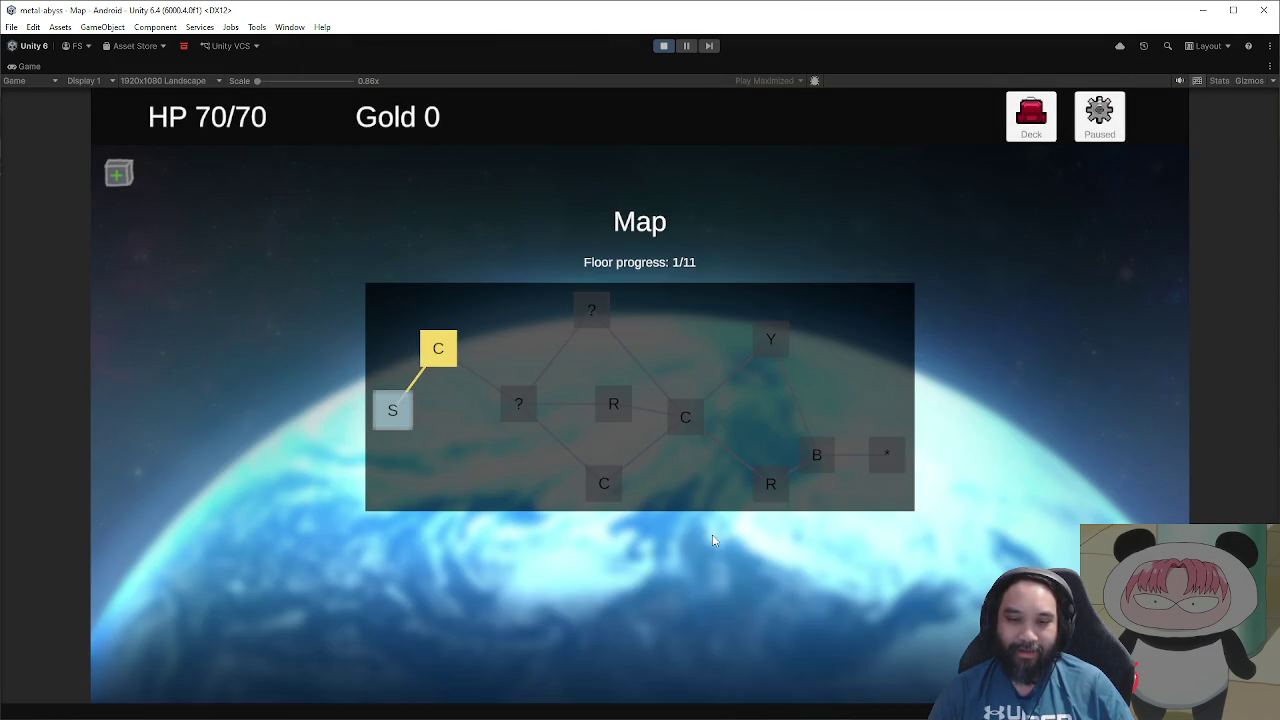
left_click(470, 347)
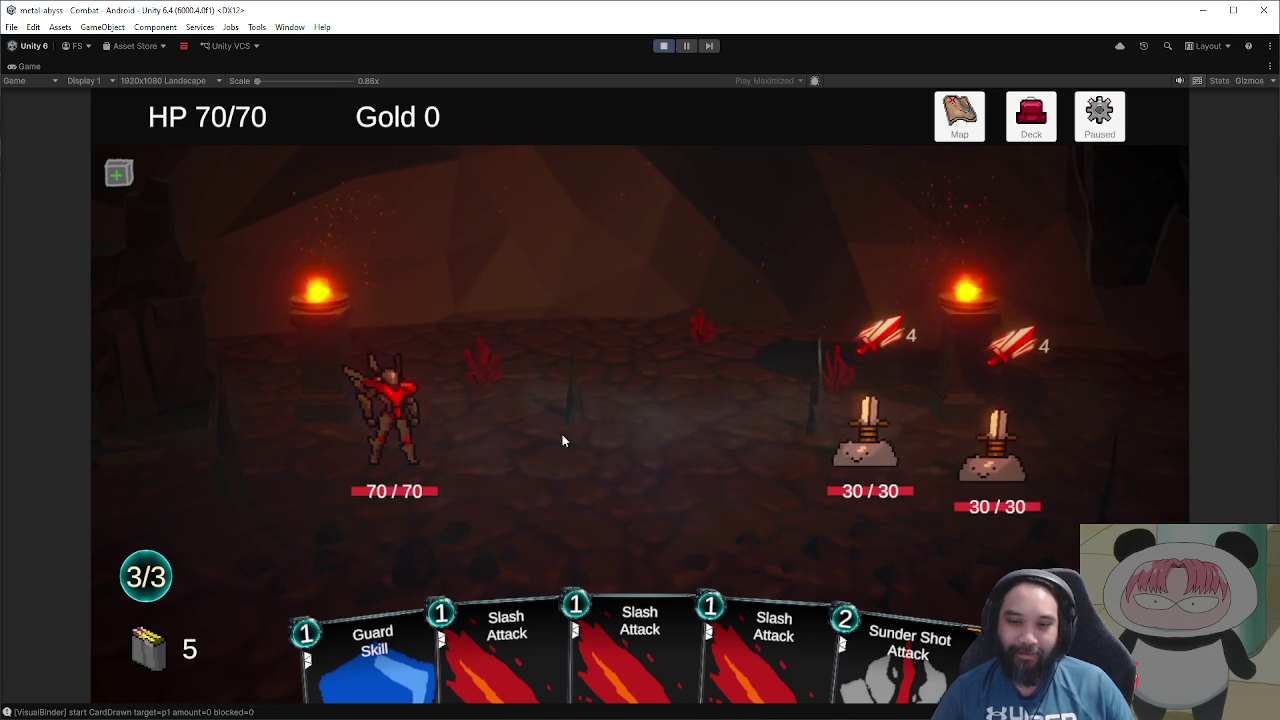
Step: Add hana_whetstone_fury and hana_whetstone_fury_plus to the hand via the debug card list, then resume
left_click(1099, 117)
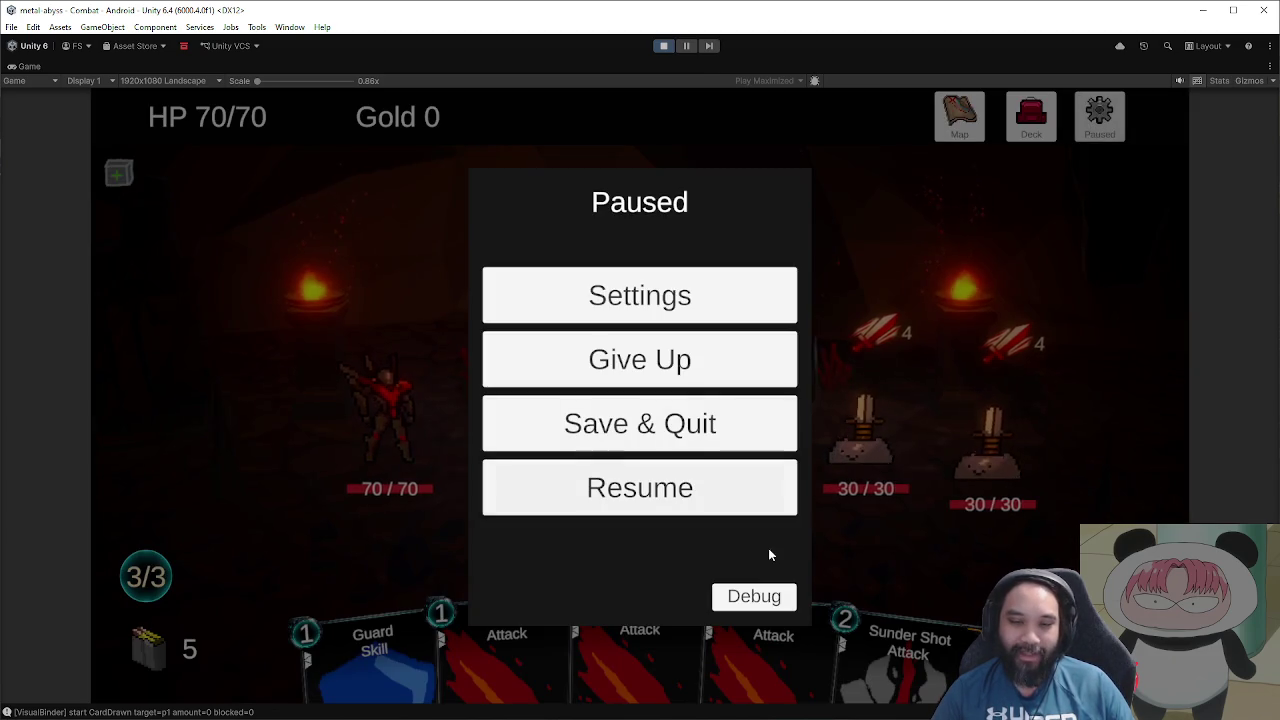
left_click(757, 596)
left_click(594, 207)
scroll(748, 527, "down", 10)
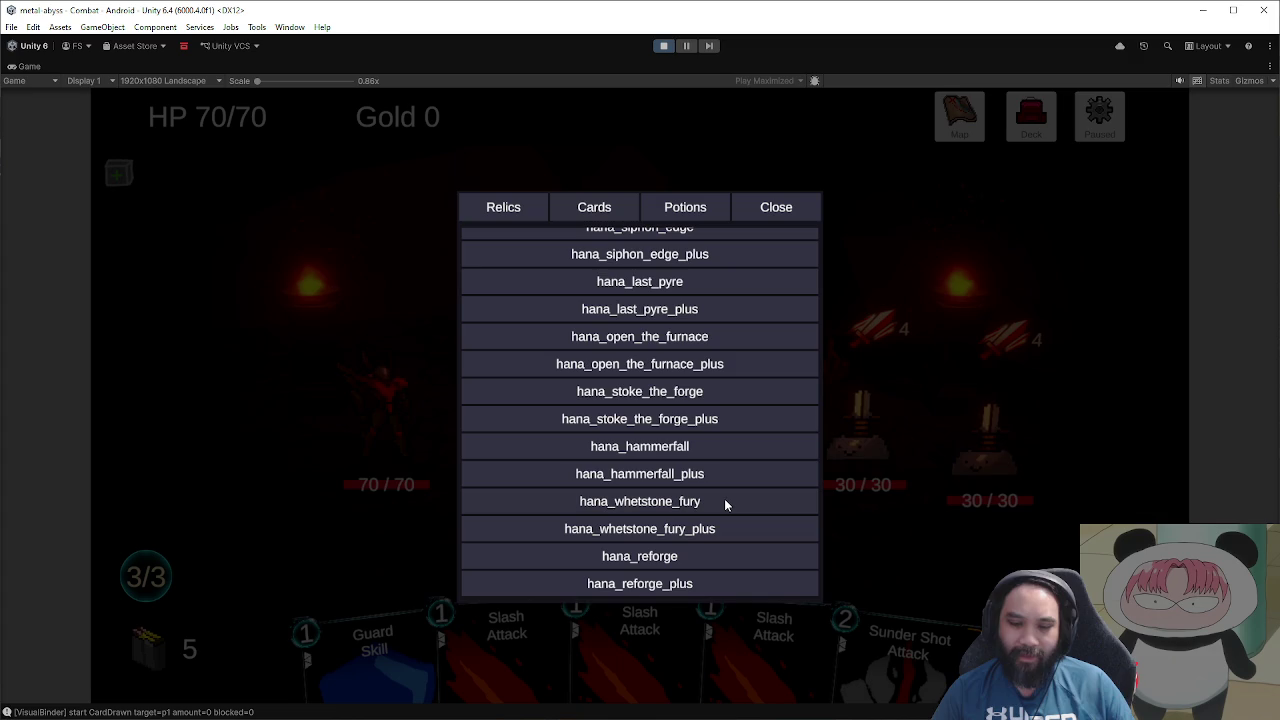
left_click(725, 505)
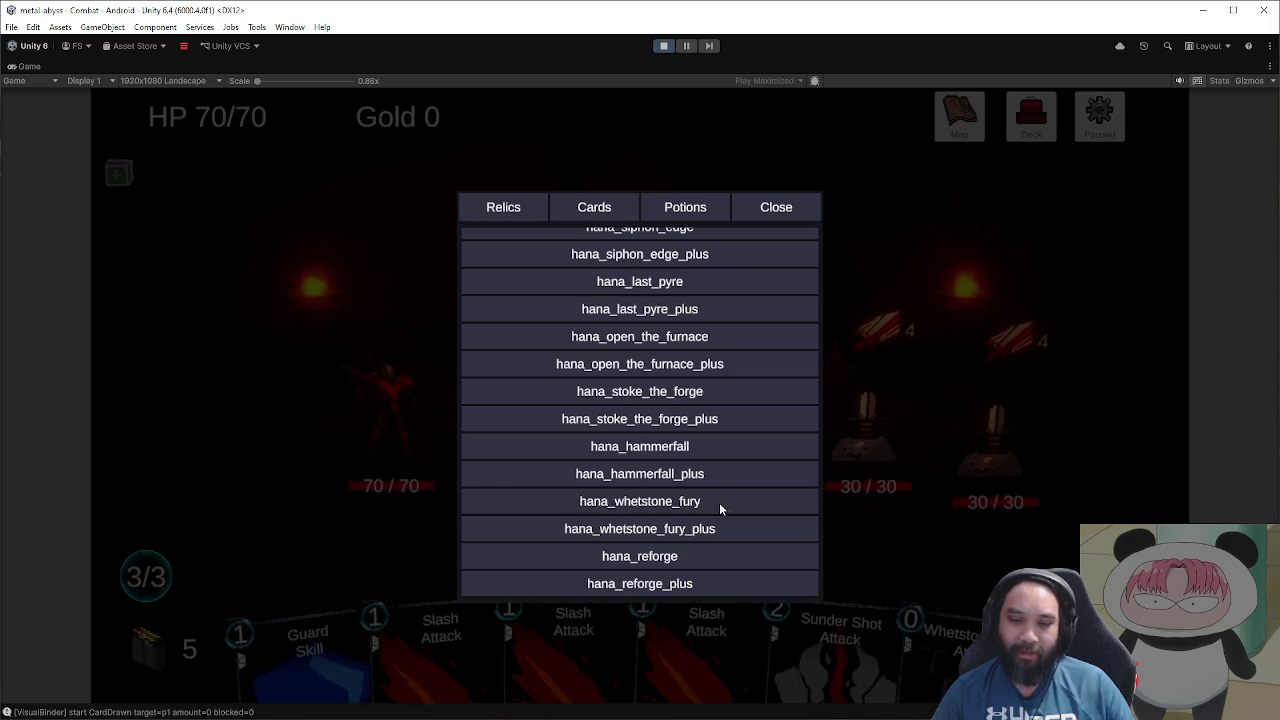
left_click(688, 537)
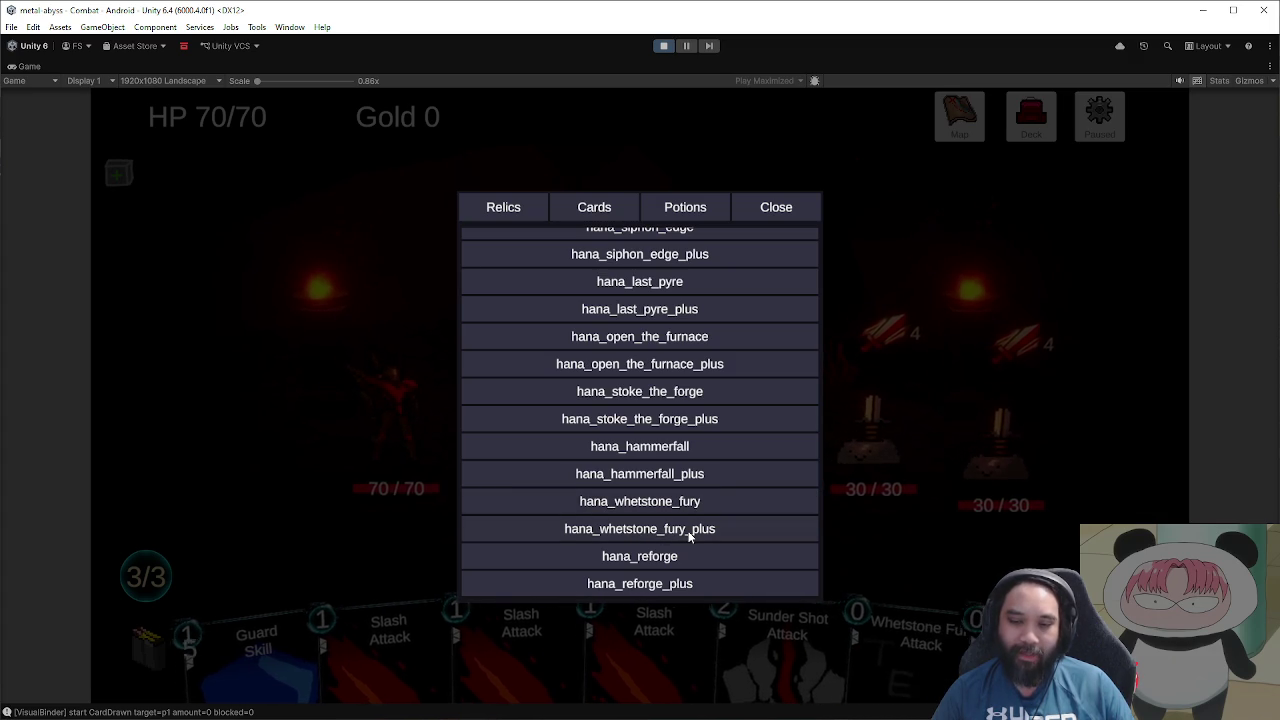
left_click(741, 222)
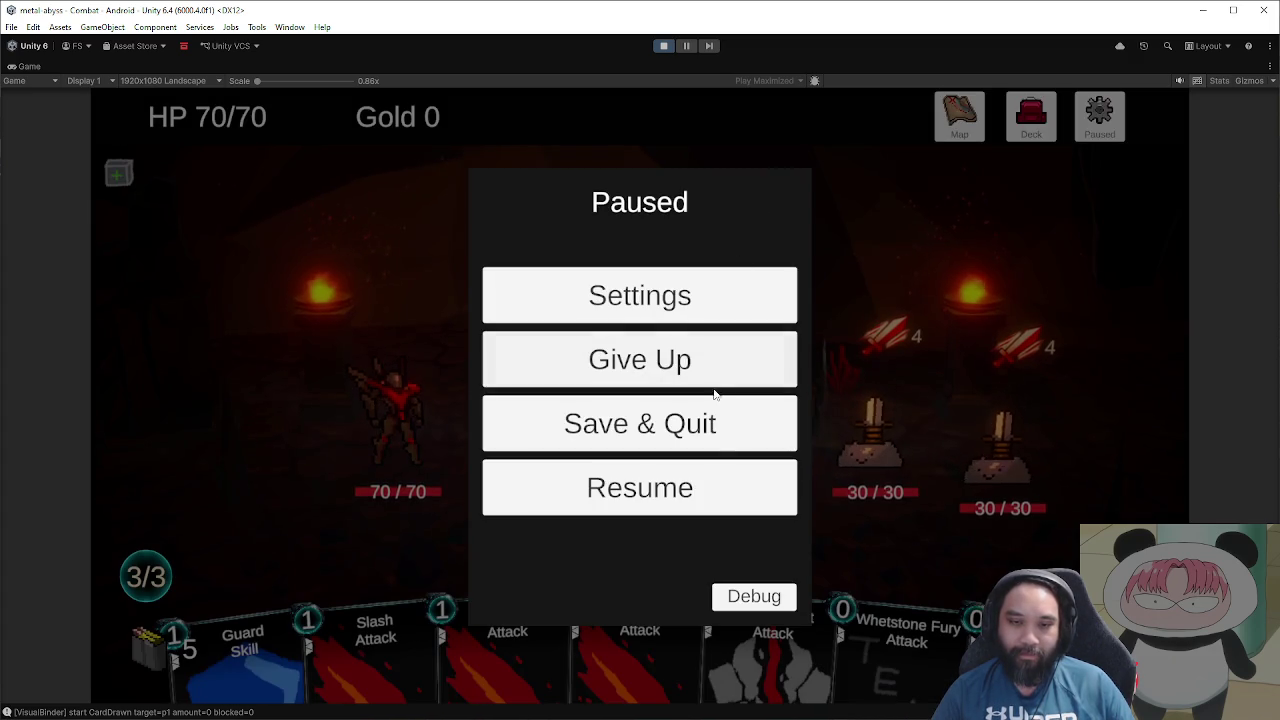
key("Escape")
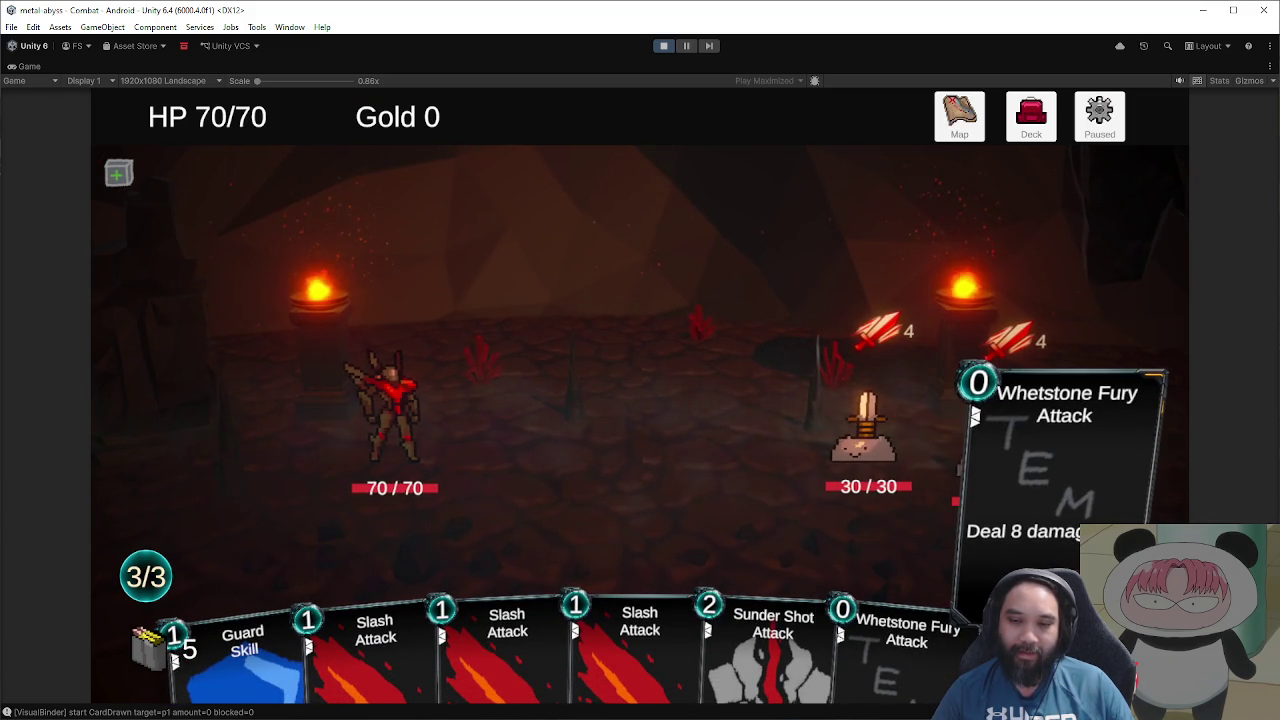
Step: Reopen the debug card list to scroll through it, then close it and resume combat
left_click(1105, 125)
left_click(754, 596)
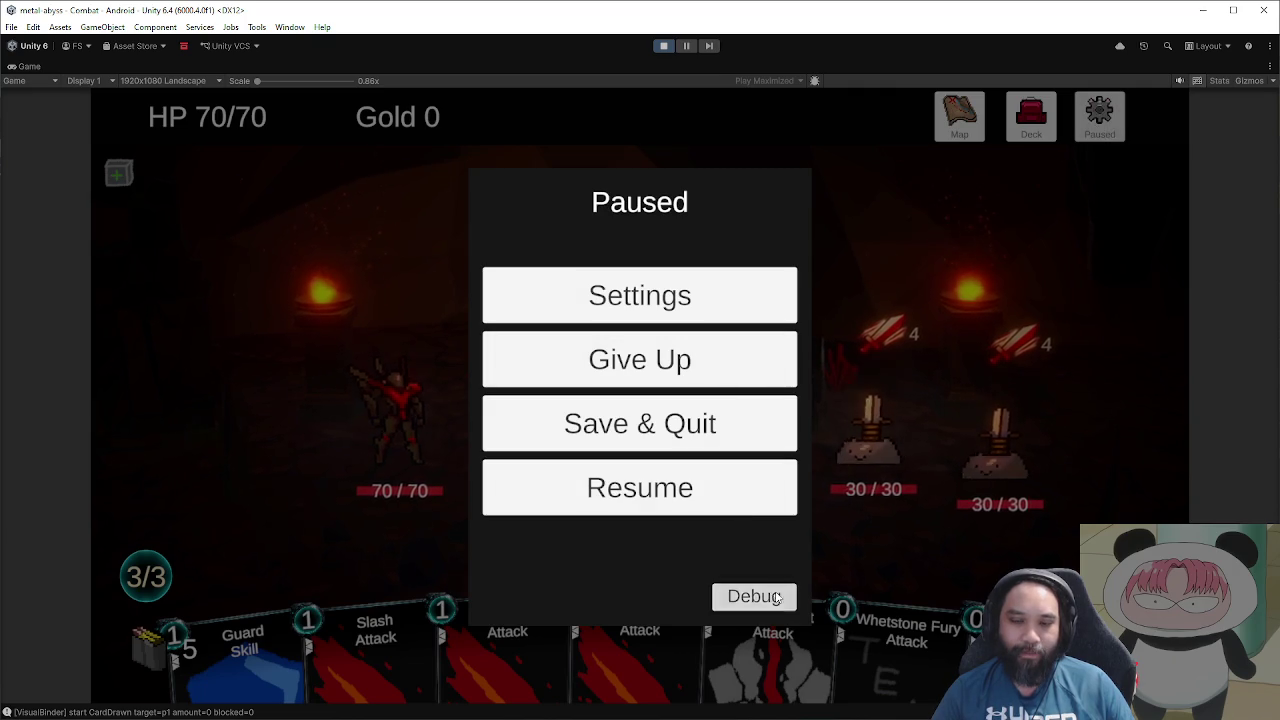
scroll(696, 375, "up", 10)
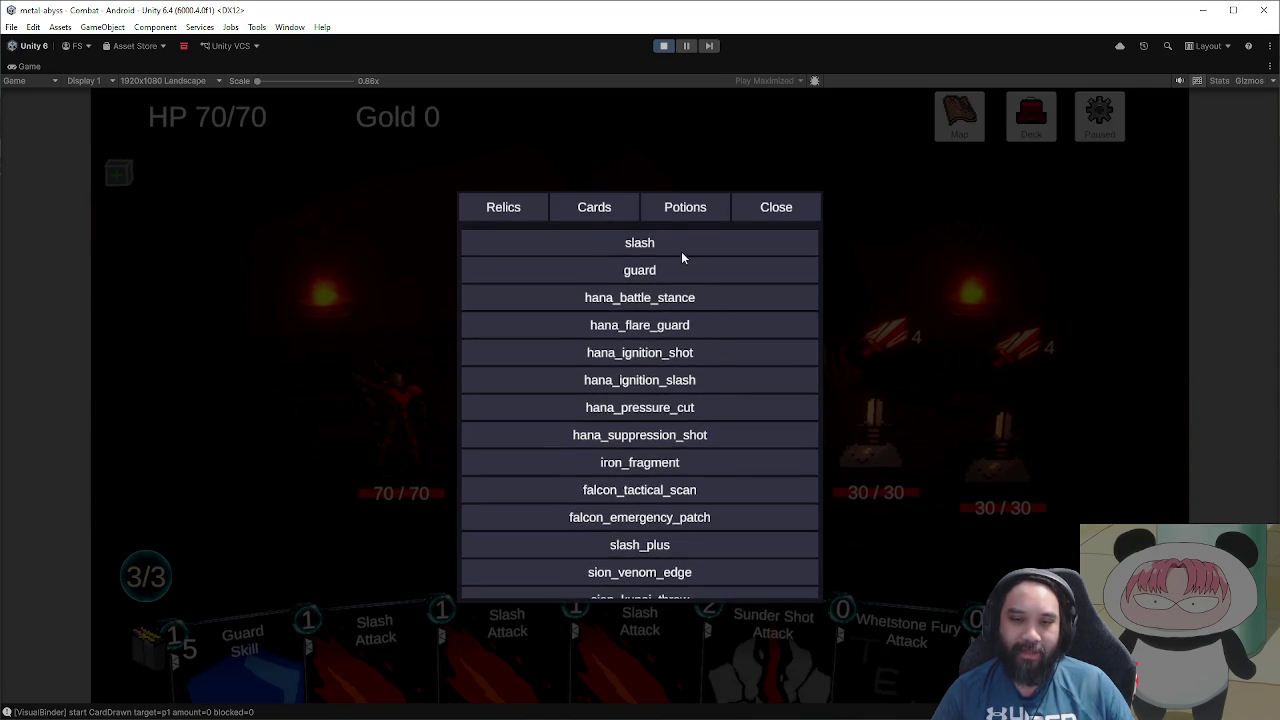
scroll(689, 378, "down", 10)
scroll(691, 378, "down", 10)
left_click(776, 207)
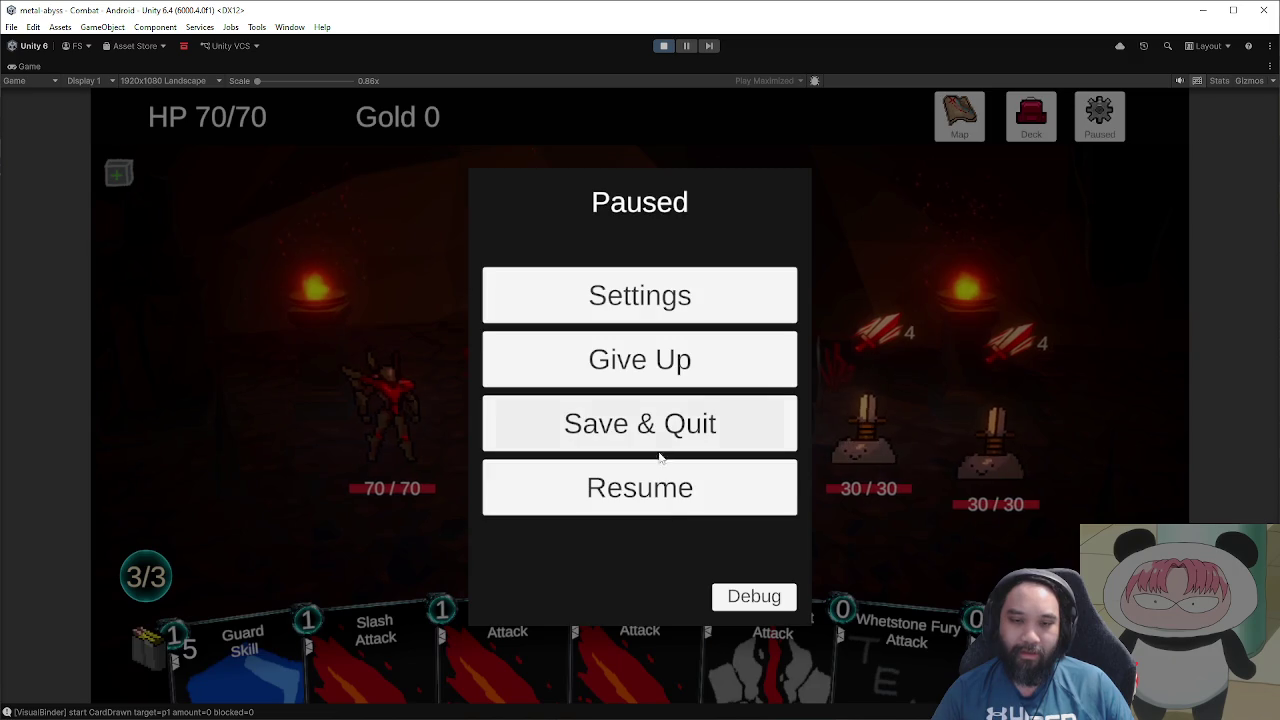
left_click(672, 495)
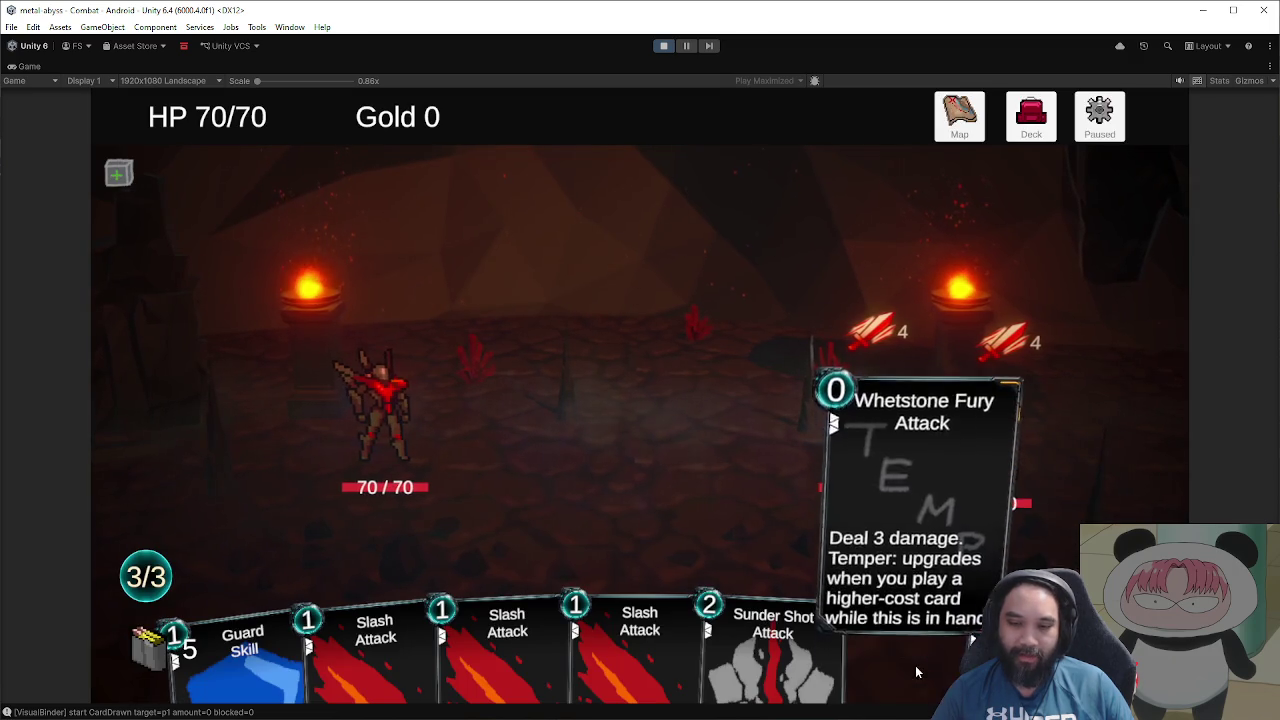
Step: Play Slash on the left enemy, then open and close the debug card list and resume
left_click_drag(640, 645, 832, 493)
mouse_move(810, 635)
left_mouse_down()
mouse_move(754, 524)
mouse_move(687, 512)
mouse_move(700, 560)
left_mouse_up()
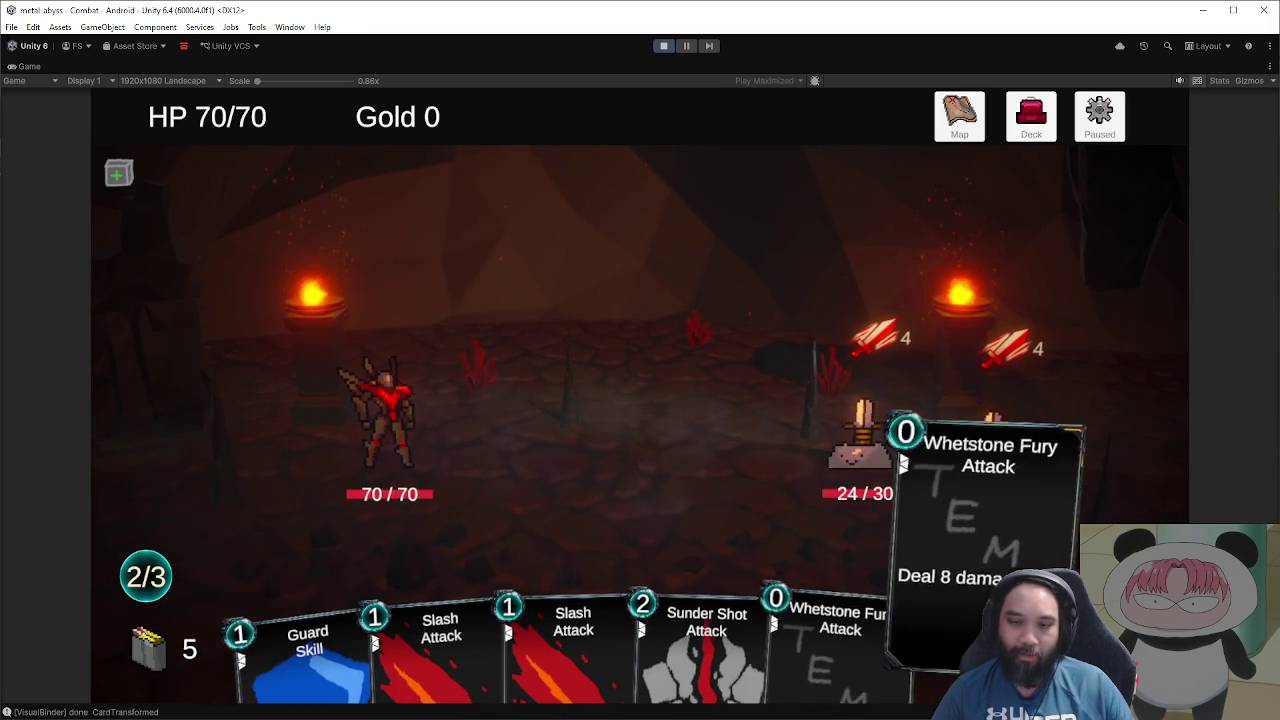
left_click(1092, 138)
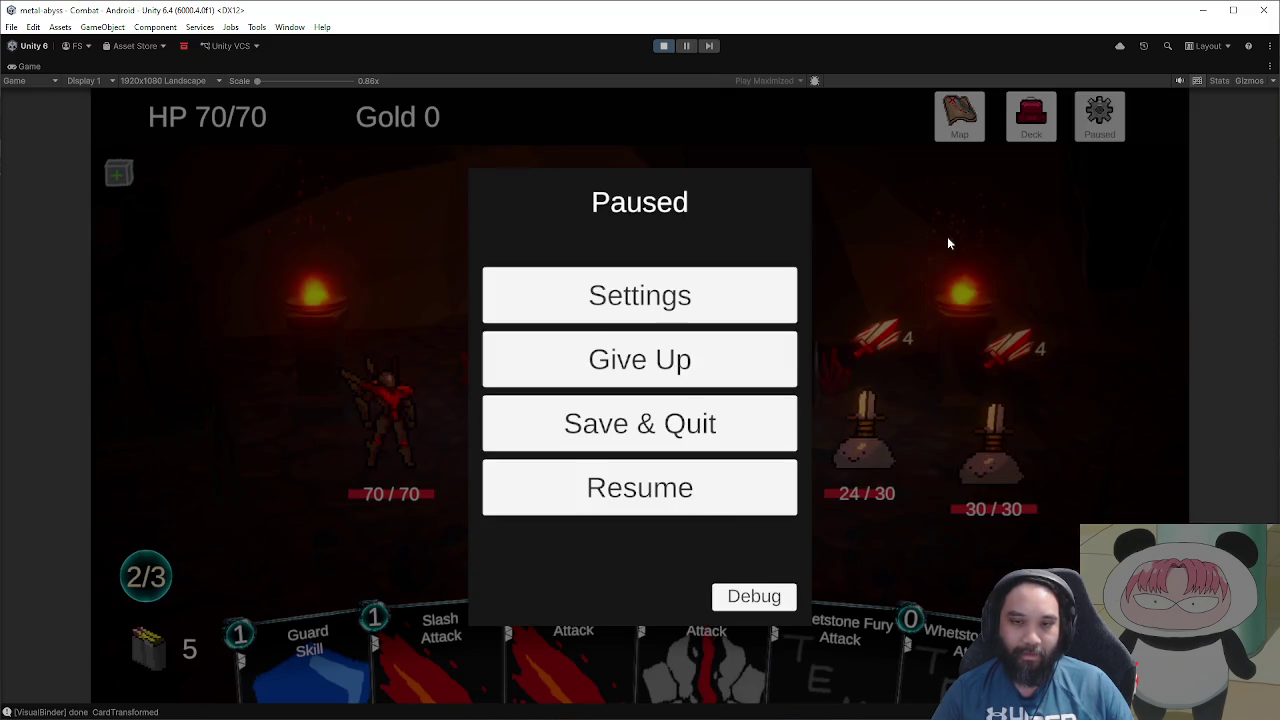
left_click(752, 596)
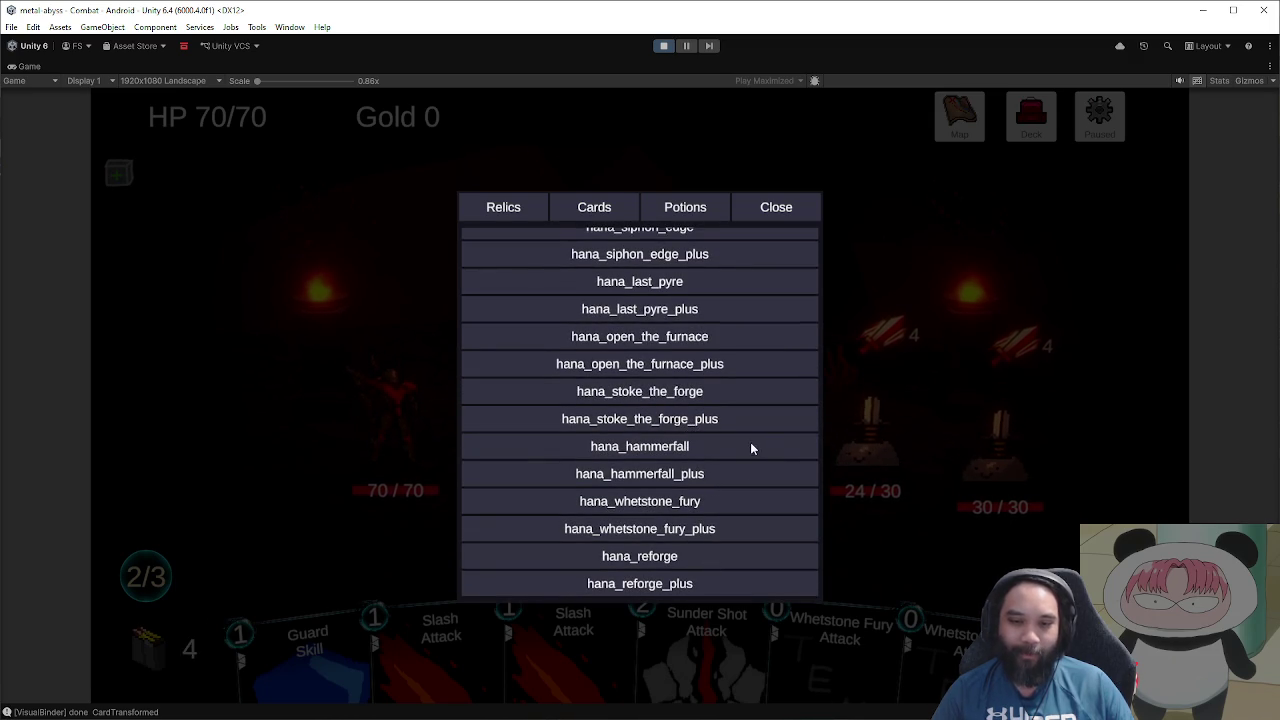
left_click(780, 210)
left_click(678, 512)
Step: Reforge the Whetstone Fury card and play it on the left enemy
left_click_drag(960, 625, 628, 331)
left_click(927, 650)
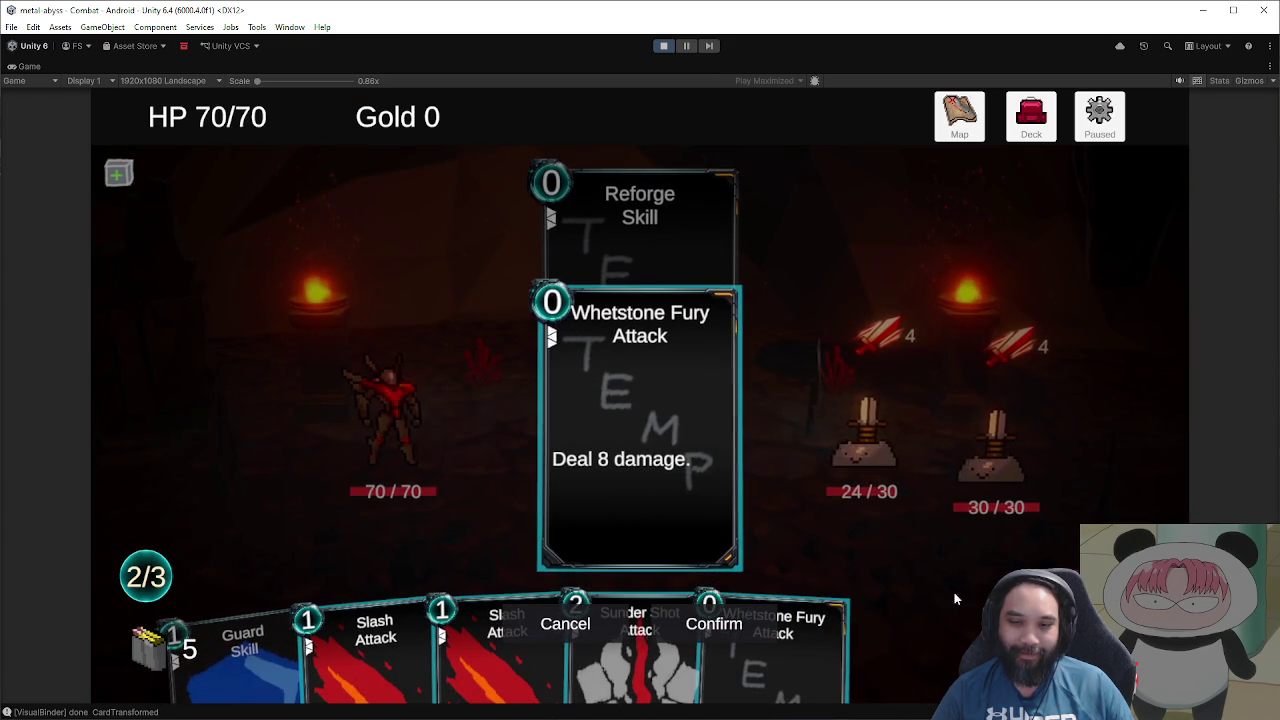
left_click(714, 623)
mouse_move(963, 634)
left_mouse_down()
mouse_move(729, 509)
mouse_move(887, 662)
mouse_move(945, 690)
left_mouse_up()
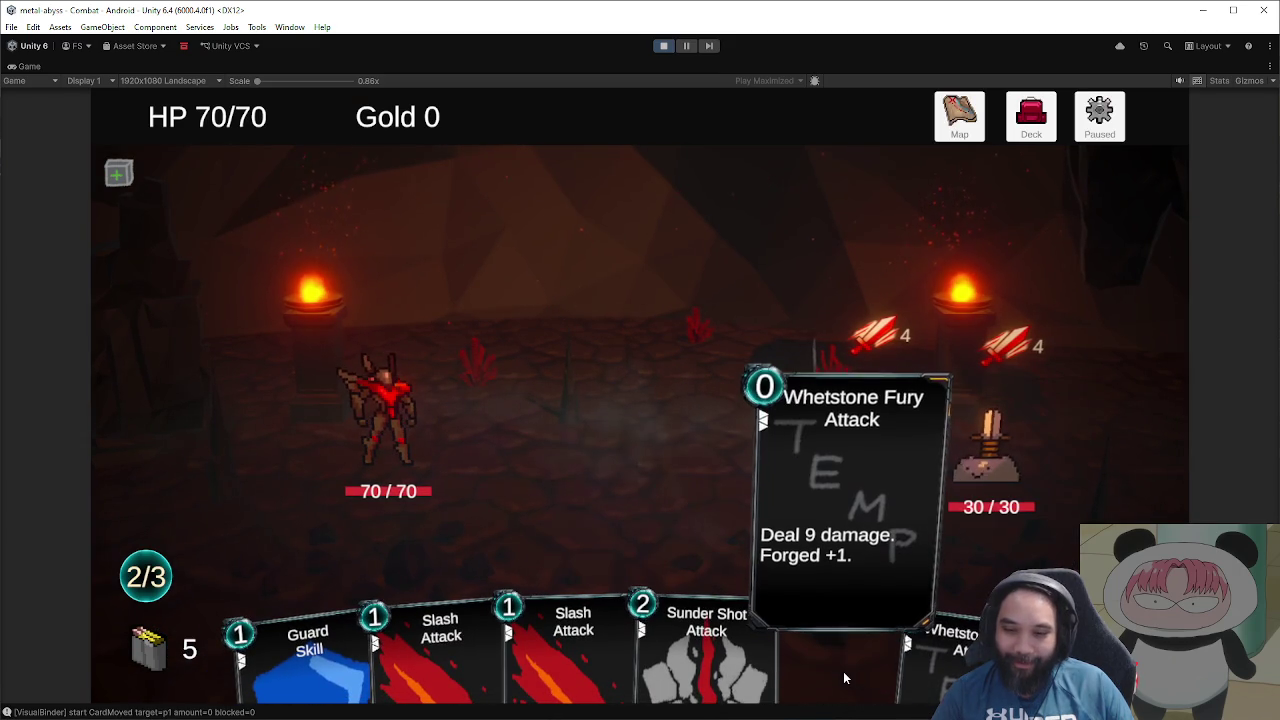
mouse_move(836, 672)
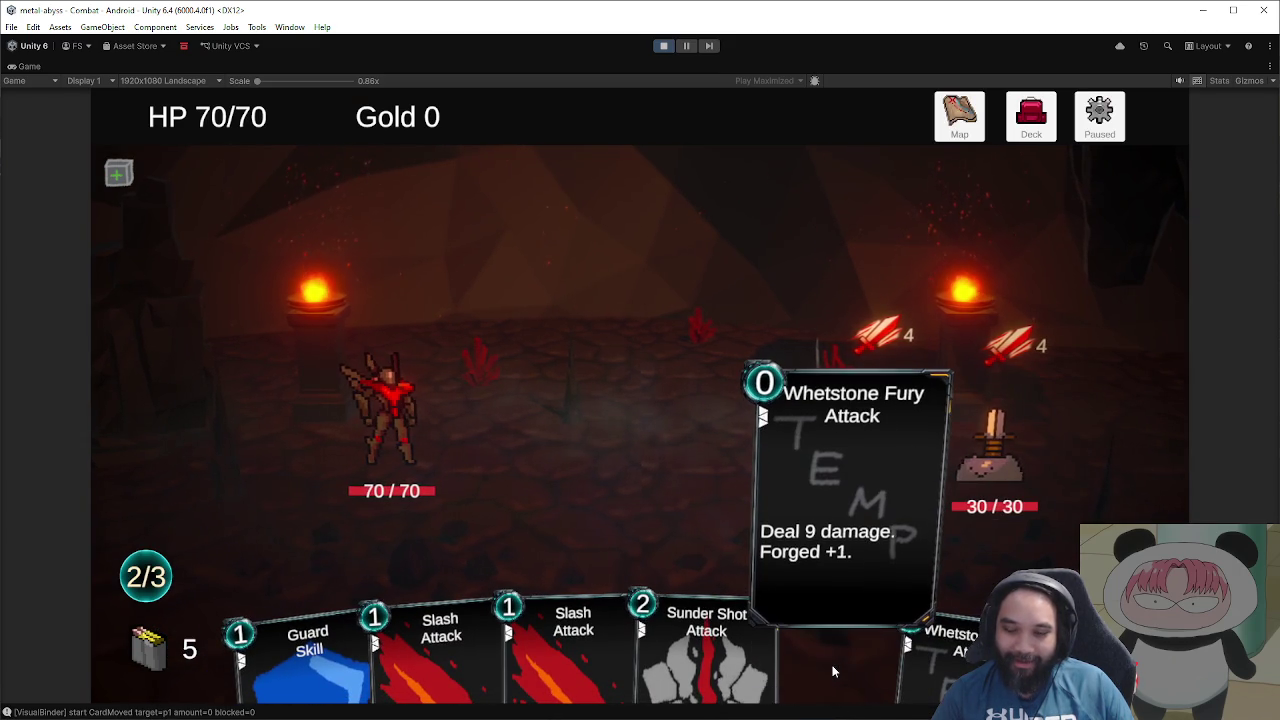
mouse_move(832, 664)
left_mouse_down()
mouse_move(777, 528)
mouse_move(790, 640)
left_mouse_up()
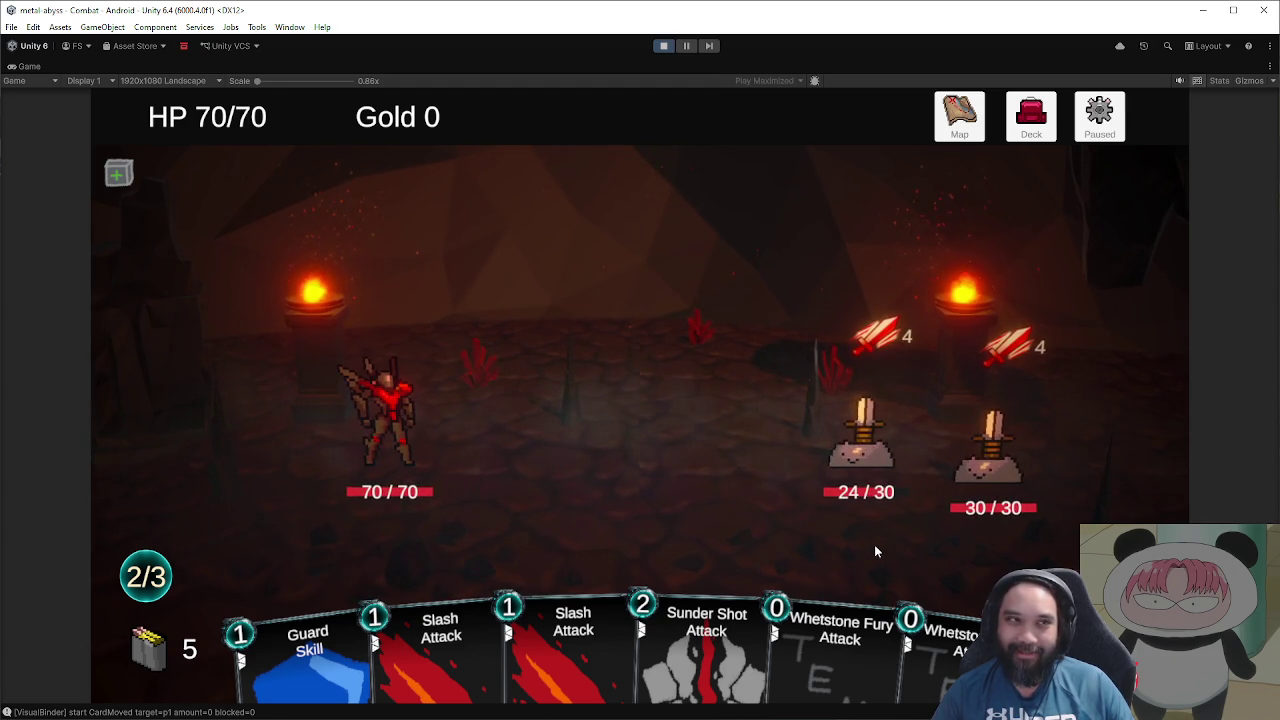
mouse_move(838, 654)
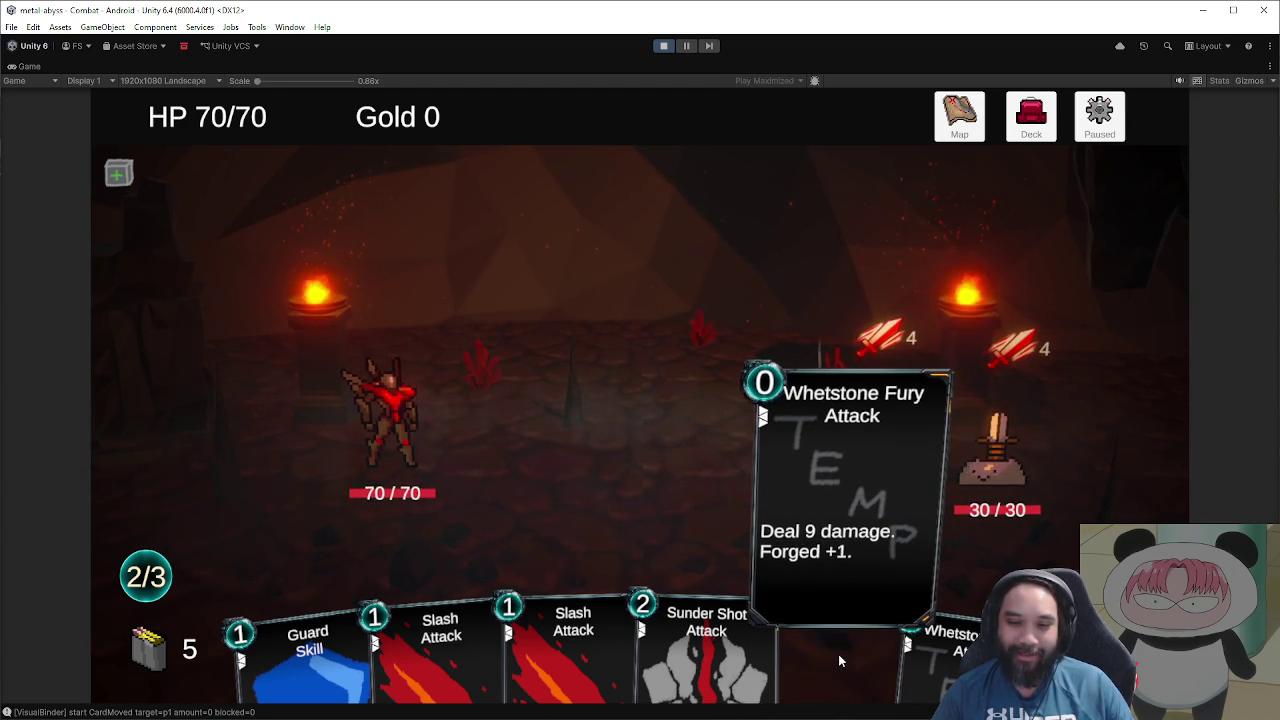
mouse_move(945, 672)
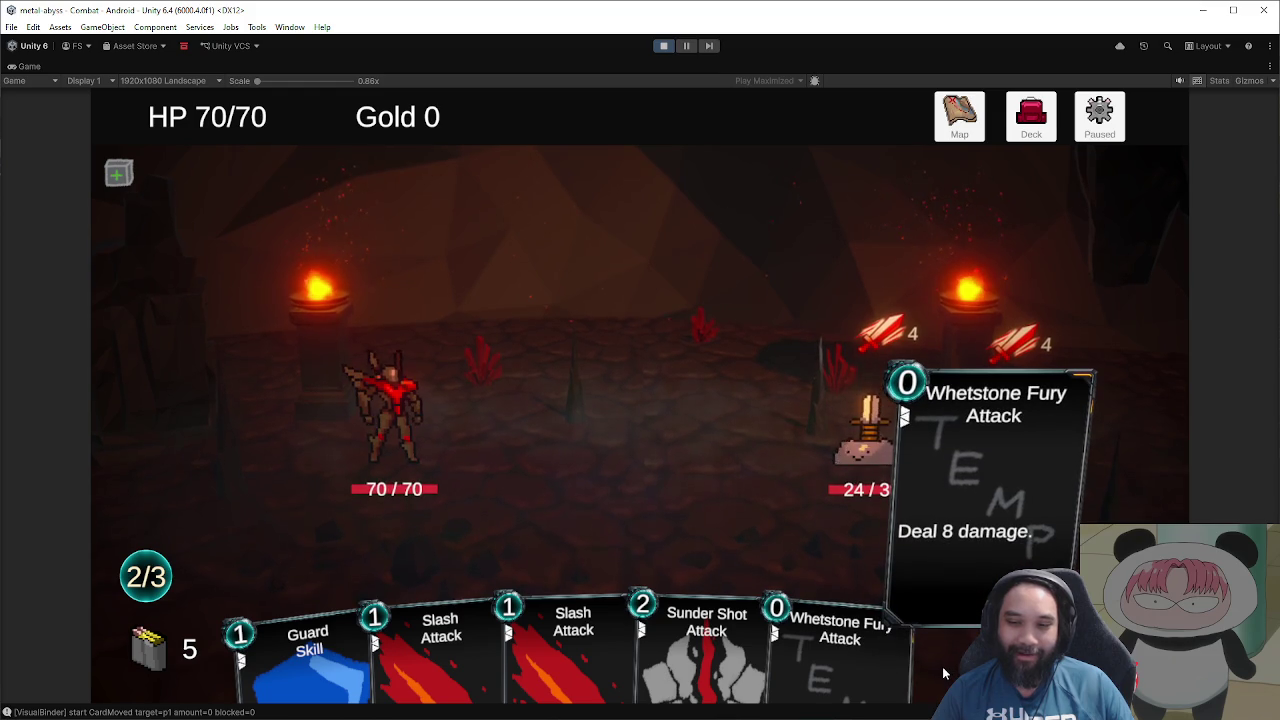
left_click(818, 655)
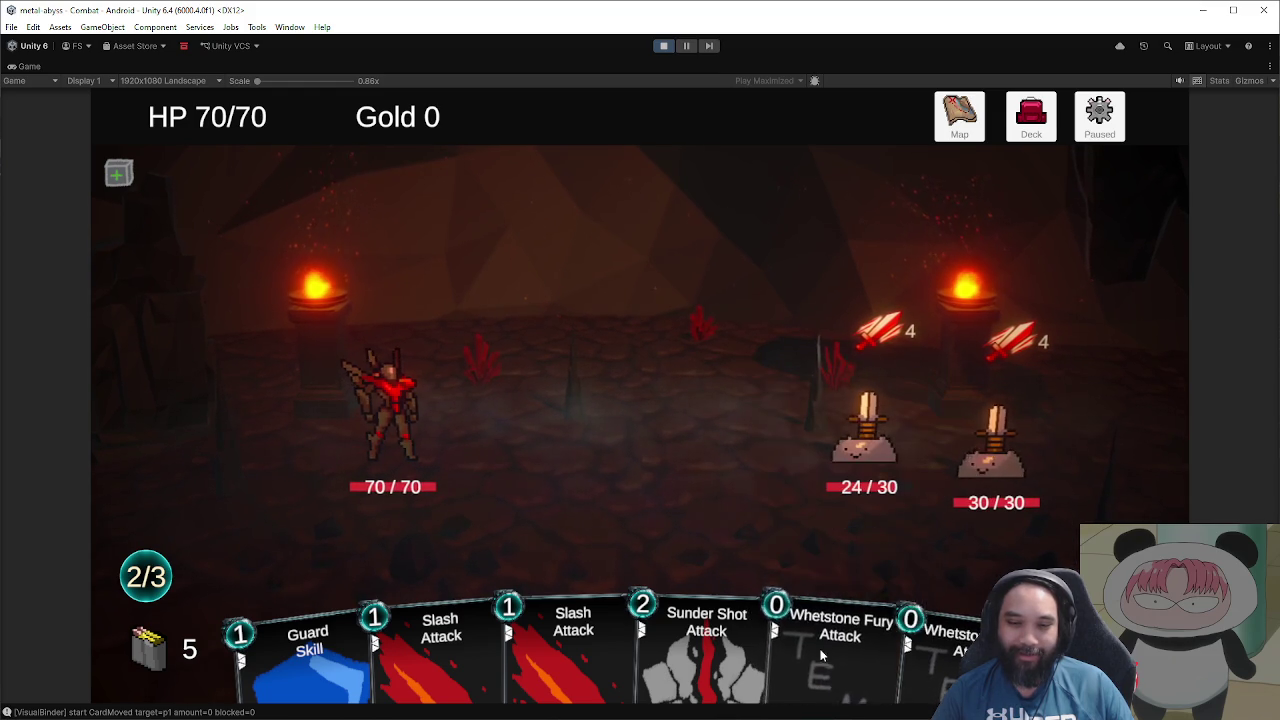
Step: Play Guard for block, end the turn, and play Guard cards on the new turn
left_click(481, 656)
key("e")
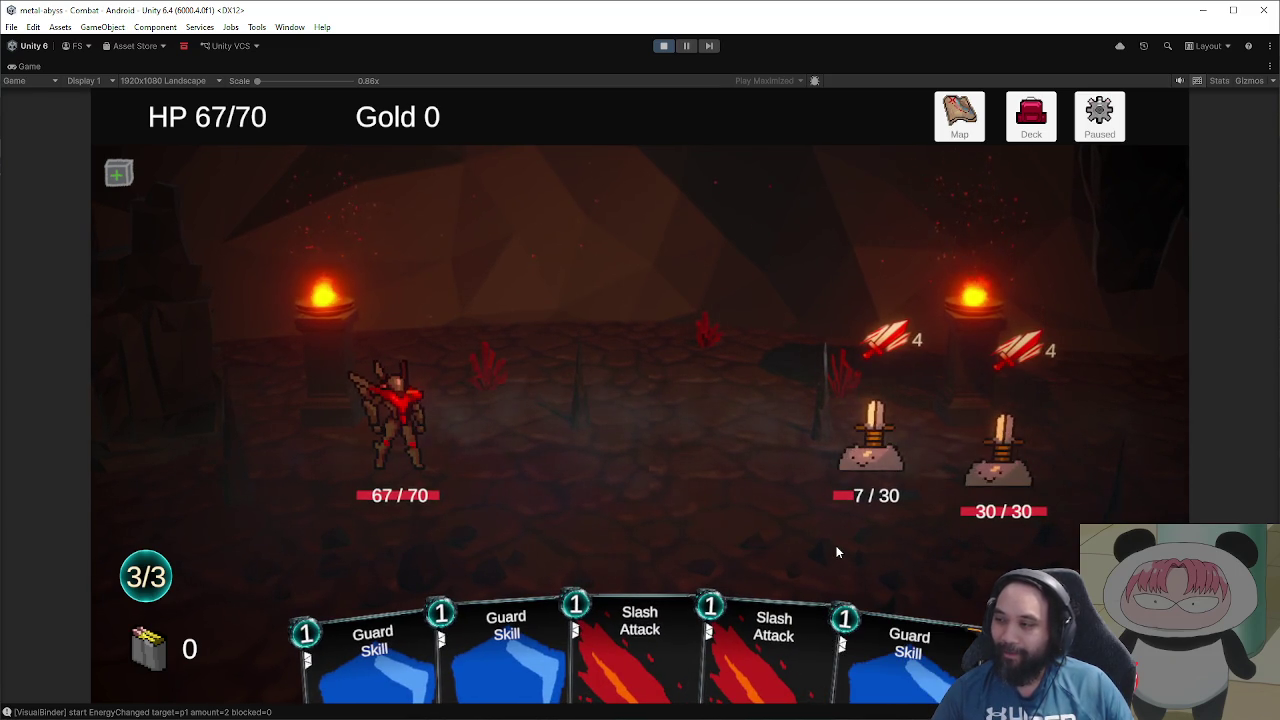
mouse_move(372, 640)
left_mouse_down()
mouse_move(505, 404)
mouse_move(466, 310)
left_mouse_up()
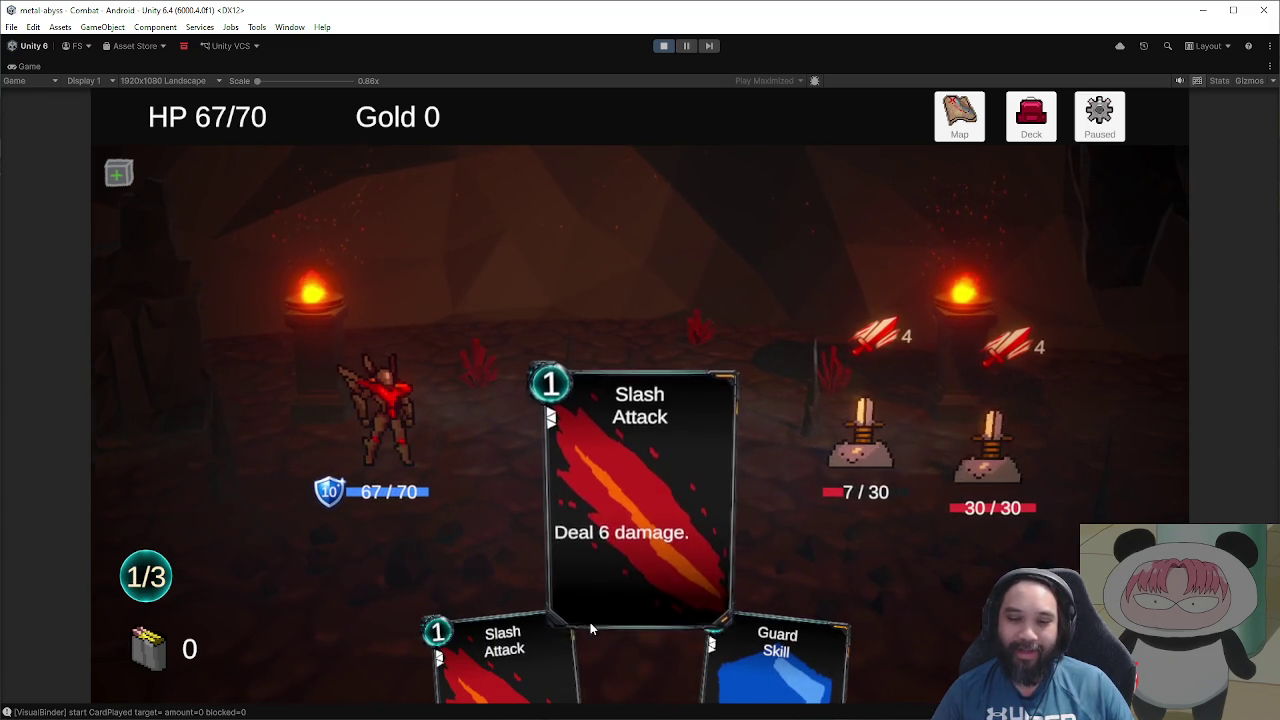
left_click_drag(775, 650, 1043, 568)
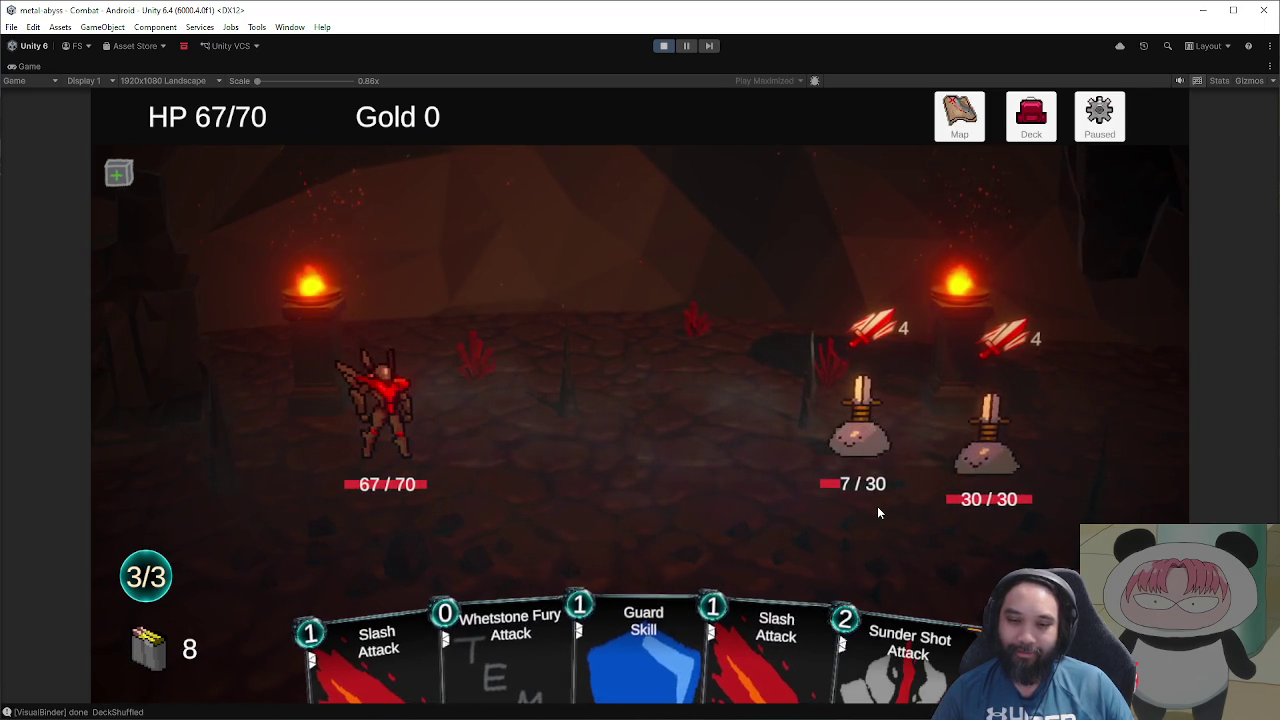
Step: Finish the 7/30 enemy with Whetstone Fury and play a Guard for block
mouse_move(541, 657)
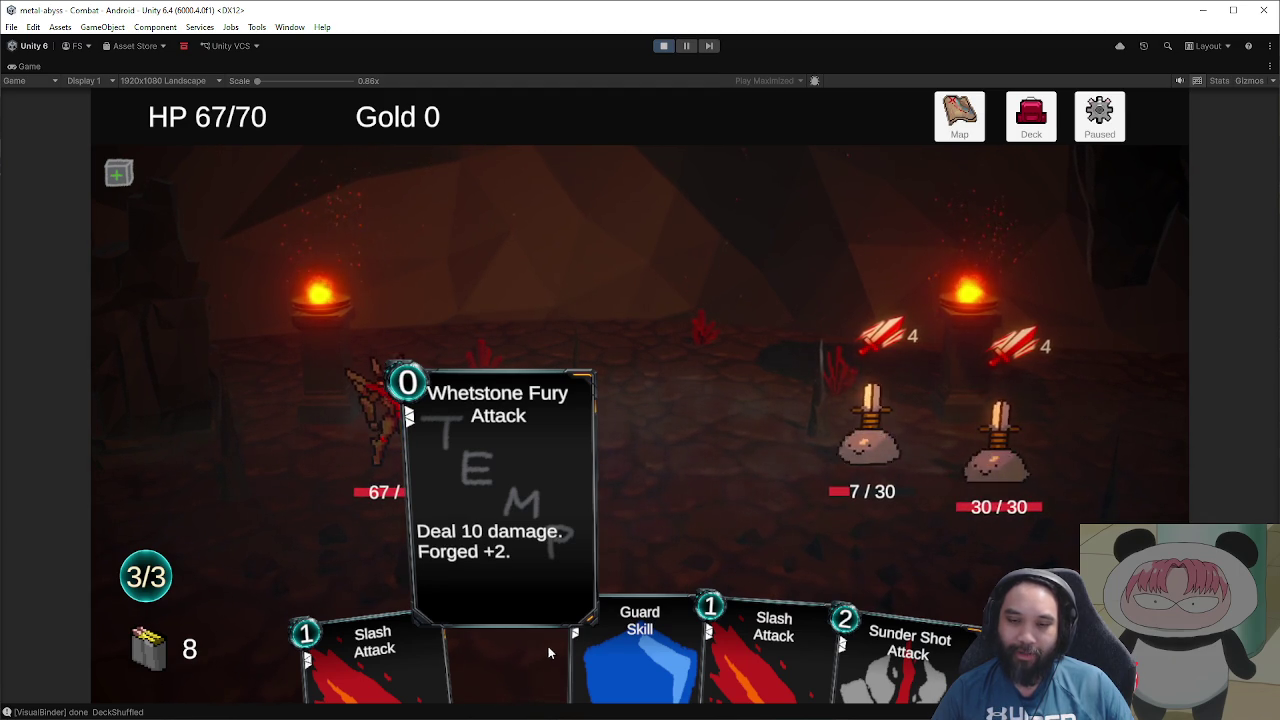
left_click(541, 650)
left_click(598, 502)
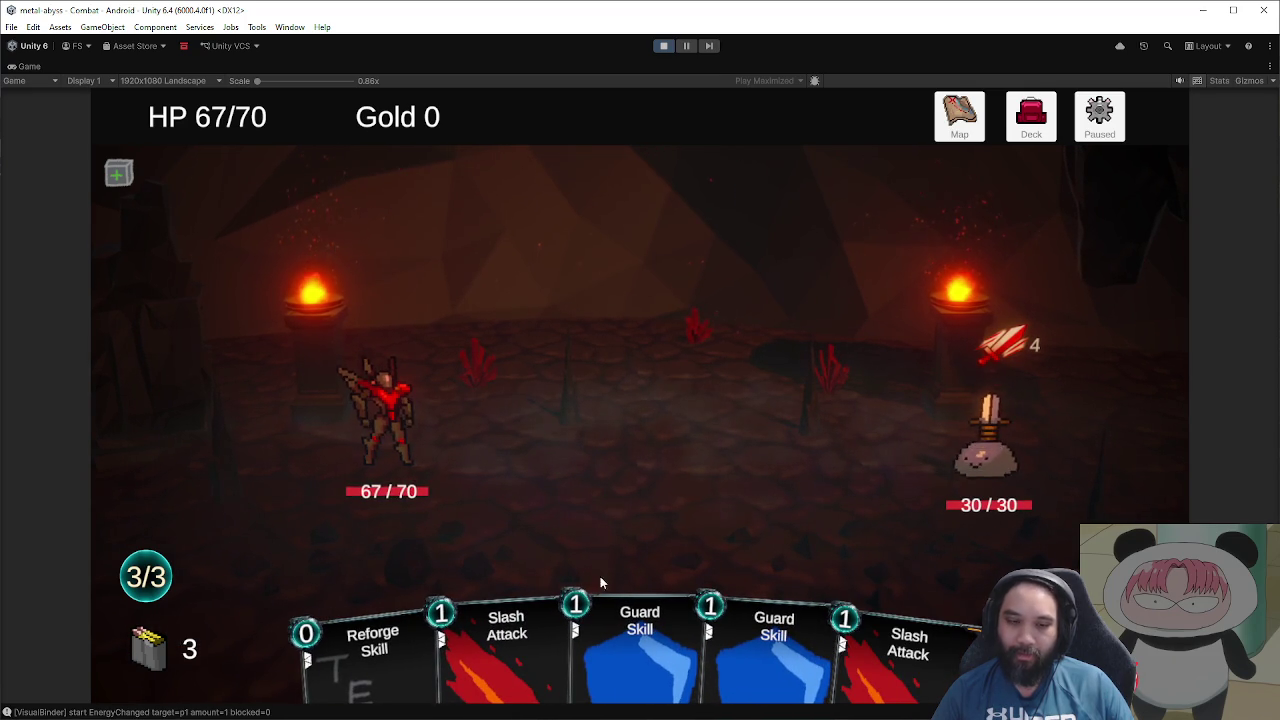
Step: Reforge a Slash Attack and hit the last enemy with it, dropping it to 23/30
mouse_move(355, 690)
left_mouse_down()
mouse_move(552, 413)
mouse_move(585, 456)
left_mouse_up()
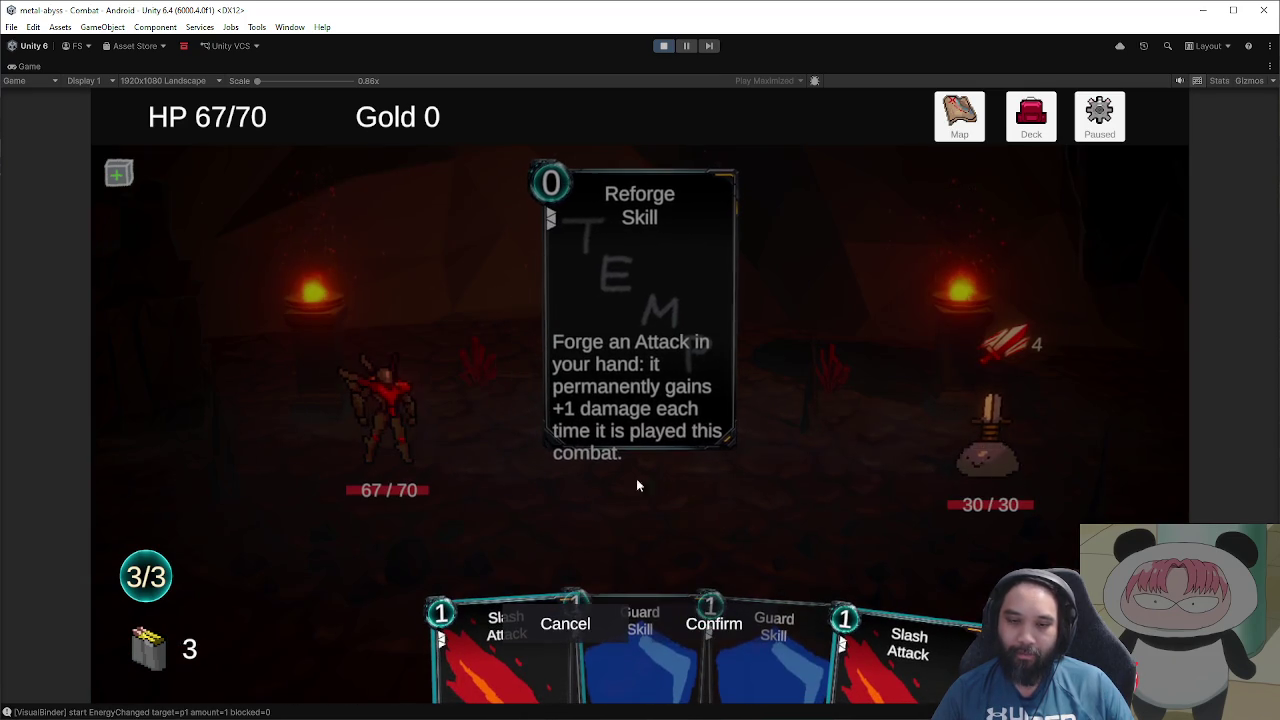
left_click(892, 645)
left_click(706, 627)
mouse_move(843, 650)
left_mouse_down()
mouse_move(870, 520)
mouse_move(993, 507)
left_mouse_up()
Step: Play two Guard cards, use the second Reforge on Whetstone Fury, and bring the bug notes forward
left_click_drag(759, 650, 815, 565)
left_click_drag(657, 640, 827, 573)
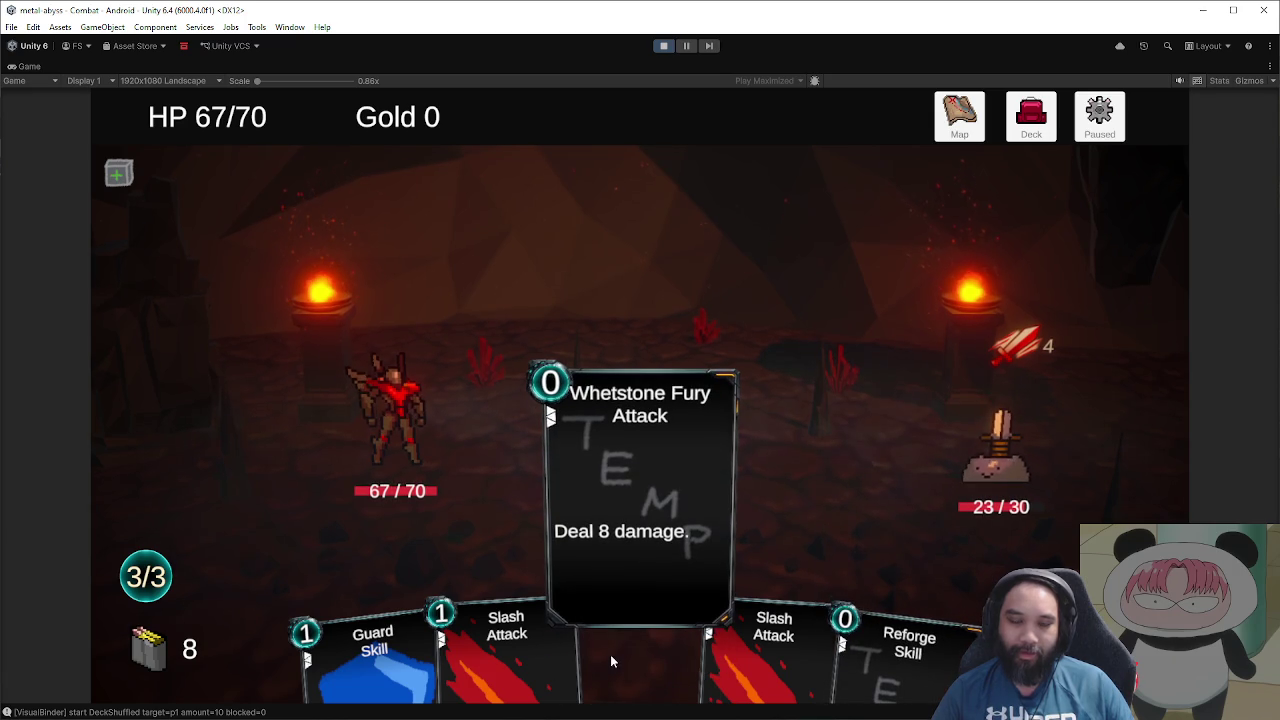
left_click_drag(905, 645, 778, 378)
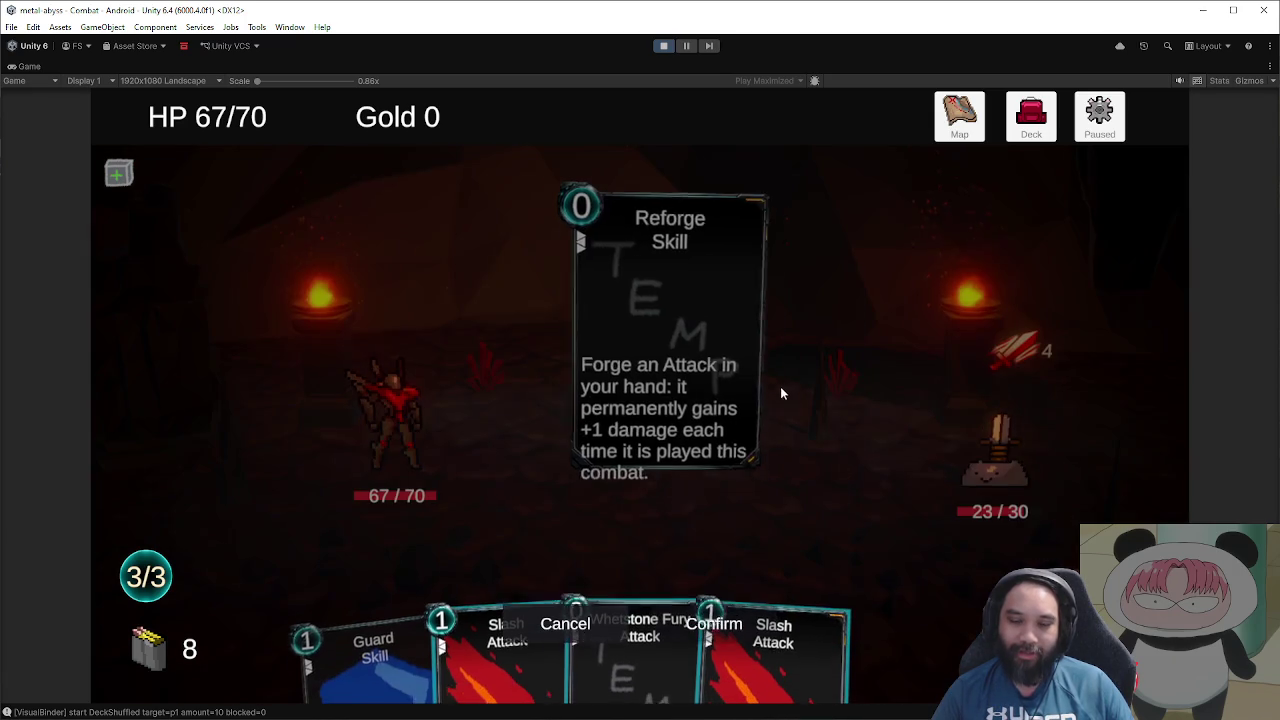
left_click(643, 651)
left_click(700, 628)
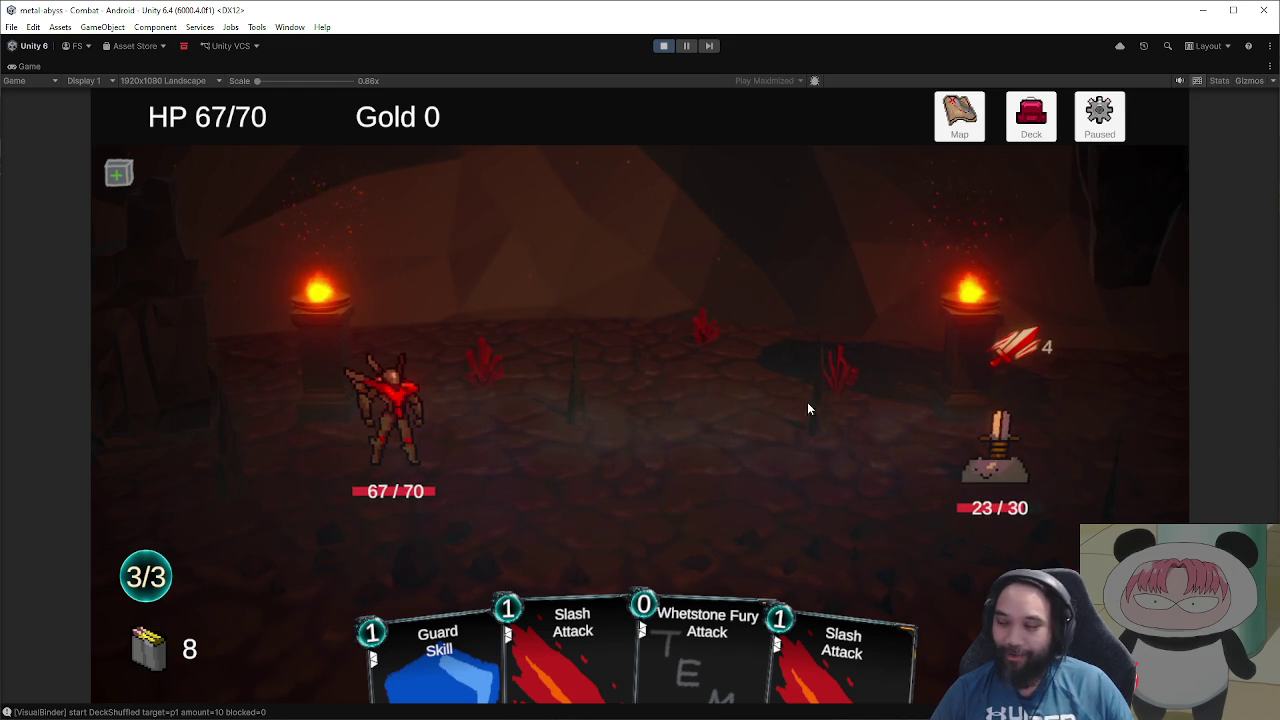
key("alt+Tab")
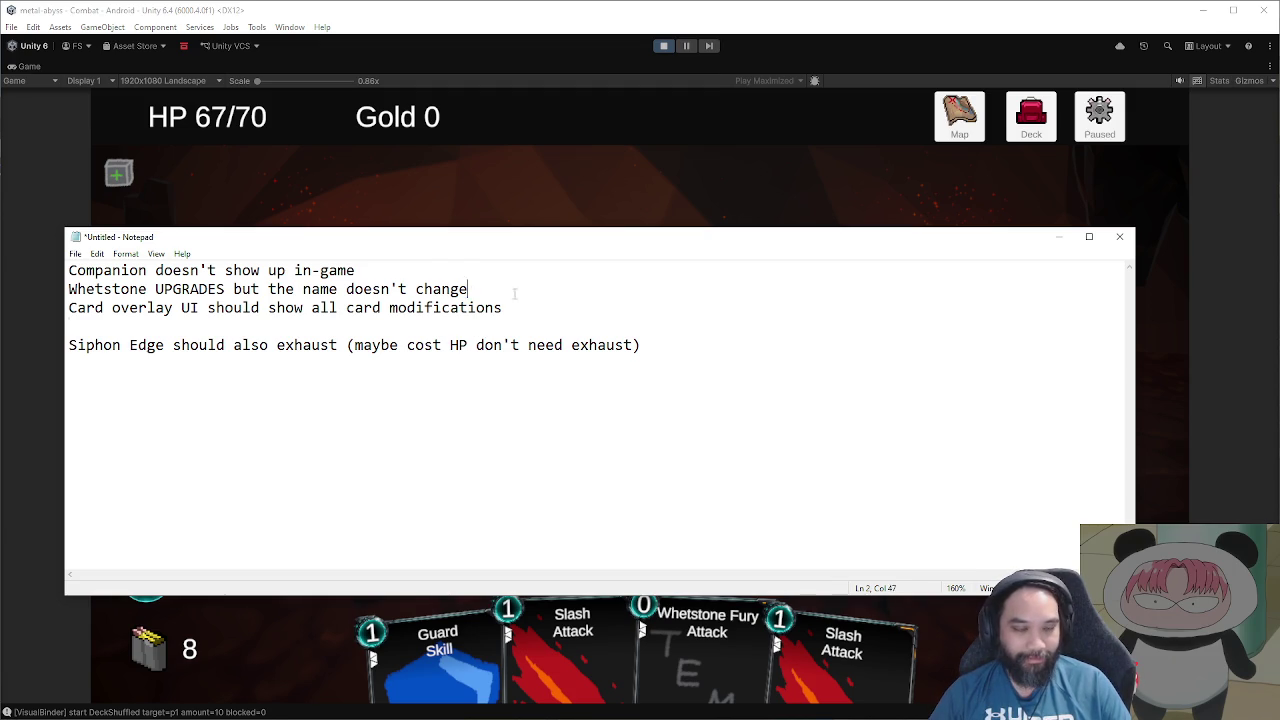
Step: Rewrite the second note as 'CHeck upgrade cards naming (especially Whetstone)'
key("shift+Home")
type("CHeck upgrade card")
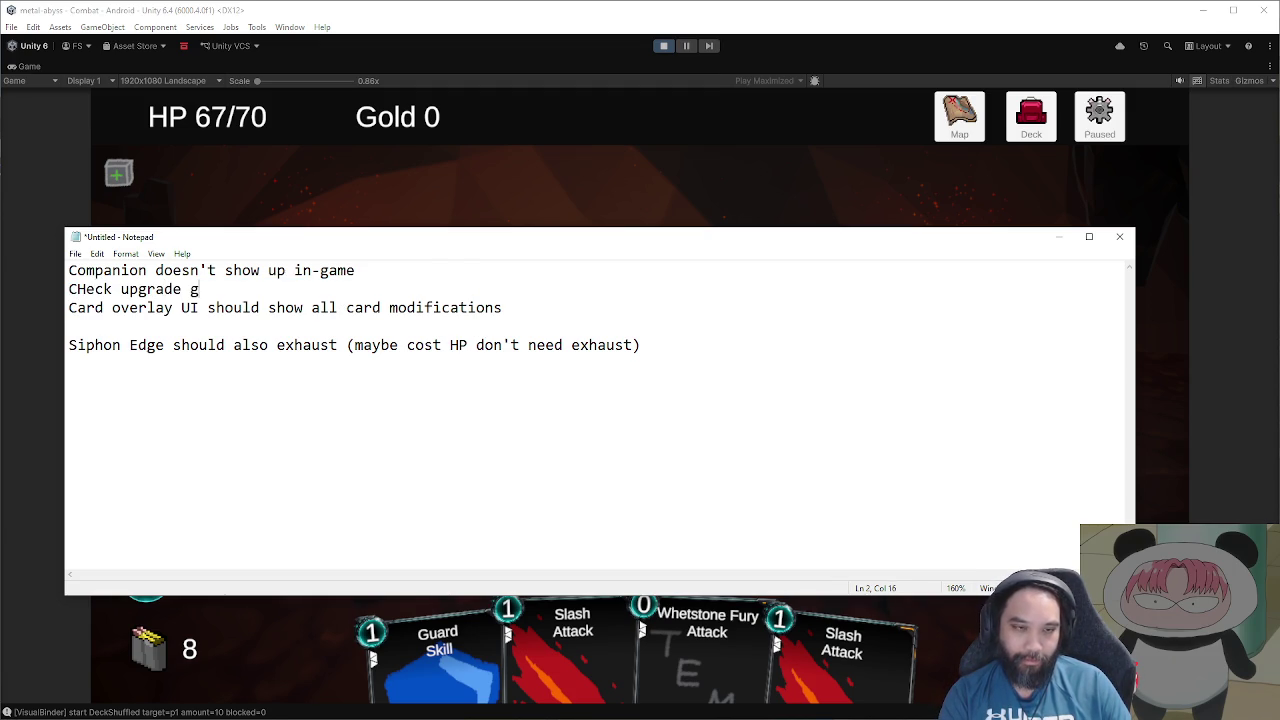
type("s naming (")
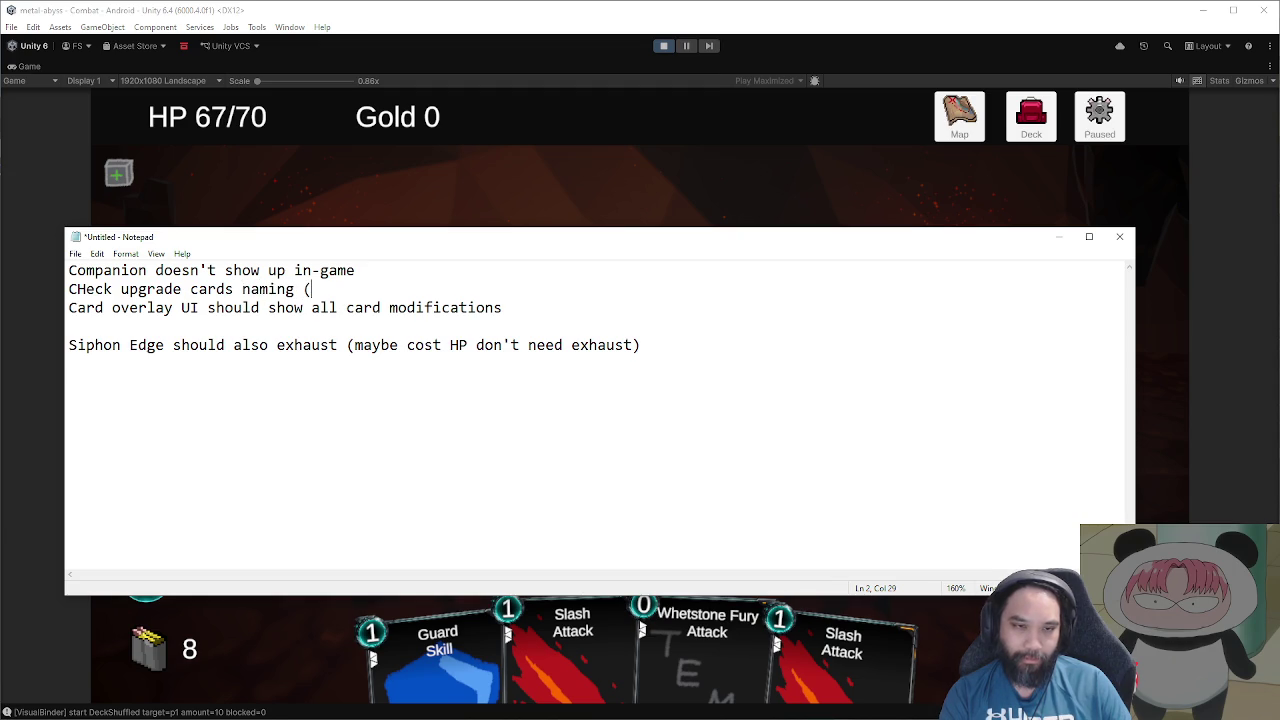
type("especially Whetstone)")
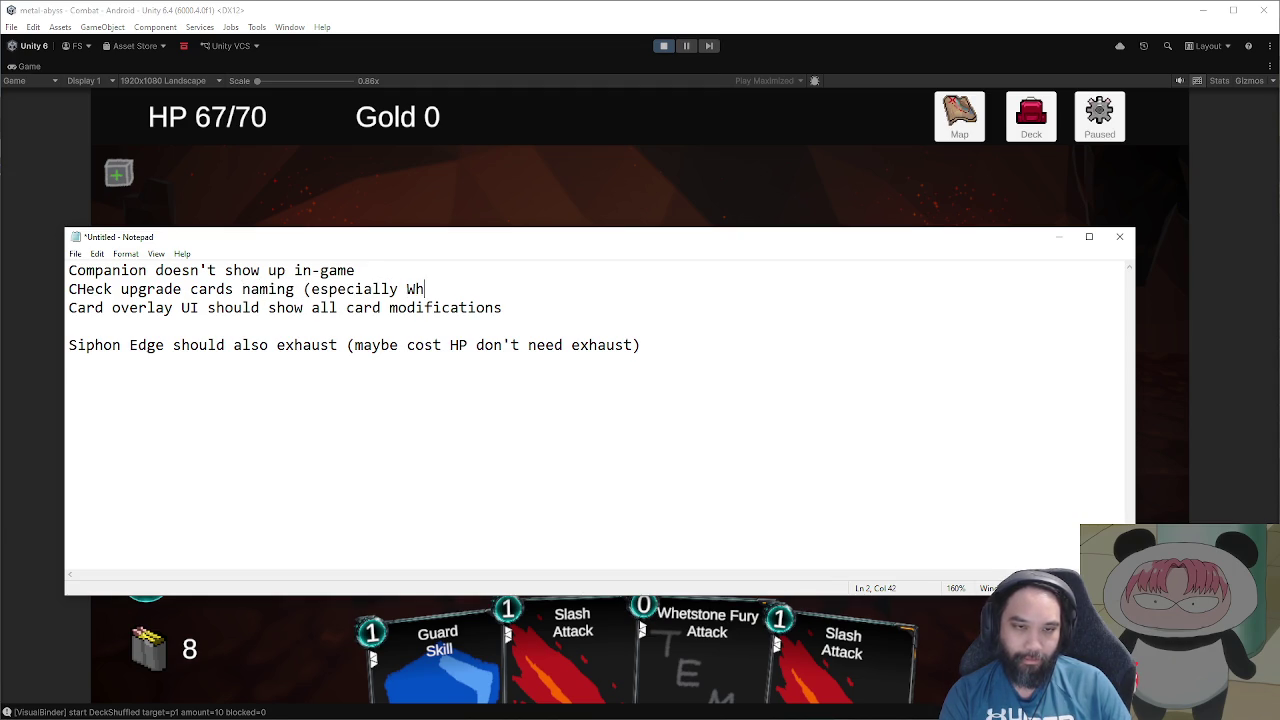
key("Return")
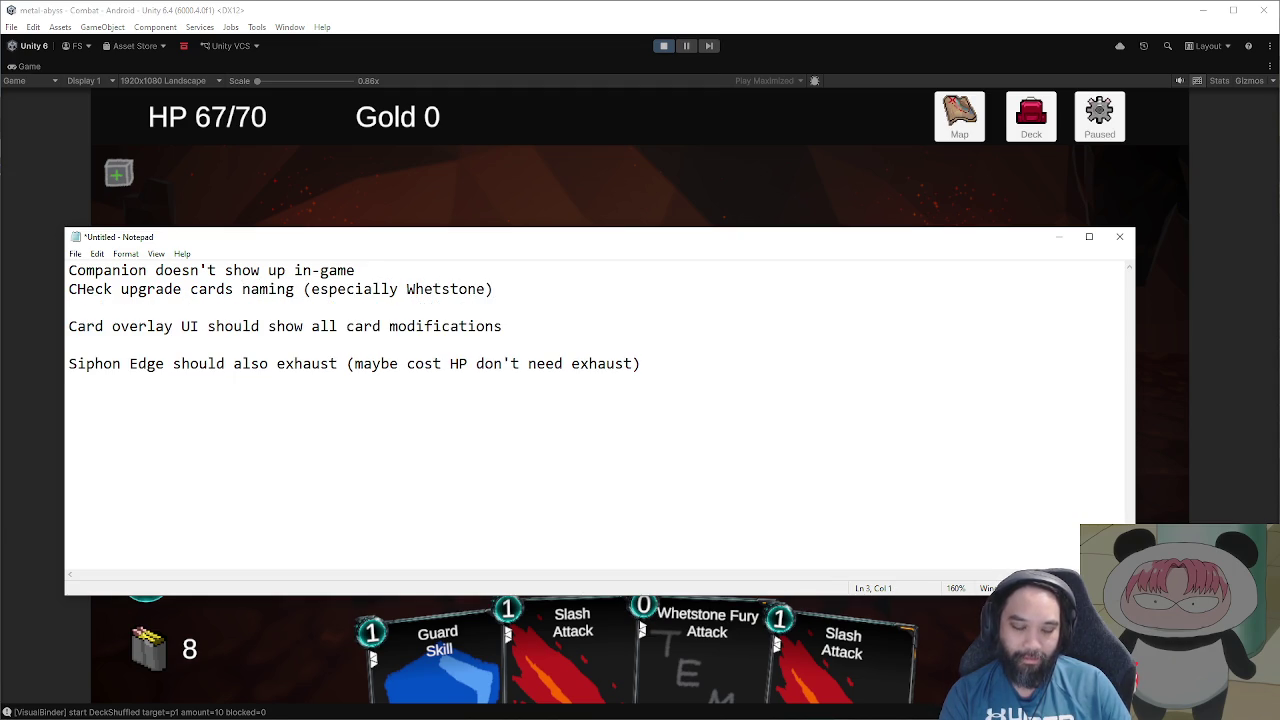
Step: Add a note that Reforge target buttons should block clickthrough, since another card gets selected unintentionally
type("When picking ")
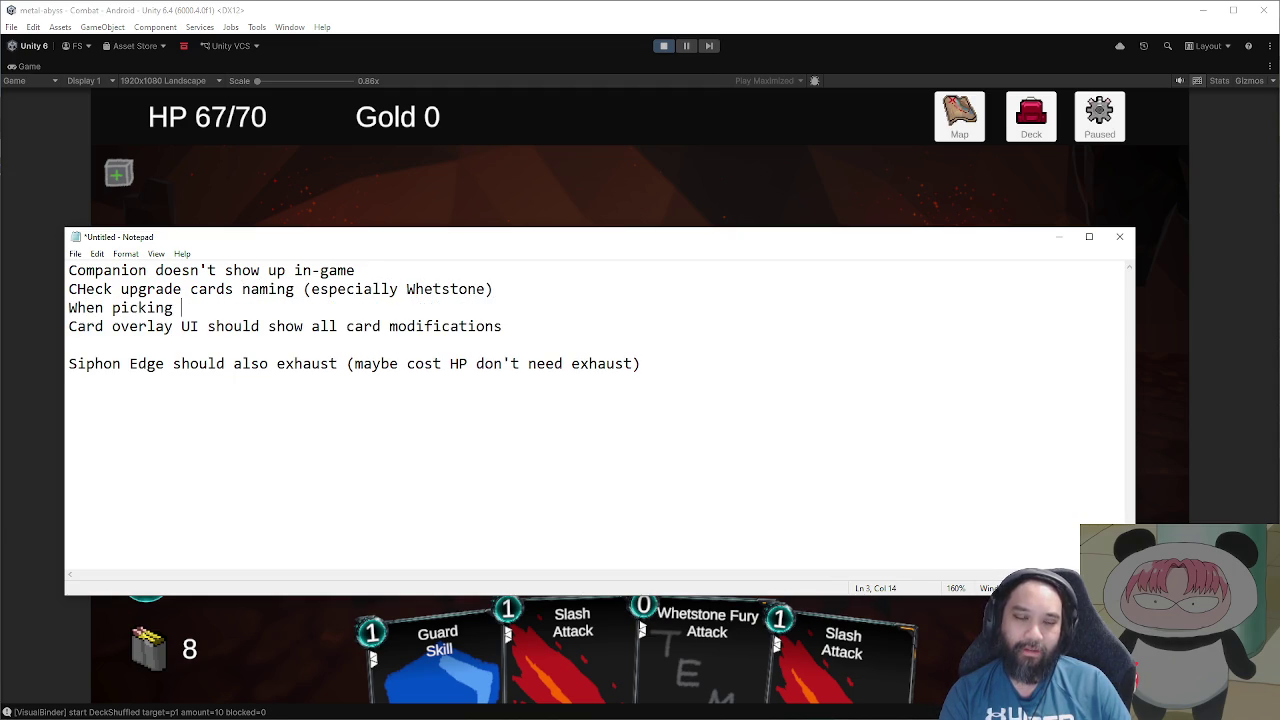
type("card target w")
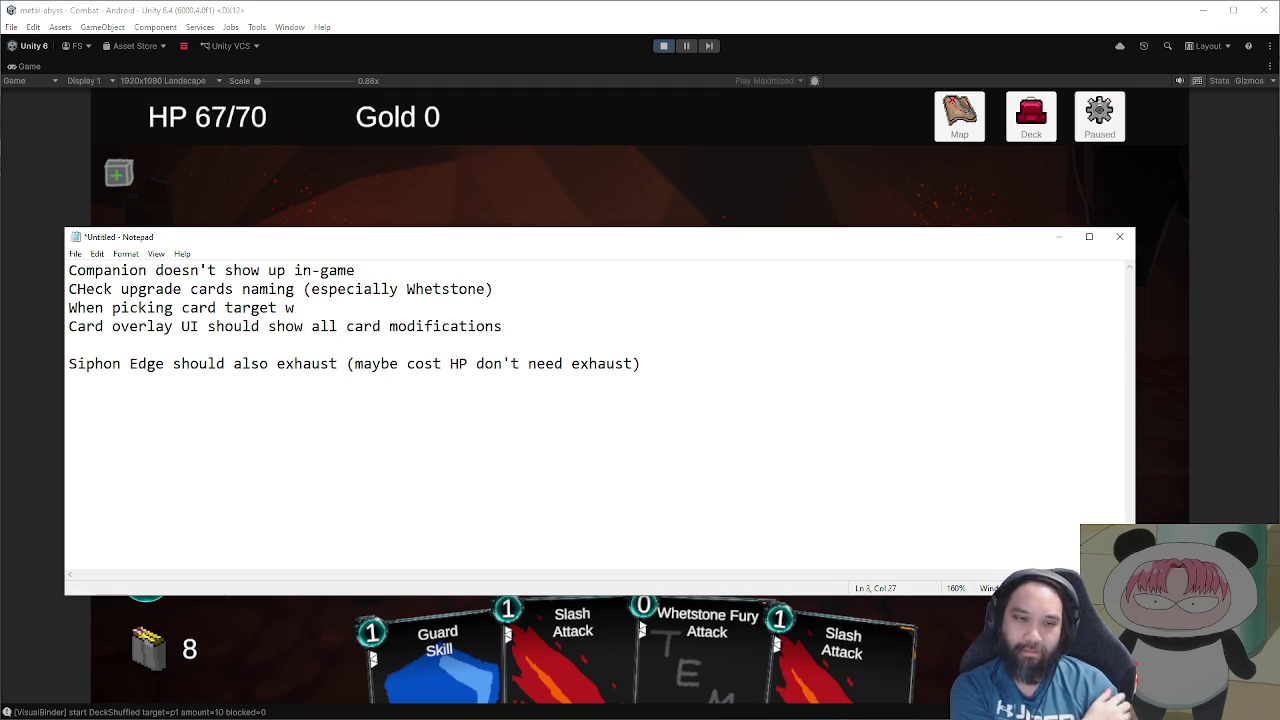
key("BackSpace")
type("like ")
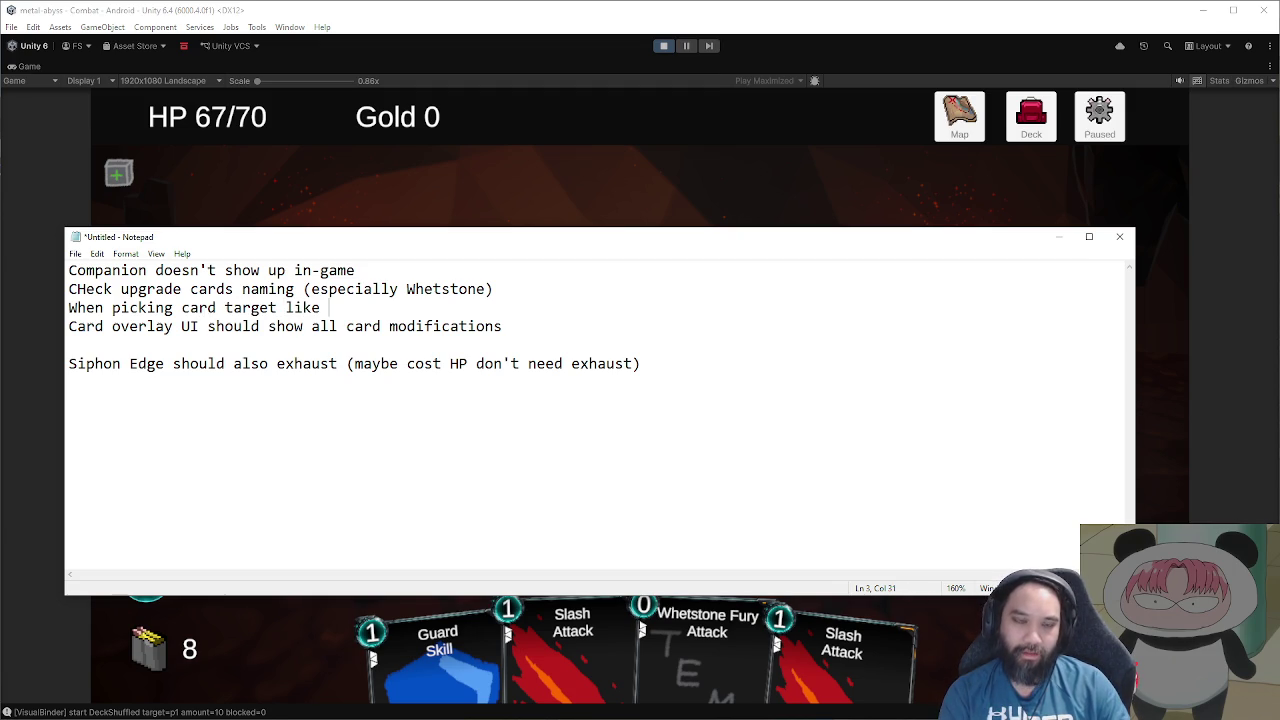
type("Reforge, m")
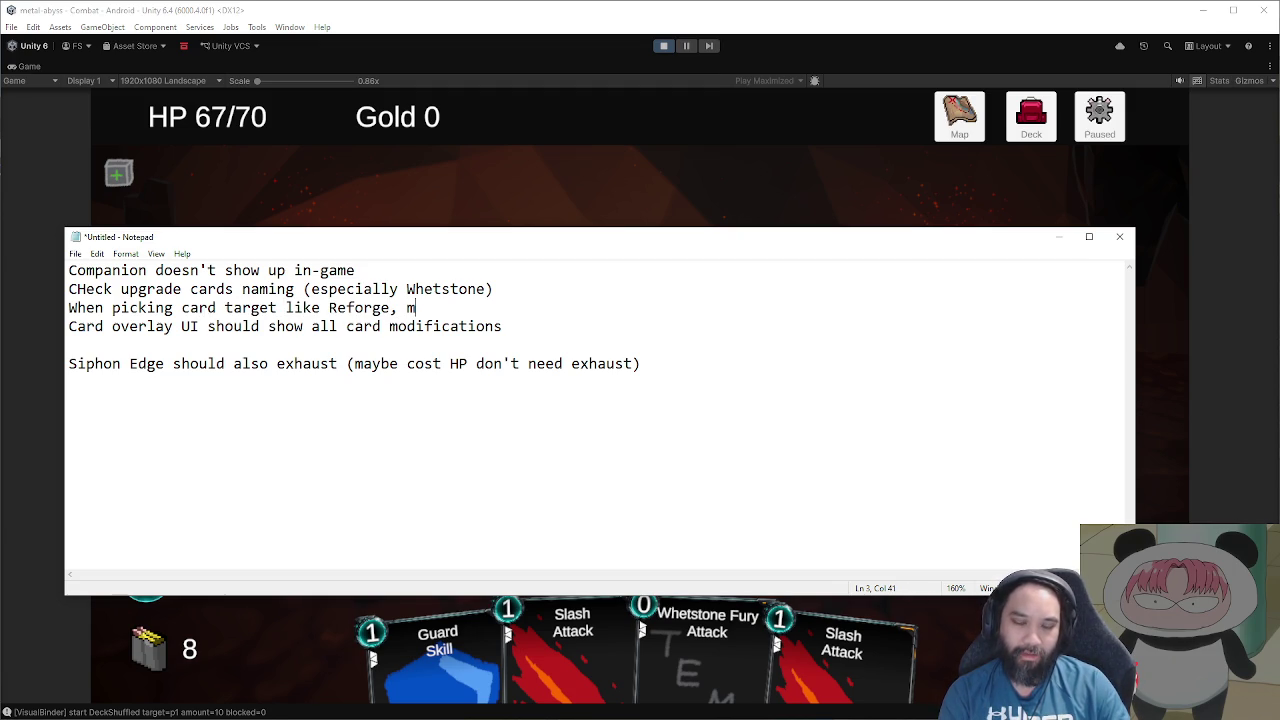
type("ake button n")
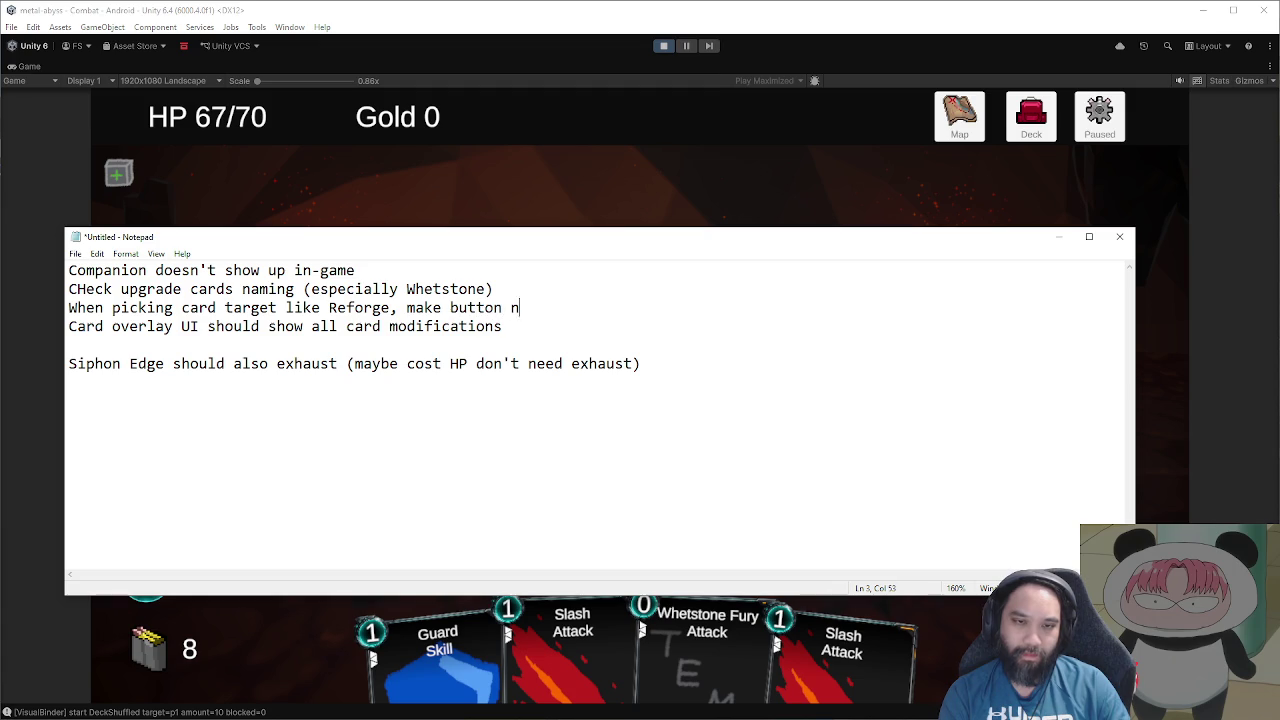
type("ot allow clickt")
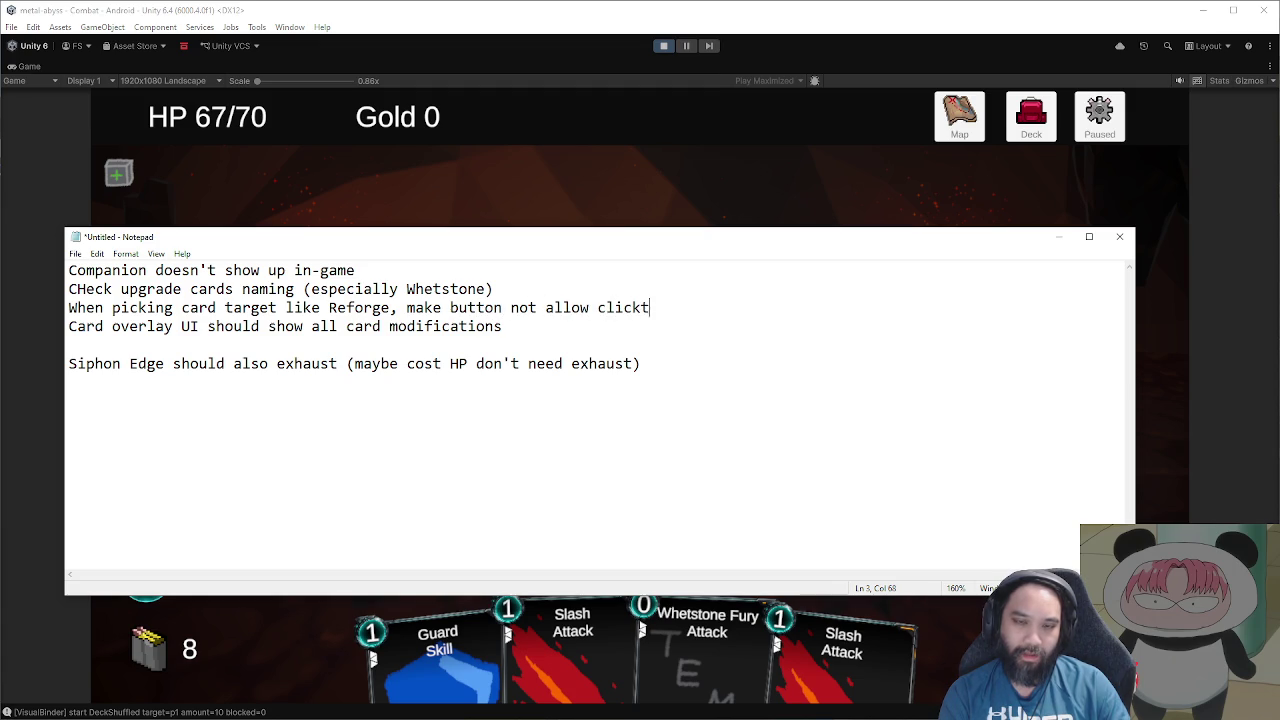
type("hrough")
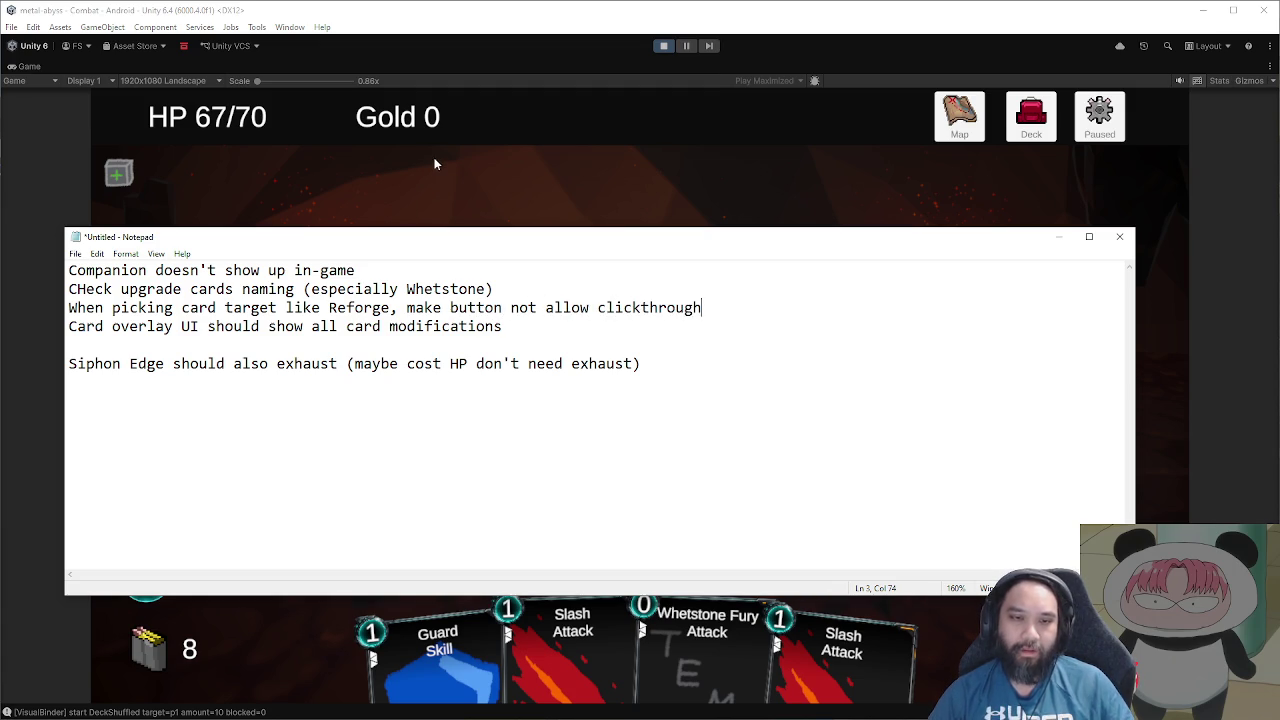
type(" cuz  ")
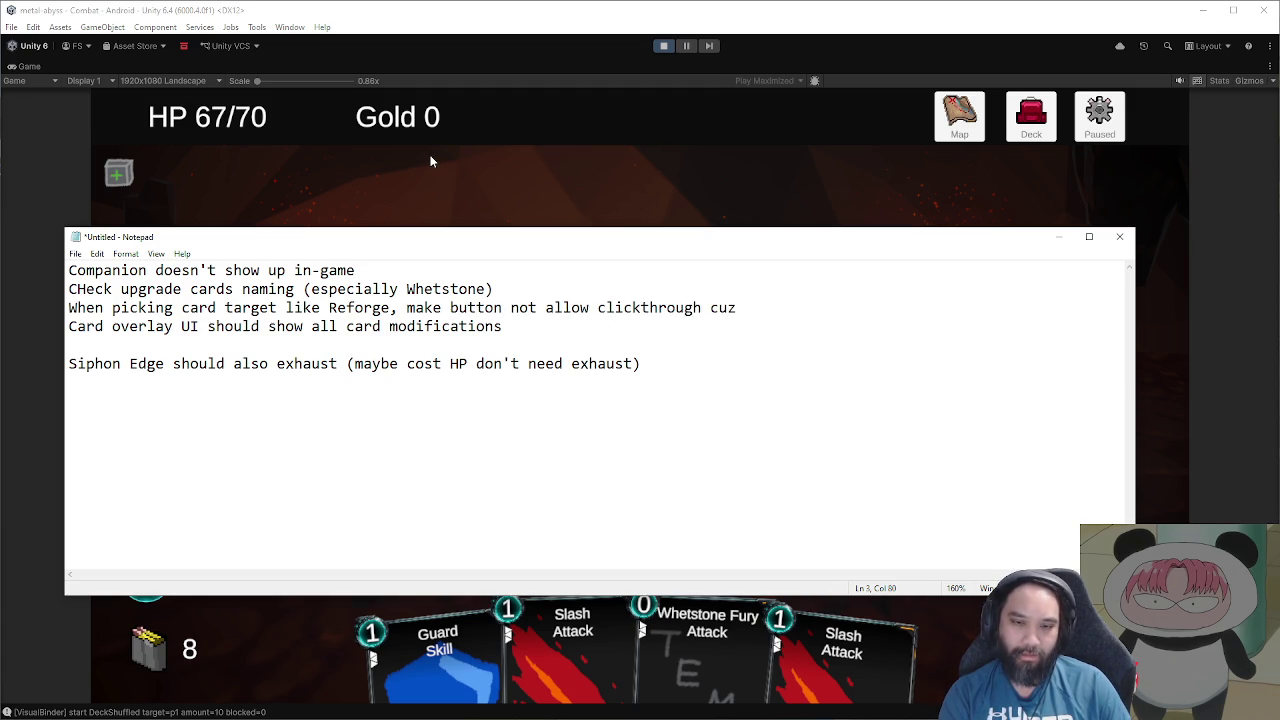
type("now we ")
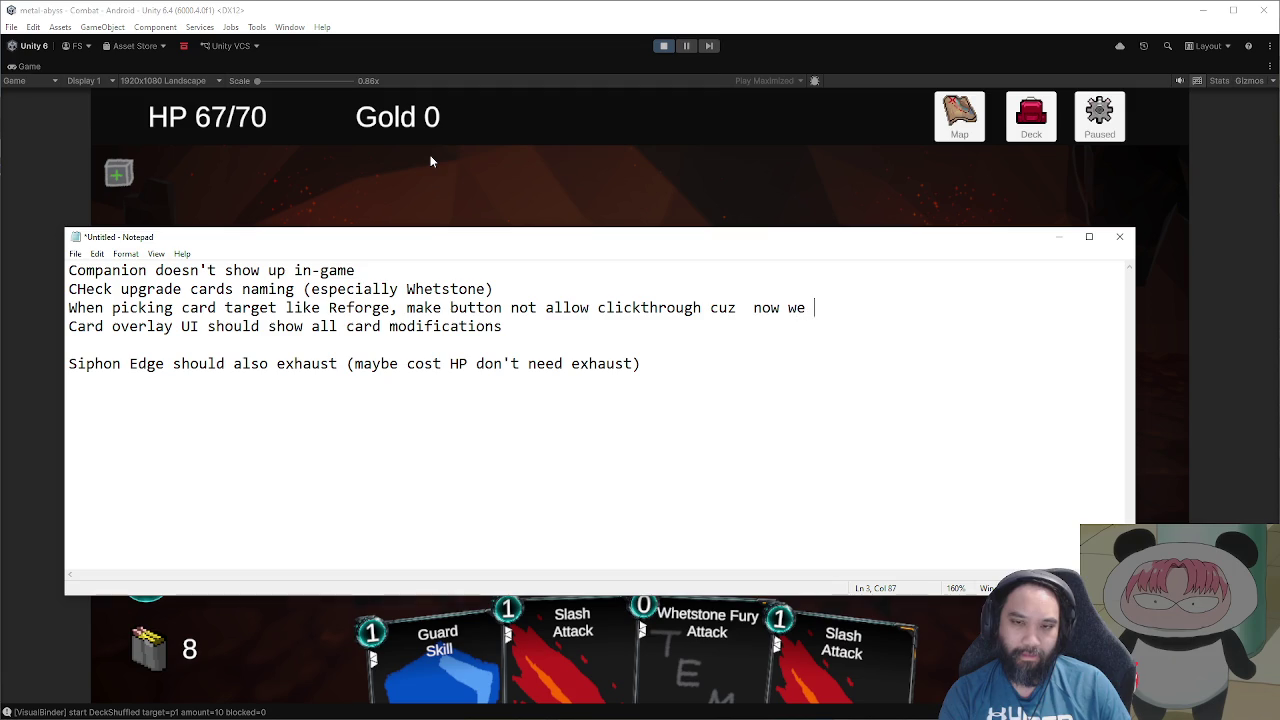
type("select ")
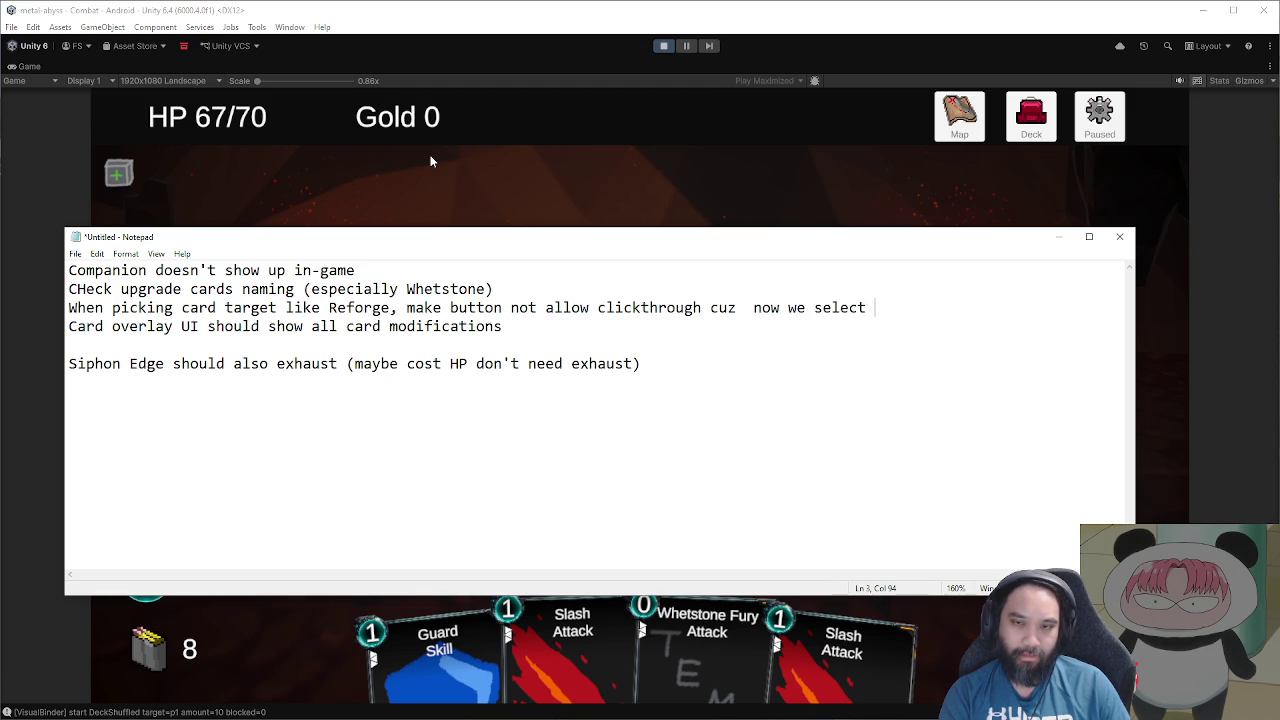
type("unintin")
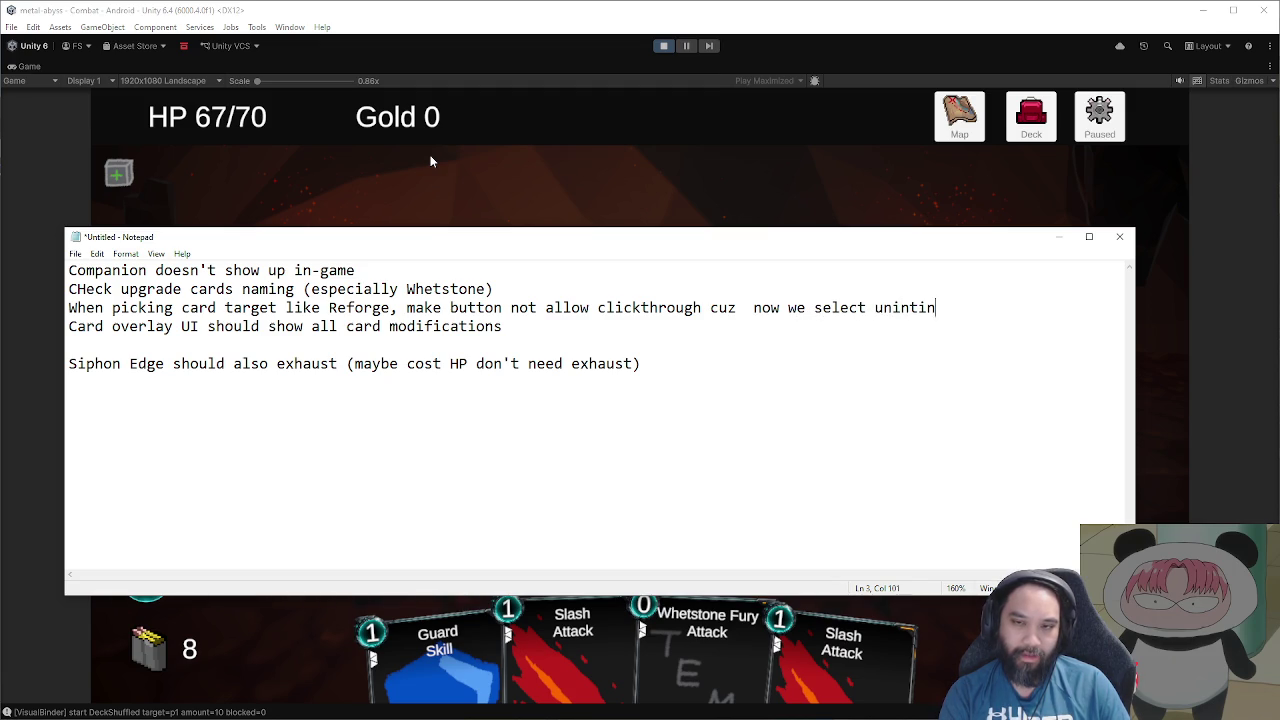
key("BackSpace")
type("entionally another card")
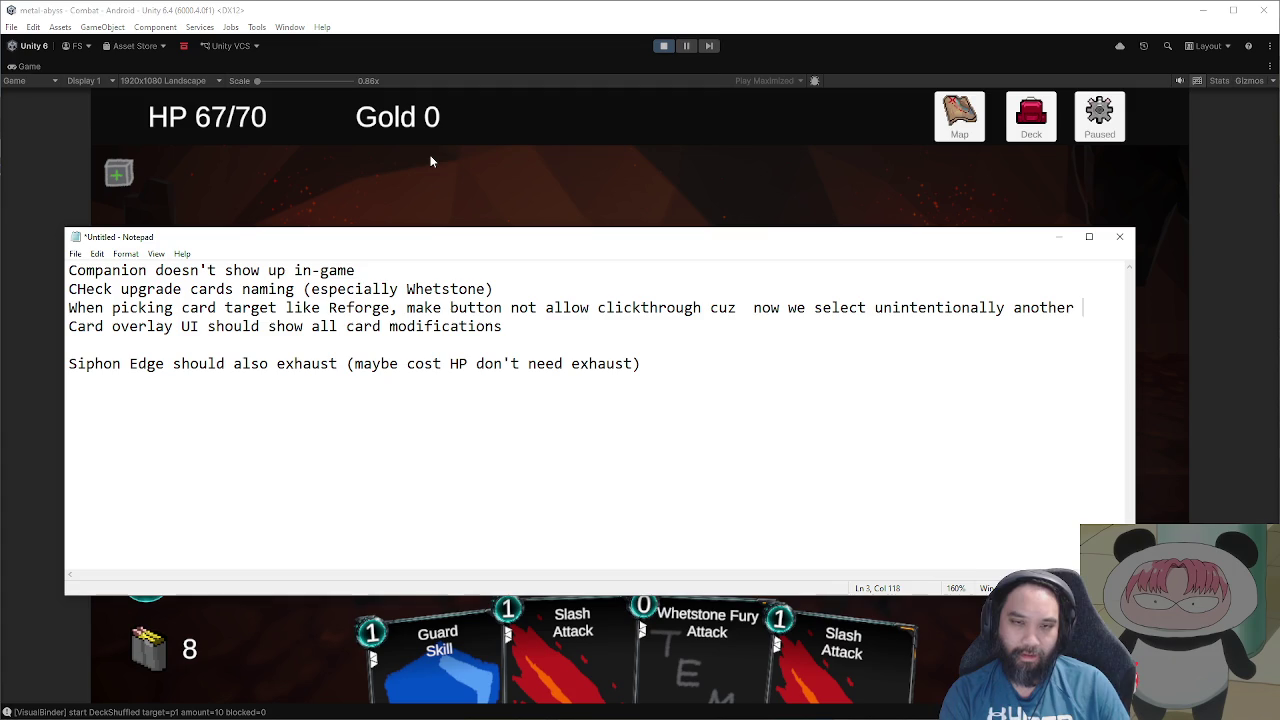
Step: Hide the notes, stop the Unity playtest, and switch back to the browser
left_click(502, 159)
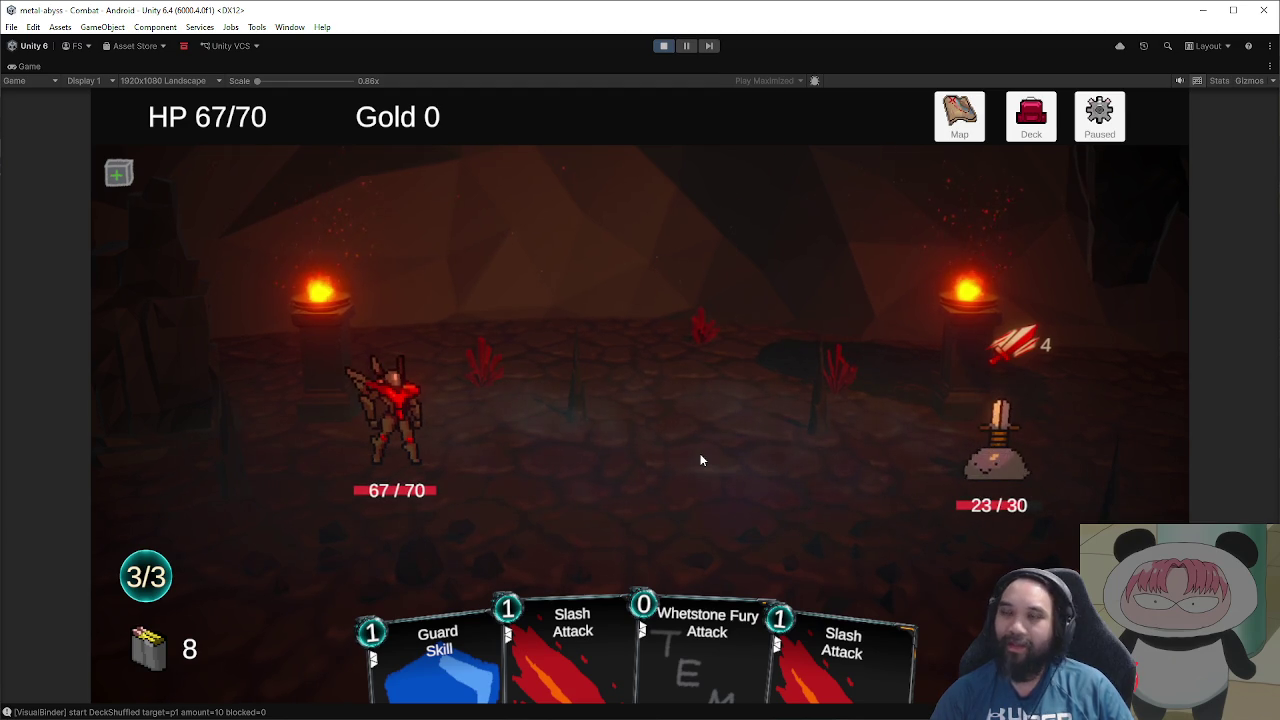
left_click(664, 46)
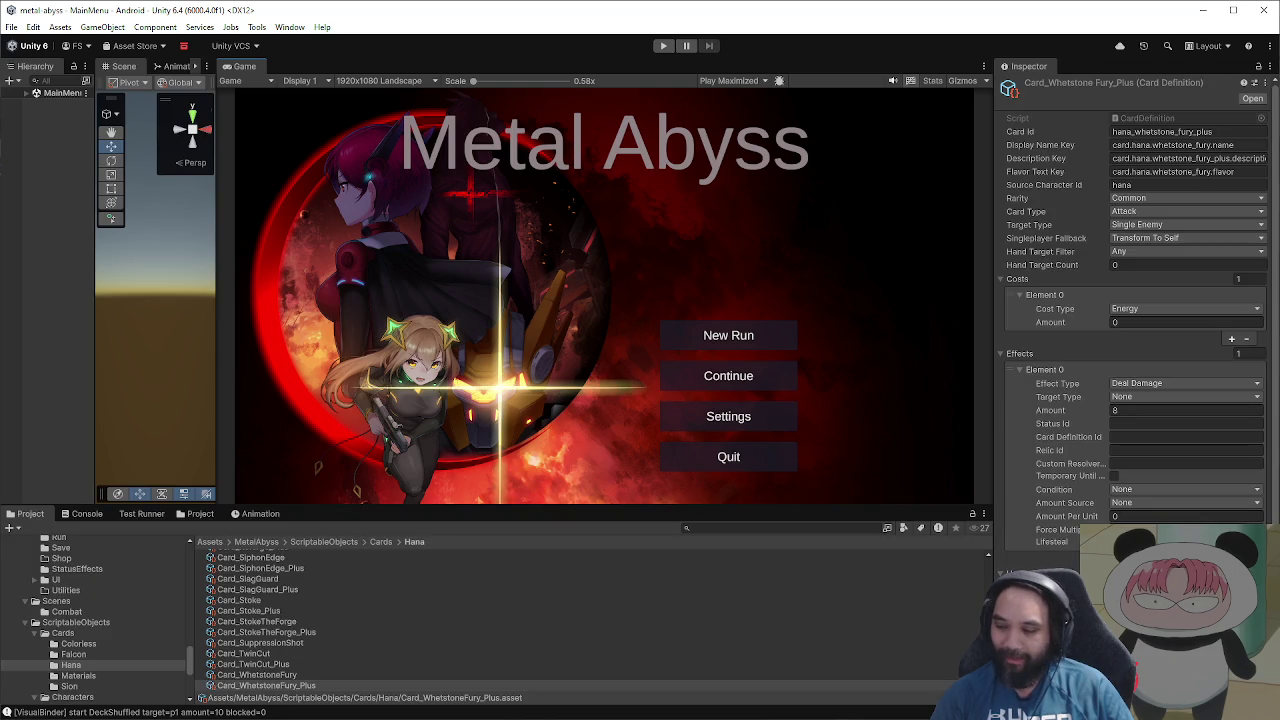
key("alt+Tab")
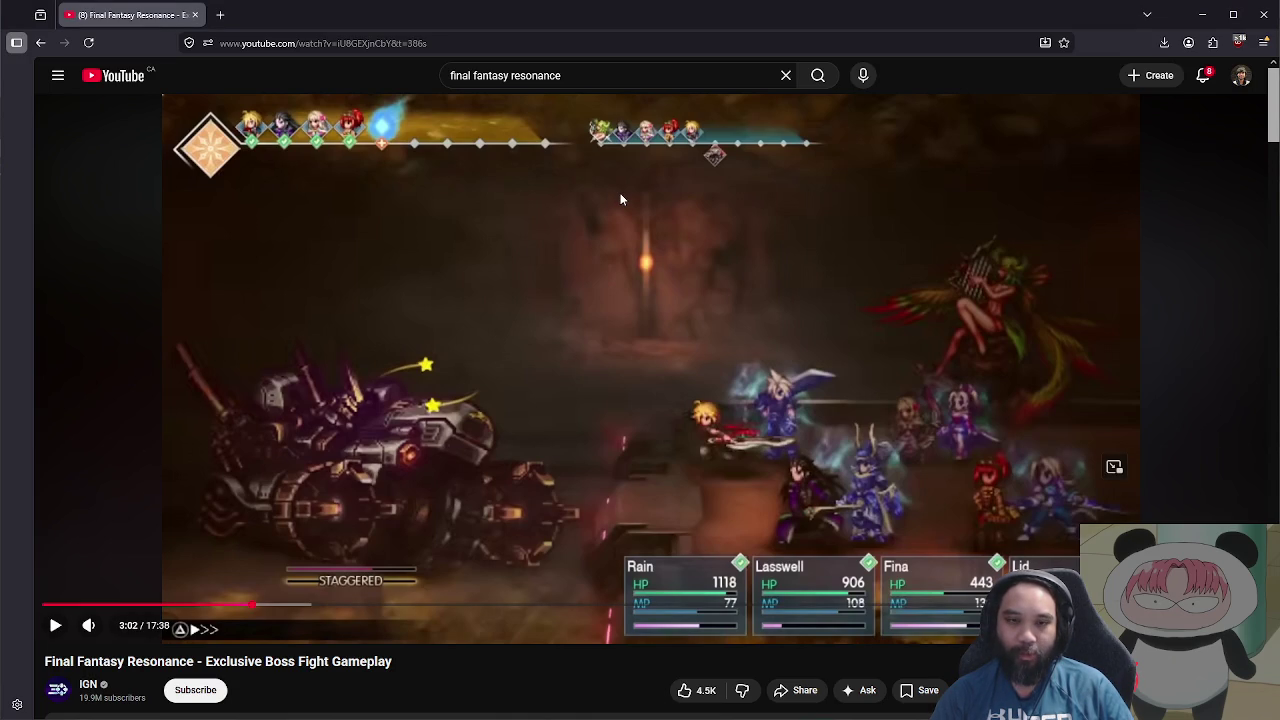
Step: Search YouTube for 'threads of time' and browse the results
triple_click(622, 75)
type("t")
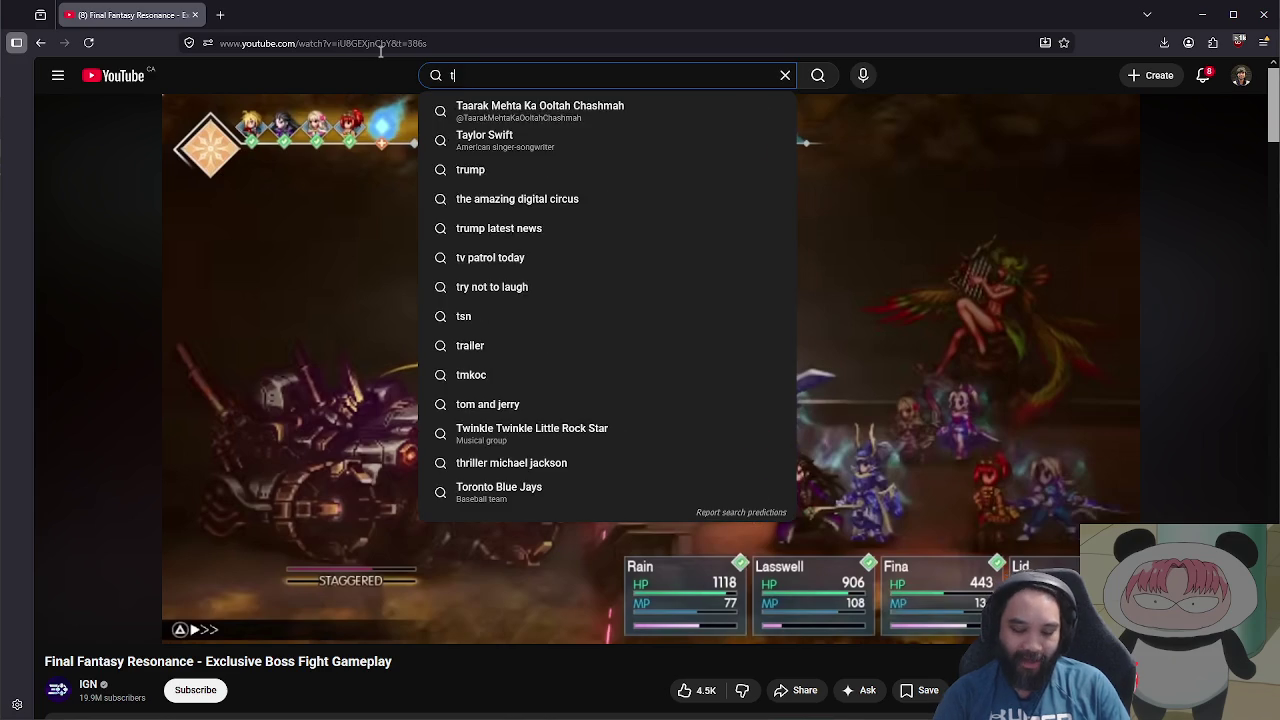
type("hreads of time")
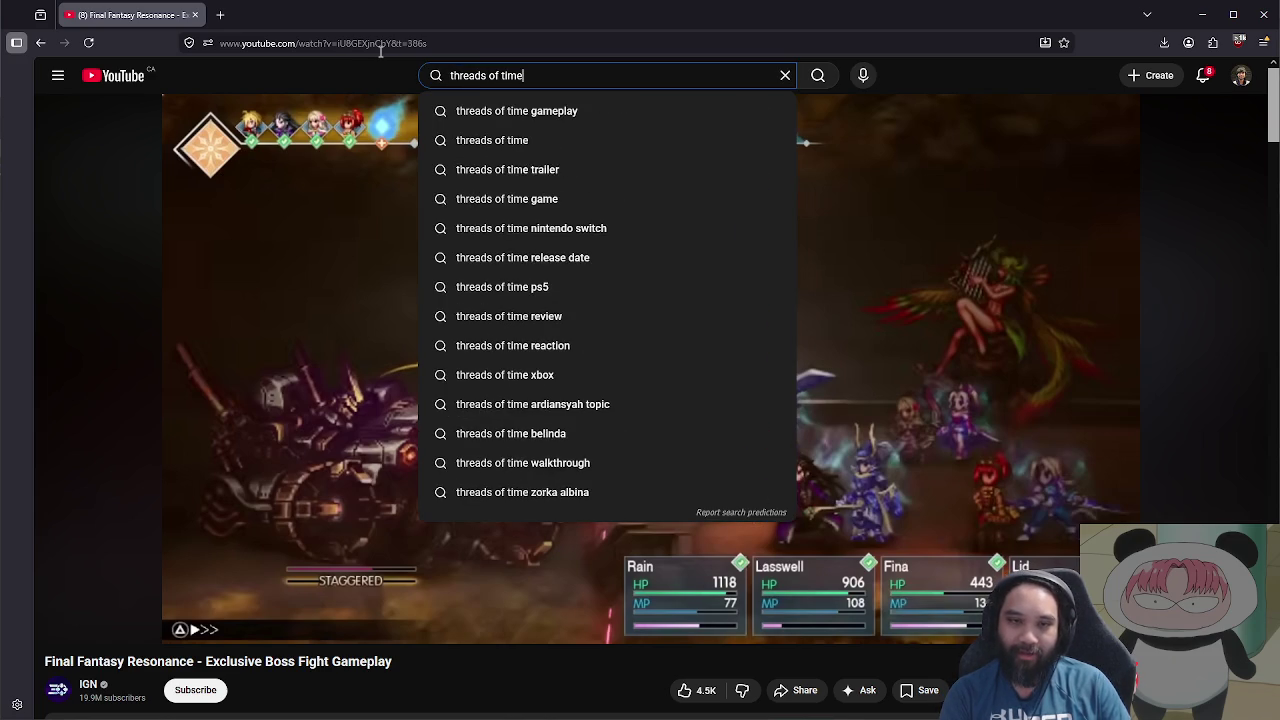
key("Return")
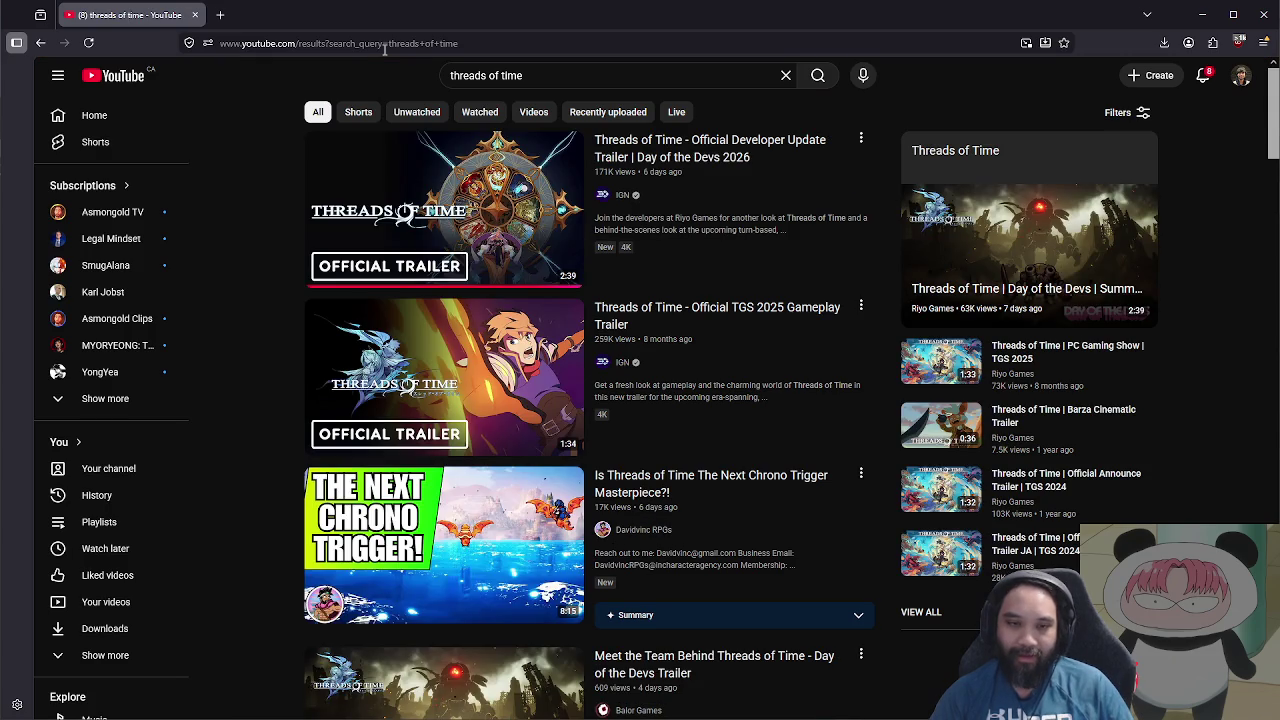
mouse_move(450, 183)
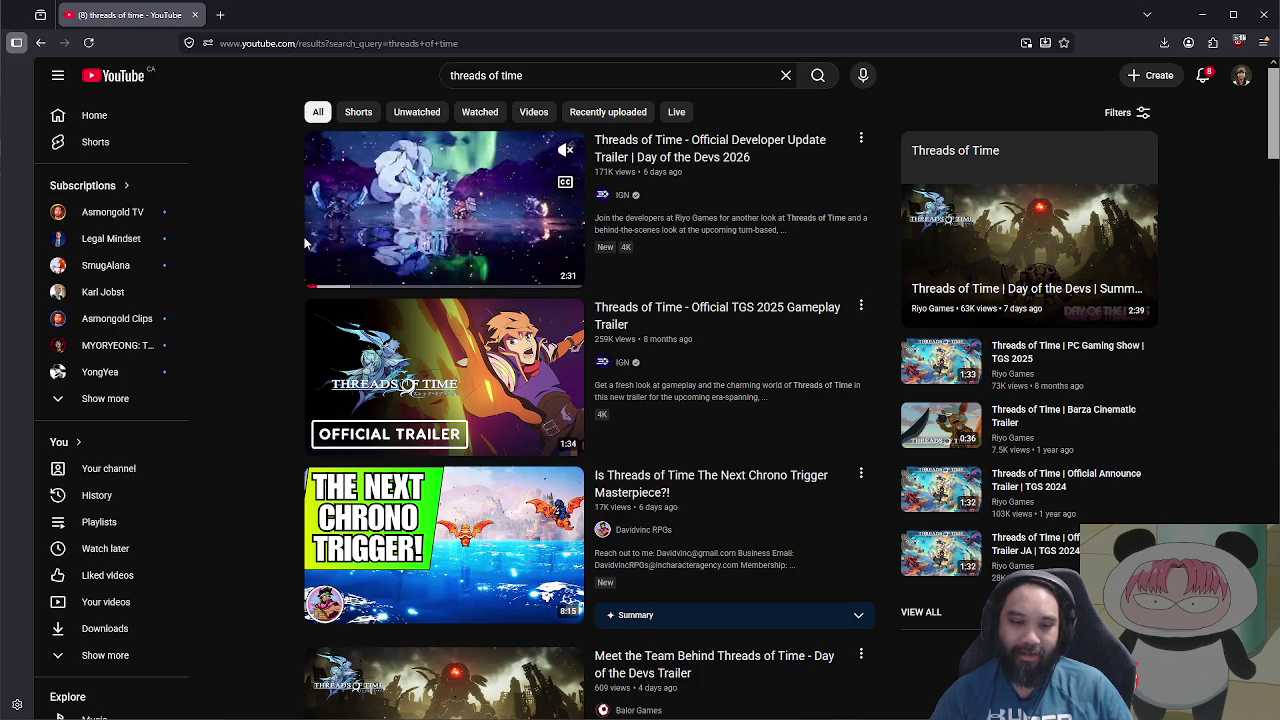
scroll(448, 372, "down", 3)
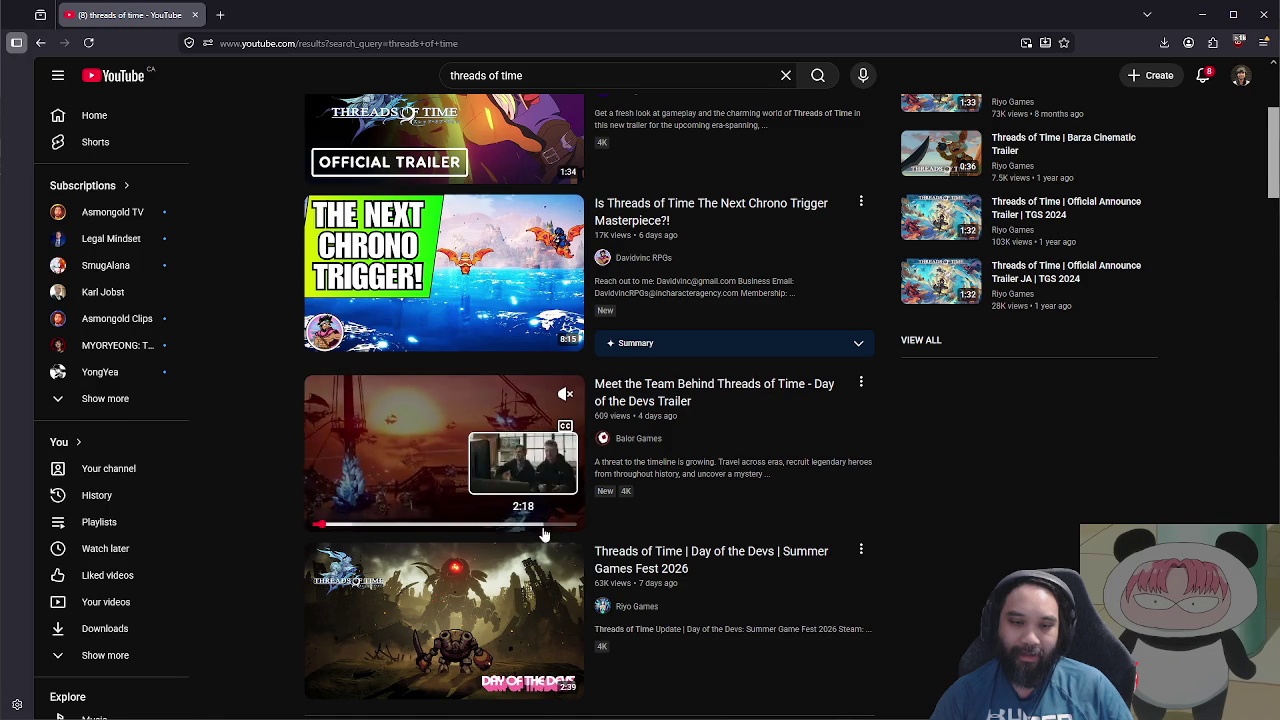
scroll(300, 456, "down", 5)
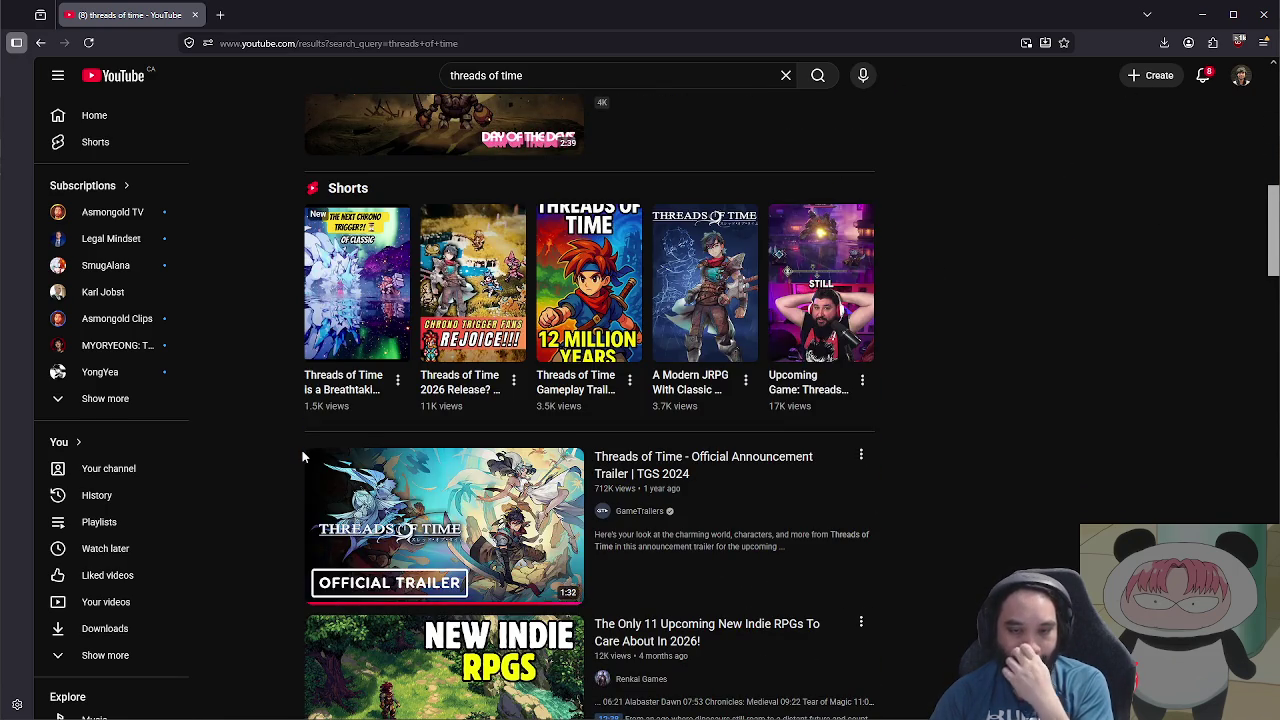
scroll(408, 388, "up", 5)
Step: Refine the search to 'threads of time combat' and open the Official Developer Update Trailer
left_click(610, 76)
type("combat")
key("Return")
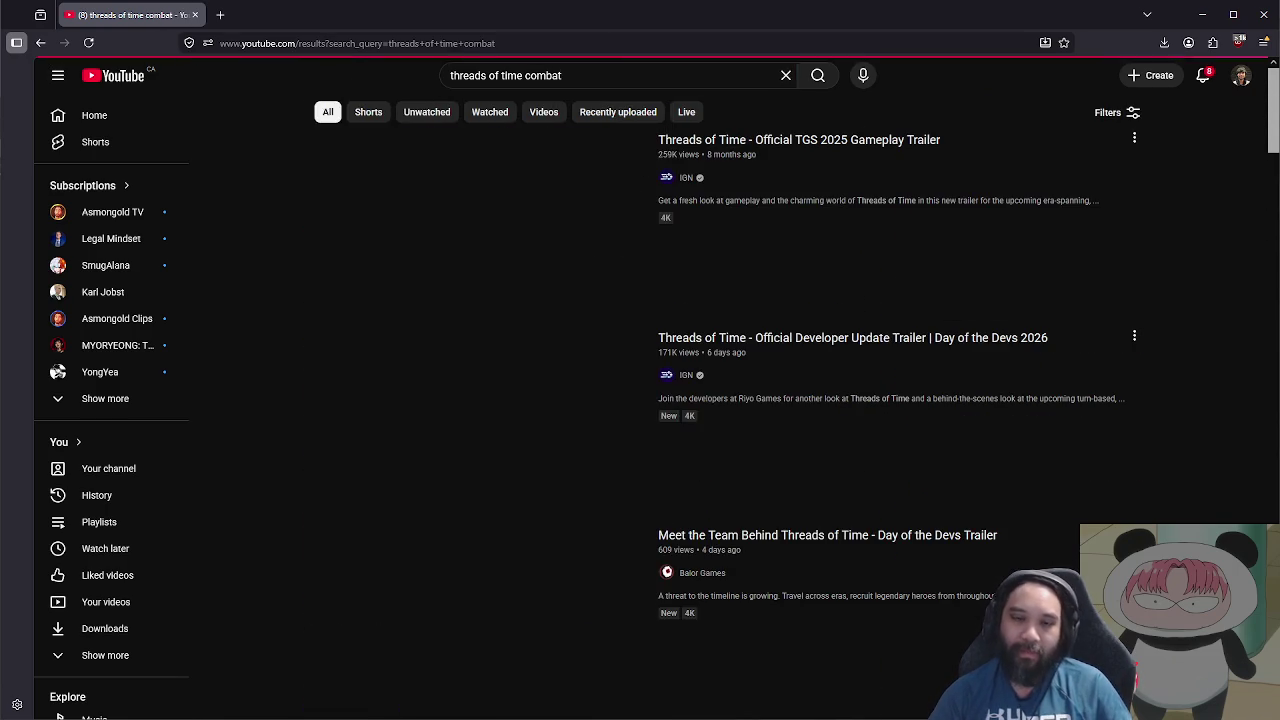
mouse_move(386, 289)
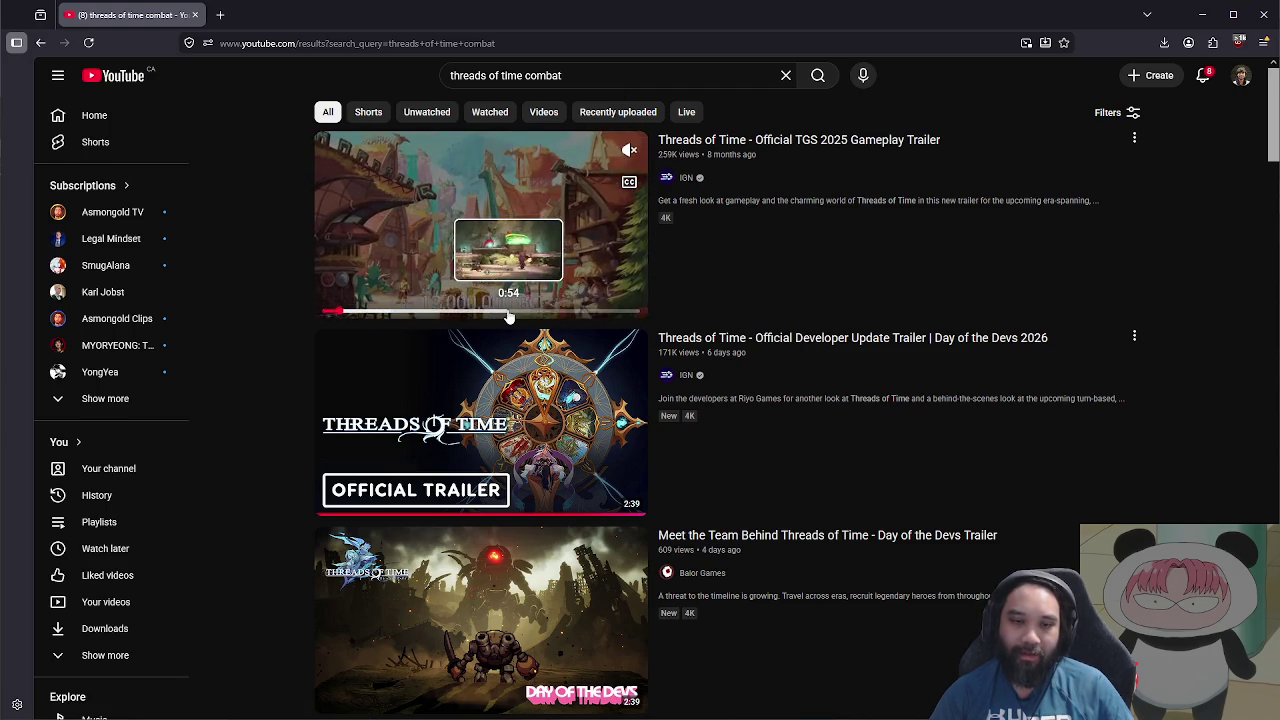
scroll(480, 290, "down", 2)
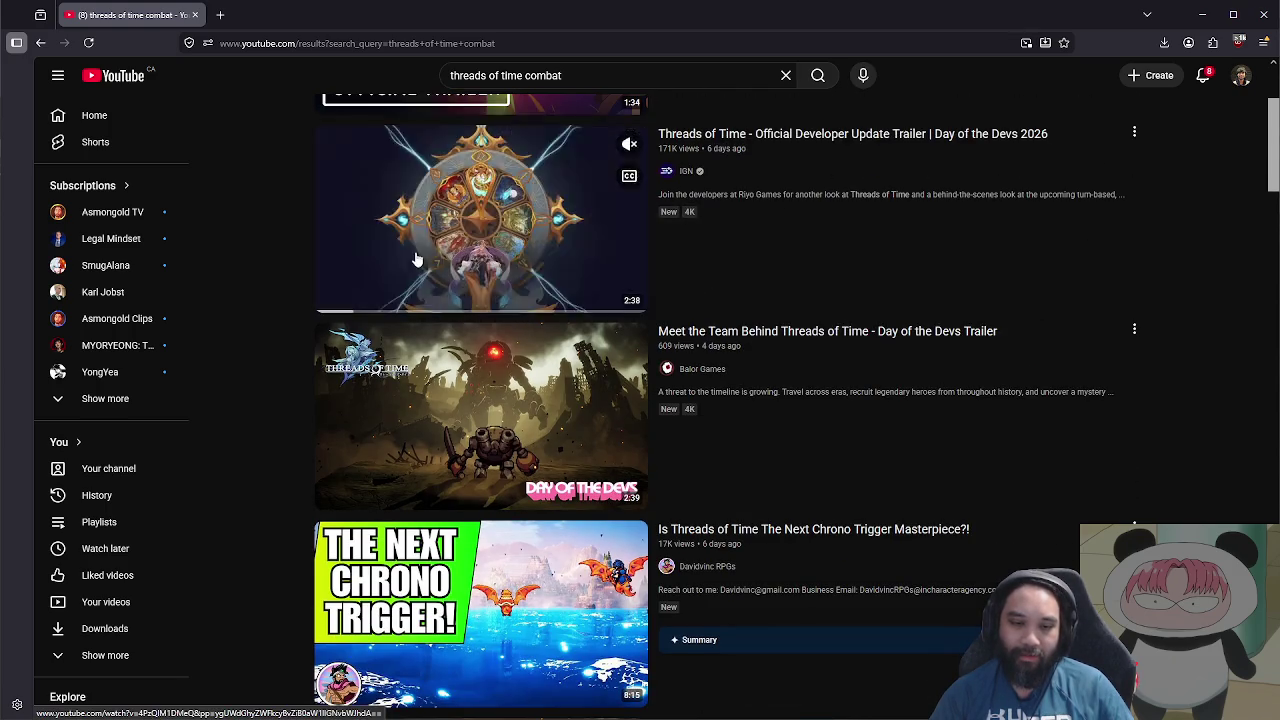
scroll(437, 250, "down", 2)
scroll(437, 248, "up", 3)
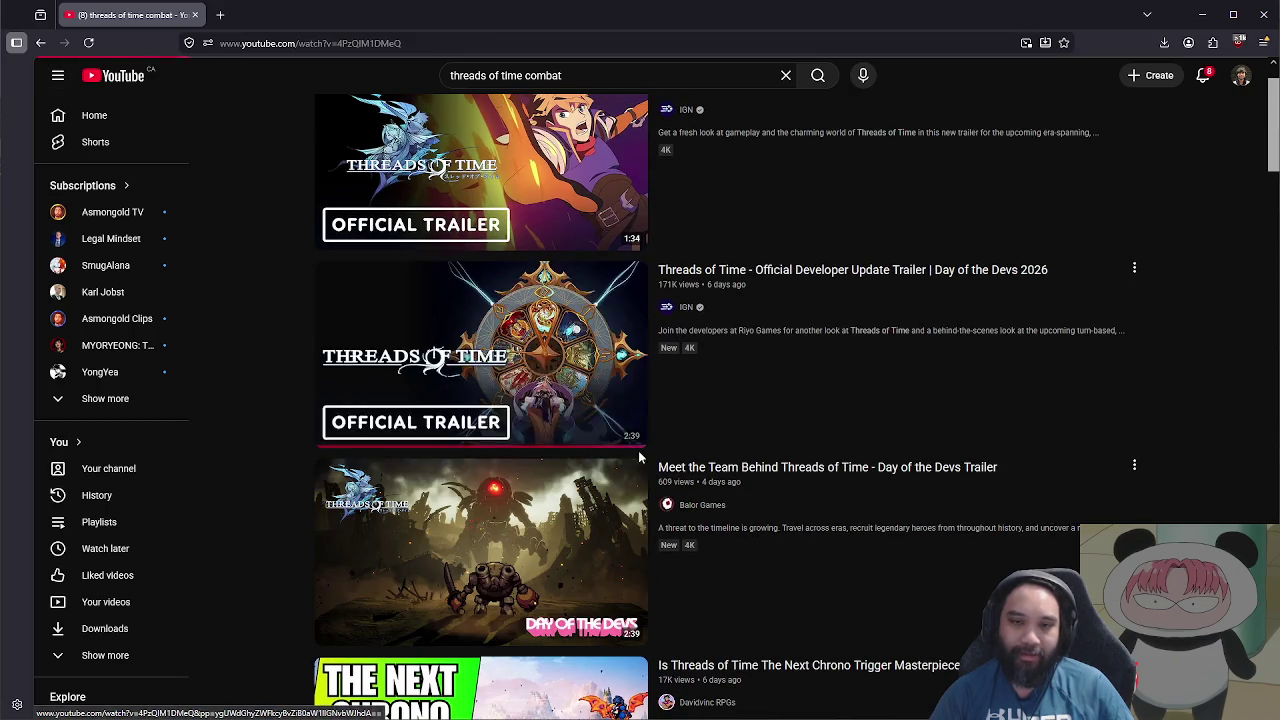
left_click(630, 450)
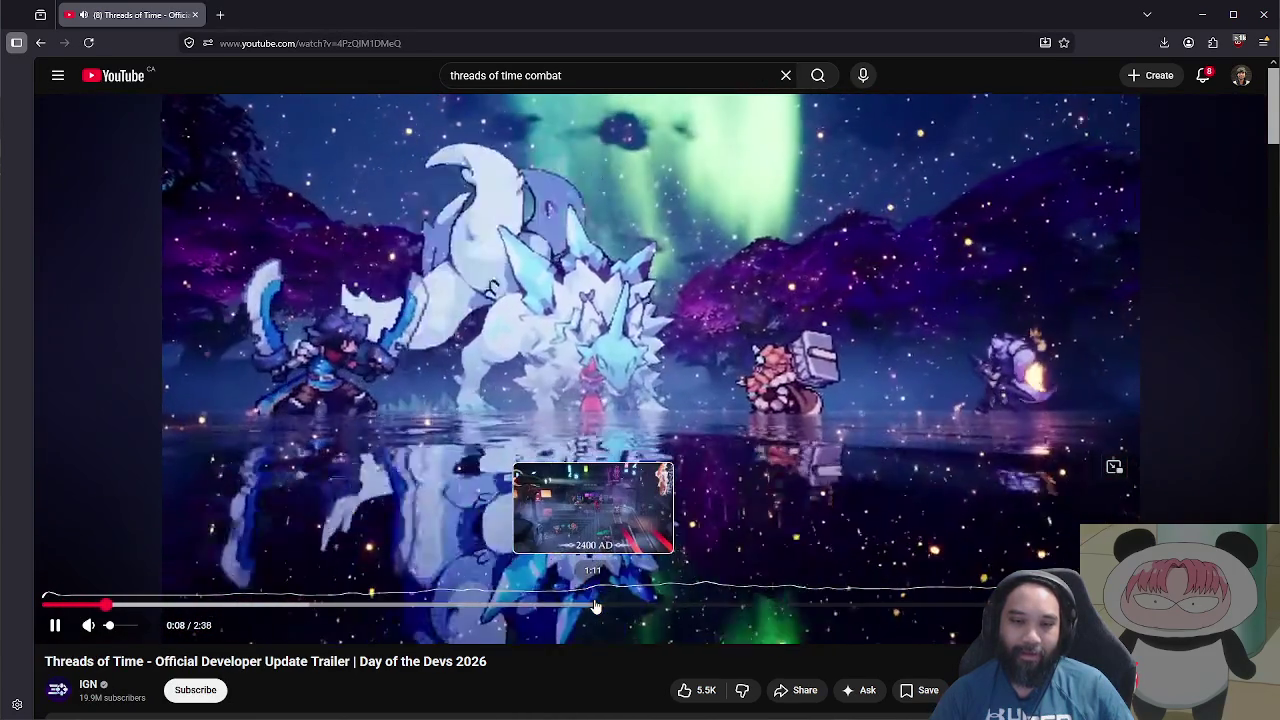
Step: Scrub the trailer to about 1:20 and toggle play/pause around the boss fight scene
left_click(496, 531)
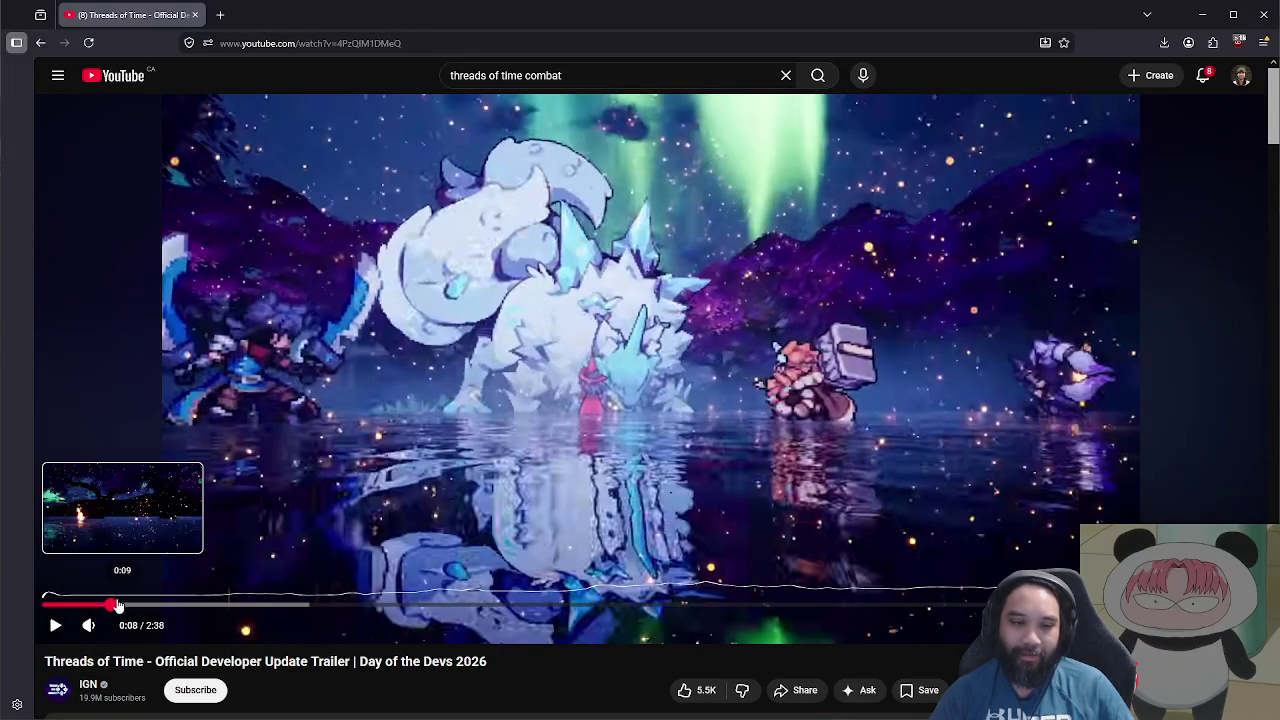
left_click(630, 470)
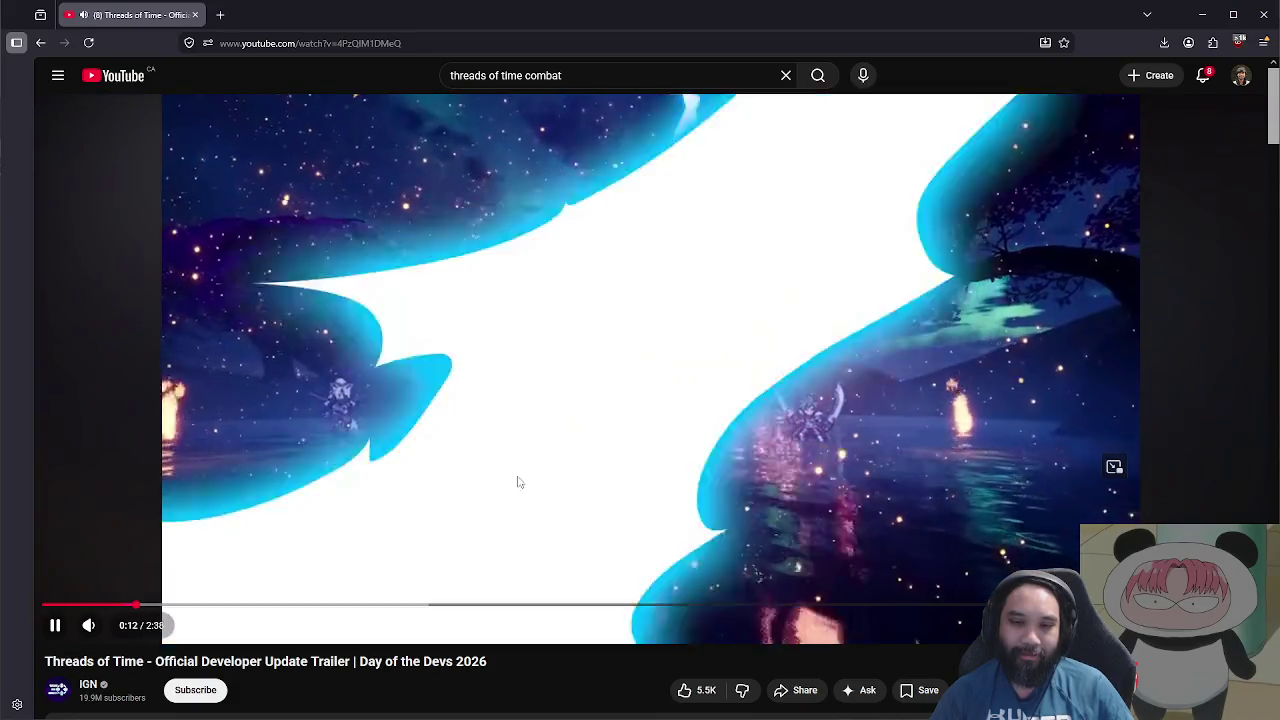
left_click(517, 475)
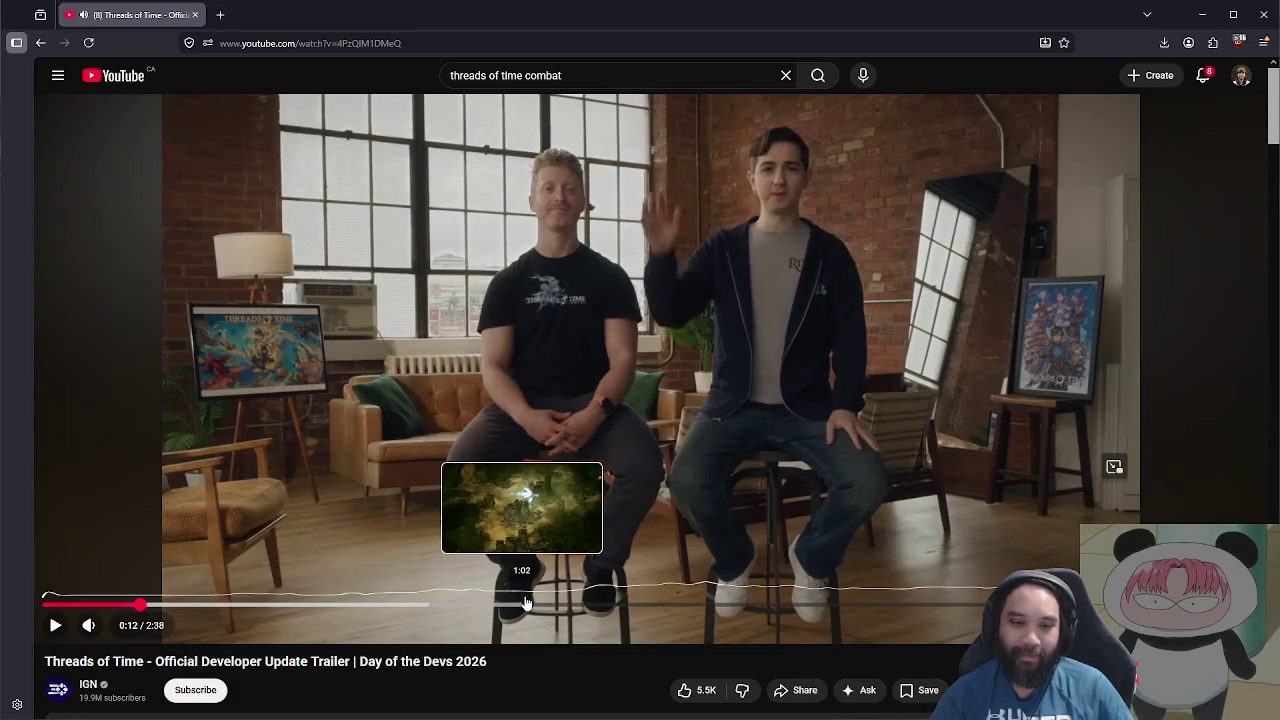
left_click(671, 606)
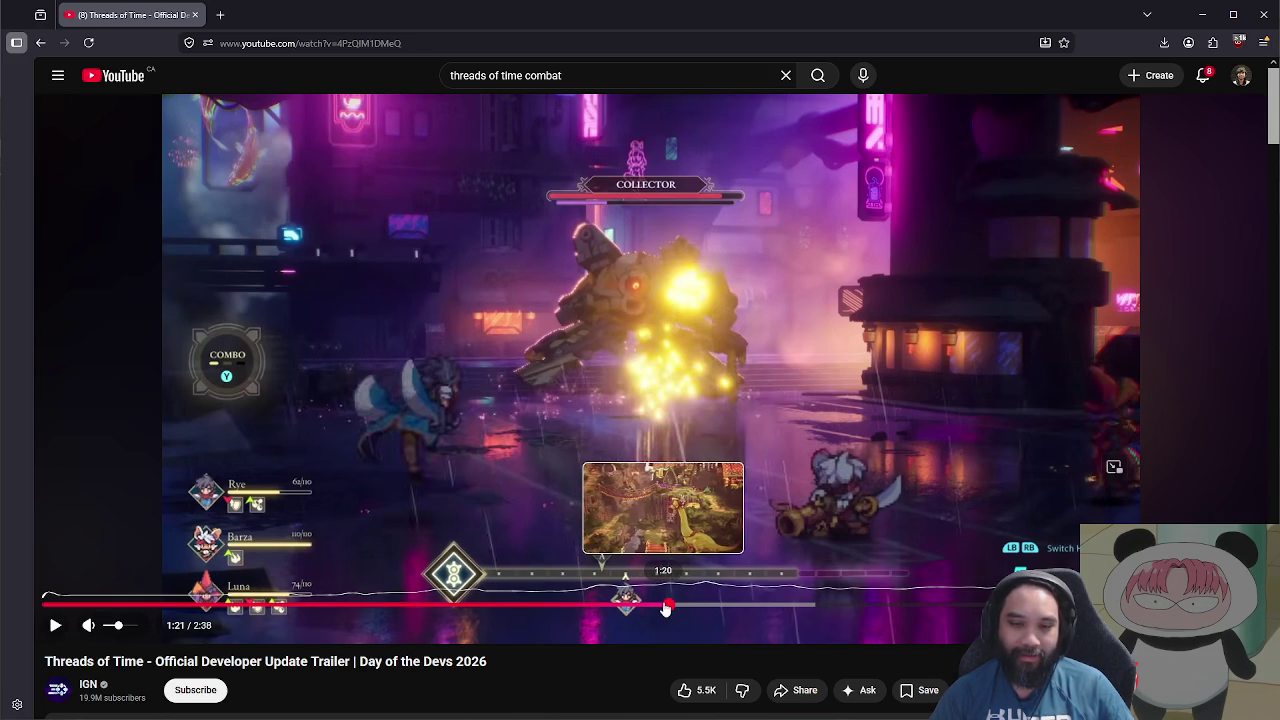
left_click(666, 608)
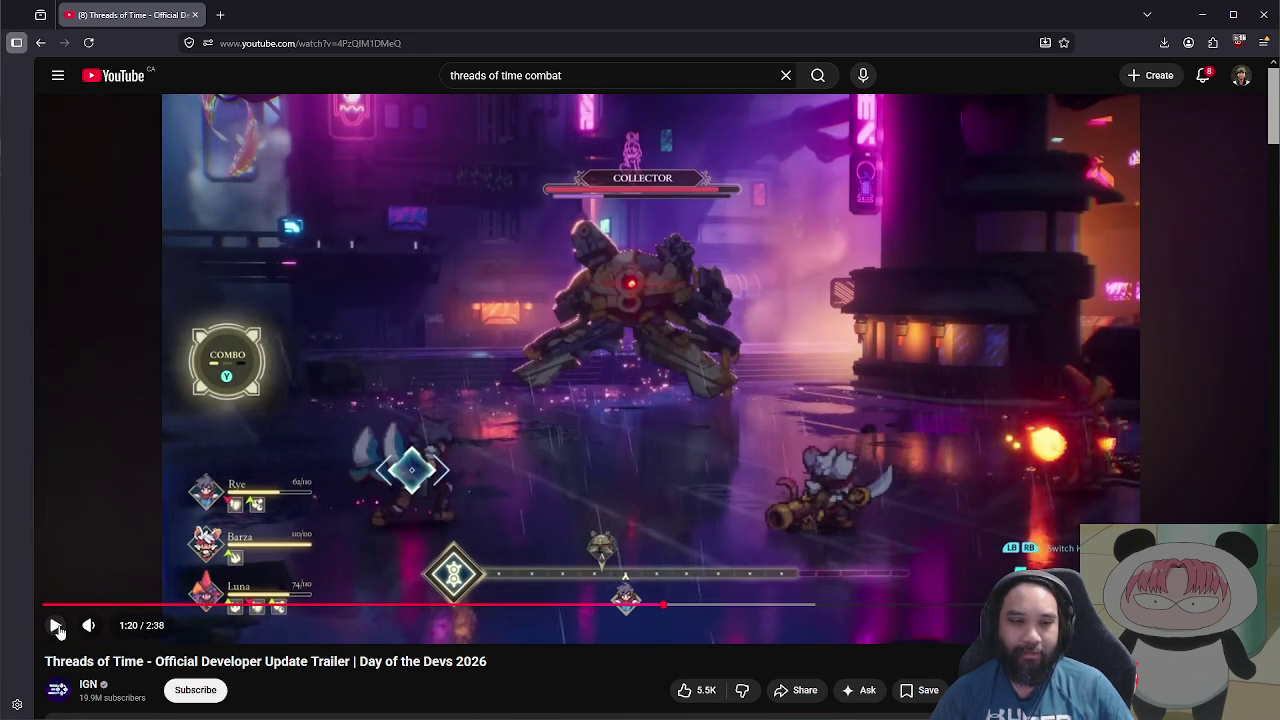
left_click(56, 625)
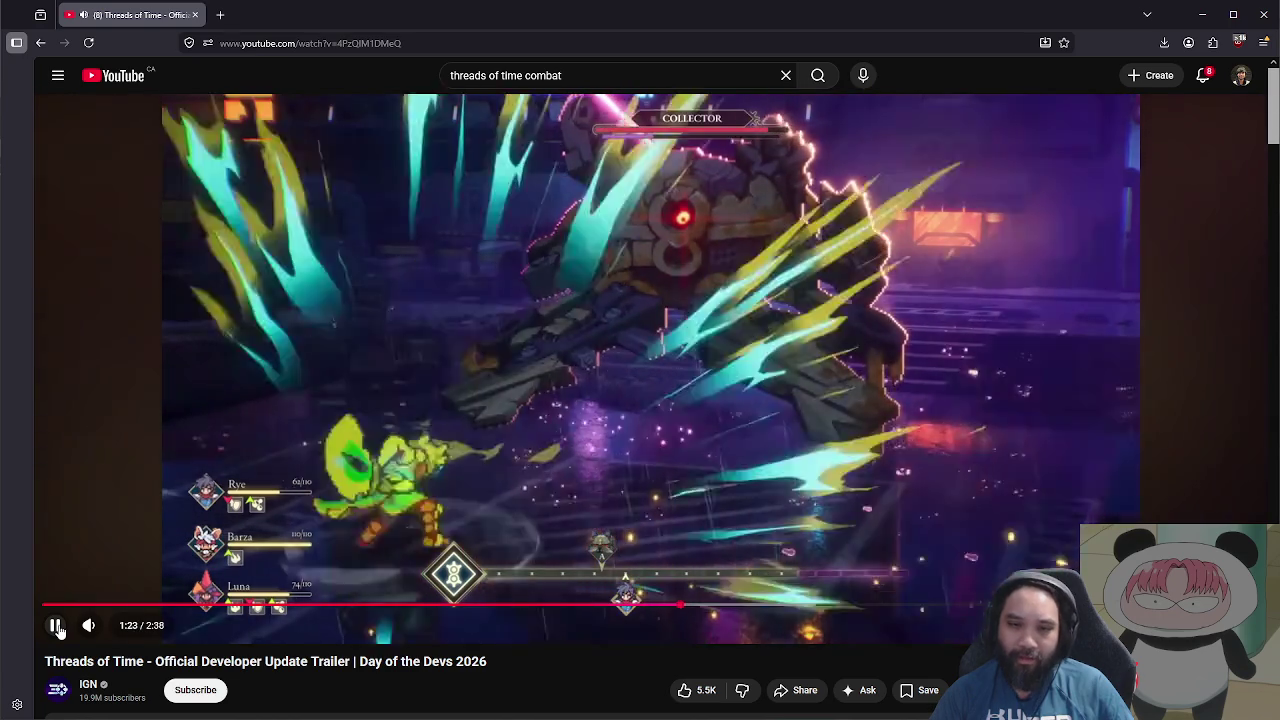
left_click(56, 625)
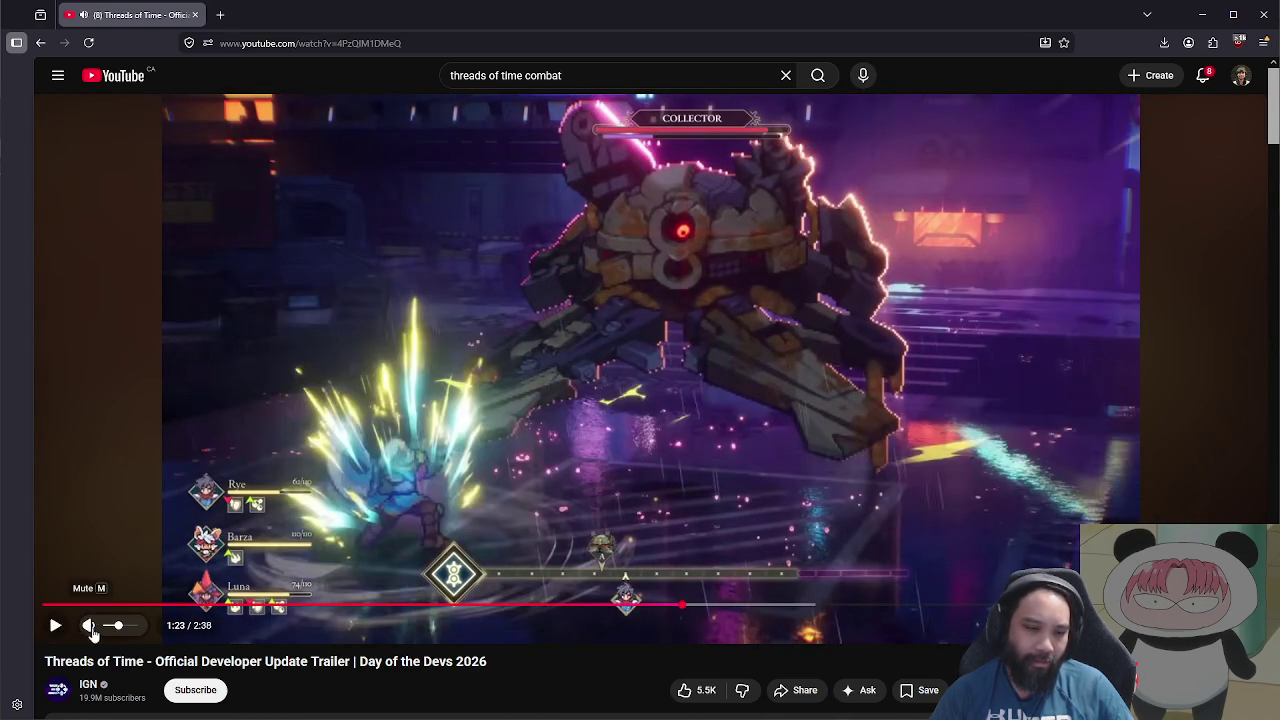
left_click(56, 625)
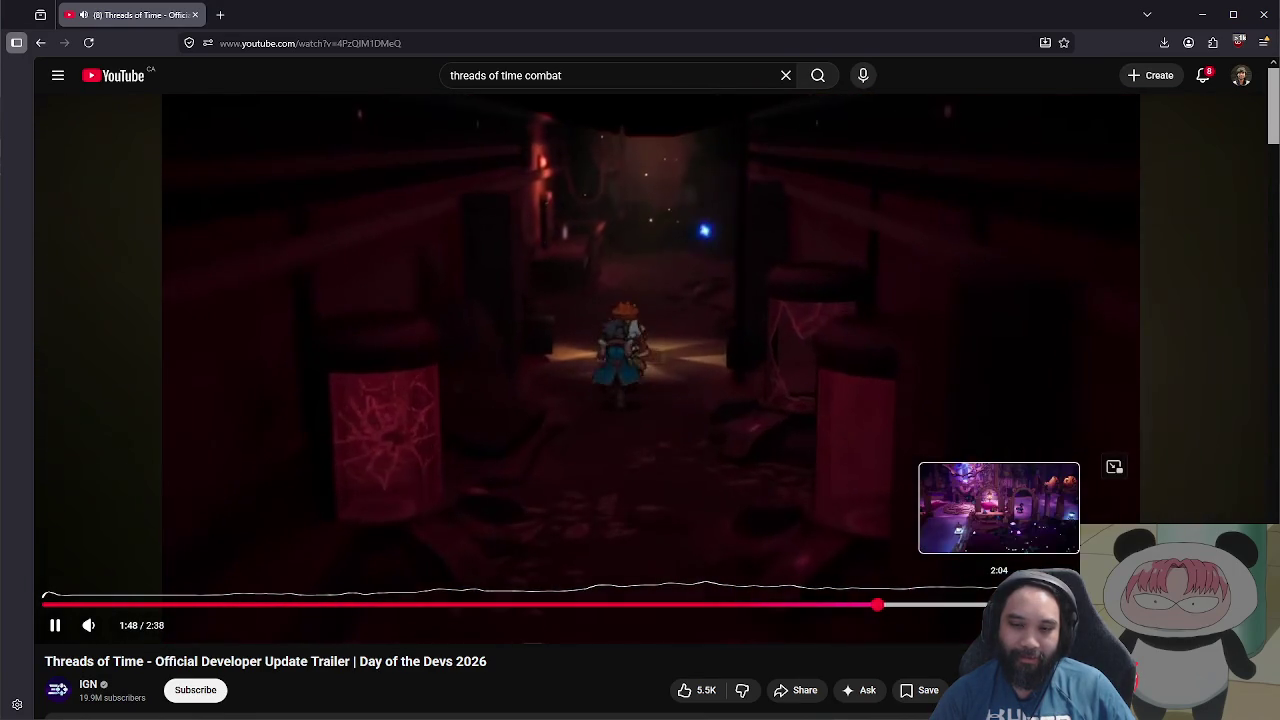
scroll(579, 508, "down", 3)
scroll(650, 530, "up", 3)
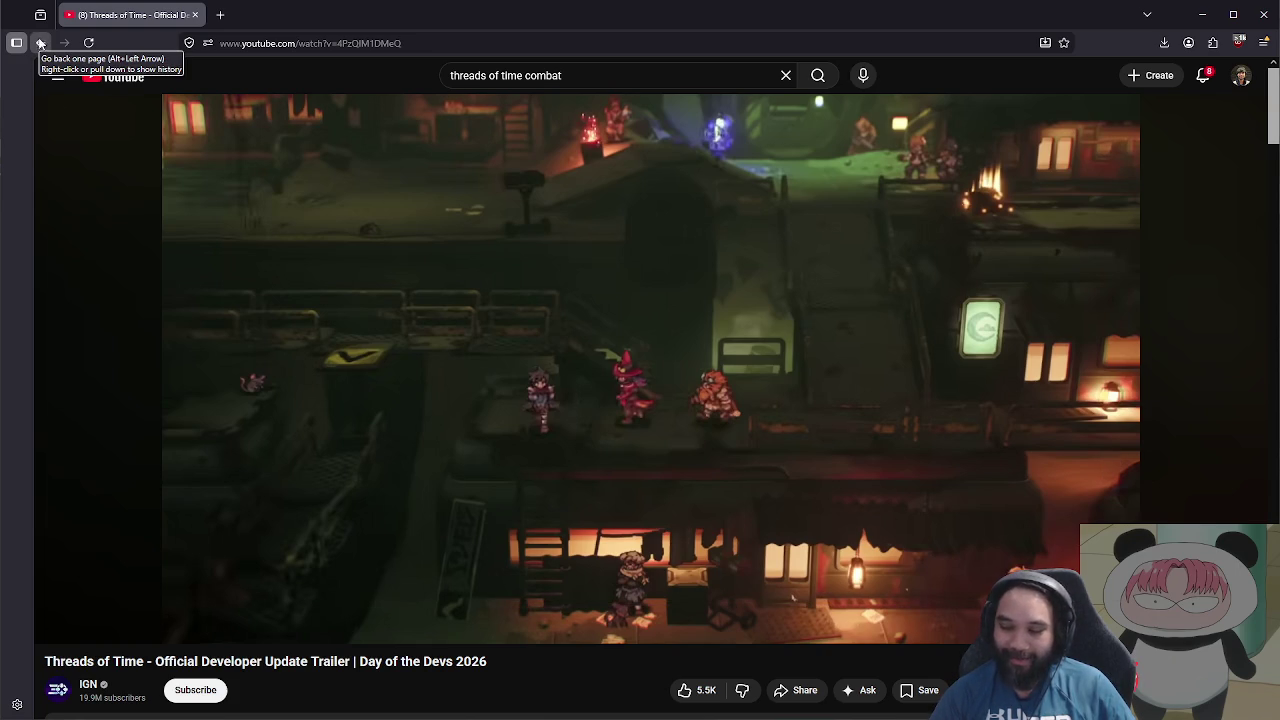
scroll(432, 345, "down", 3)
scroll(432, 342, "up", 3)
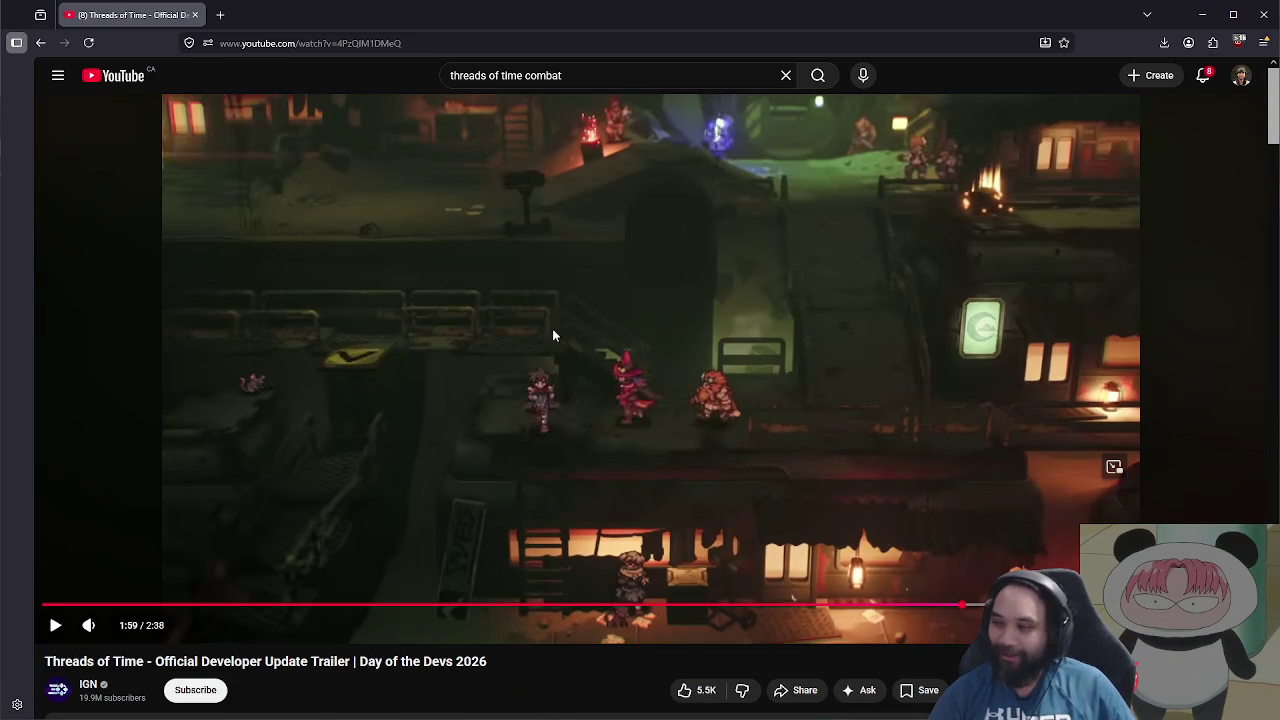
type("circle orion")
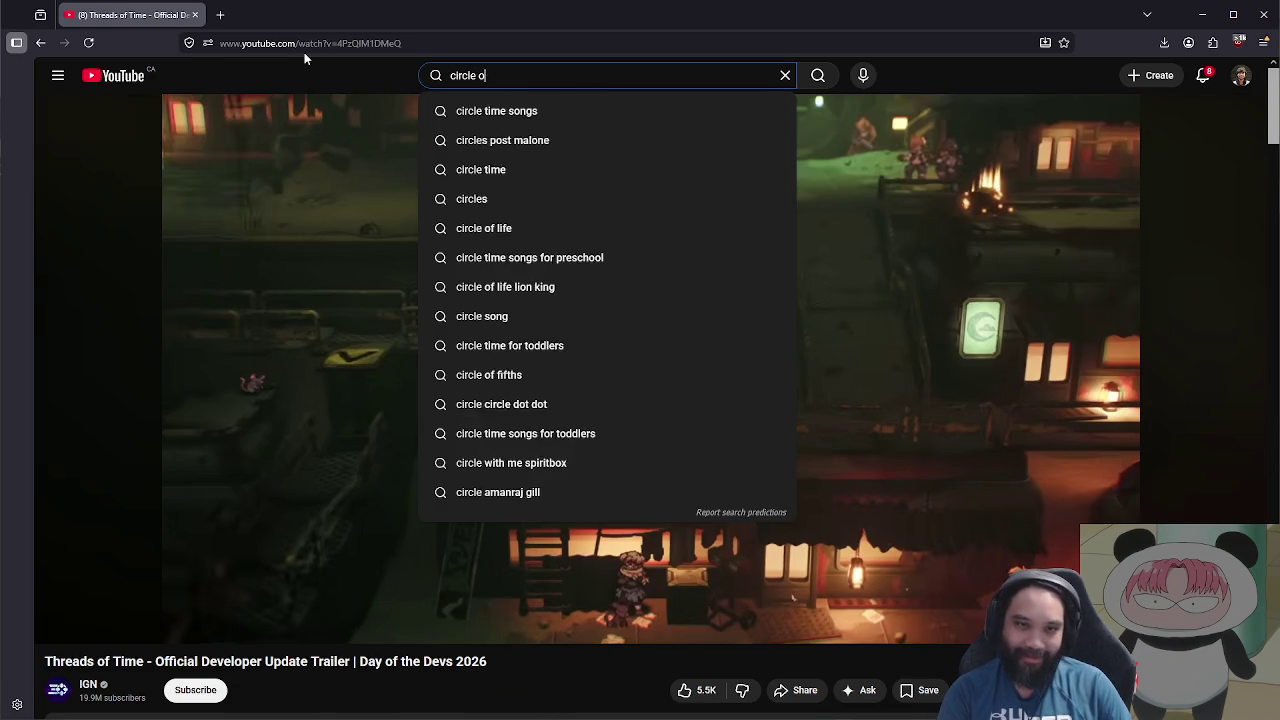
key("Return")
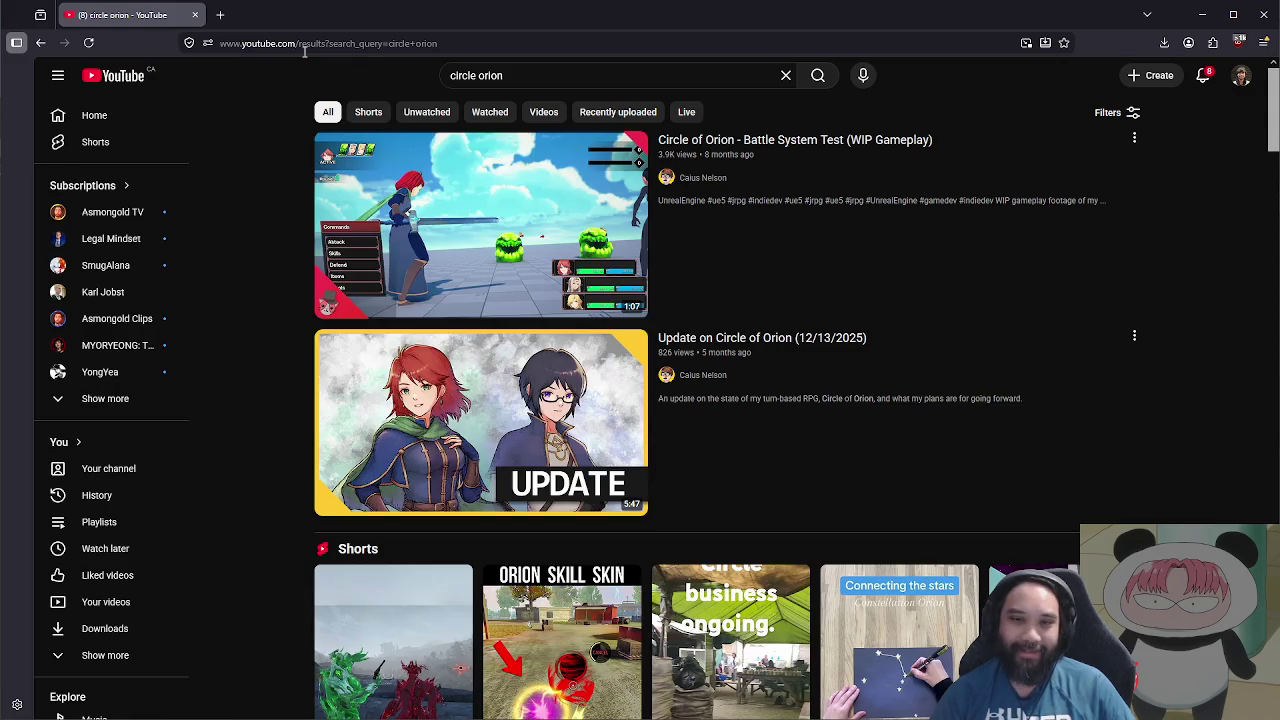
mouse_move(389, 406)
scroll(202, 371, "down", 5)
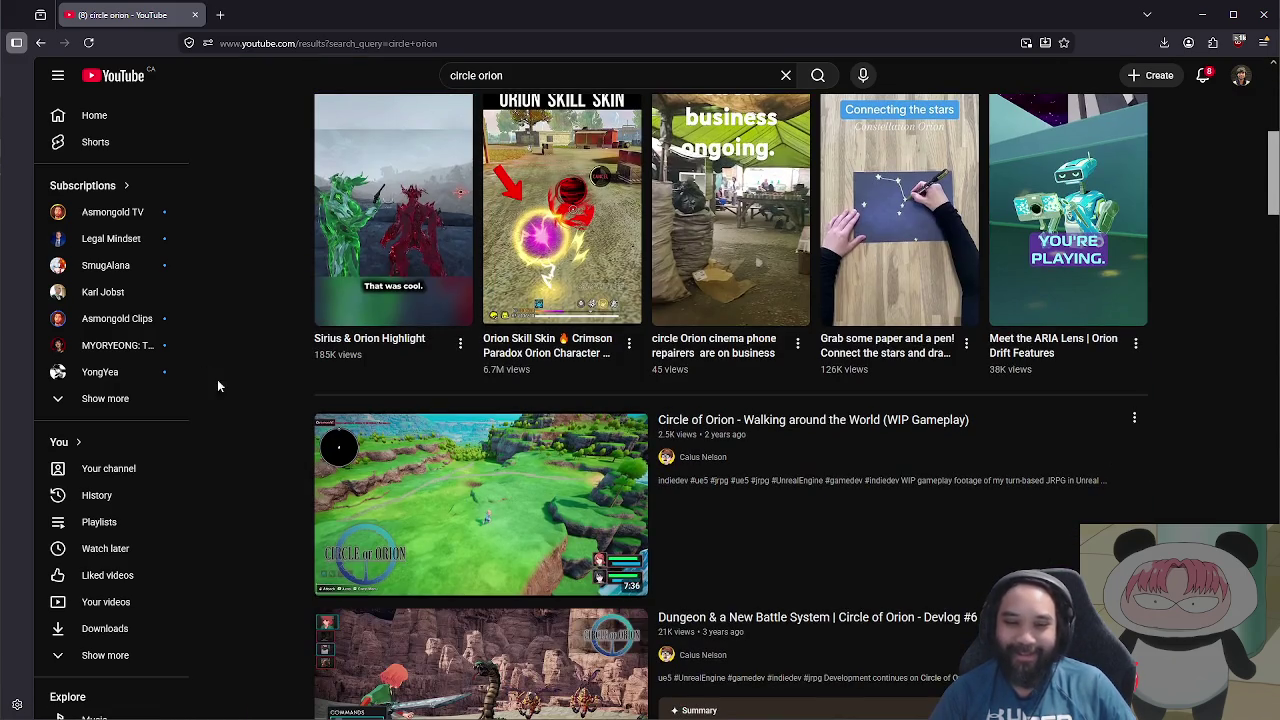
scroll(433, 502, "down", 2)
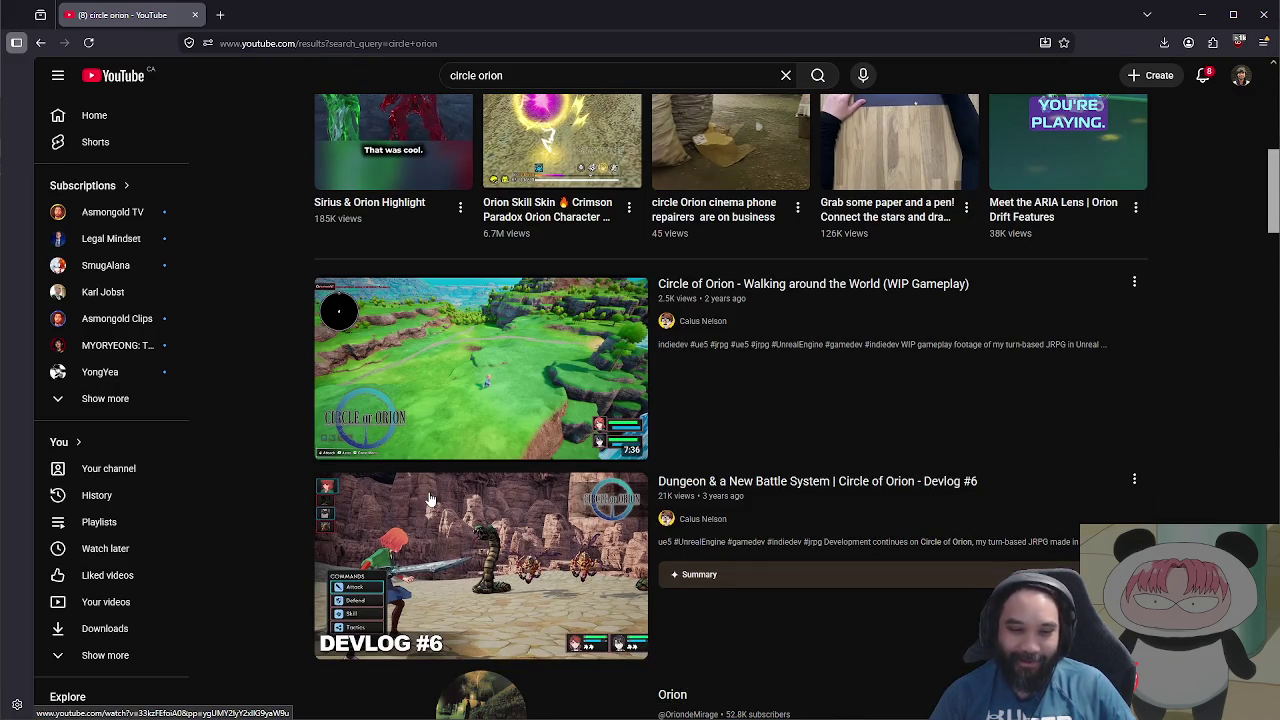
scroll(330, 494, "down", 1)
scroll(236, 488, "down", 6)
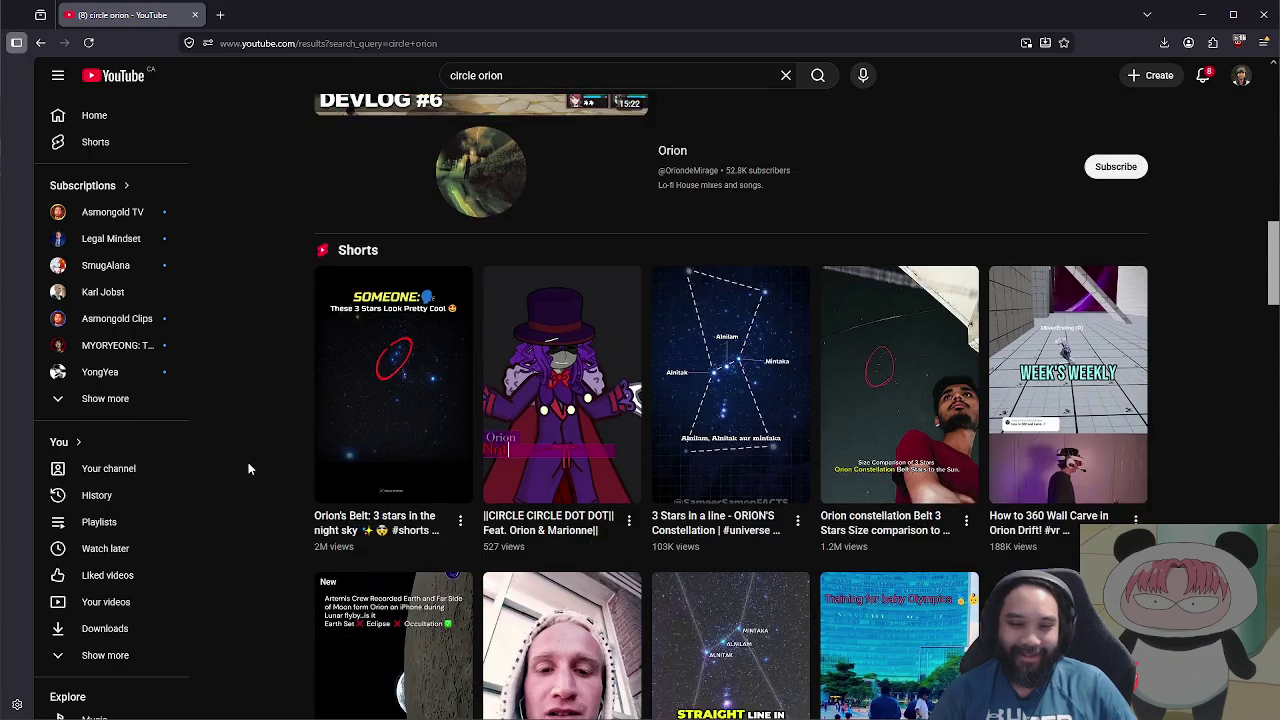
scroll(245, 458, "down", 7)
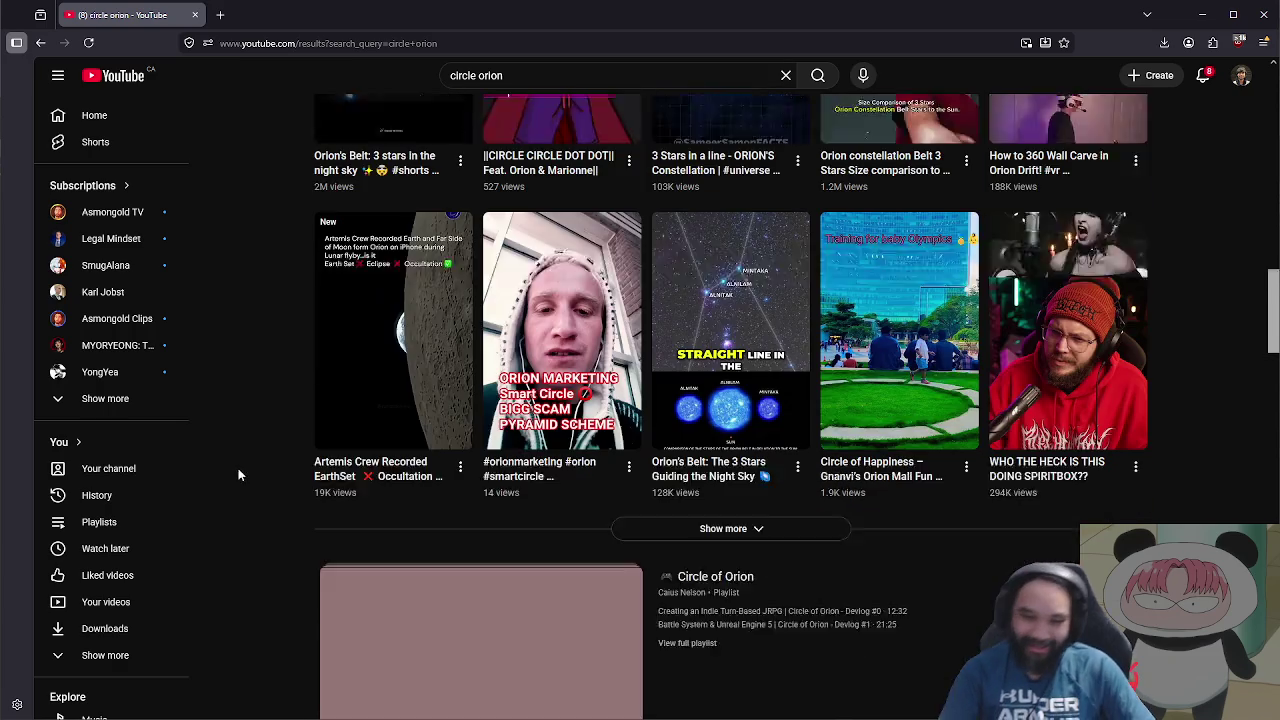
scroll(260, 495, "up", 9)
scroll(276, 470, "down", 10)
scroll(312, 490, "up", 3)
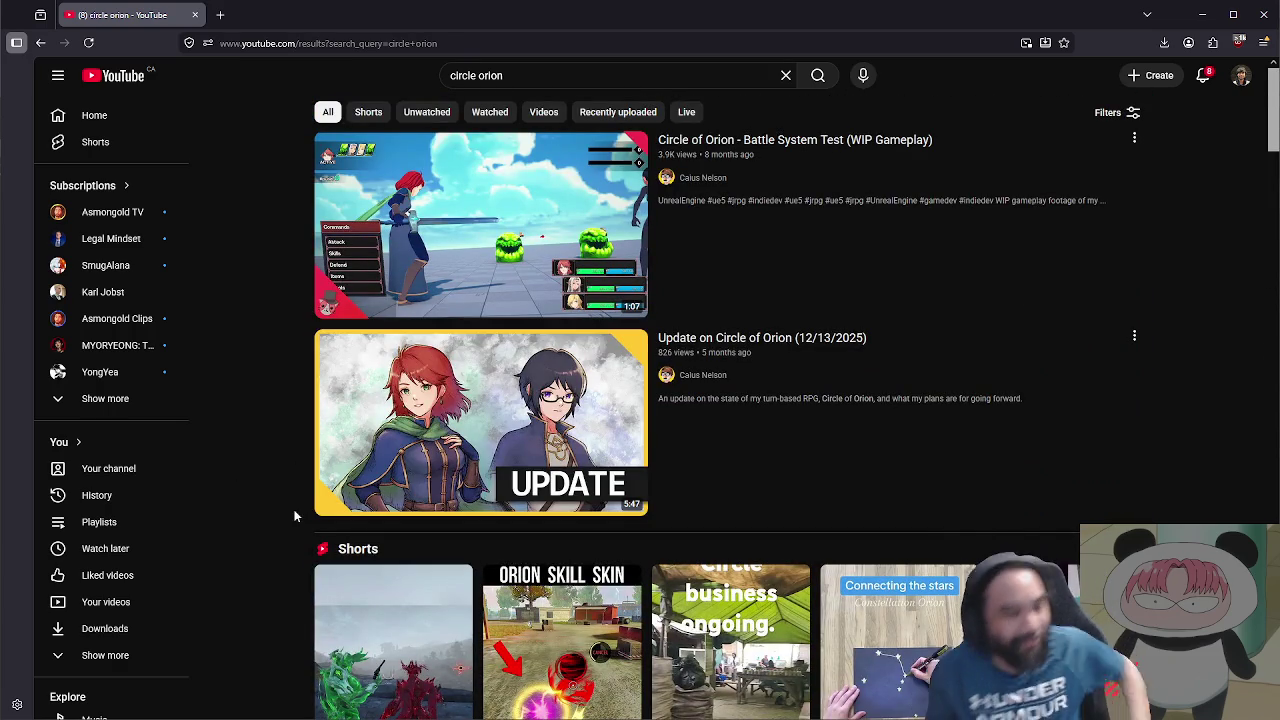
key("alt+Left")
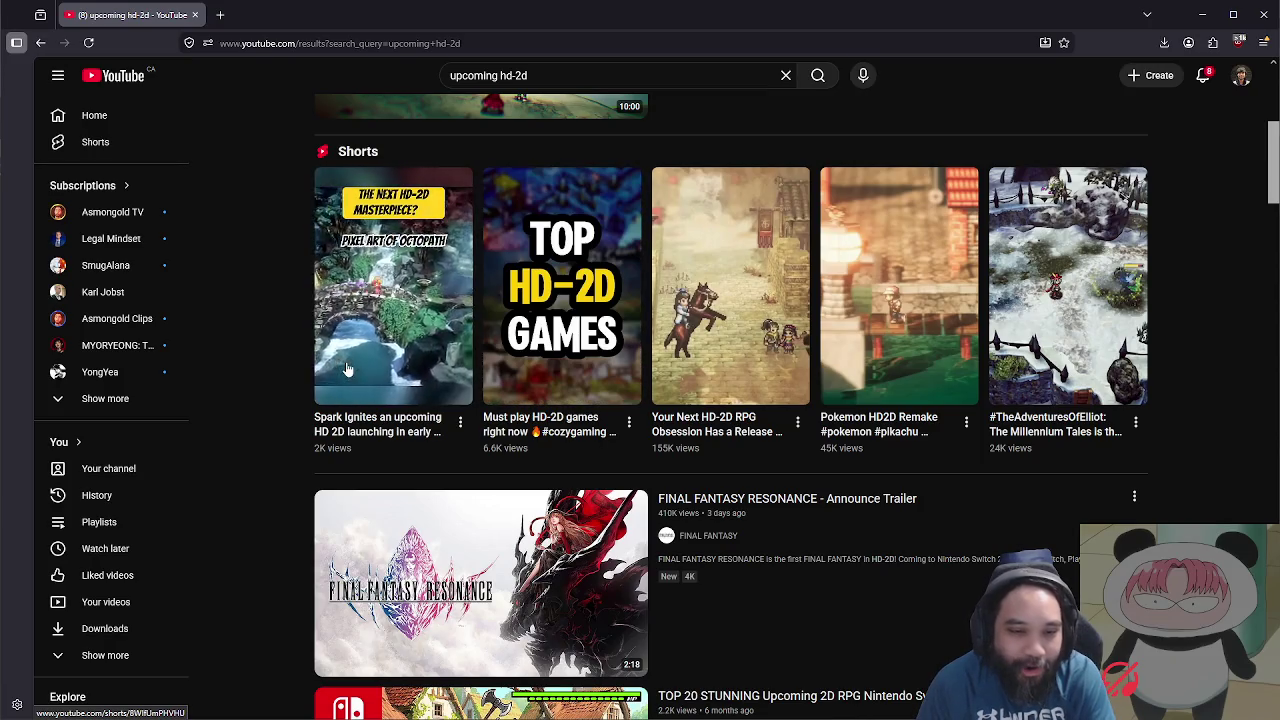
Step: Open the Spark Ignites HD-2D Short from the upcoming hd-2d results and pause it
left_click(365, 358)
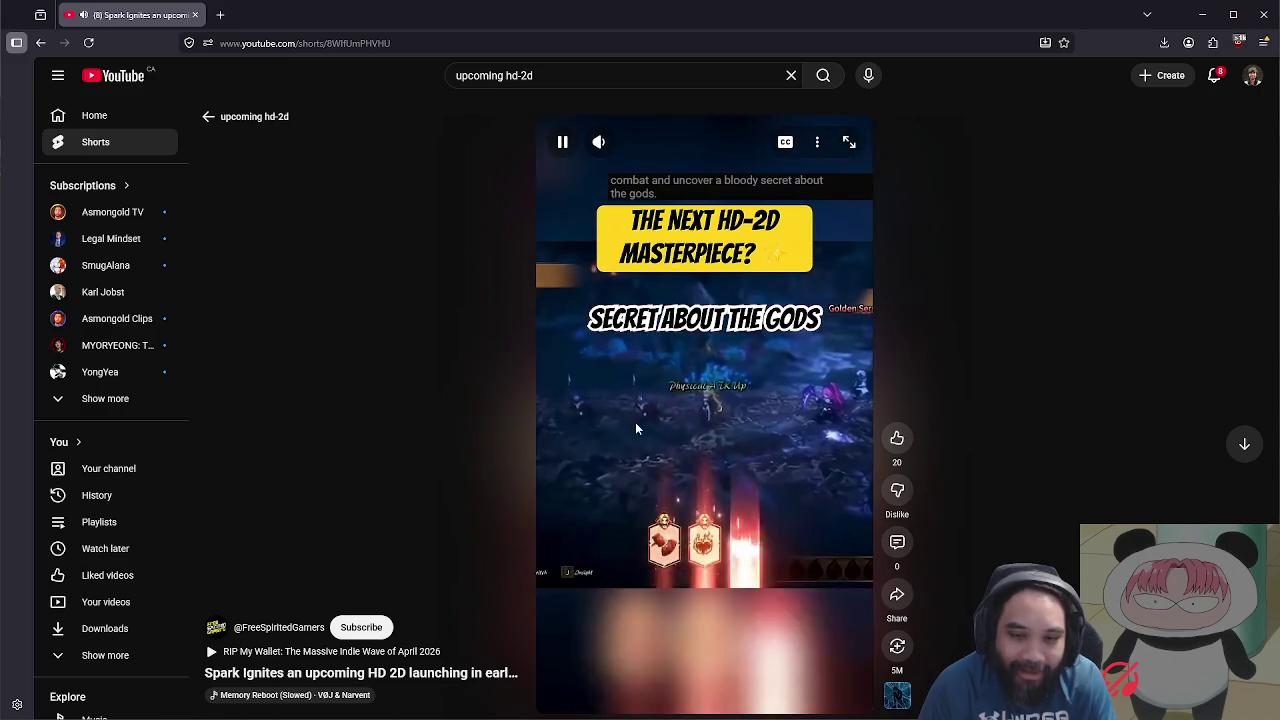
left_click(668, 435)
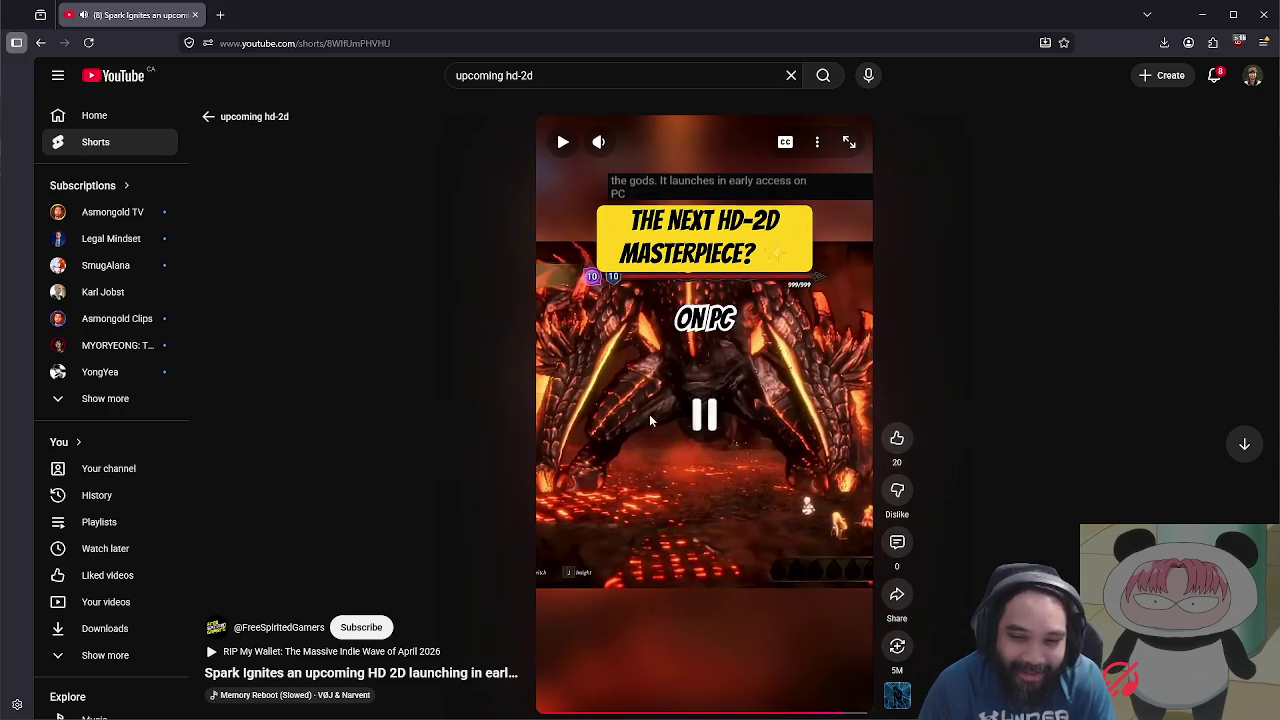
left_click(595, 74)
Step: Search for 'full circle game' and play the Full Circle Official Announcement Trailer
type("full")
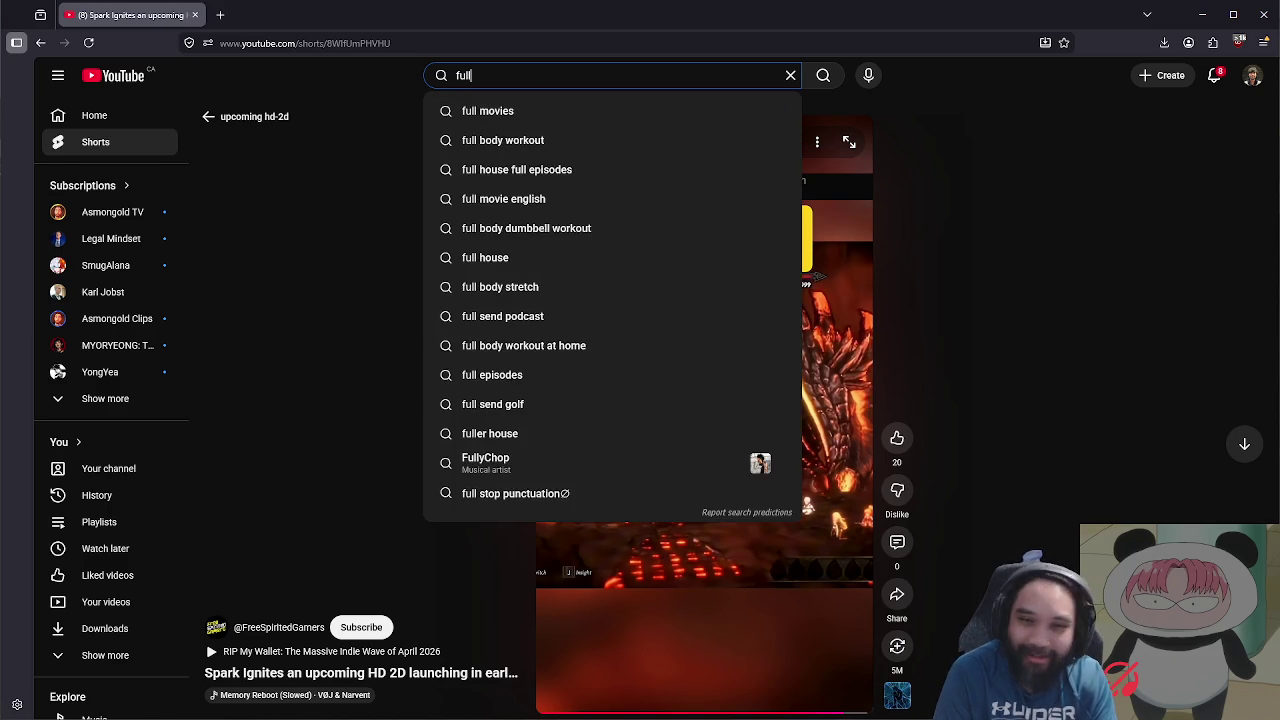
type(" circle game")
key("Return")
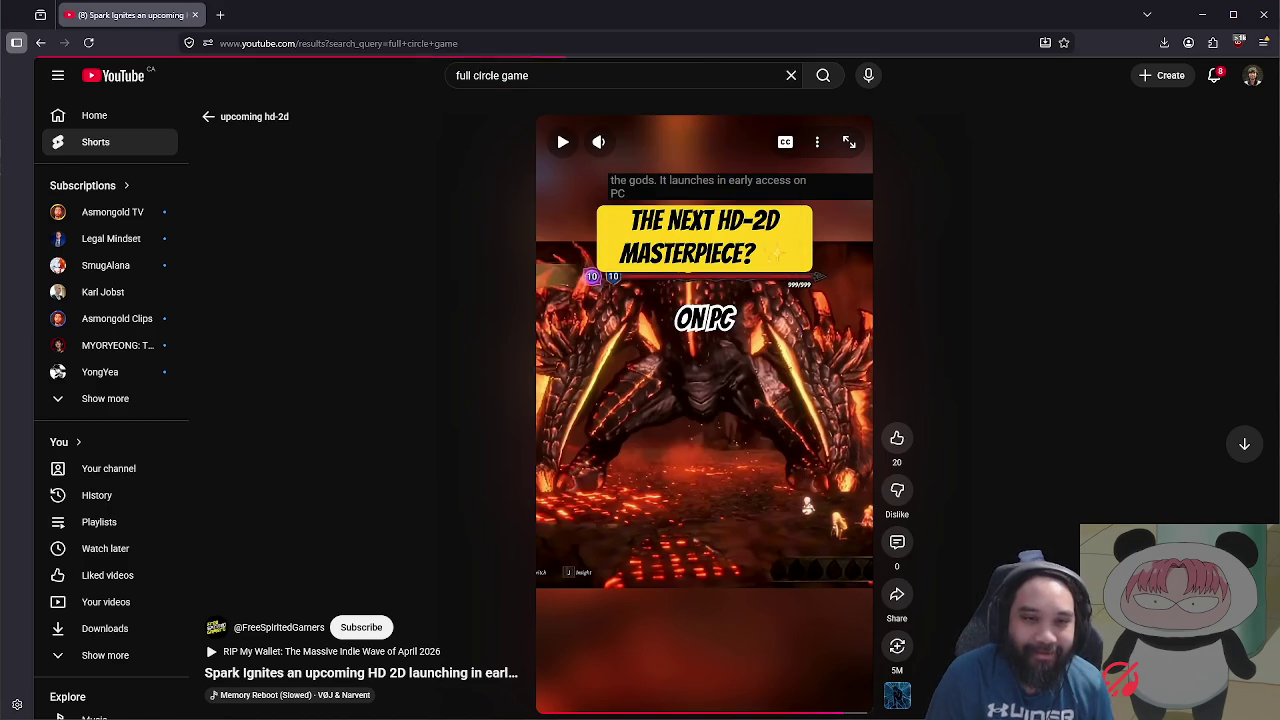
scroll(265, 293, "down", 2)
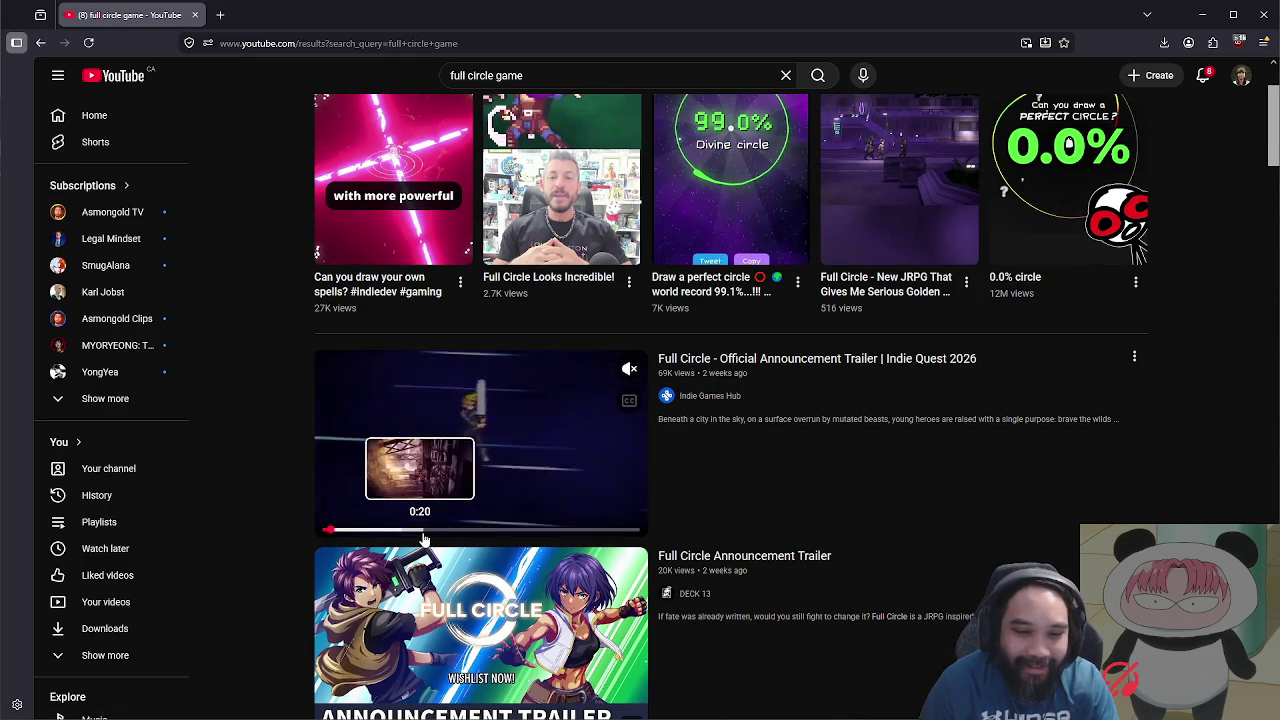
left_click(415, 454)
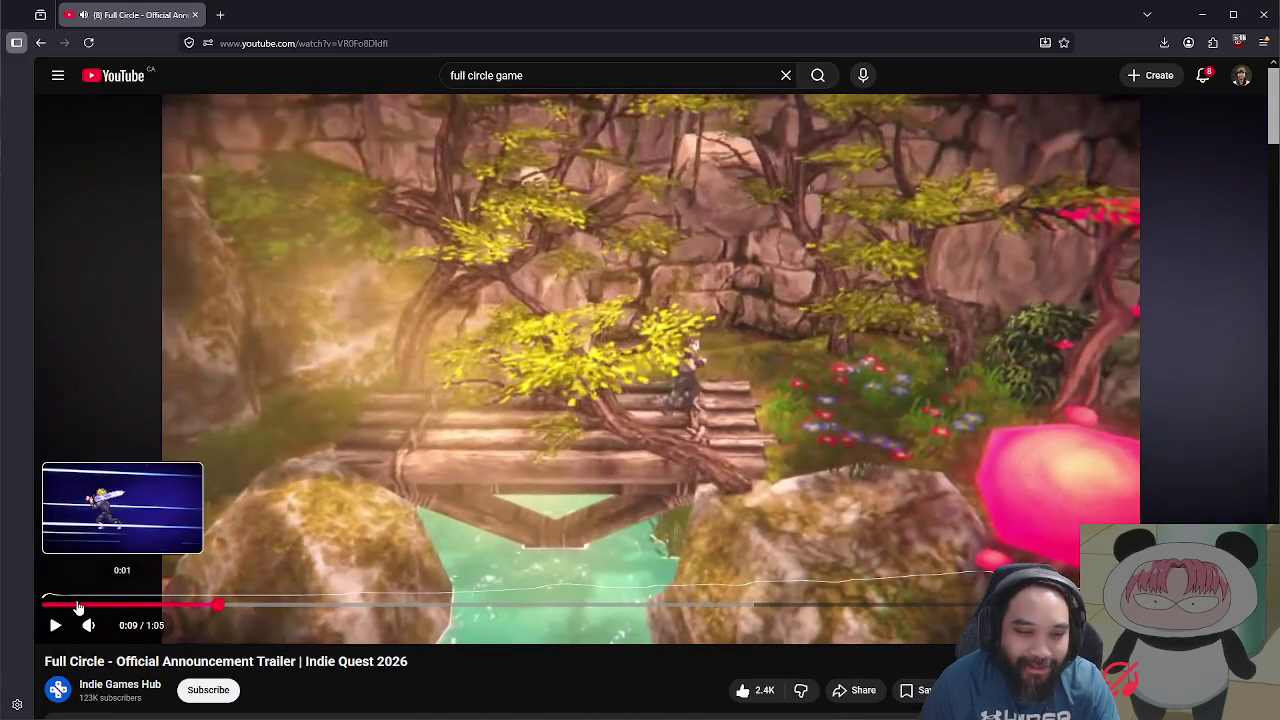
Step: Scrub the Full Circle trailer back to its start and 0:02, then resume playback
left_click(78, 607)
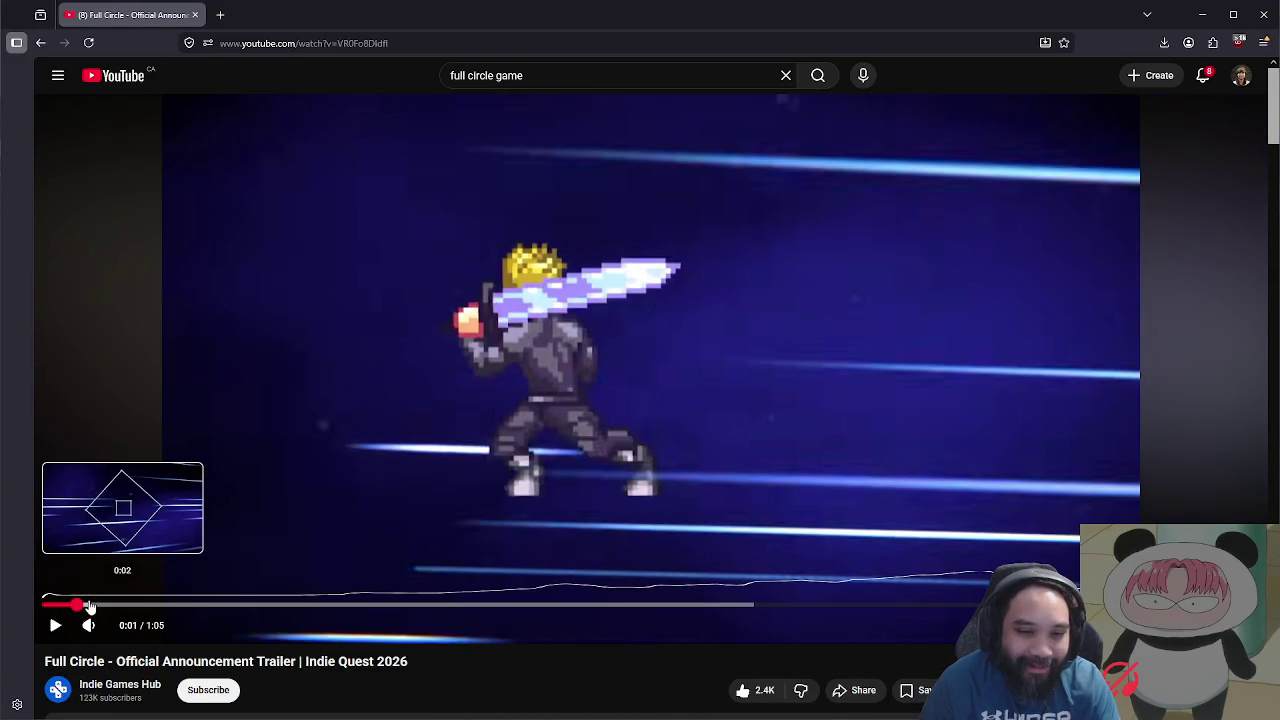
left_click(89, 607)
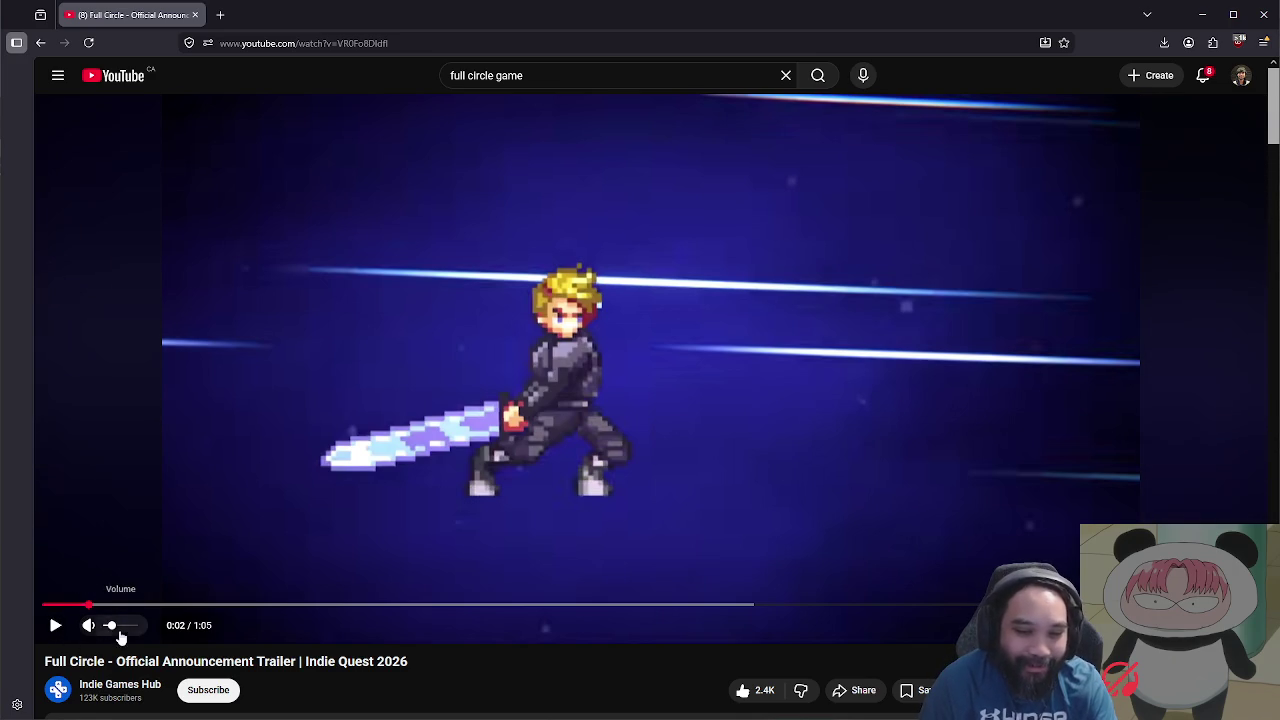
left_click(56, 626)
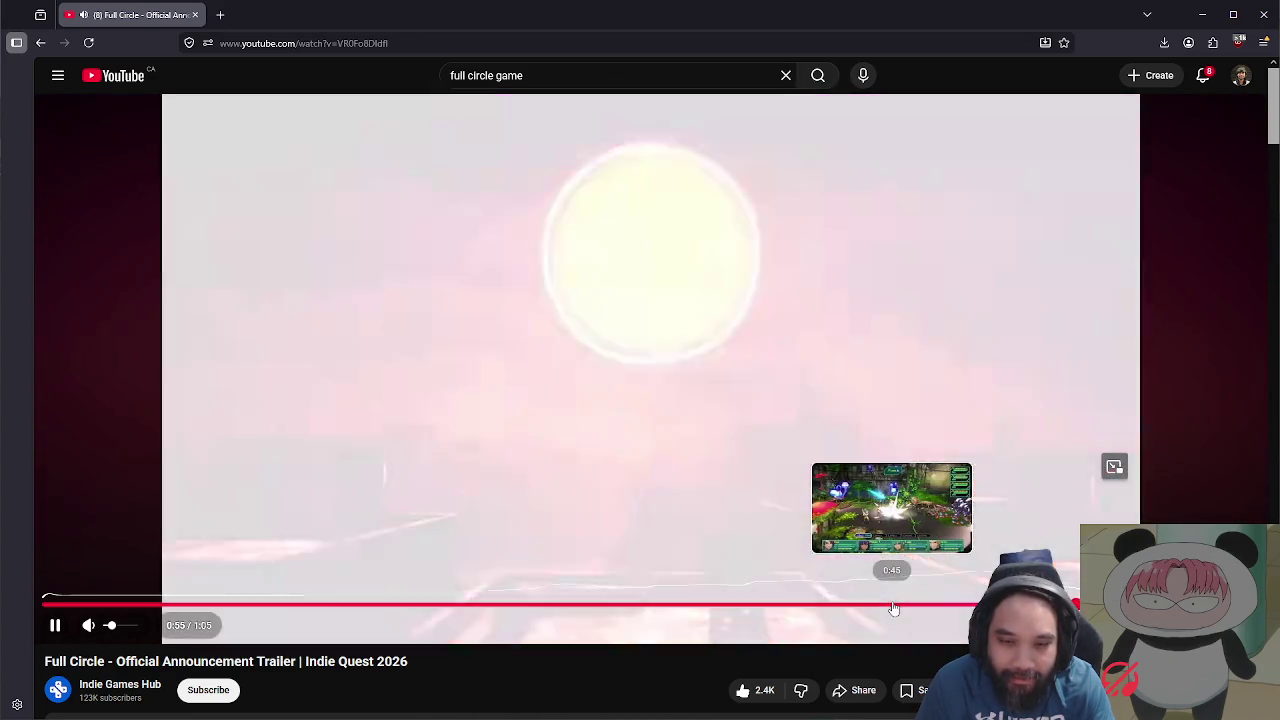
Step: Review the trailer around 0:44–0:46, stopping on the Flora battle scene
left_click(903, 606)
left_click(787, 548)
mouse_move(857, 606)
left_mouse_down()
mouse_move(838, 606)
mouse_move(890, 606)
left_mouse_up()
left_click(56, 628)
key("k")
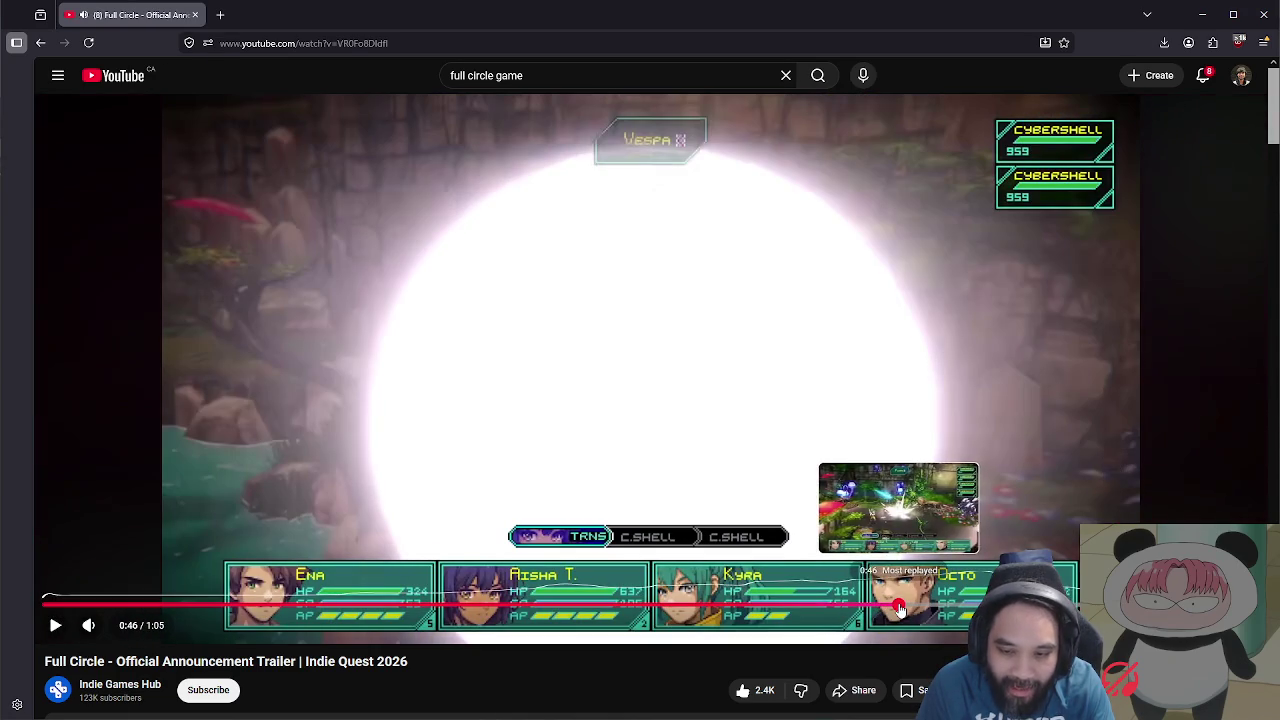
left_click(899, 607)
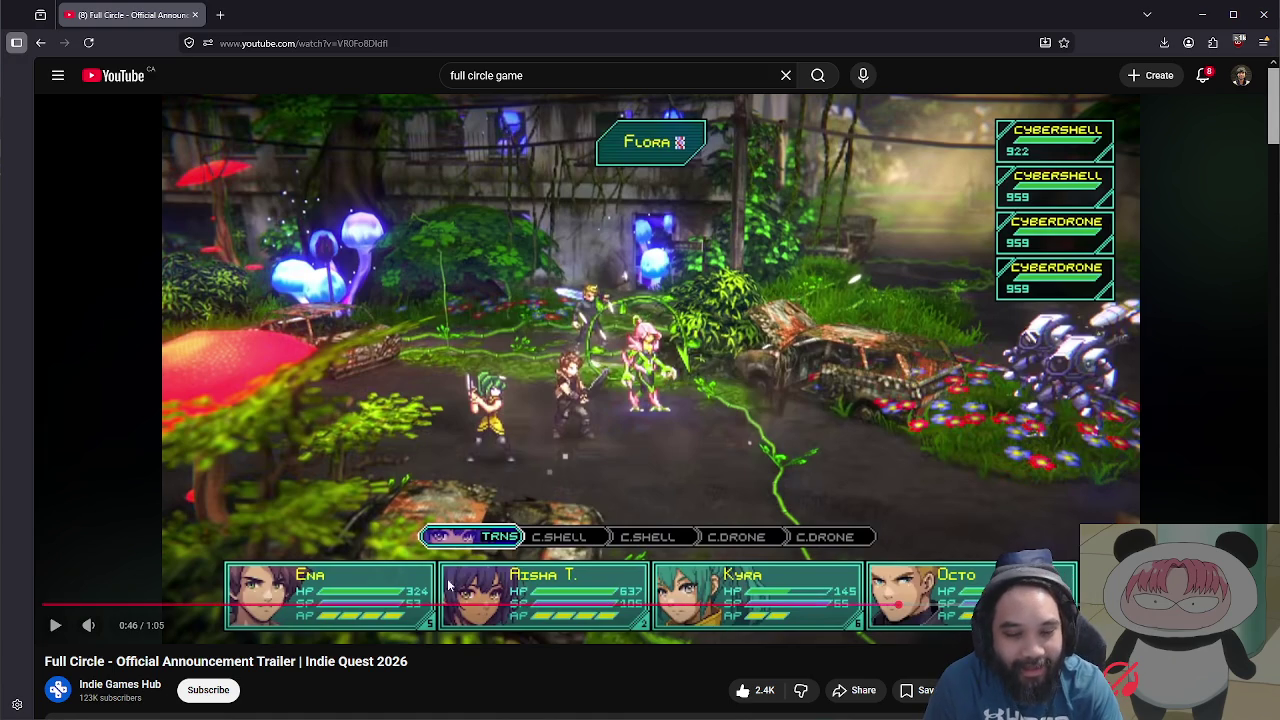
Step: Rewind to 0:07–0:08, play on, and pause at 0:29 on the heroes facing the sun emblem
left_click(187, 607)
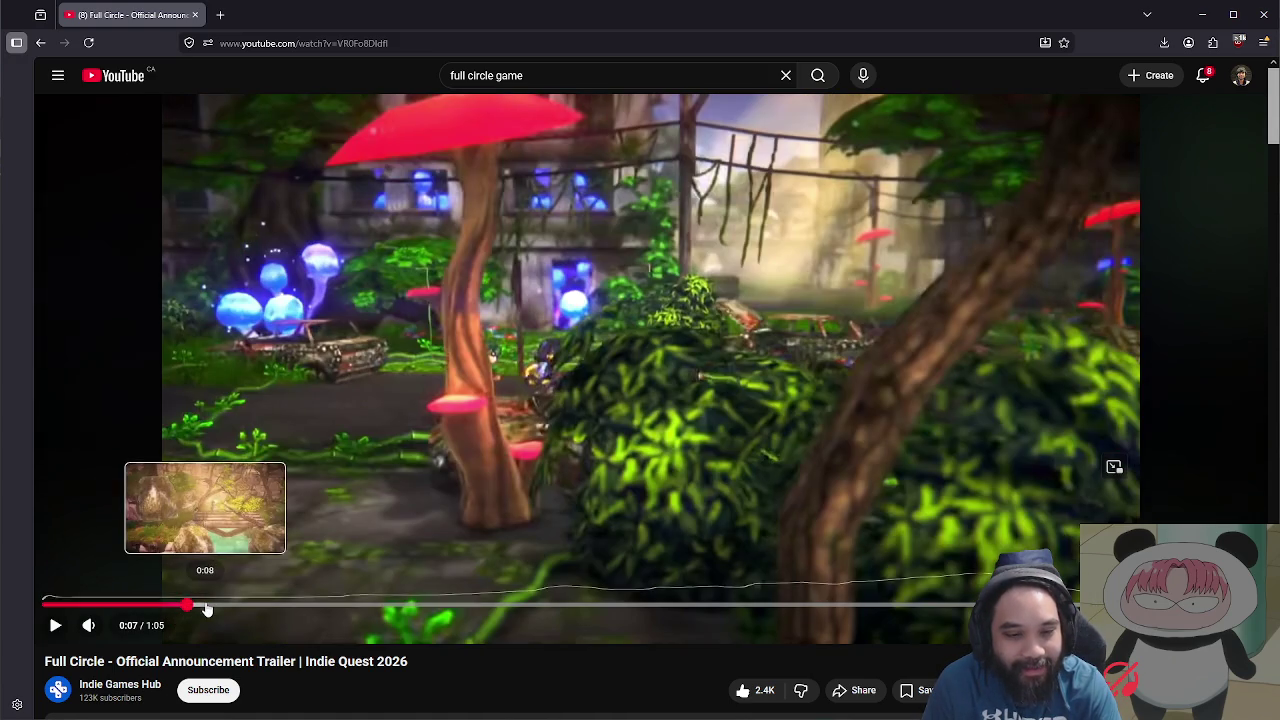
left_click(203, 608)
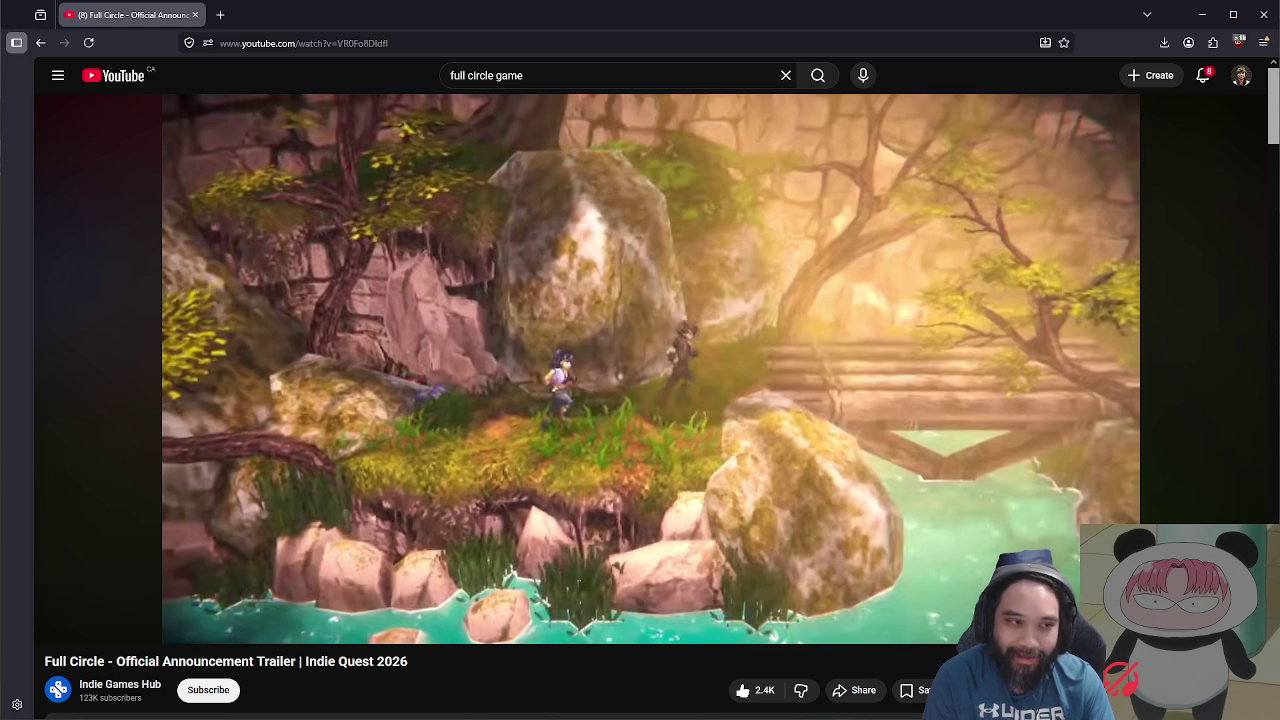
left_click(442, 338)
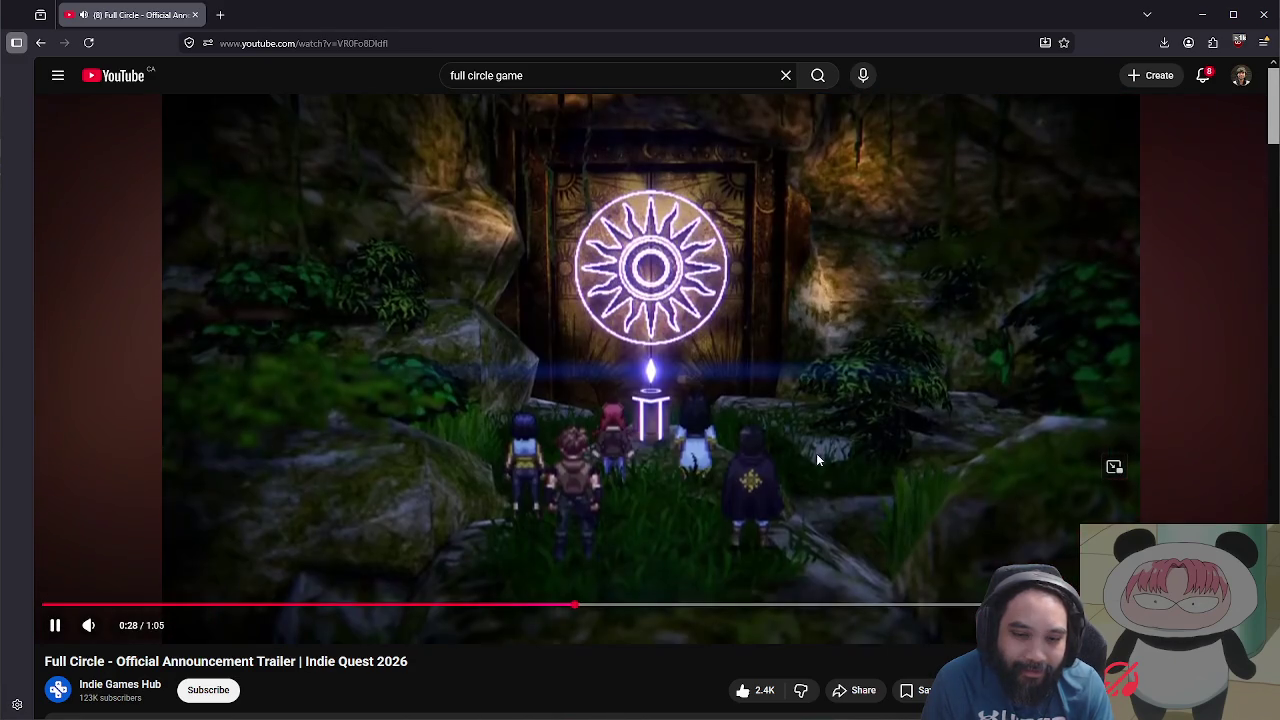
left_click(290, 314)
scroll(297, 231, "down", 1)
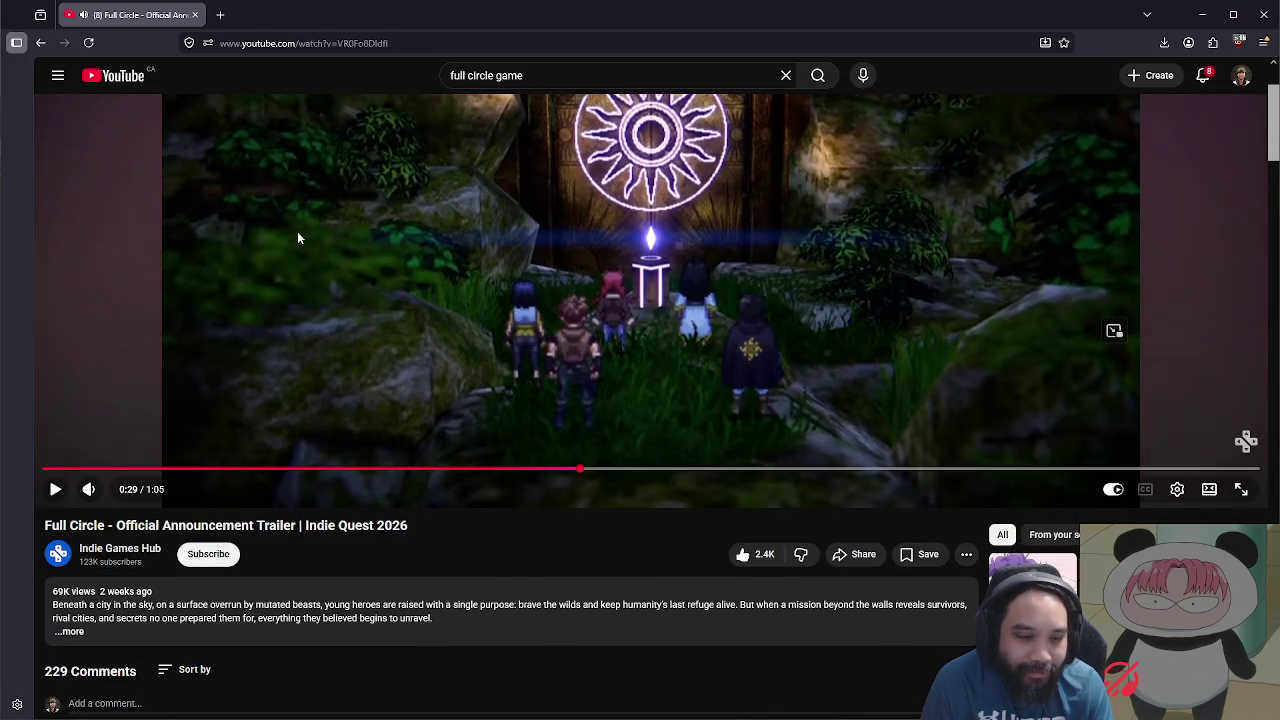
scroll(297, 231, "up", 1)
scroll(375, 269, "down", 2)
scroll(372, 268, "up", 3)
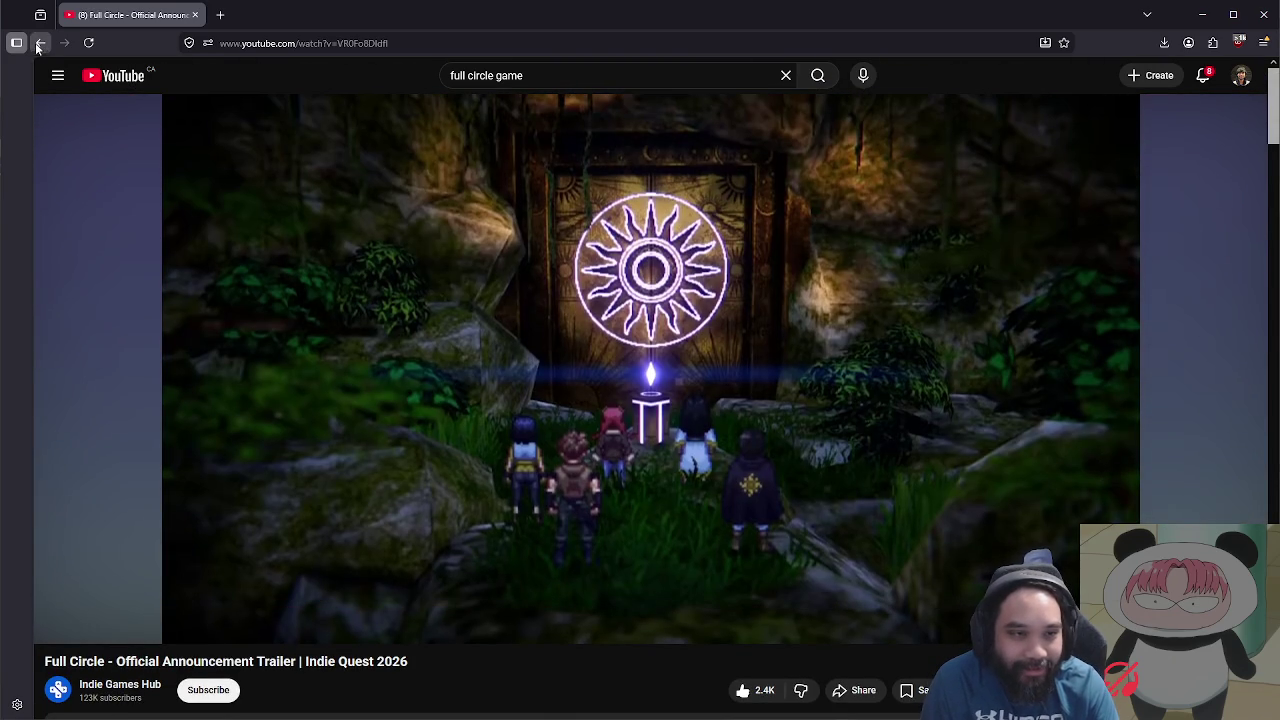
Step: Search for 'ignites sparks', browse the results, and open the Official Release Date Trailer
left_click(534, 78)
type("n")
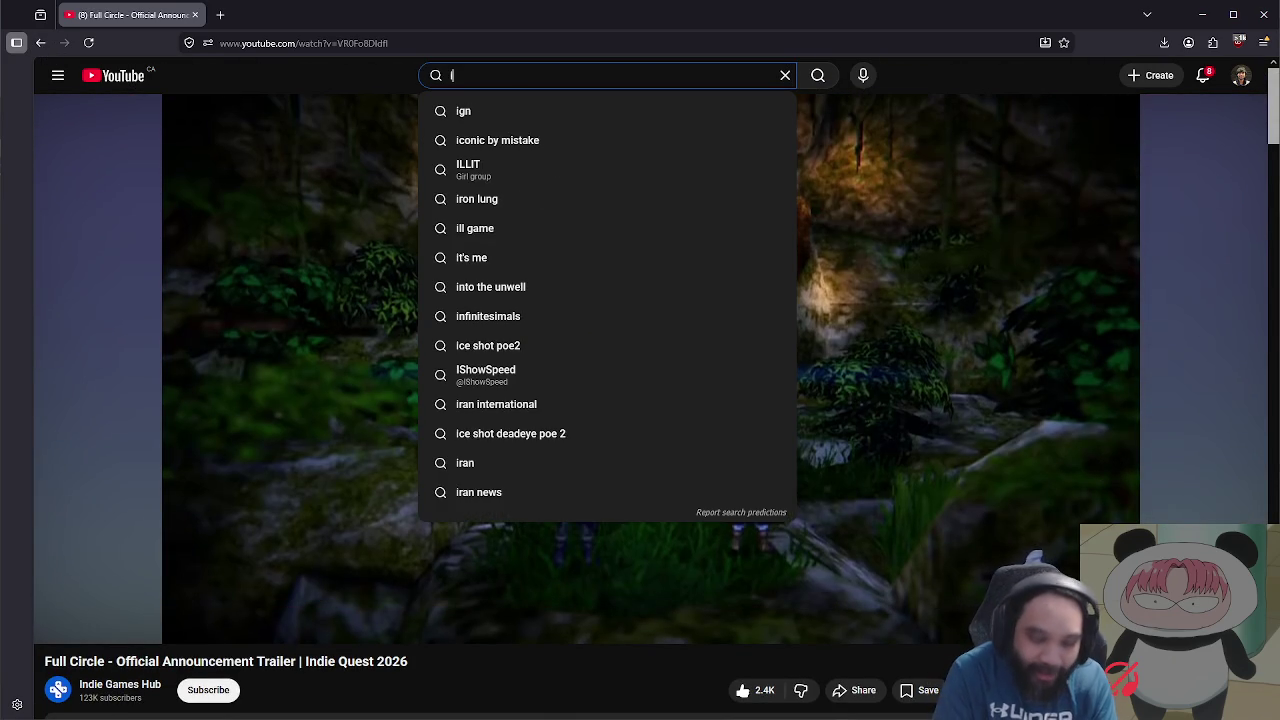
key("BackSpace")
type("gnites sparks")
key("Return")
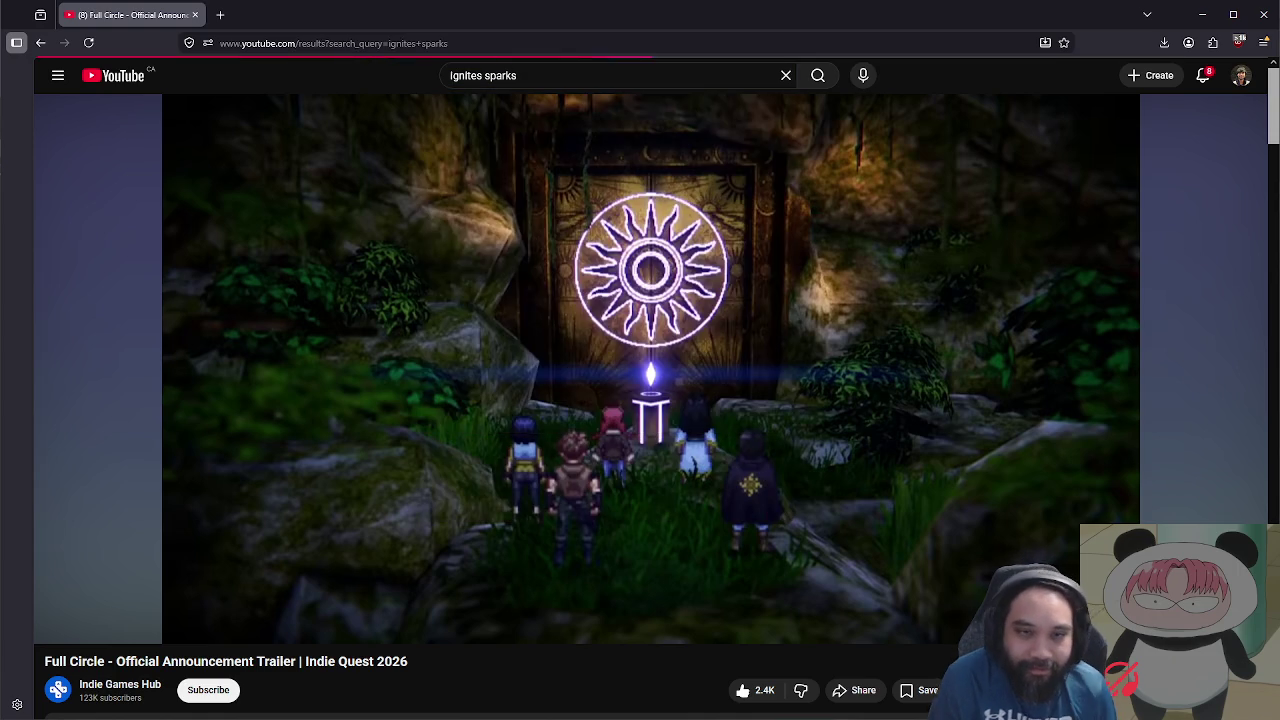
scroll(196, 198, "down", 1)
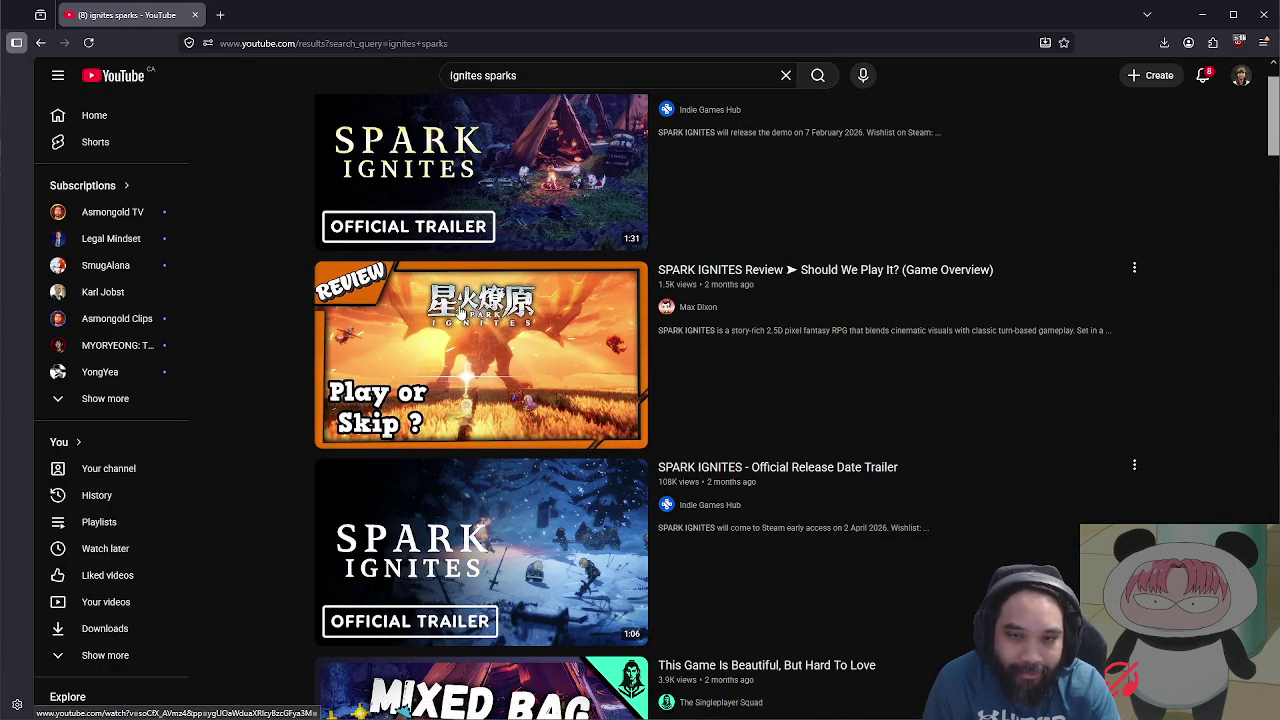
scroll(400, 245, "up", 1)
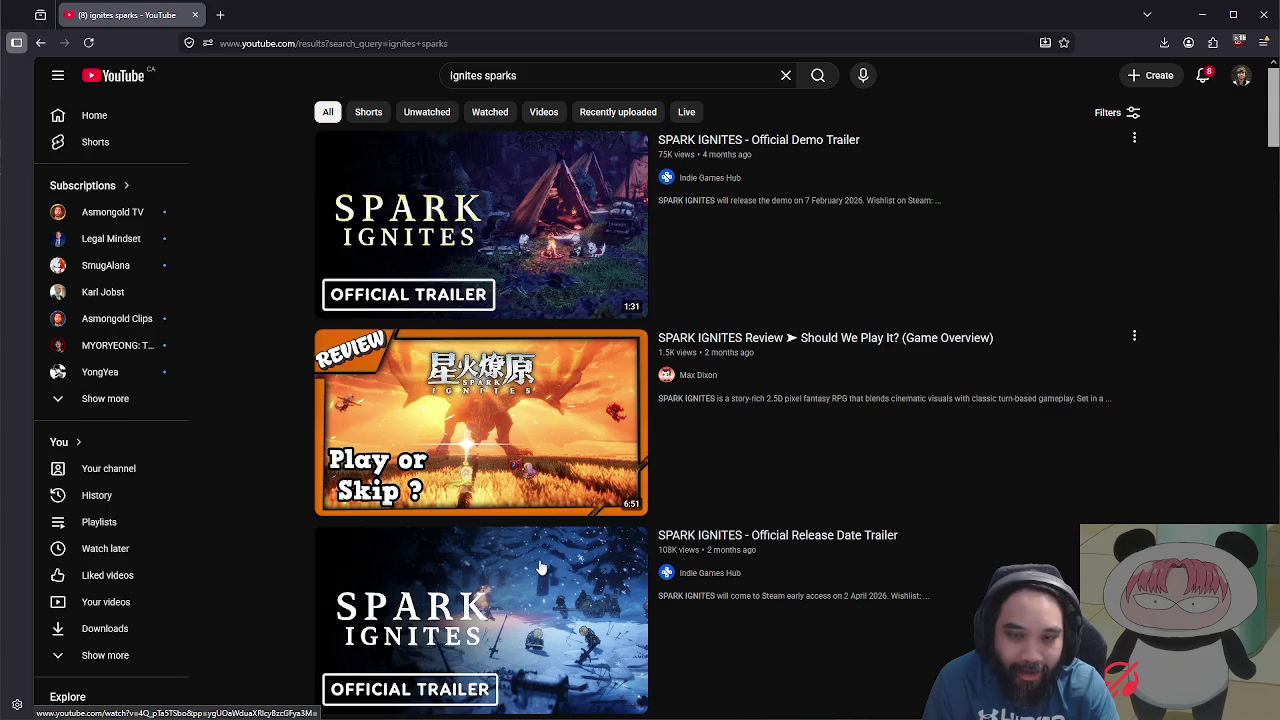
scroll(527, 519, "down", 2)
scroll(527, 519, "down", 2)
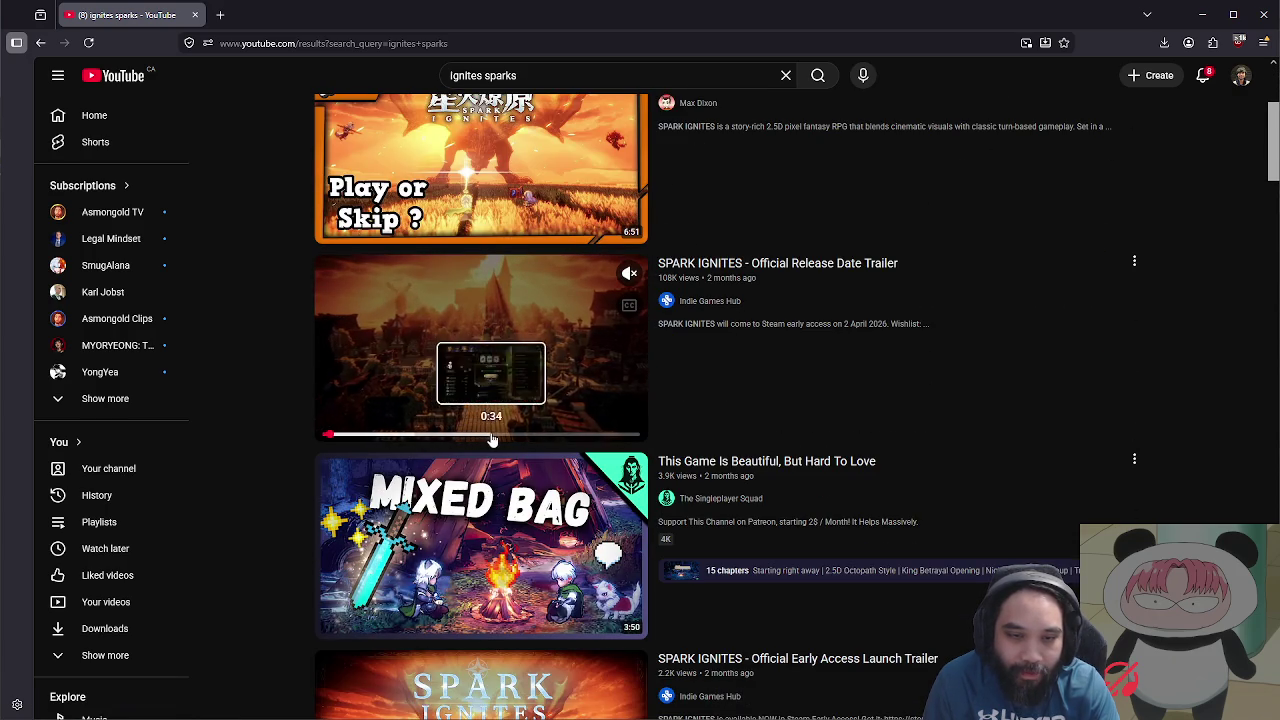
left_click(450, 375)
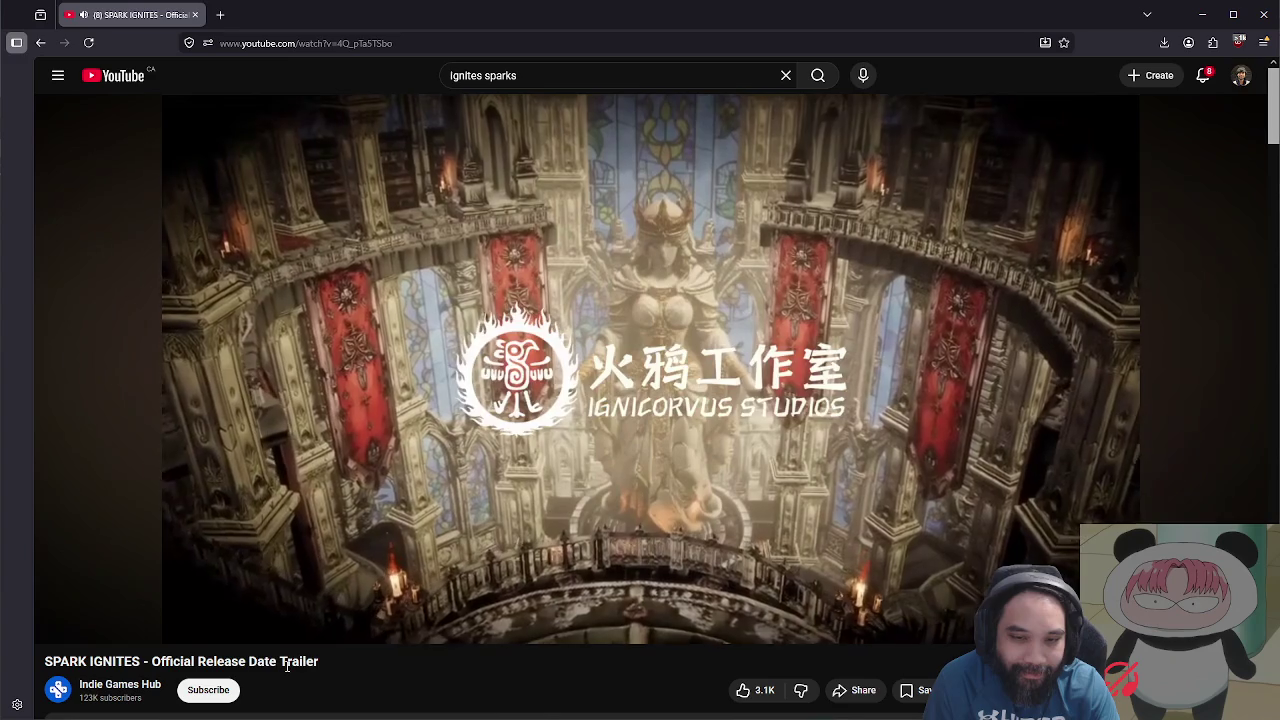
Step: Expand the Spark Ignites trailer's description, then rewind from 0:39 to about 0:36 and 0:33
scroll(287, 668, "down", 2)
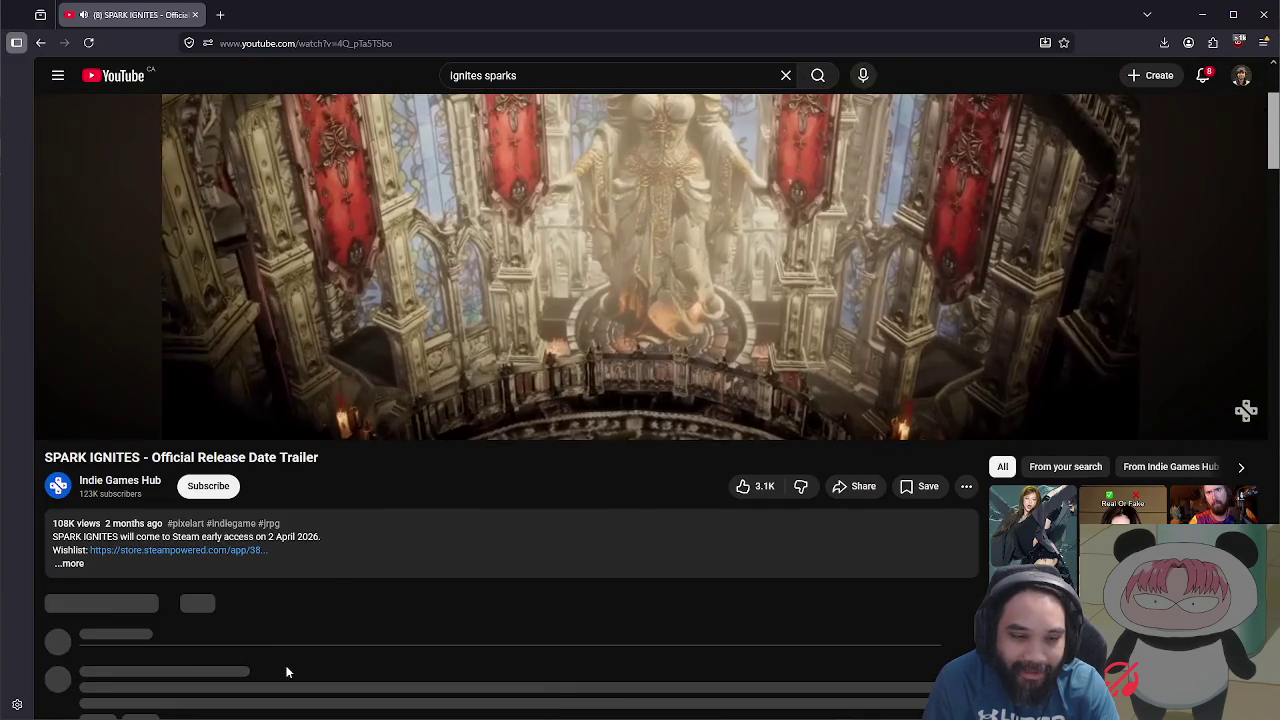
left_click(328, 572)
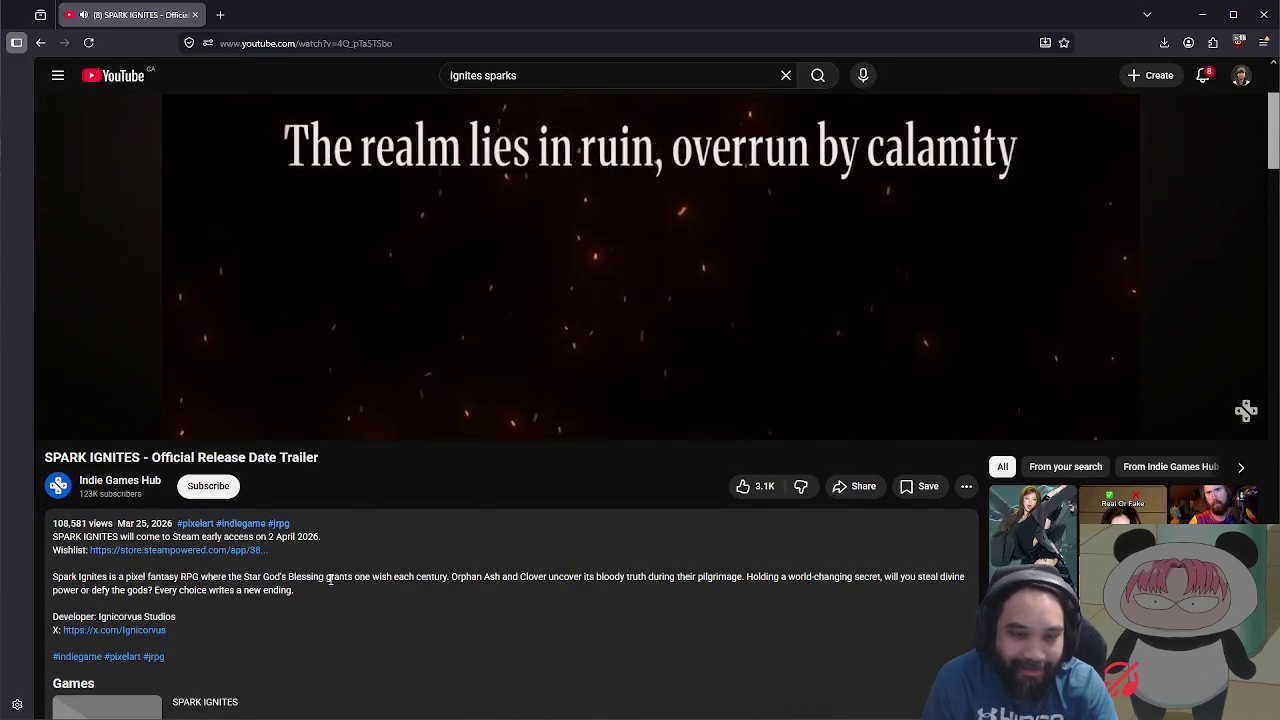
scroll(375, 665, "up", 2)
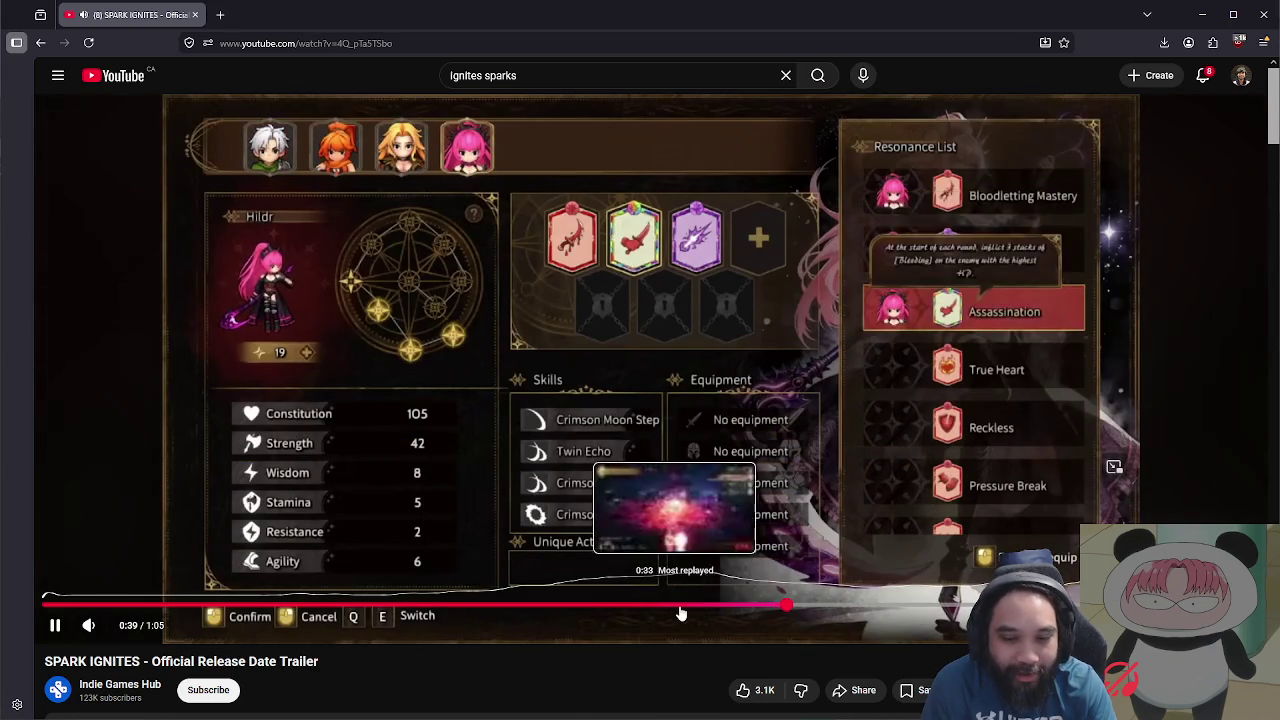
left_click(722, 607)
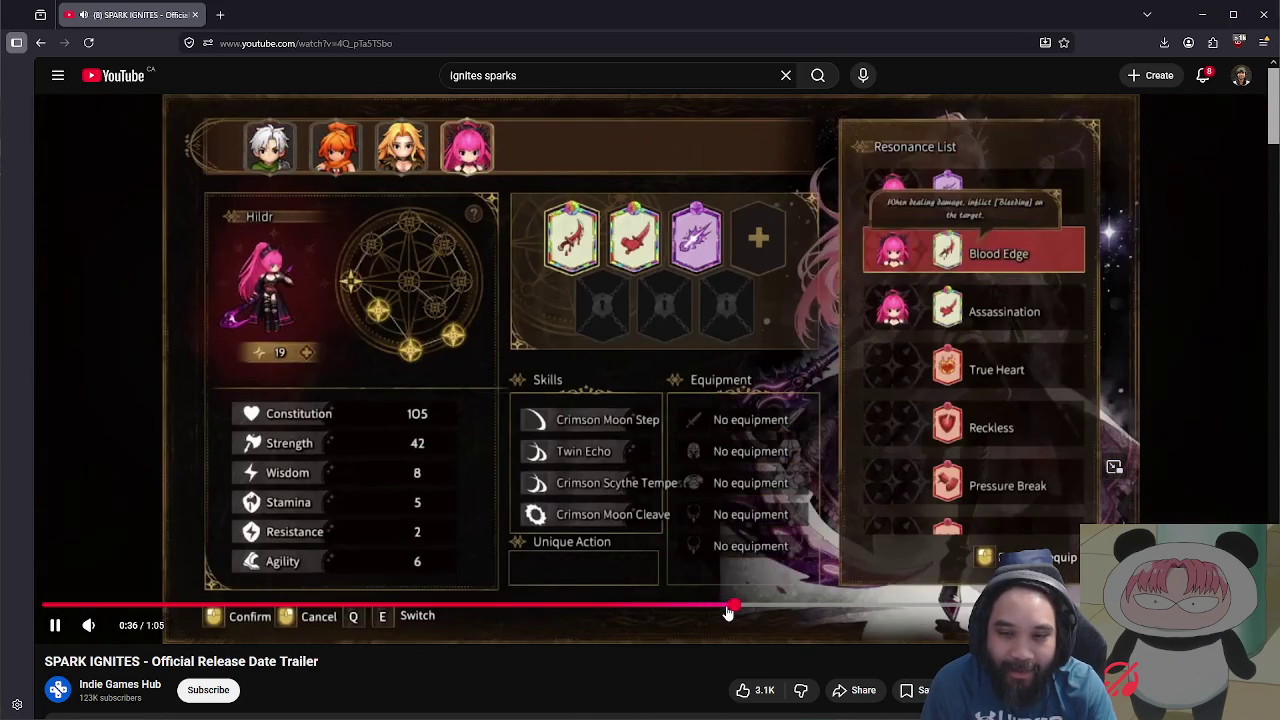
left_click(664, 607)
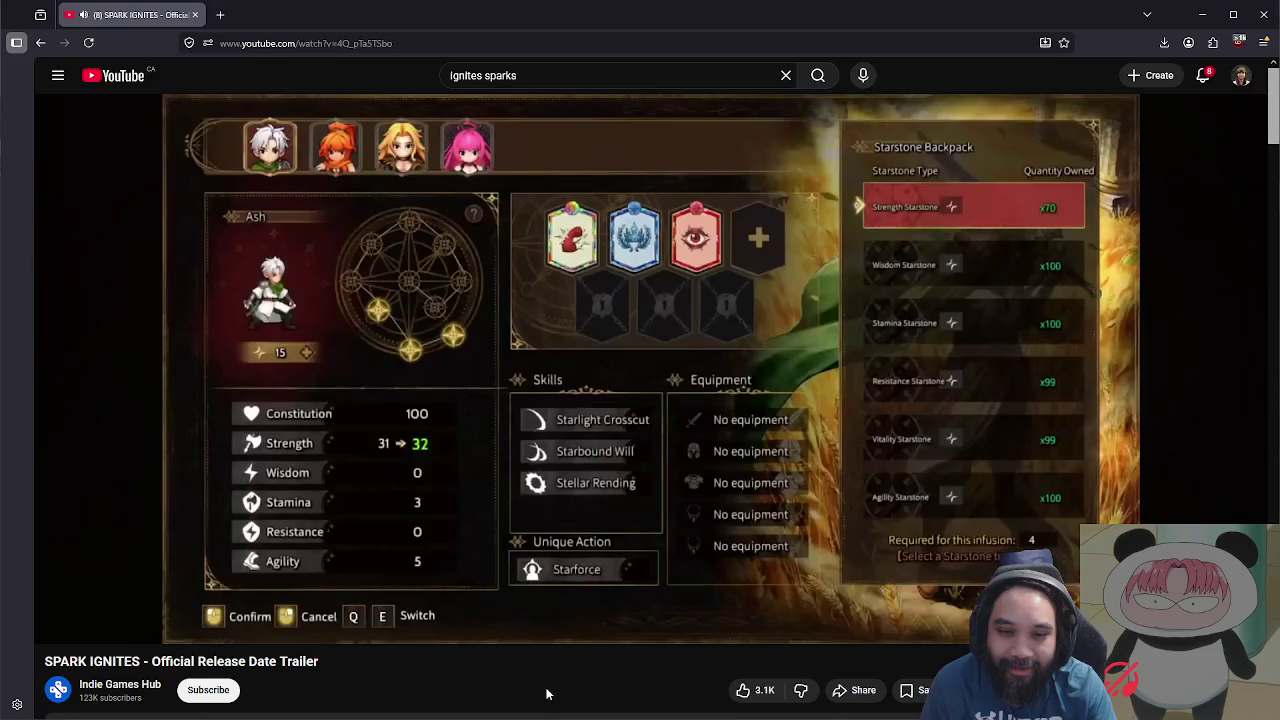
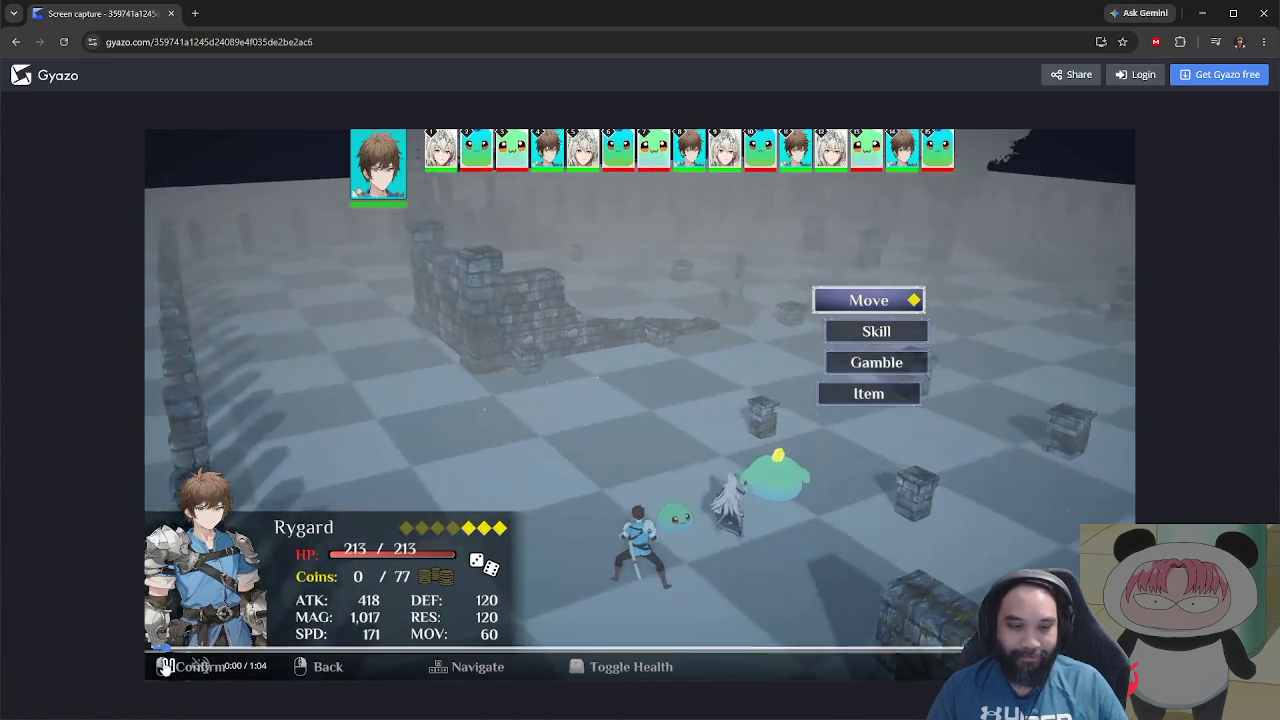
Step: Pause the 1:04 Gyazo gameplay capture and restore the browser window to a smaller size
left_click(165, 667)
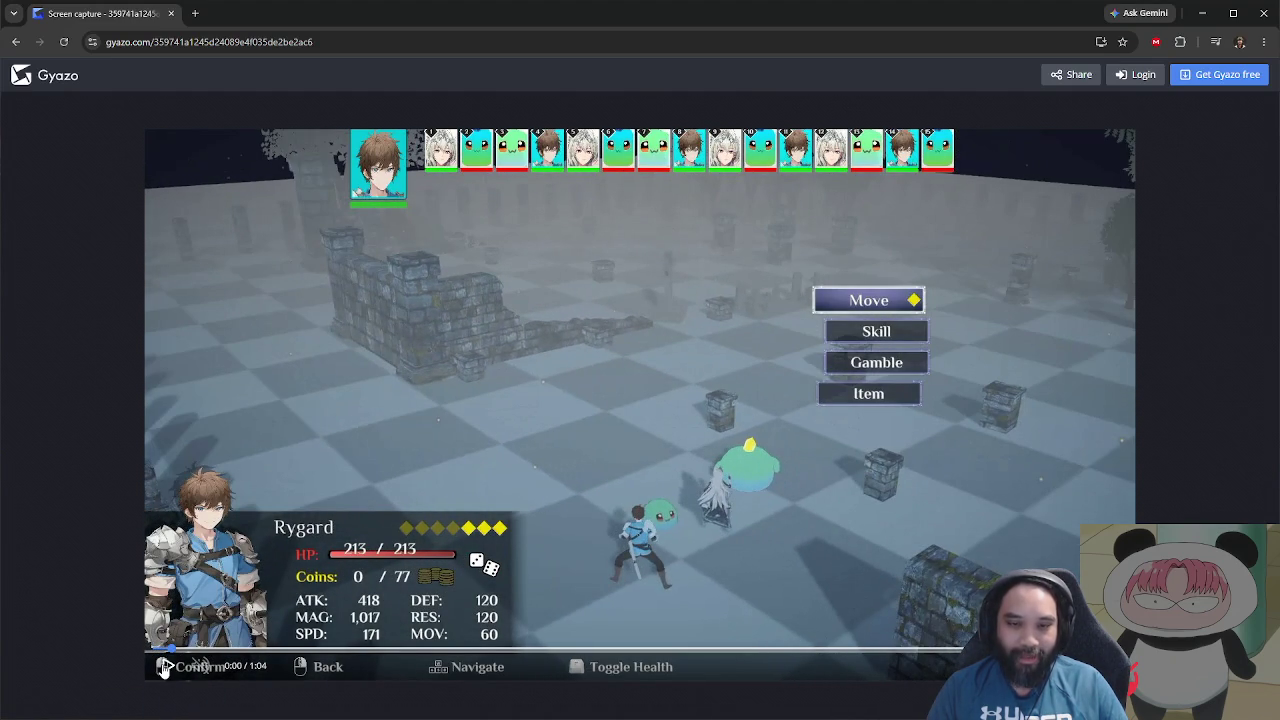
left_click(165, 667)
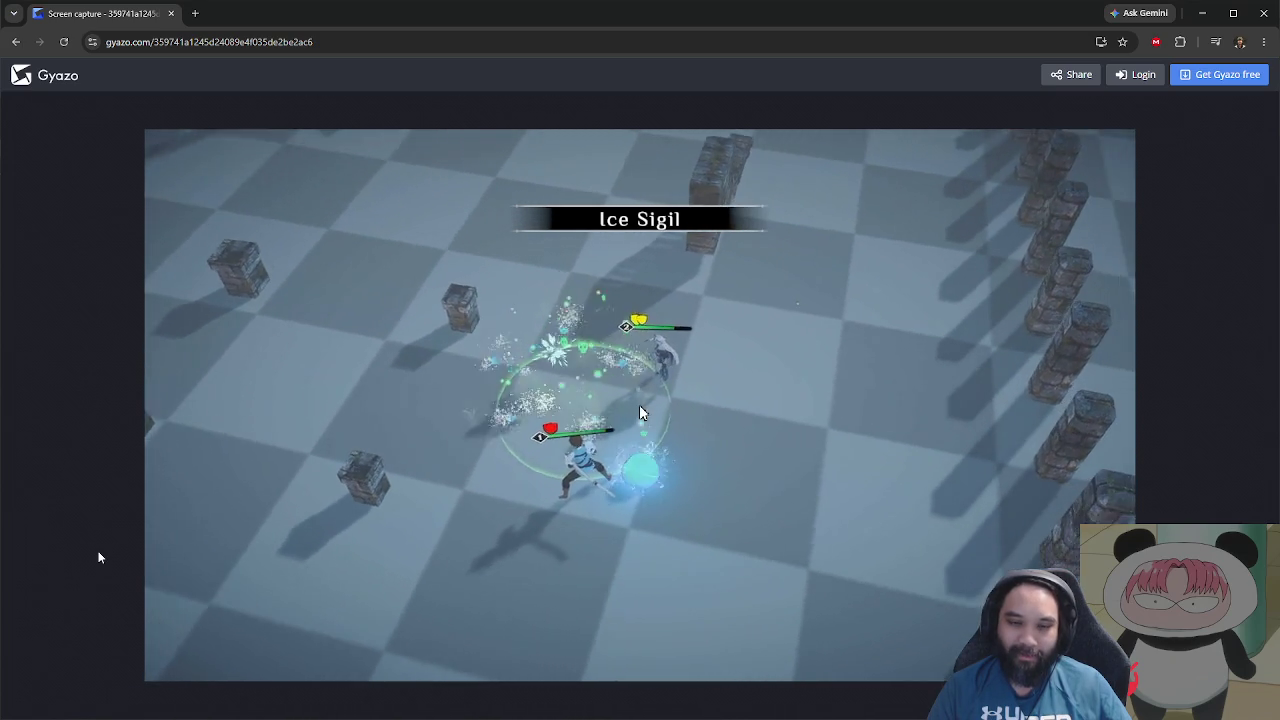
mouse_move(202, 580)
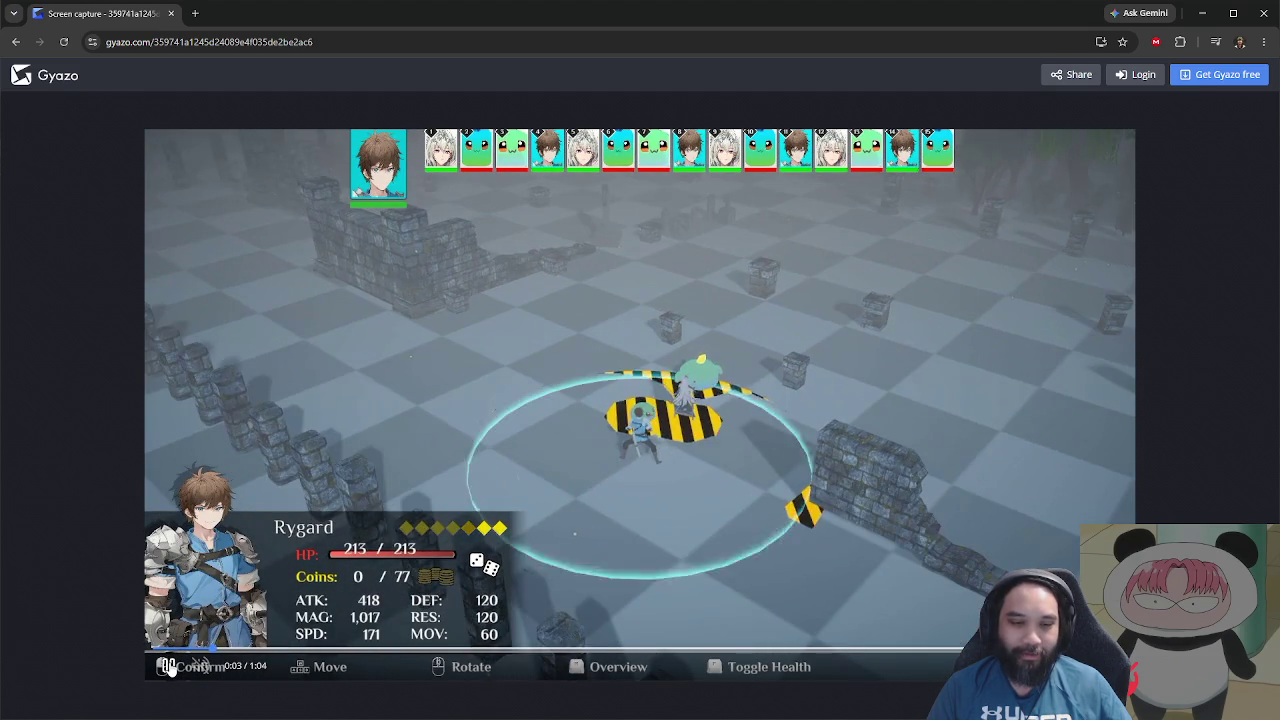
left_click(597, 414)
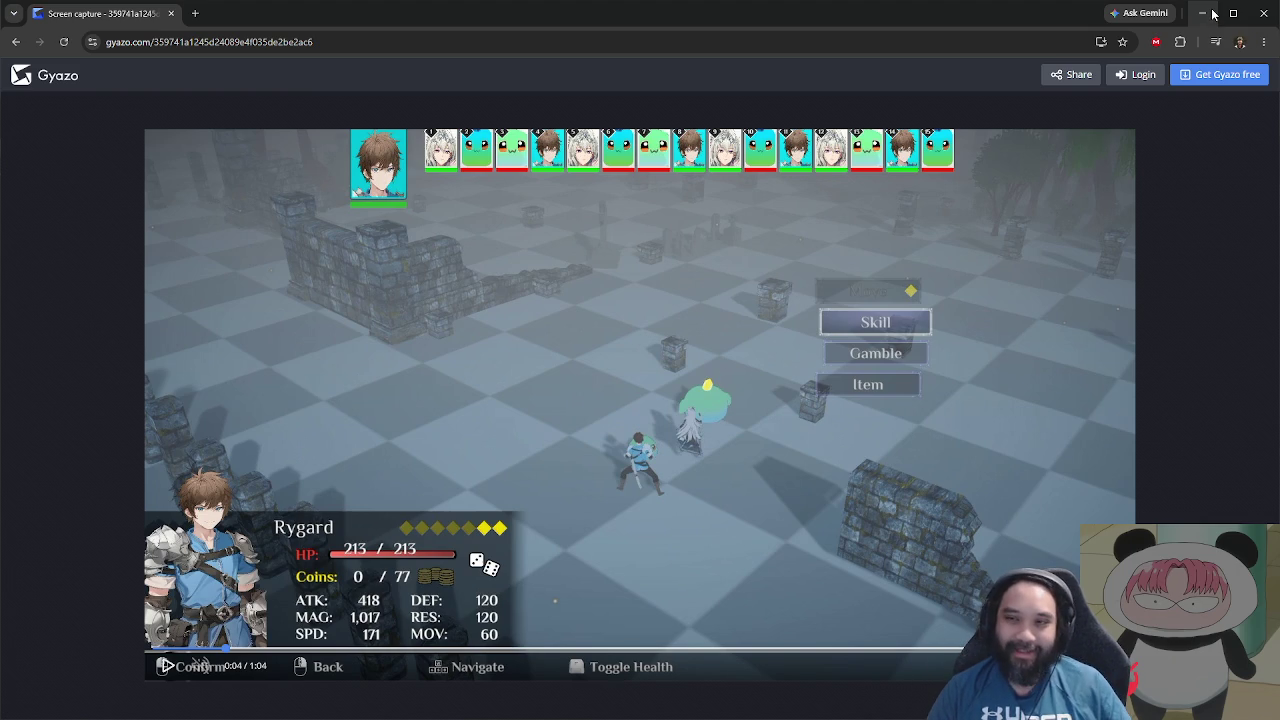
mouse_move(134, 20)
left_mouse_down()
mouse_move(183, 117)
mouse_move(532, 165)
mouse_move(74, 134)
left_mouse_up()
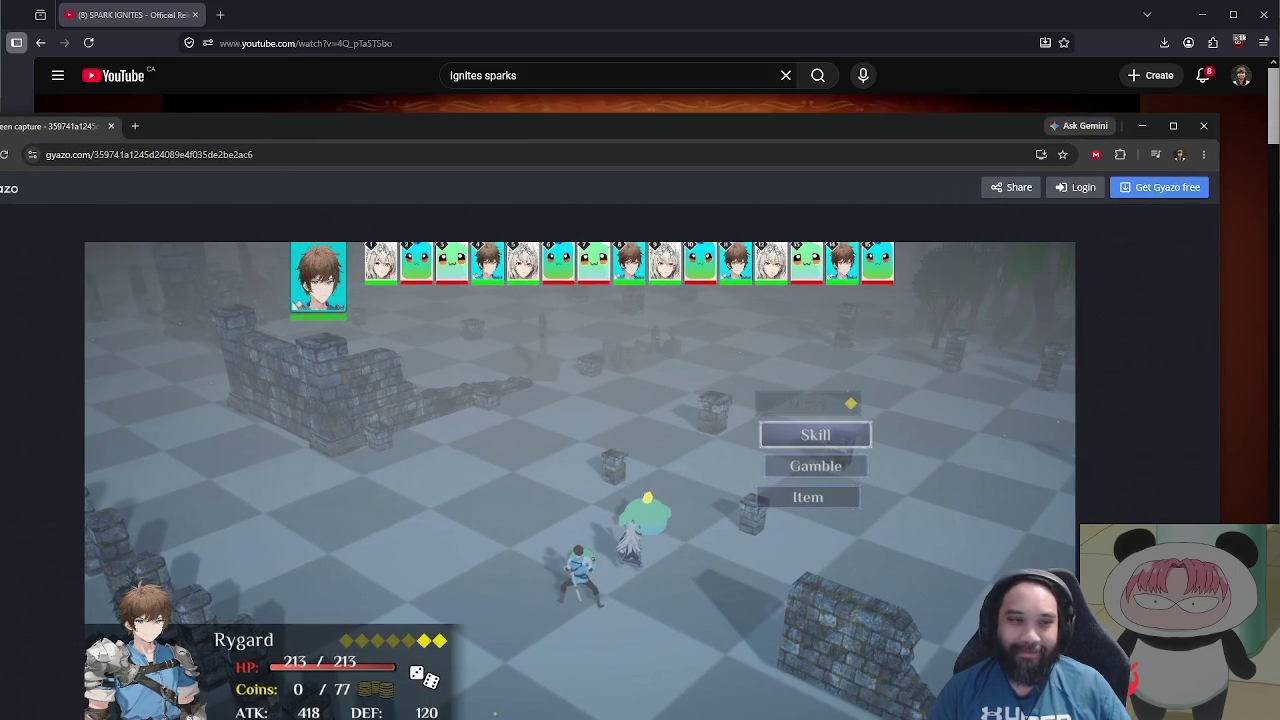
Step: Close the Gyazo window, scroll YouTube down to the comments, and minimize the browser
left_click(1204, 126)
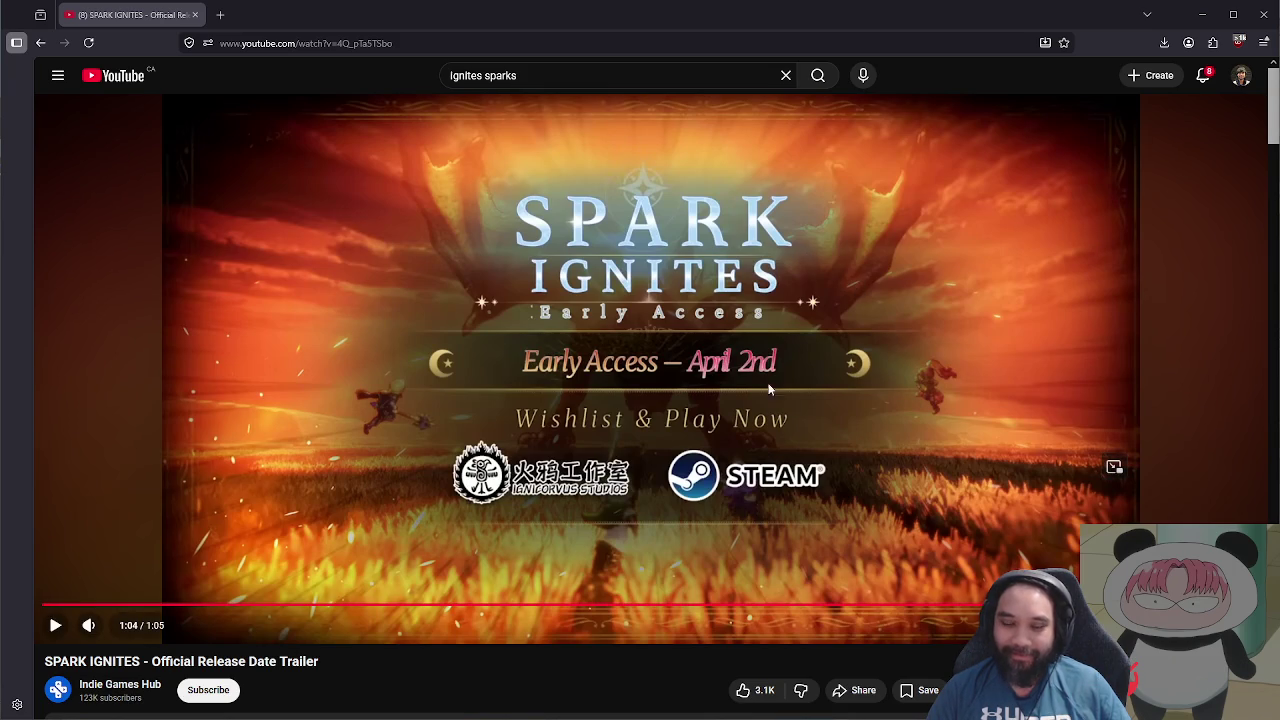
scroll(798, 370, "down", 4)
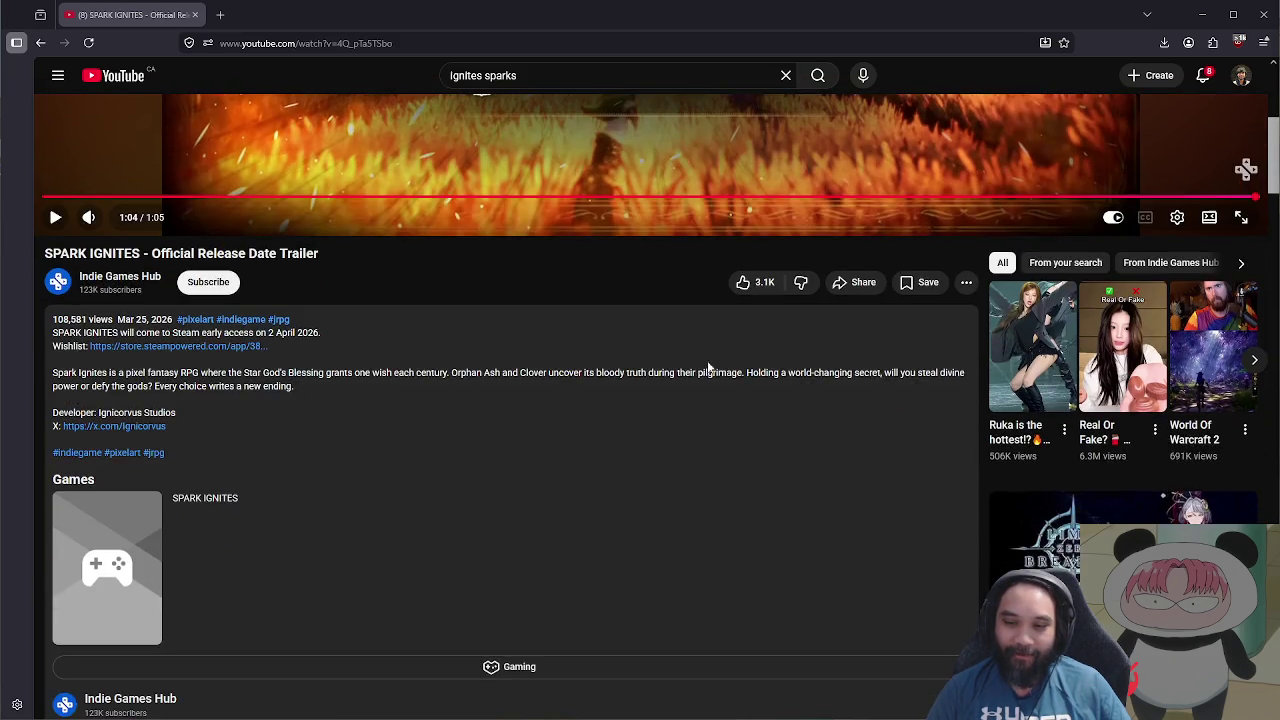
scroll(750, 366, "down", 1)
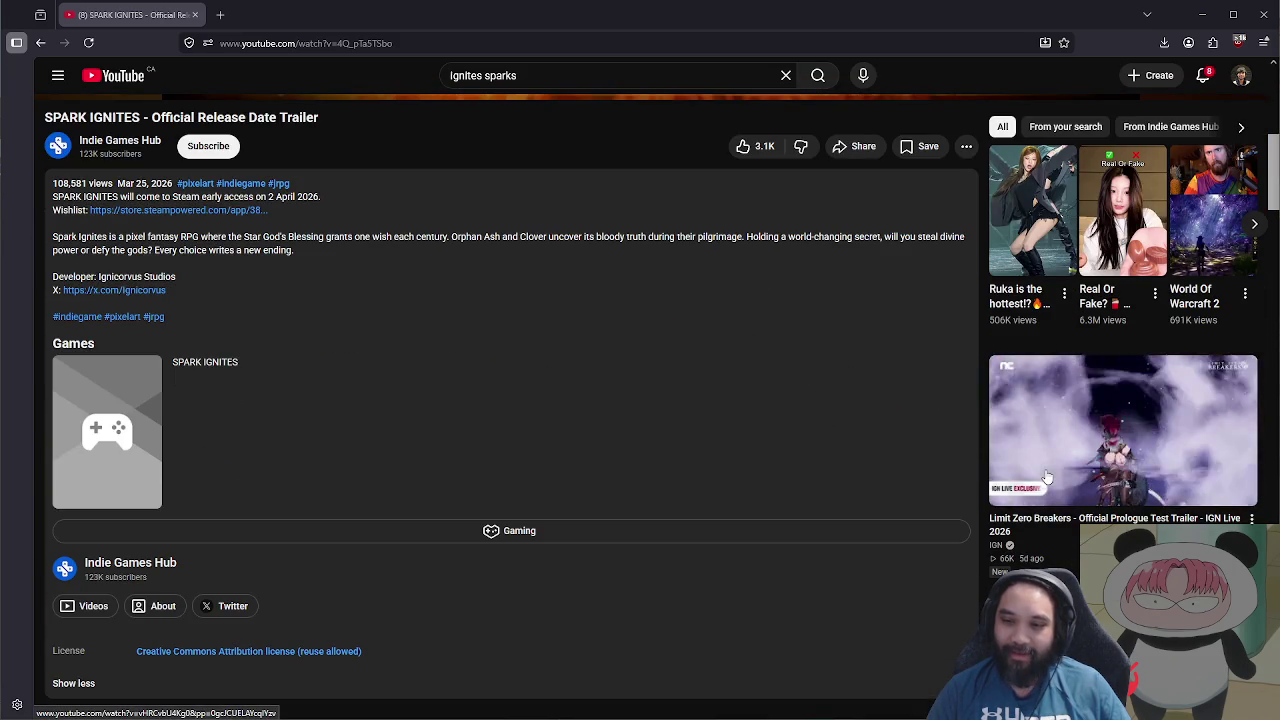
scroll(743, 390, "down", 3)
scroll(743, 390, "down", 2)
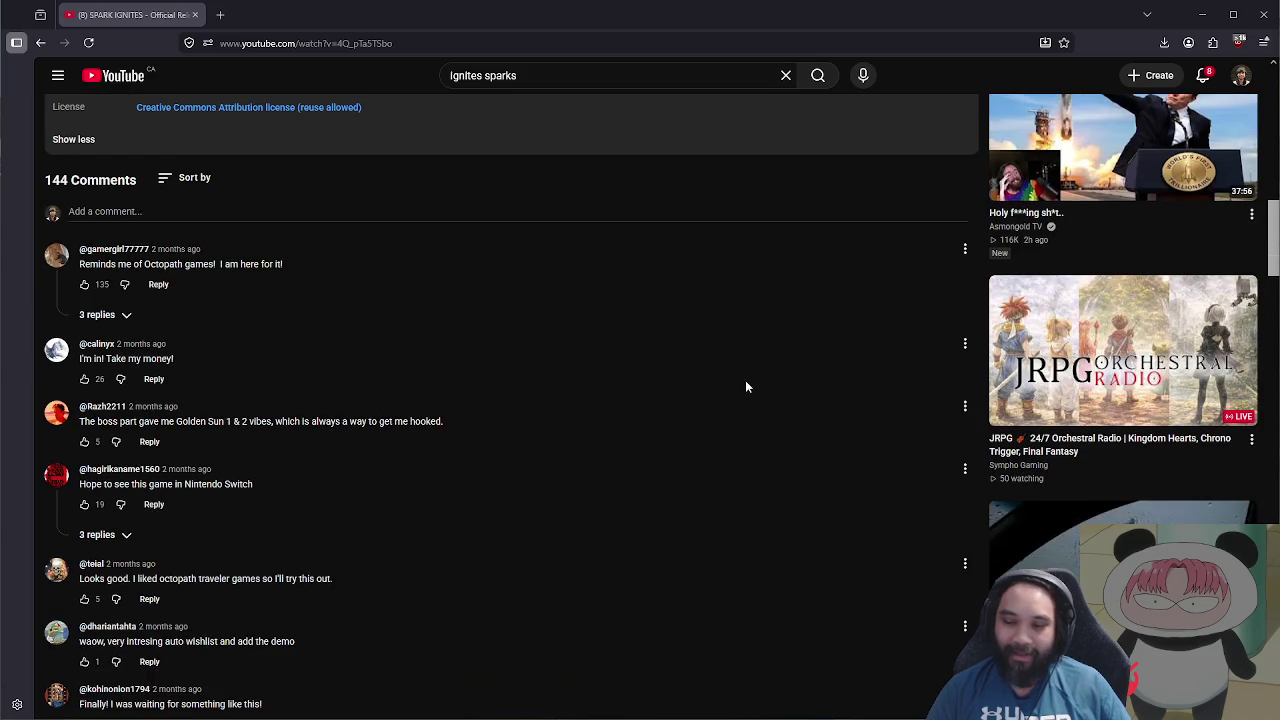
left_click(1205, 18)
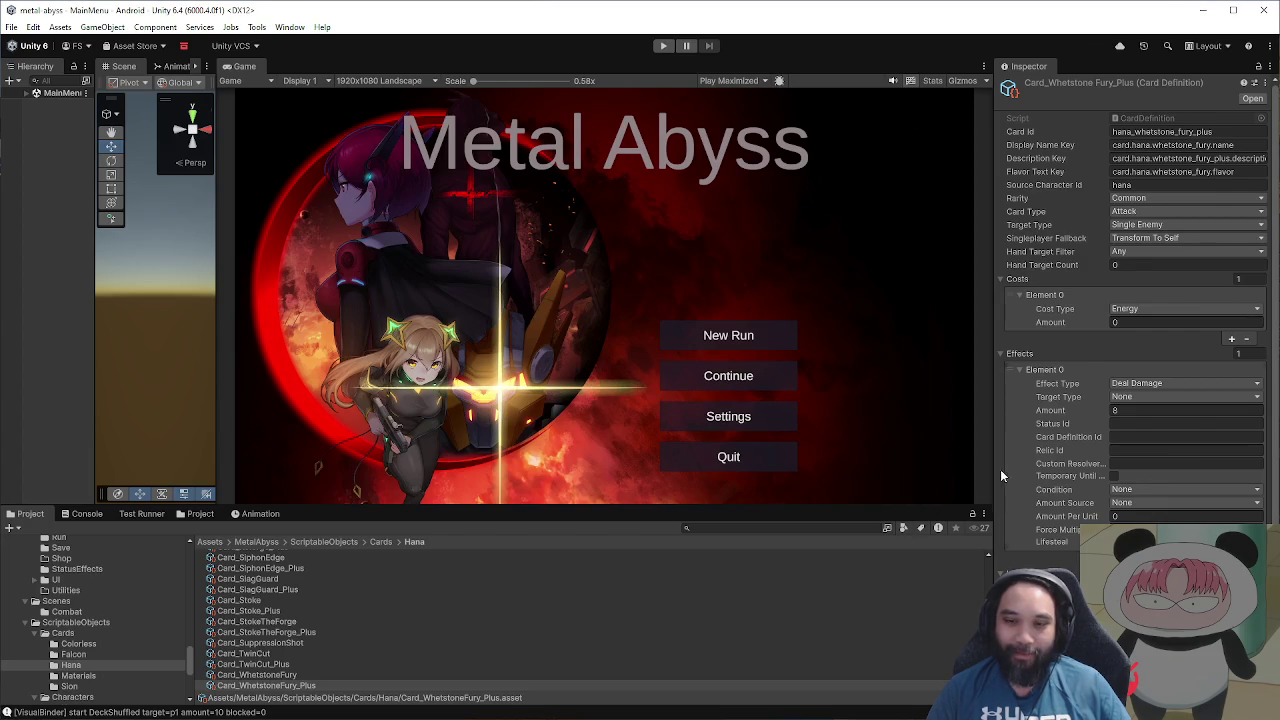
Step: Widen the Game view showing the Metal Abyss main menu by narrowing the Inspector
left_click_drag(995, 470, 1049, 470)
left_click_drag(904, 506, 906, 565)
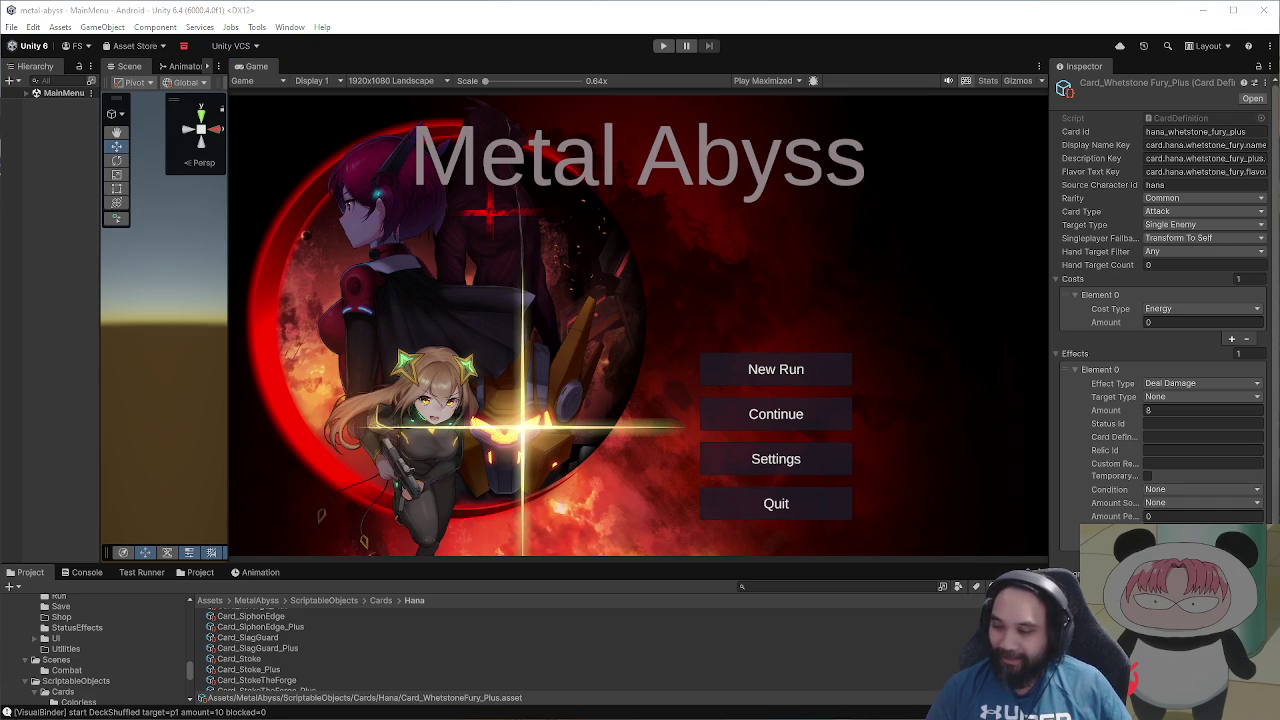
key("alt+Tab")
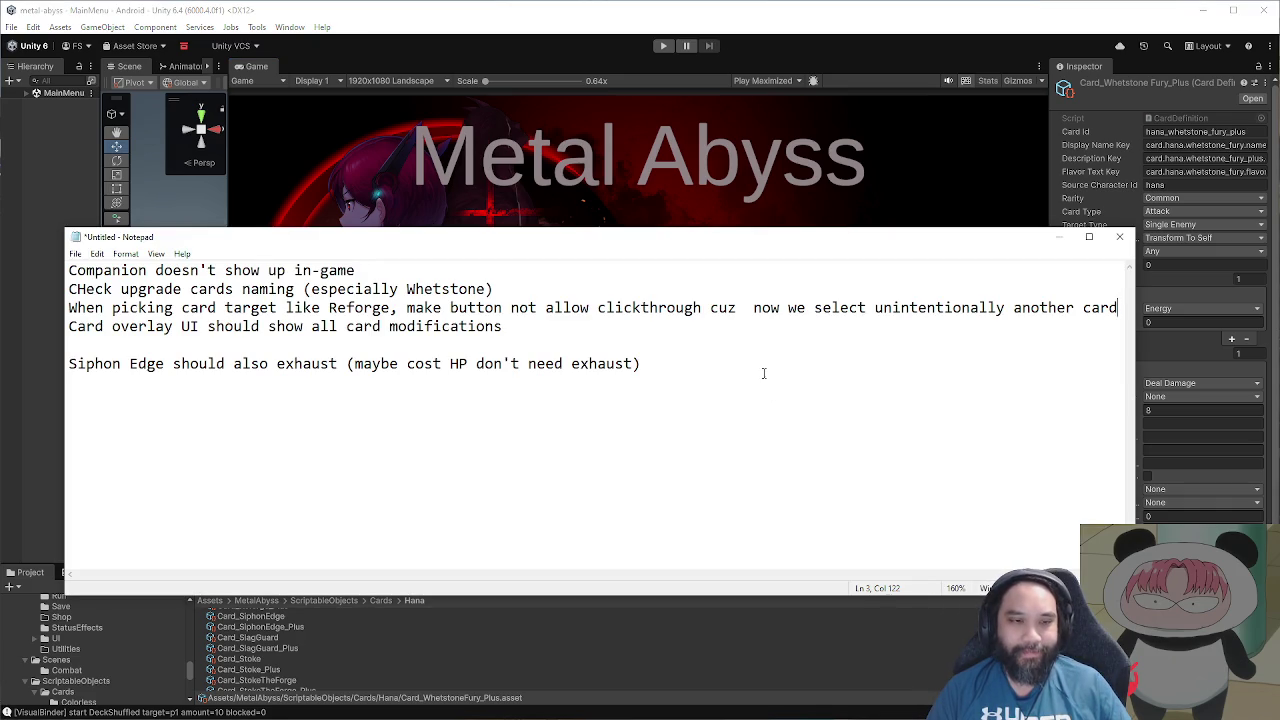
Step: Select the Companion-not-showing line in the Notepad to-do list, then go back to Unity
left_click_drag(398, 270, 68, 270)
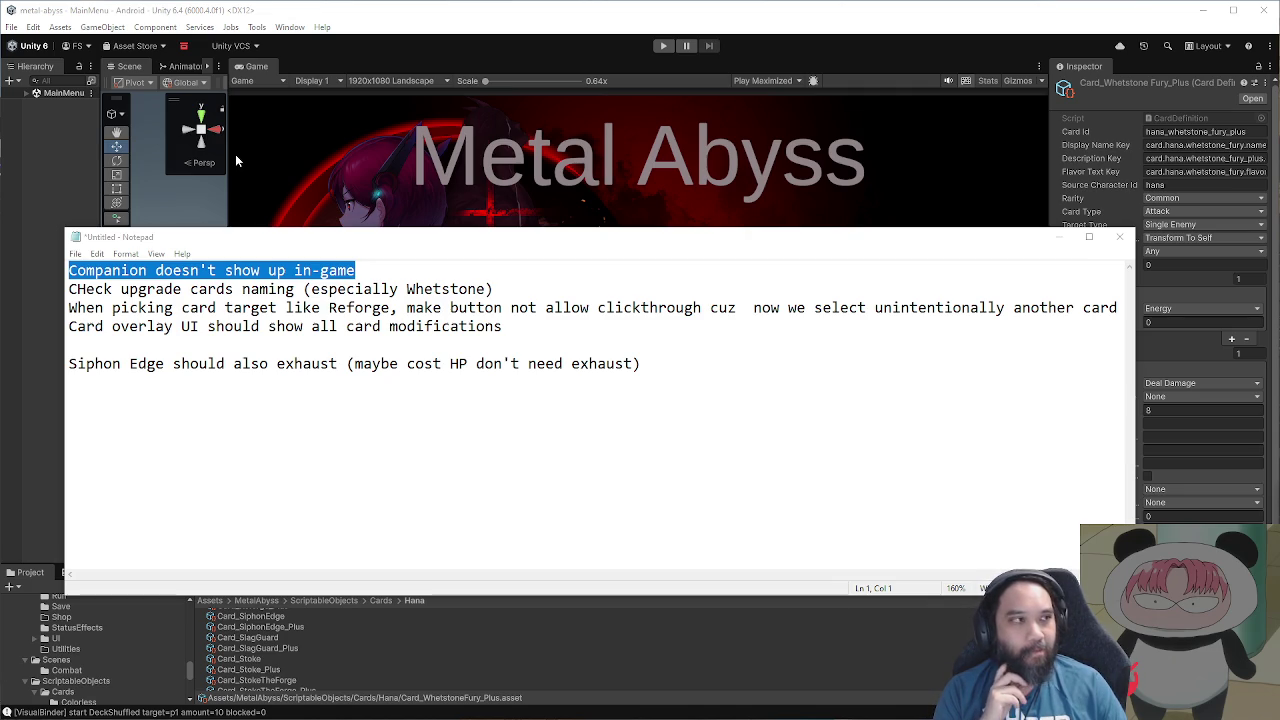
left_click(561, 46)
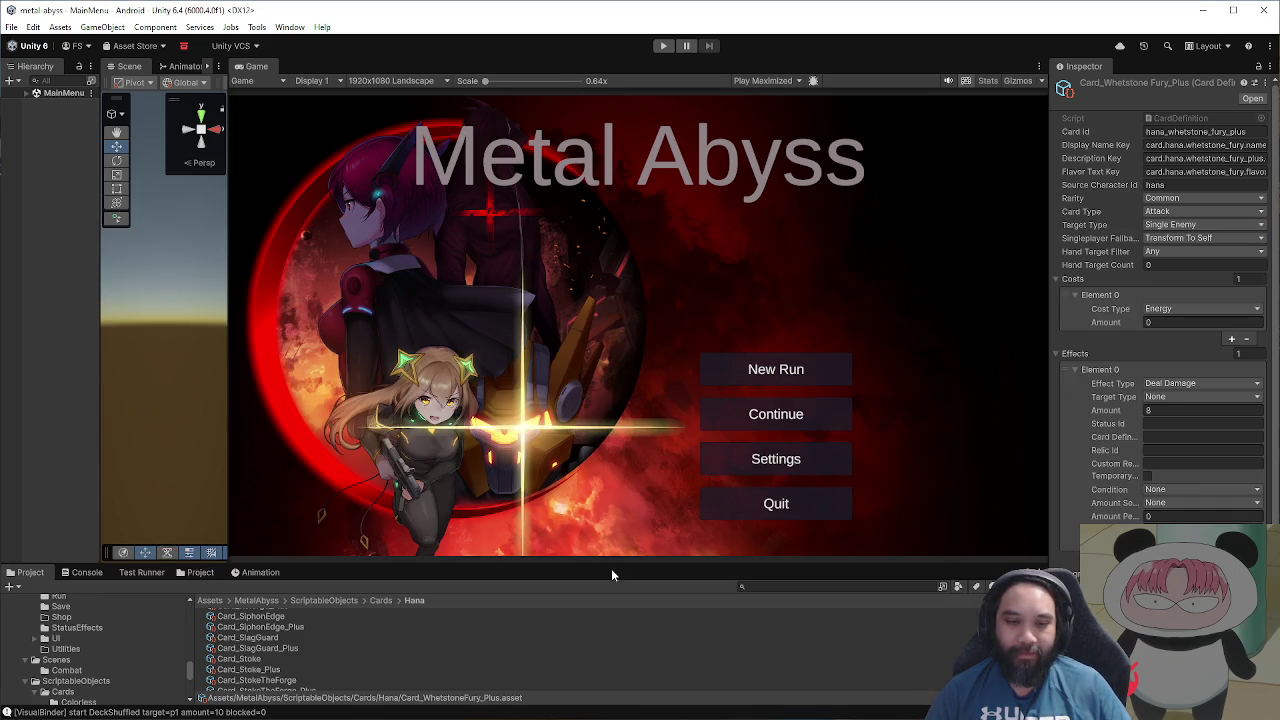
Step: Enlarge the Project panel and browse to Assets > MetalAbyss > Prefabs
left_click_drag(609, 563, 609, 452)
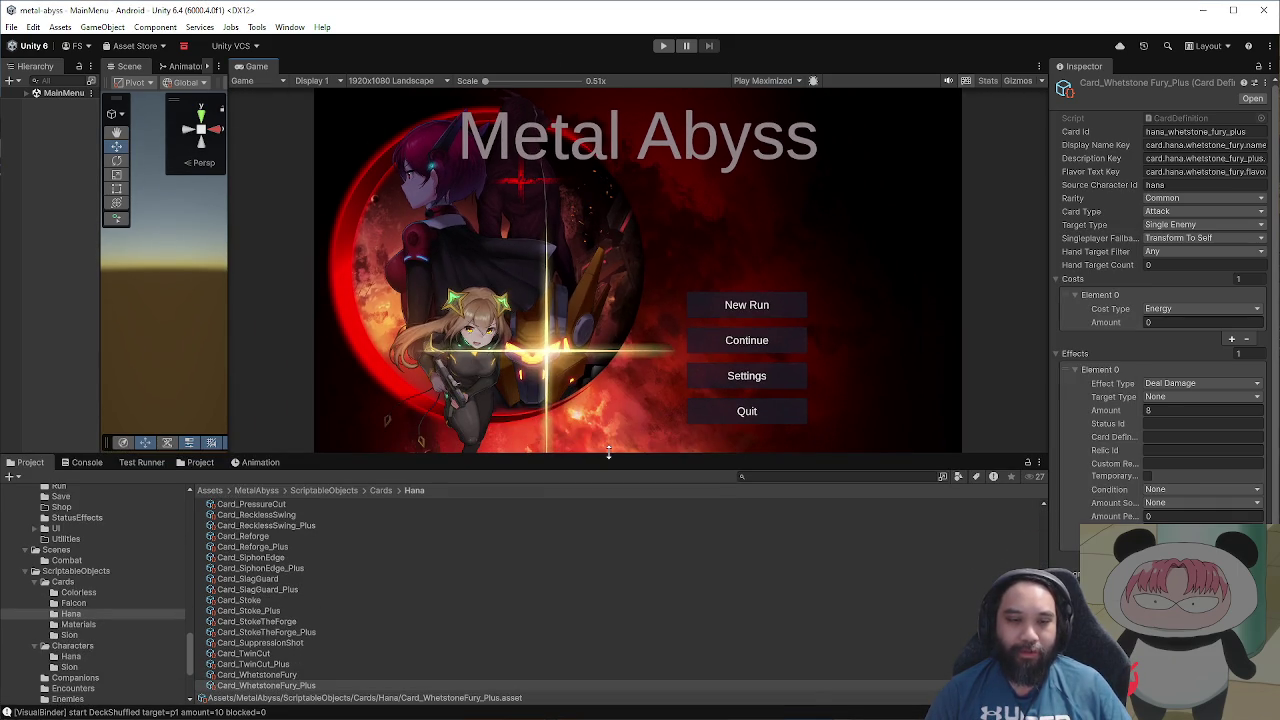
left_click(208, 490)
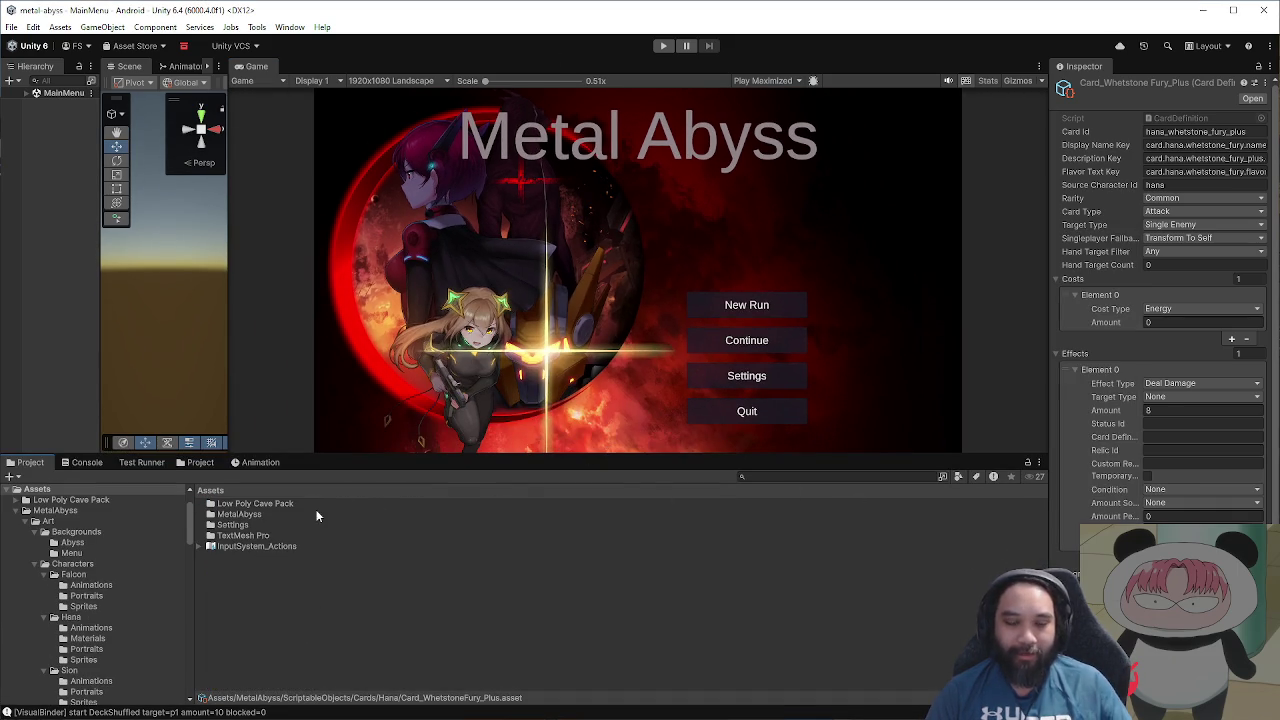
left_click(263, 513)
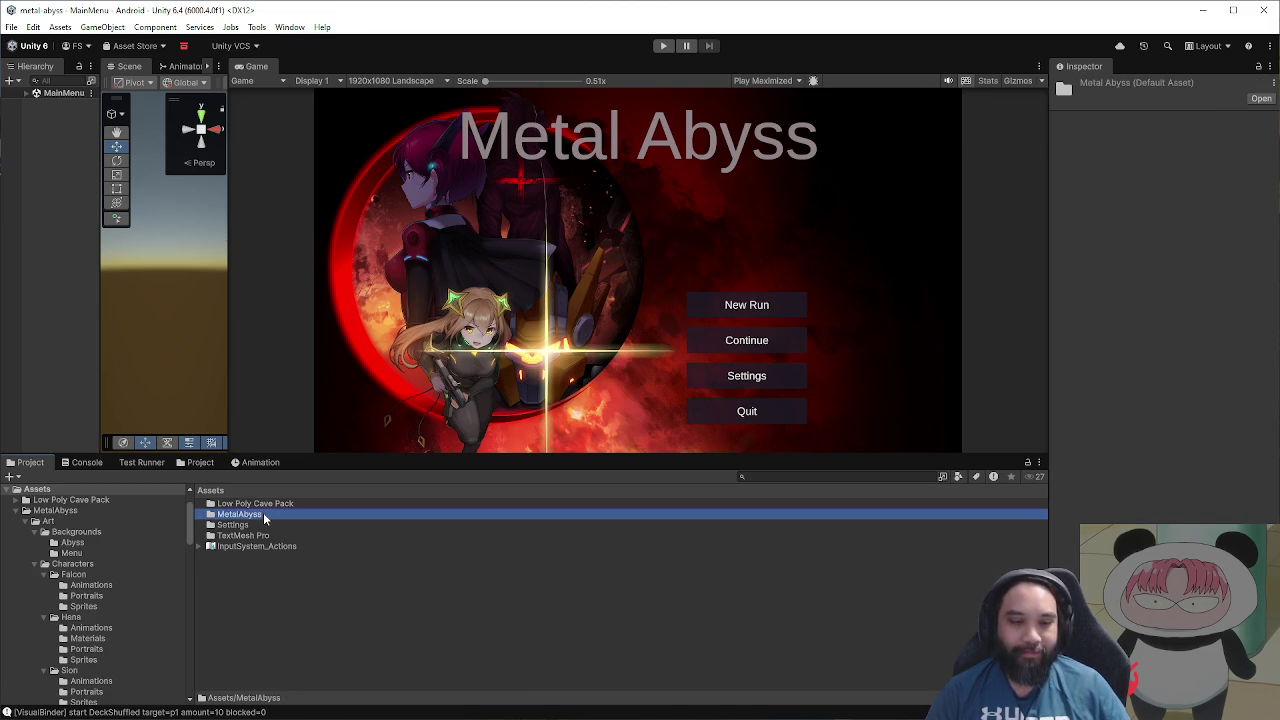
double_click(263, 513)
double_click(271, 526)
left_click(265, 491)
double_click(261, 538)
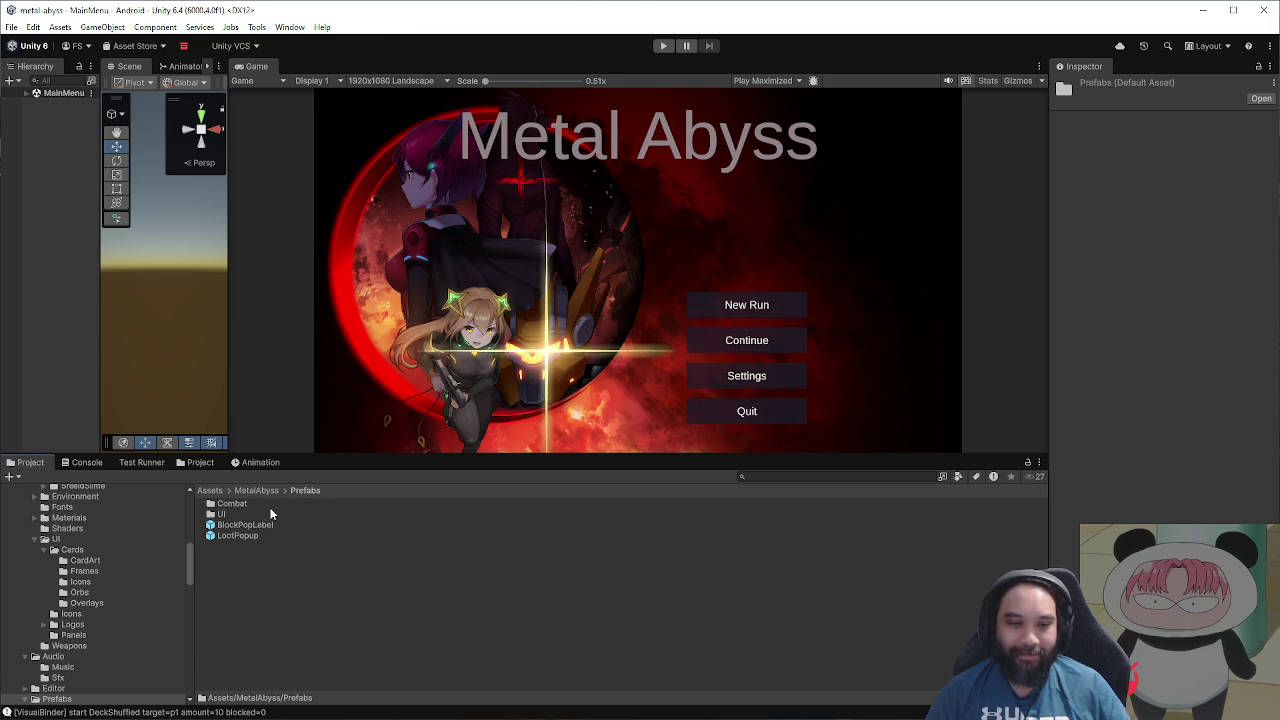
Step: Open the HanaSpriteRoot prefab from Combat > Player for editing in a wider Scene view
double_click(250, 505)
left_click(250, 506)
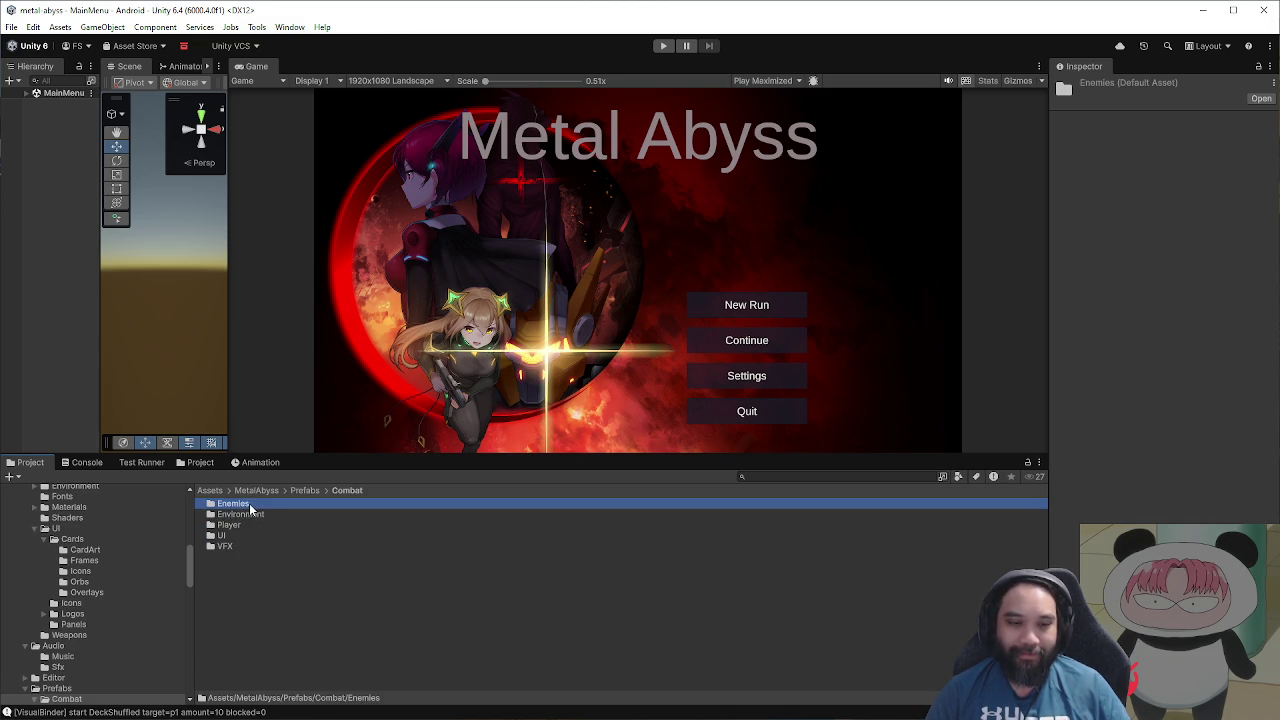
double_click(265, 526)
left_click(281, 514)
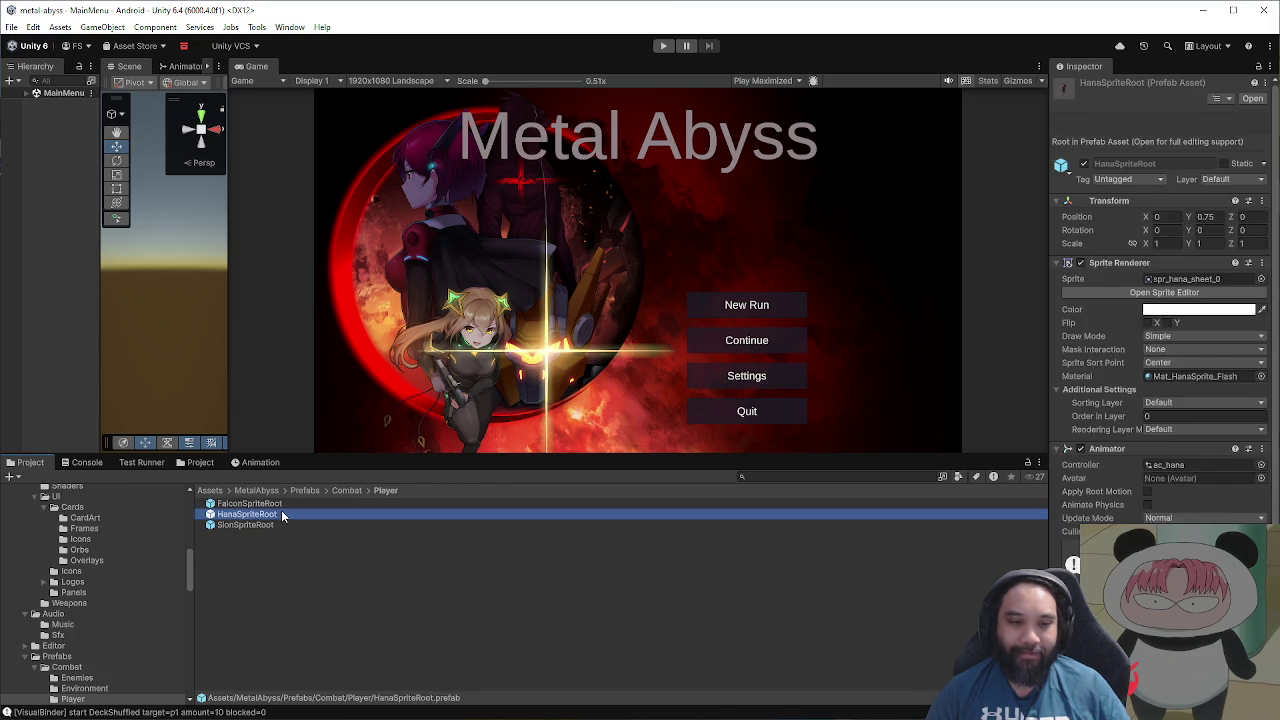
double_click(281, 514)
left_click_drag(234, 346, 593, 350)
scroll(397, 304, "up", 5)
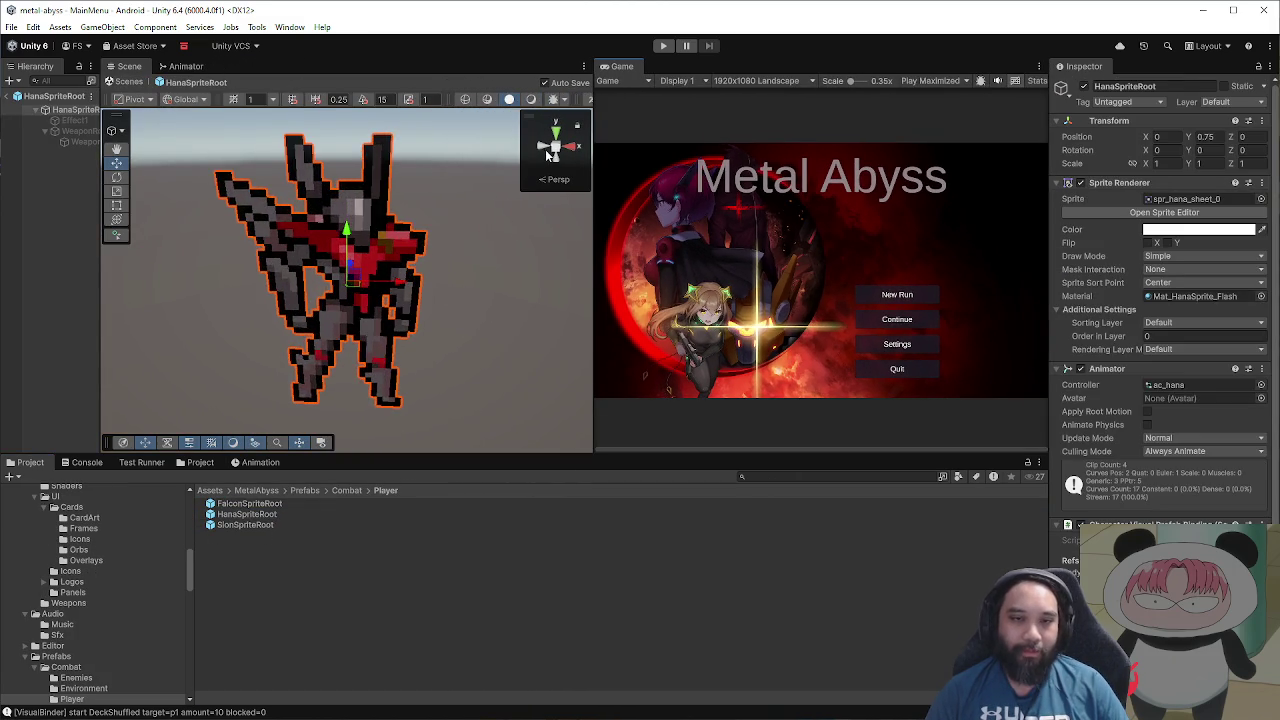
Step: Switch the scene gizmo to Back view and widen the Hierarchy and Scene view
left_click(548, 155)
left_click_drag(557, 456, 587, 476)
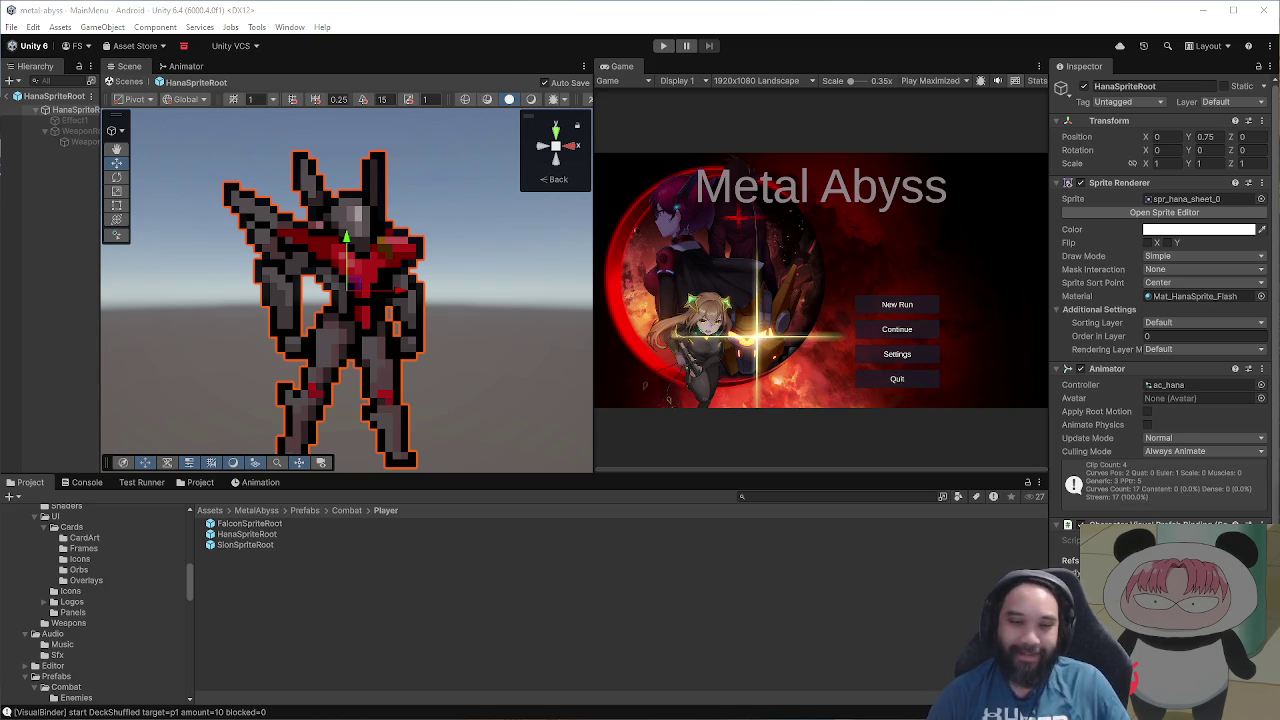
mouse_move(621, 475)
left_mouse_down()
mouse_move(615, 511)
mouse_move(551, 471)
mouse_move(524, 485)
mouse_move(534, 471)
mouse_move(276, 484)
left_mouse_up()
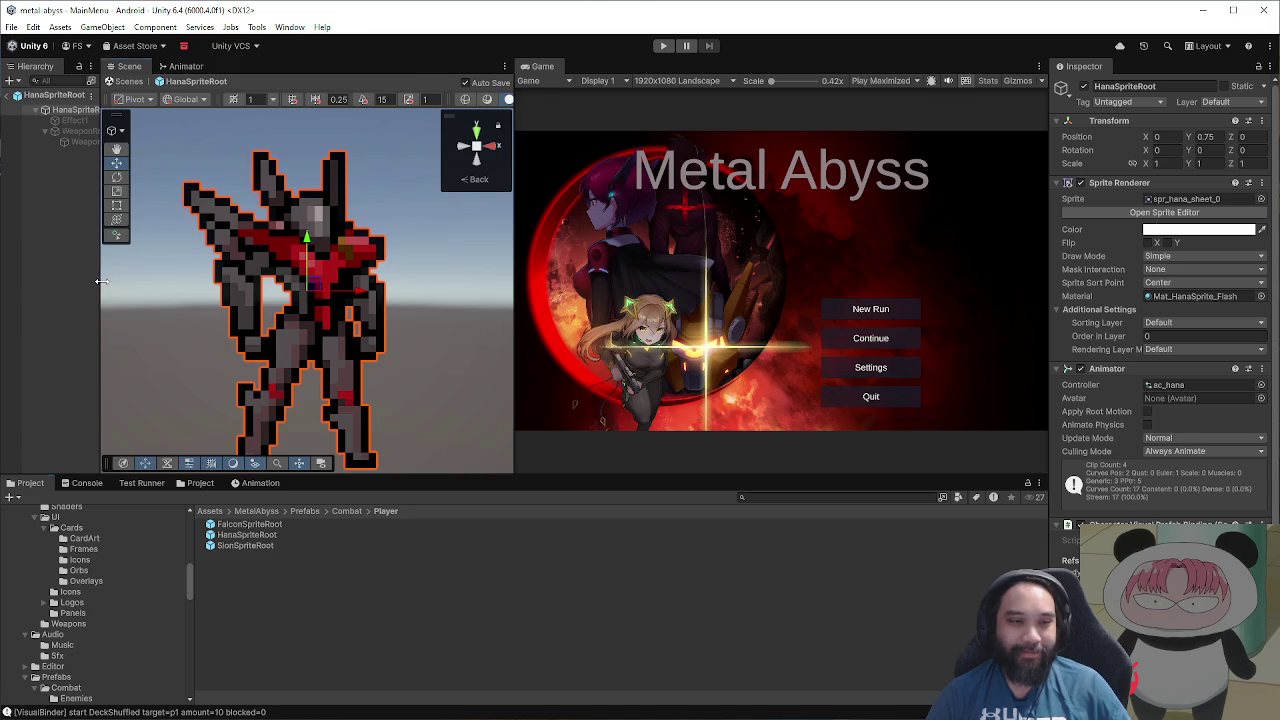
left_click_drag(100, 281, 188, 285)
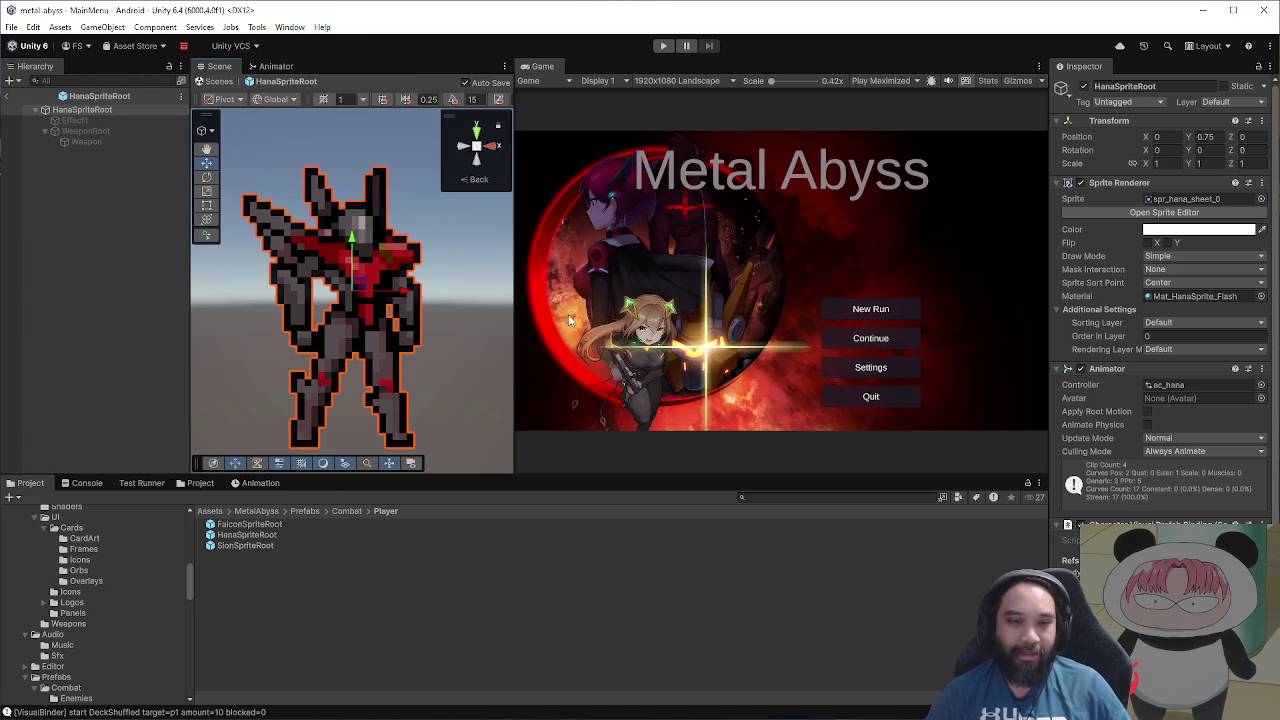
left_click_drag(514, 300, 688, 306)
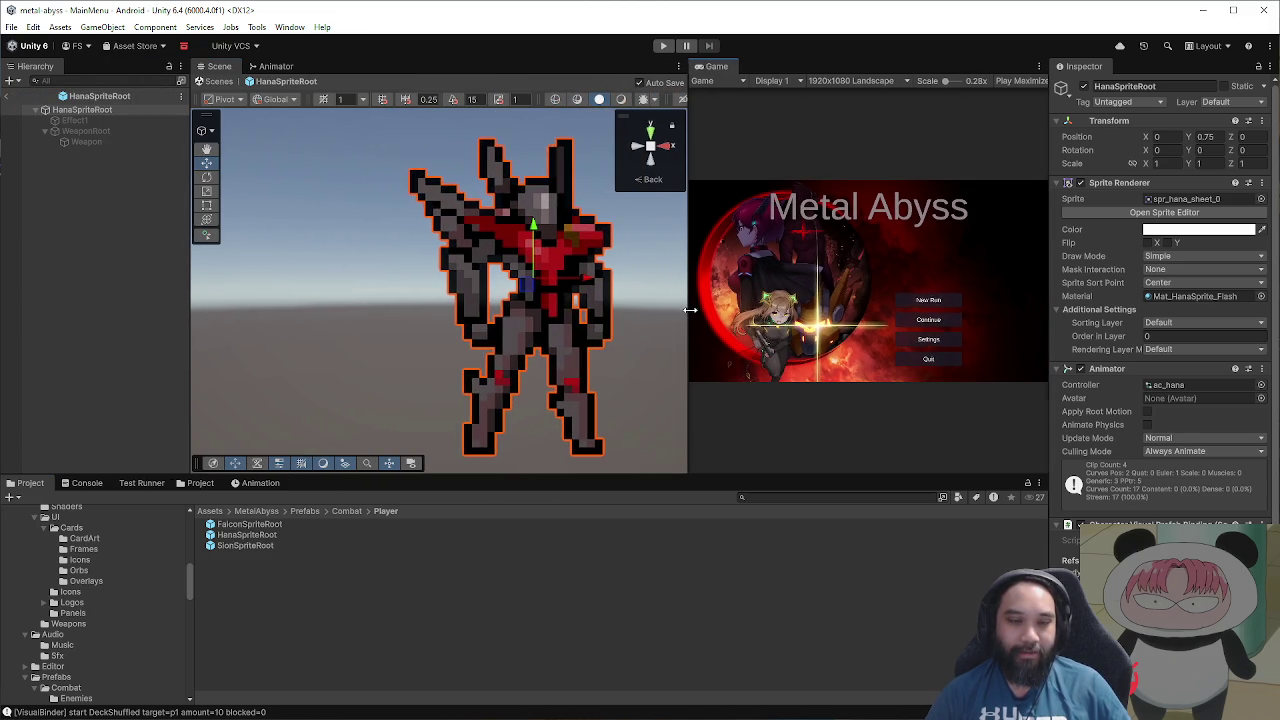
left_click_drag(580, 307, 462, 307)
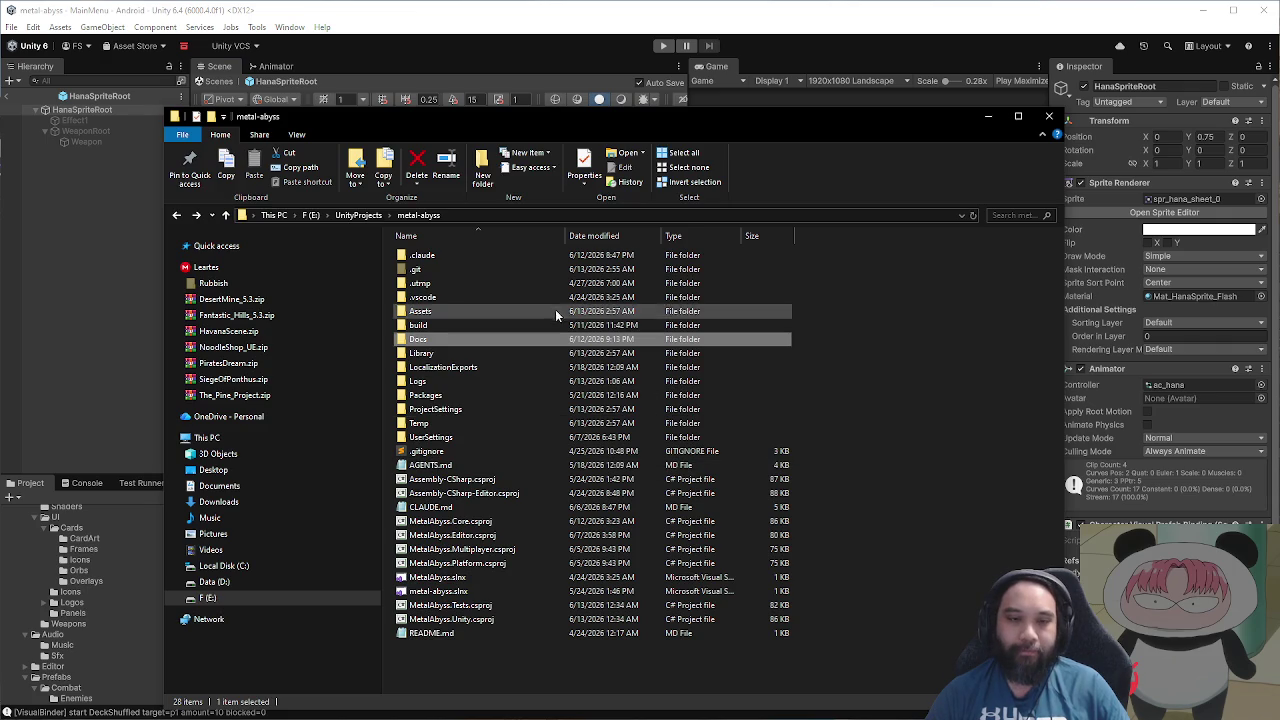
Step: In File Explorer, open the ItemIcon folder under MetalUnit's Assets\Image
mouse_move(536, 137)
left_mouse_down()
mouse_move(823, 197)
mouse_move(1279, 200)
left_mouse_up()
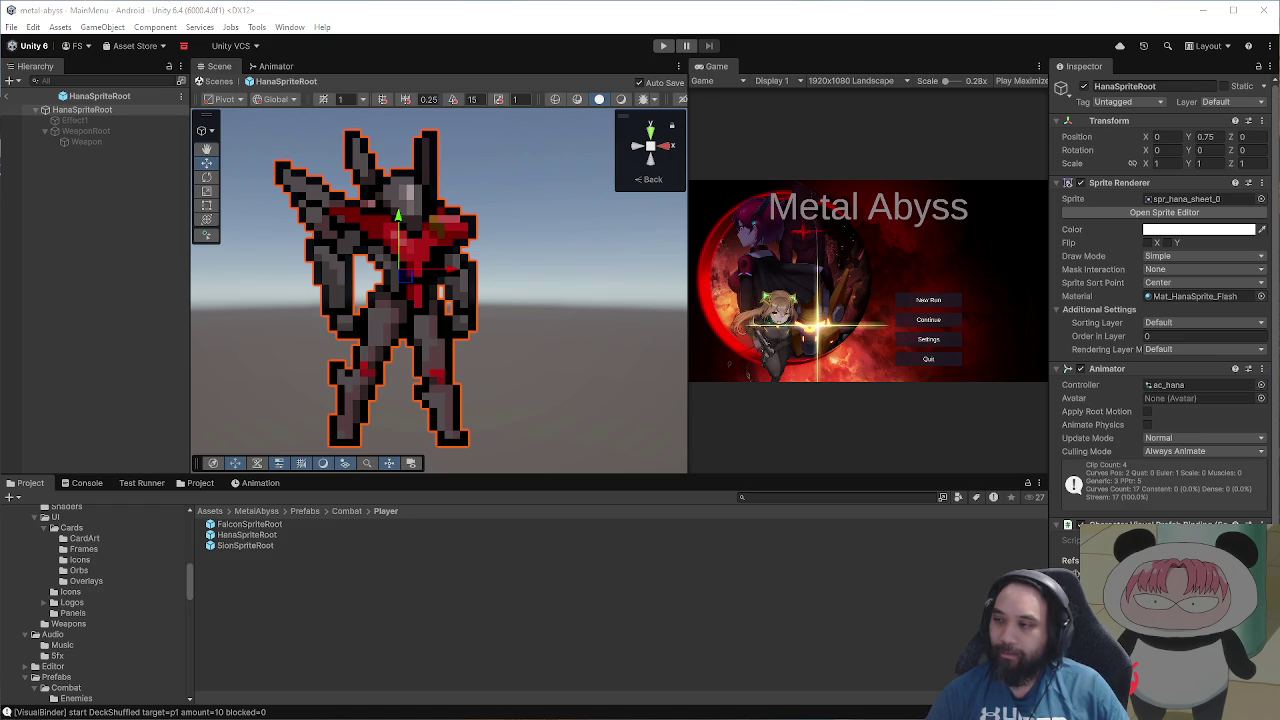
key("alt+Tab")
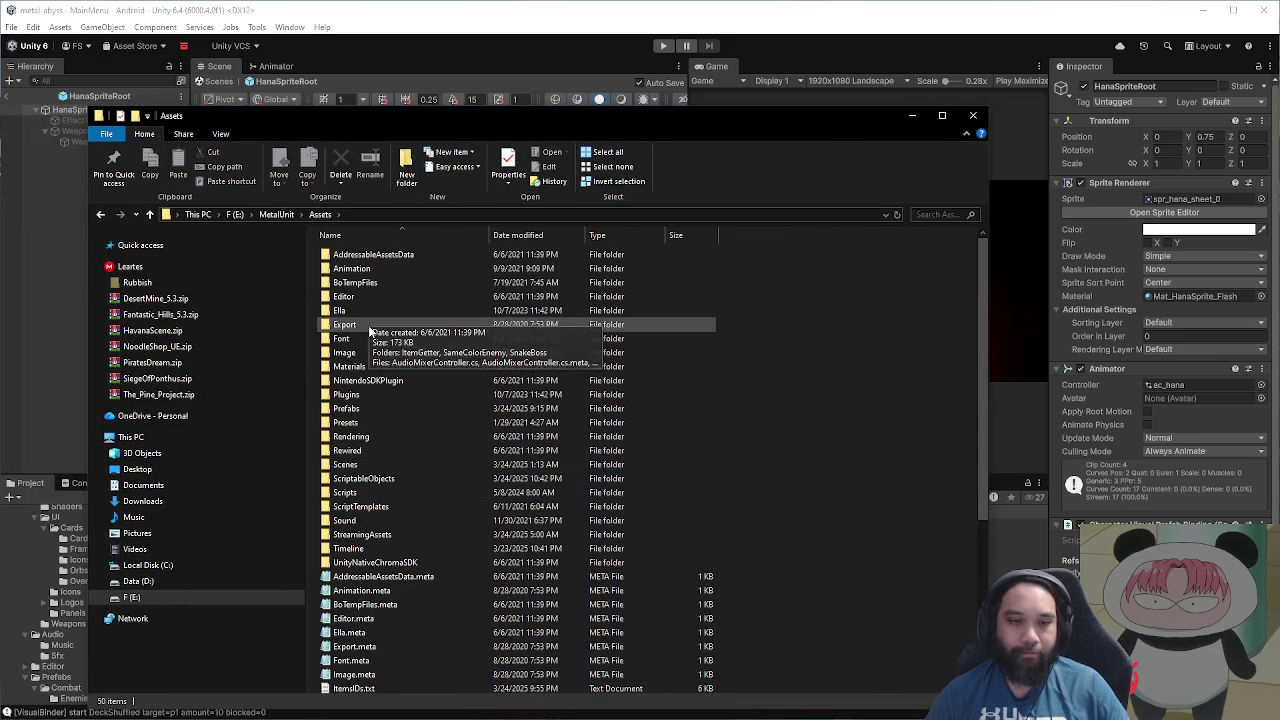
double_click(374, 354)
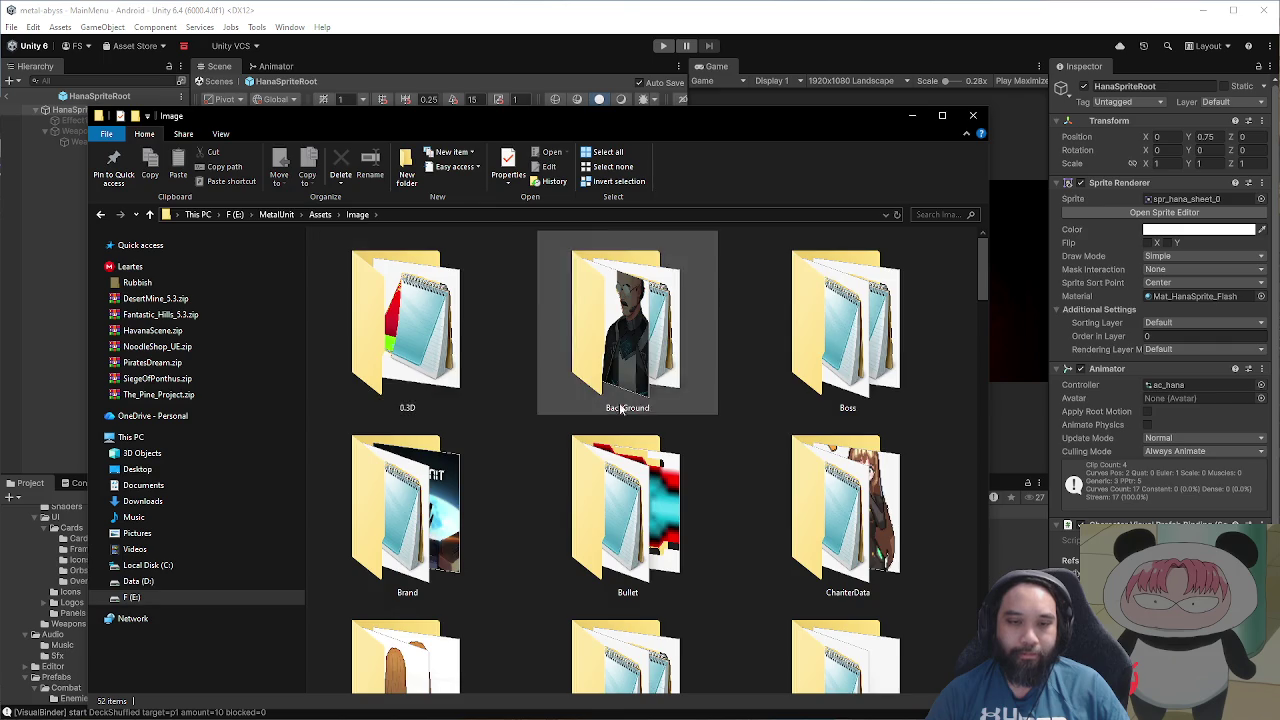
scroll(620, 405, "down", 2)
scroll(640, 408, "down", 5)
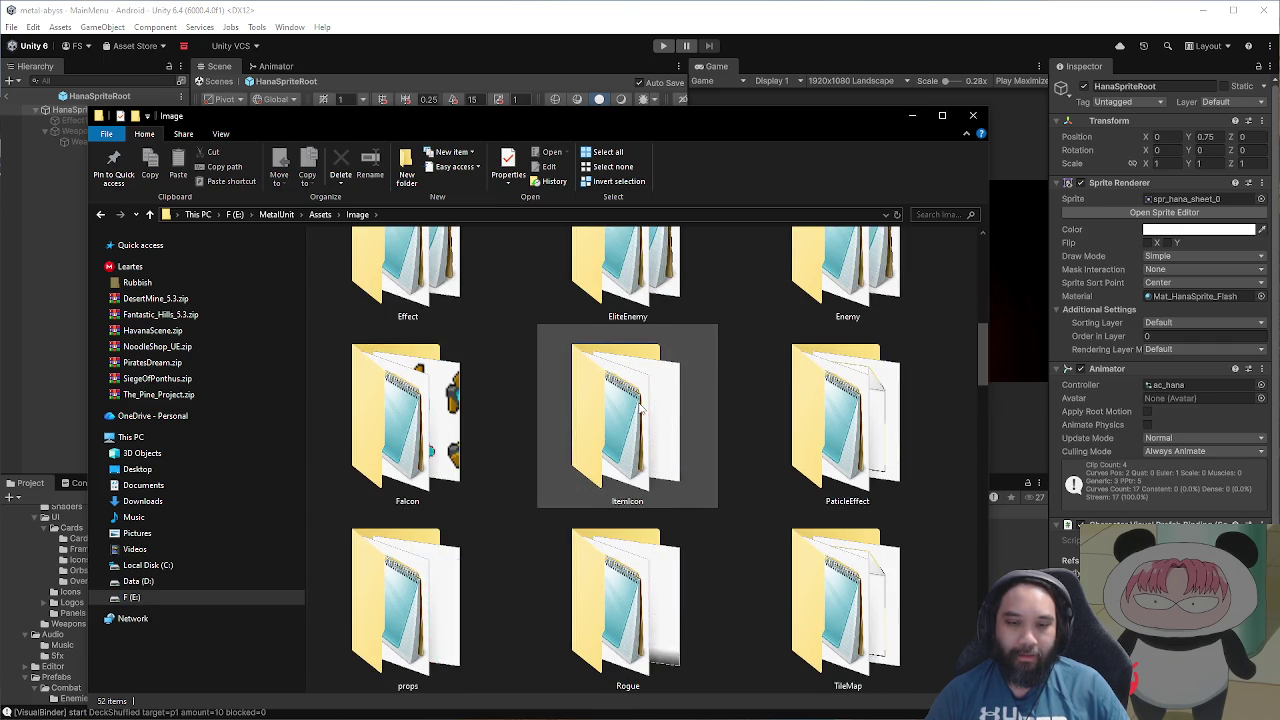
double_click(627, 275)
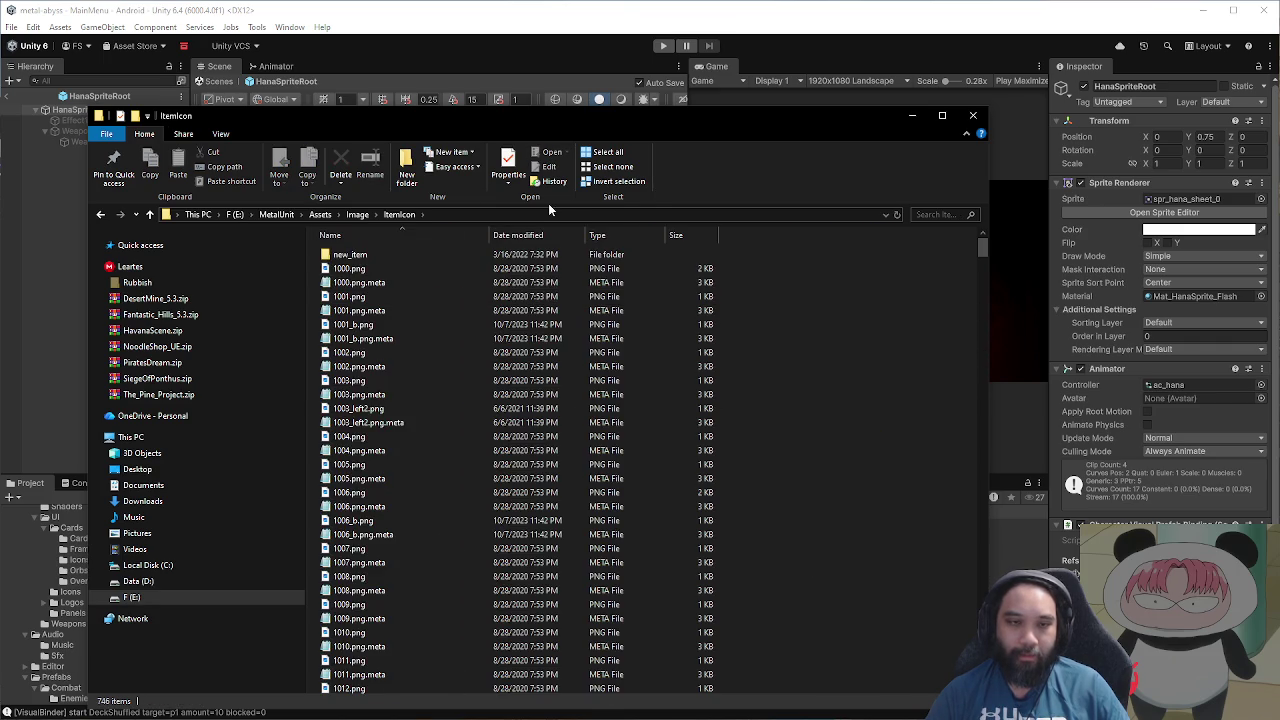
left_click(221, 134)
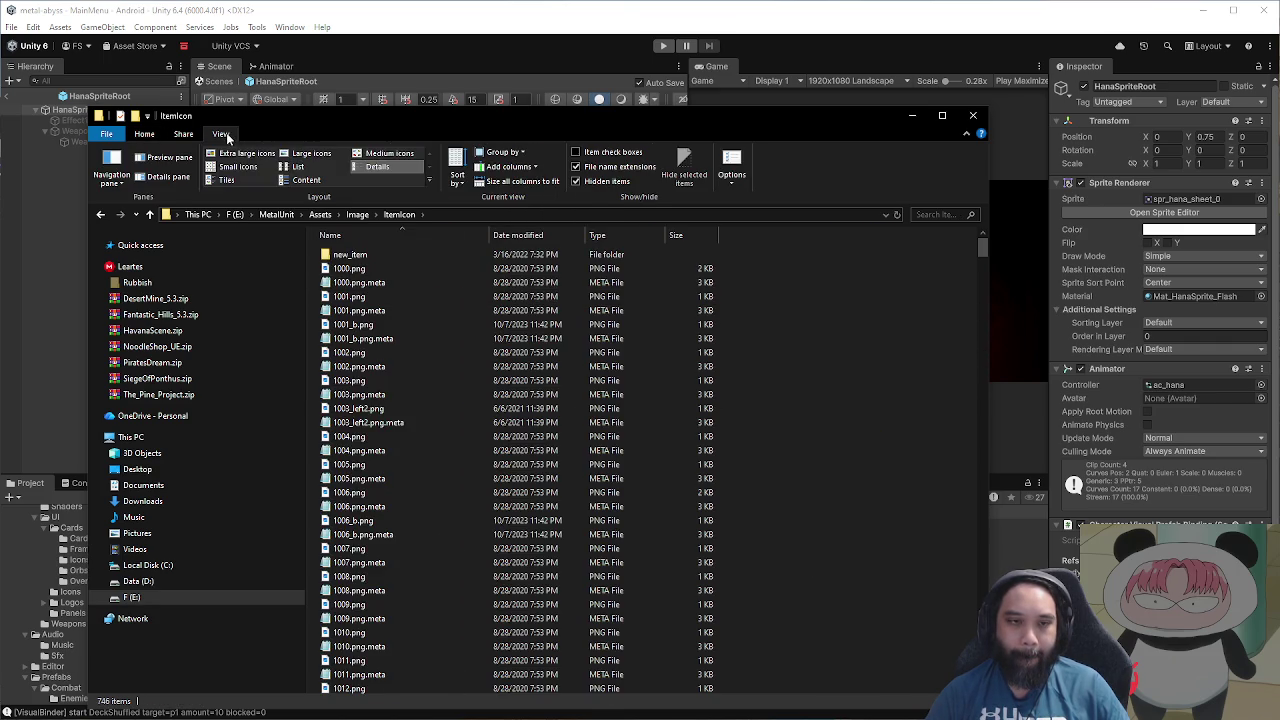
Step: Show the ItemIcon files as extra large icons sorted by type
left_click(246, 155)
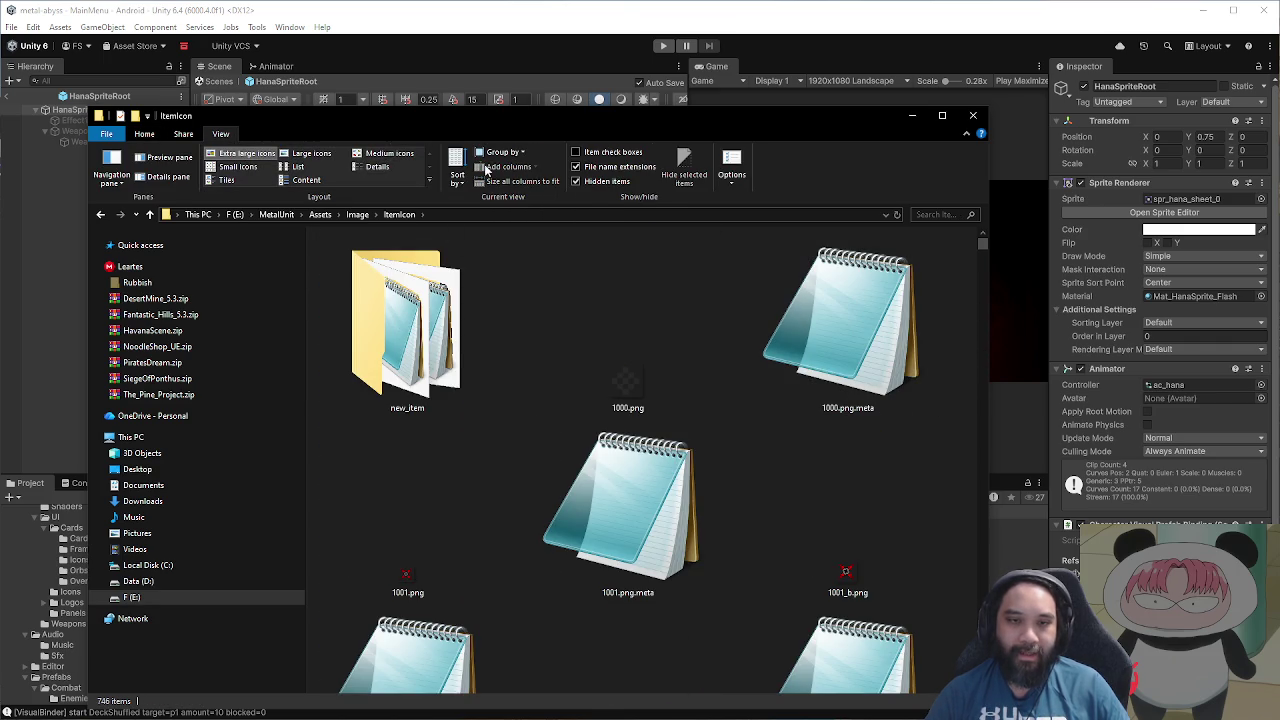
left_click(457, 168)
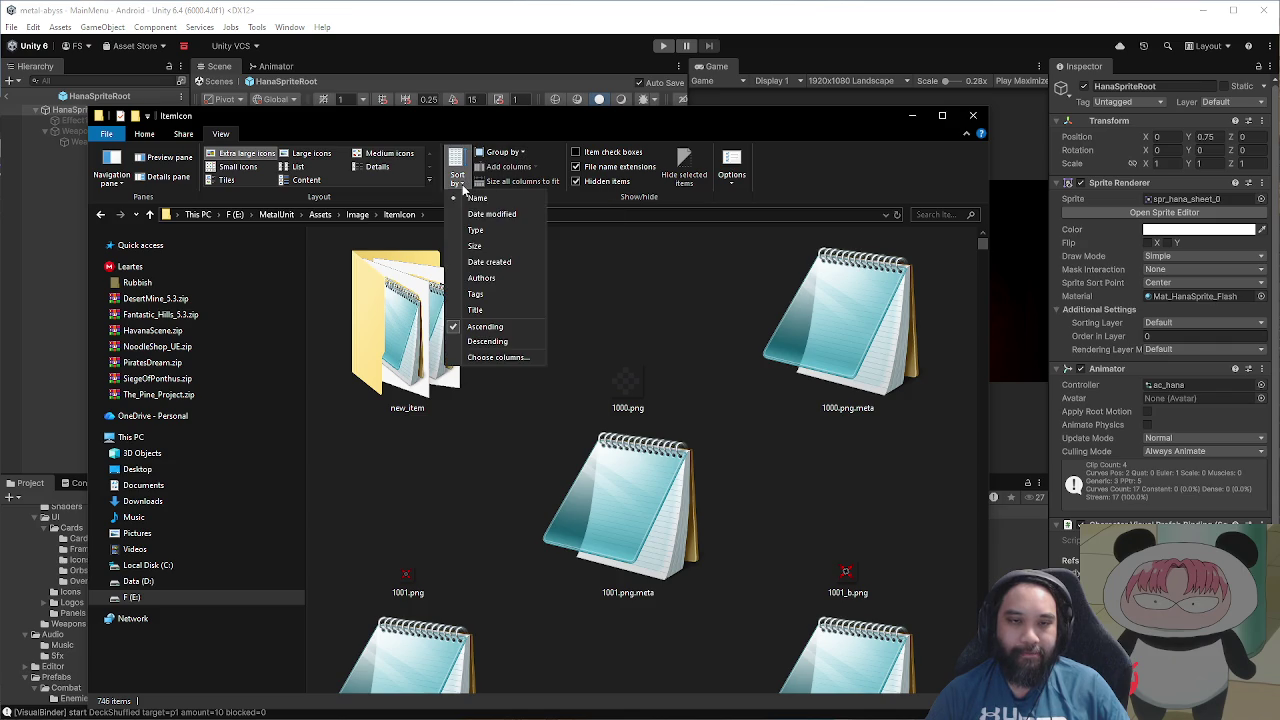
left_click(478, 230)
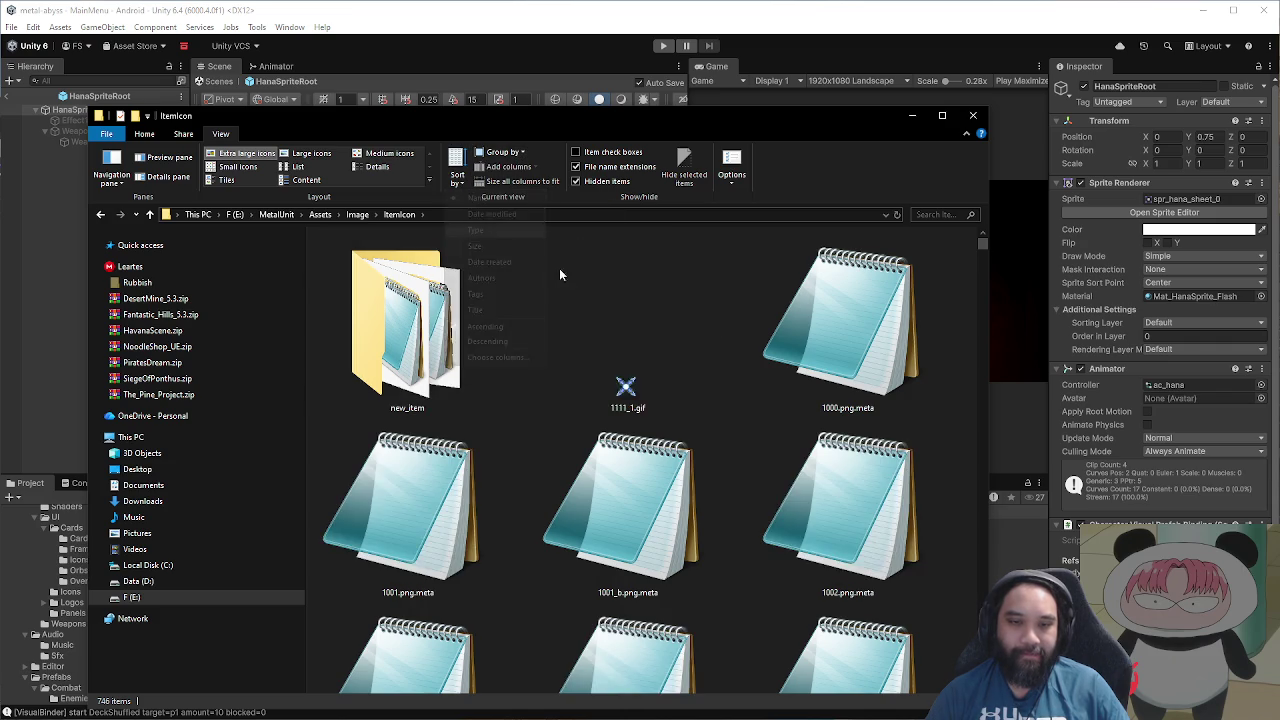
scroll(842, 375, "down", 5)
mouse_move(981, 257)
left_mouse_down()
mouse_move(980, 450)
mouse_move(912, 483)
left_mouse_up()
scroll(912, 483, "up", 5)
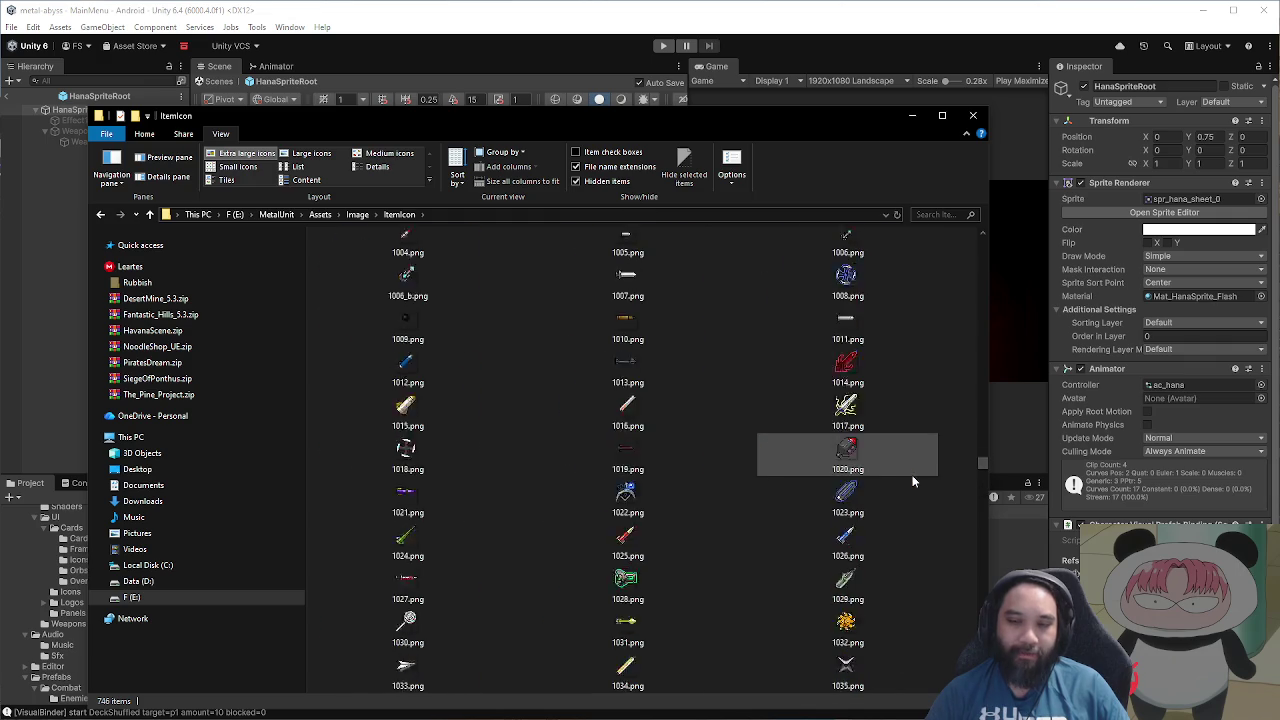
scroll(912, 483, "up", 5)
scroll(914, 480, "down", 3)
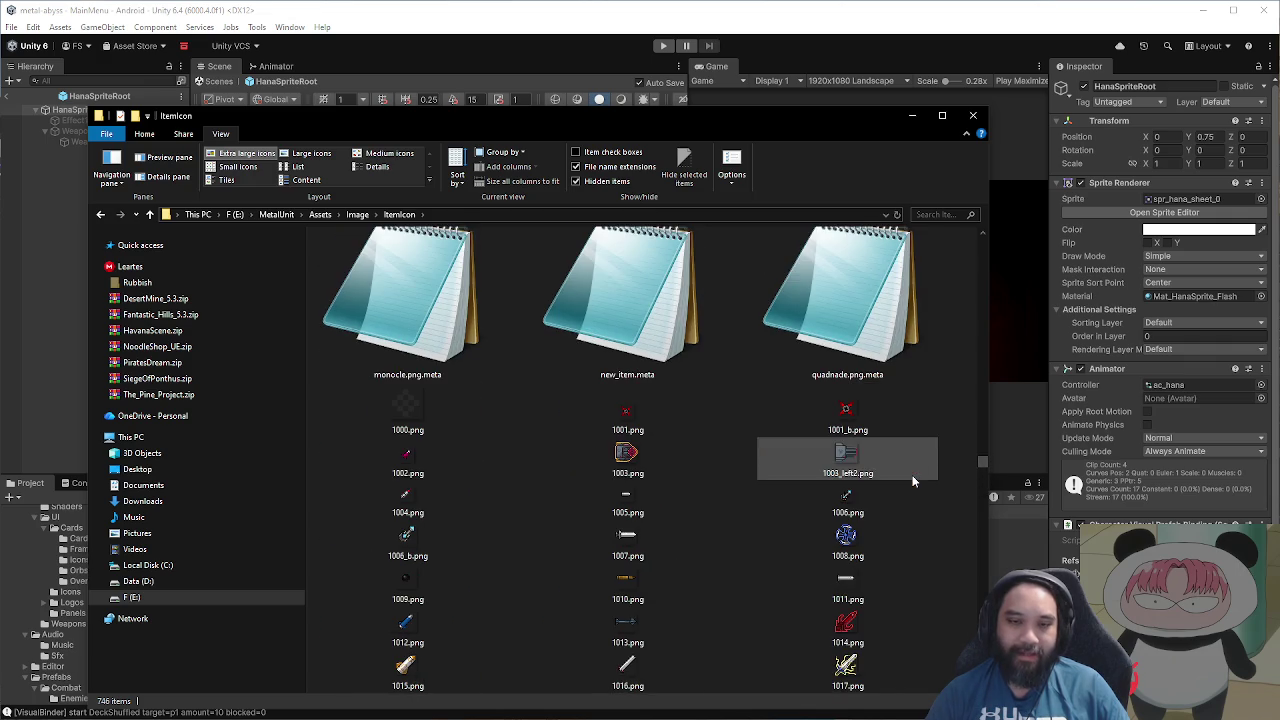
Step: Move the Explorer window up-left and widen it to fit four icon columns
left_click_drag(629, 128, 408, 86)
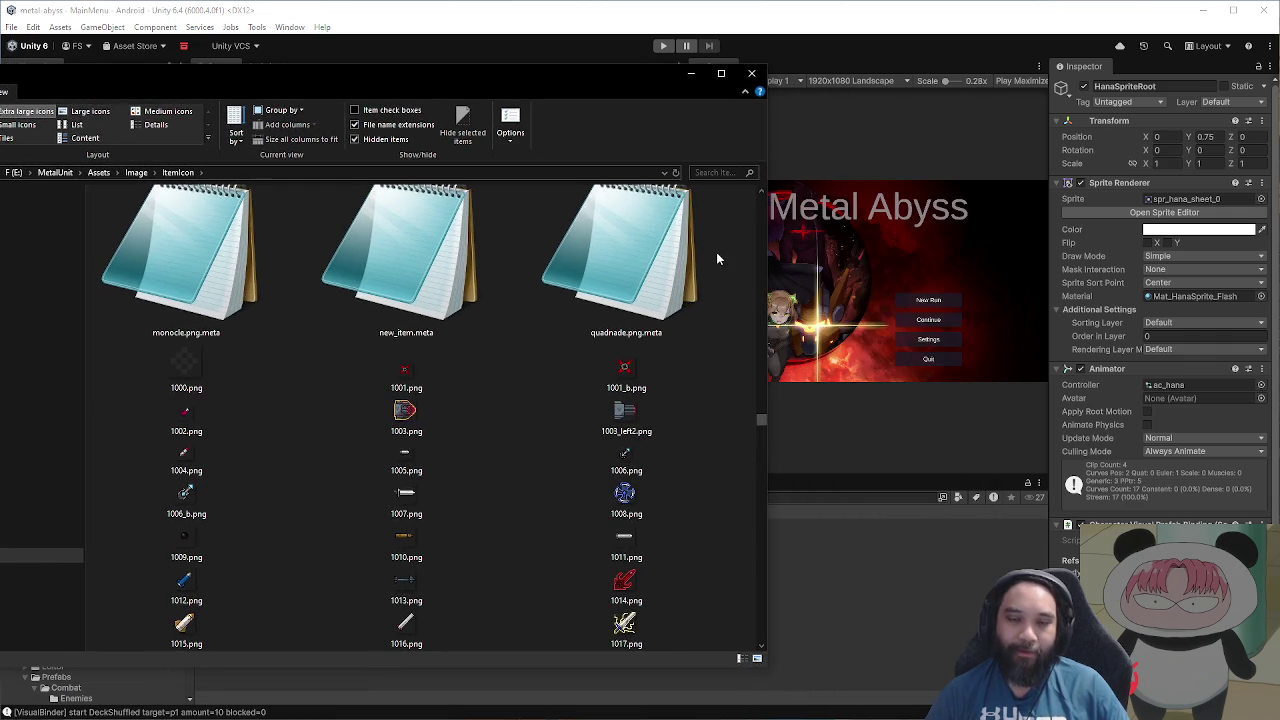
left_click_drag(766, 384, 933, 404)
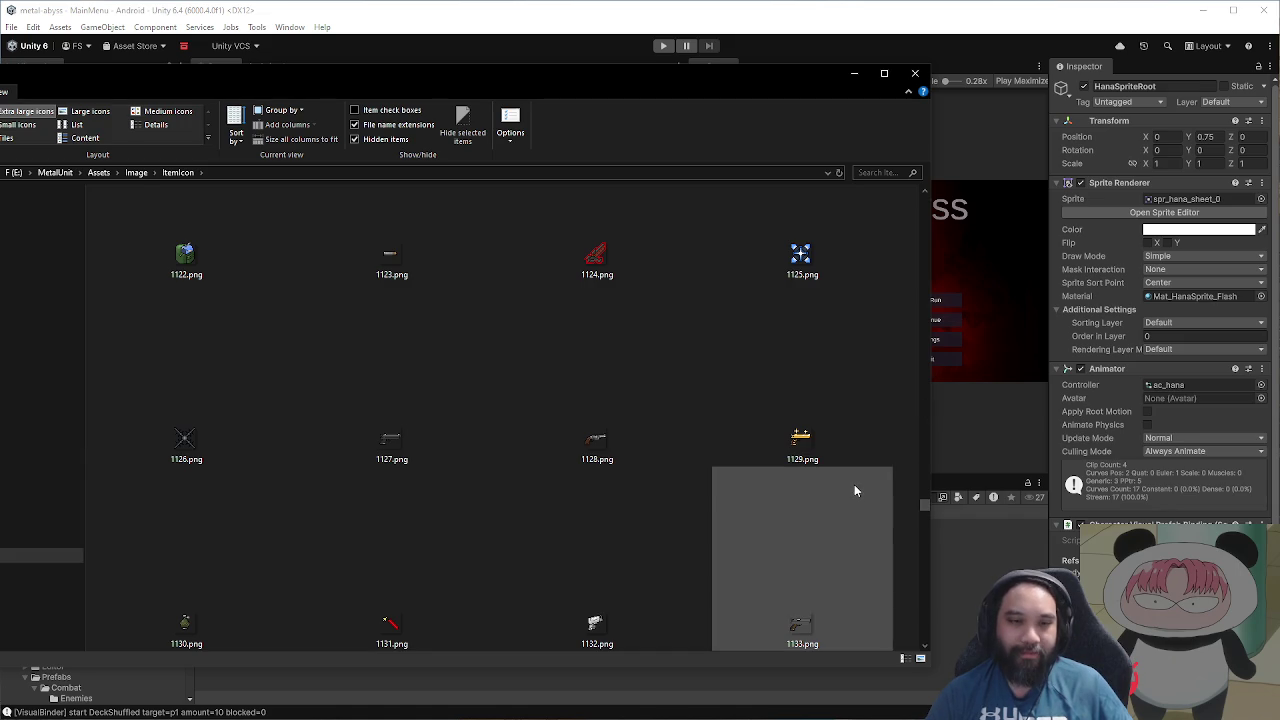
scroll(854, 484, "up", 1)
scroll(854, 482, "up", 5)
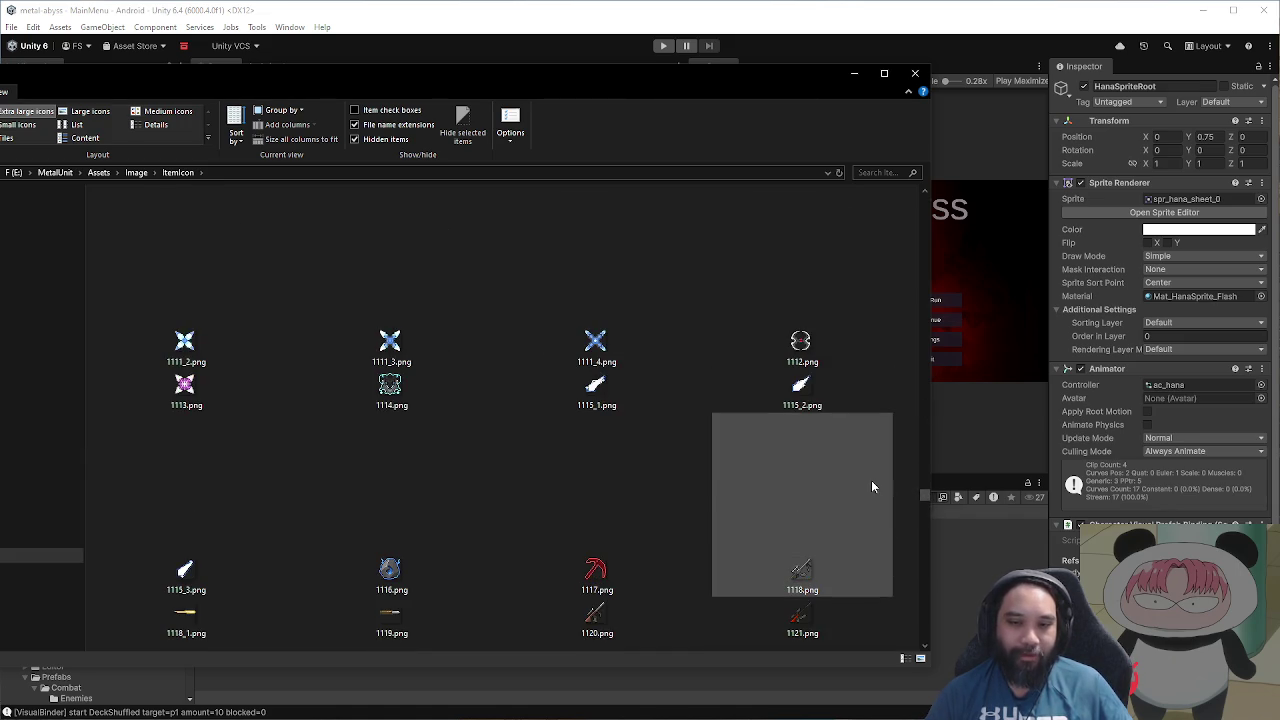
scroll(900, 486, "up", 15)
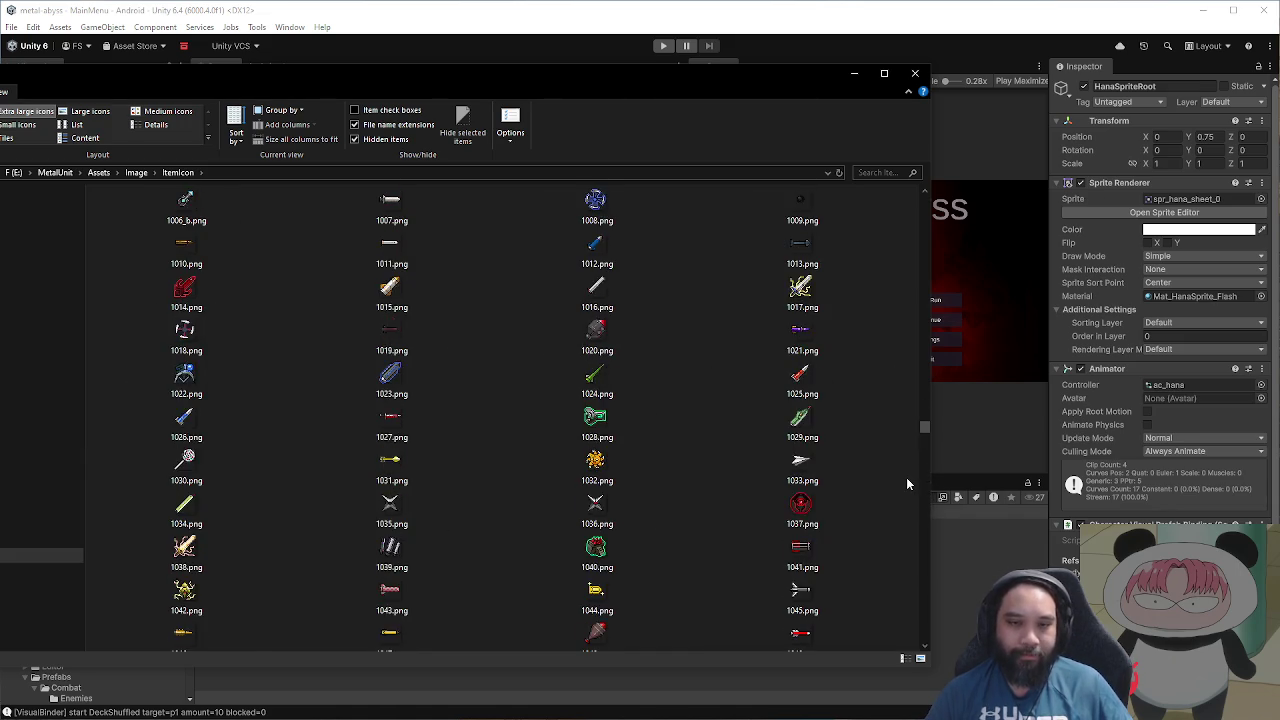
scroll(906, 484, "down", 5)
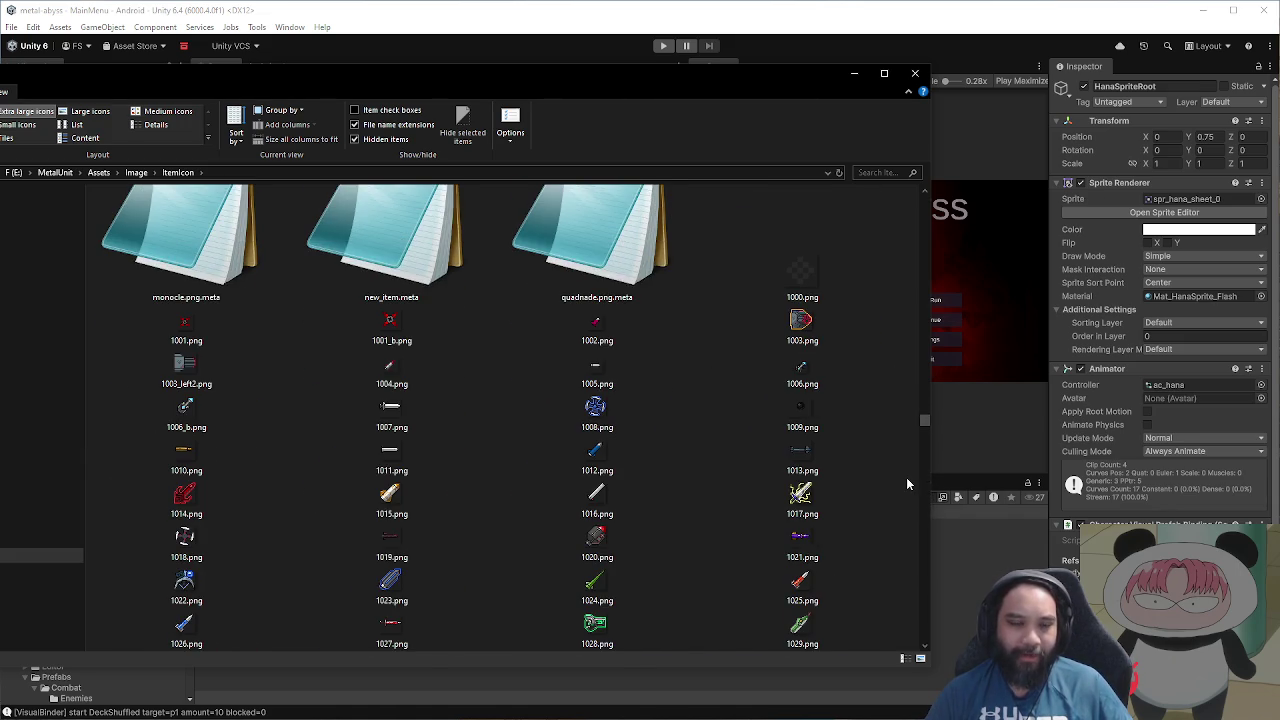
scroll(906, 484, "up", 3)
scroll(906, 484, "down", 2)
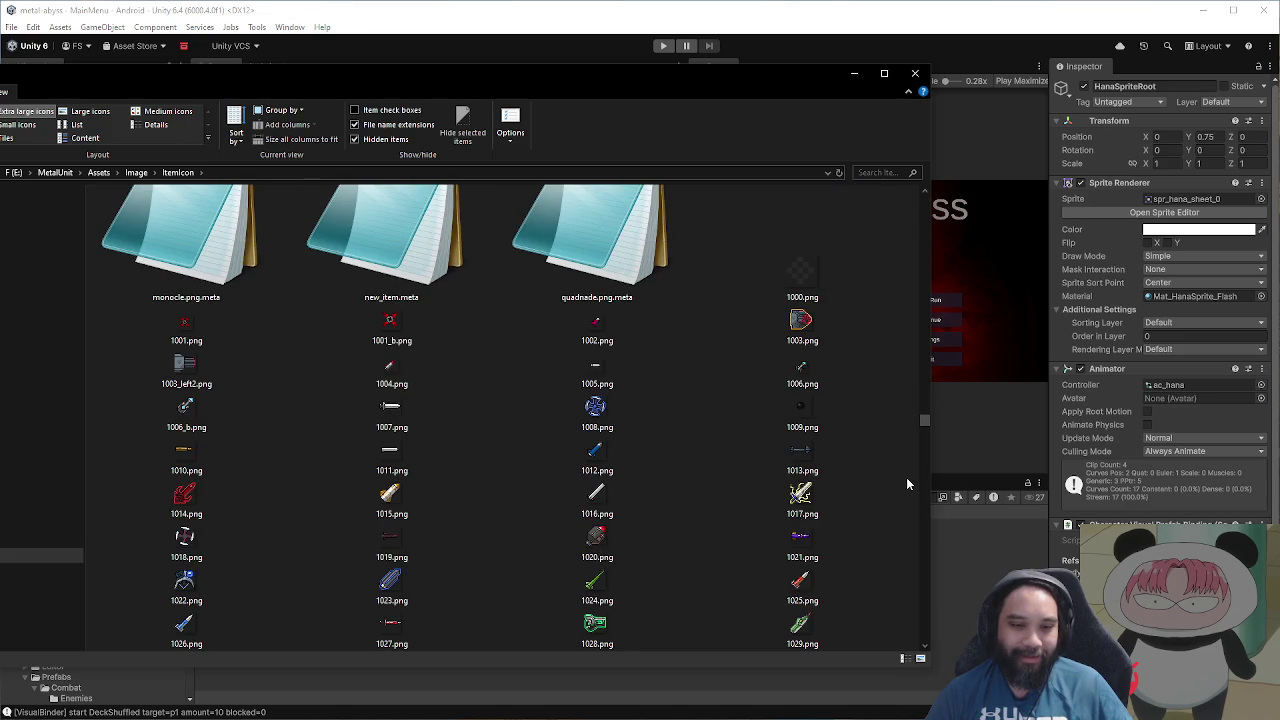
Step: Select 1028.png and scroll down through the item icon thumbnails
left_click(600, 617)
scroll(782, 550, "down", 3)
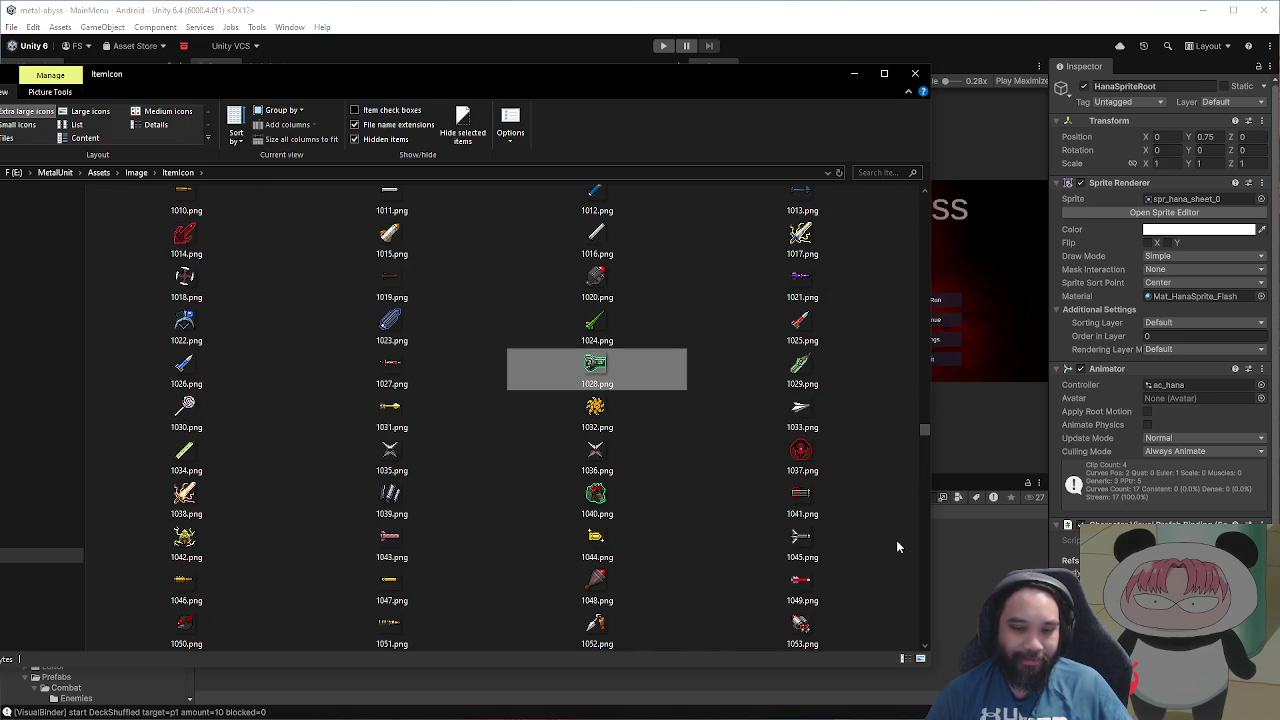
scroll(870, 527, "down", 2)
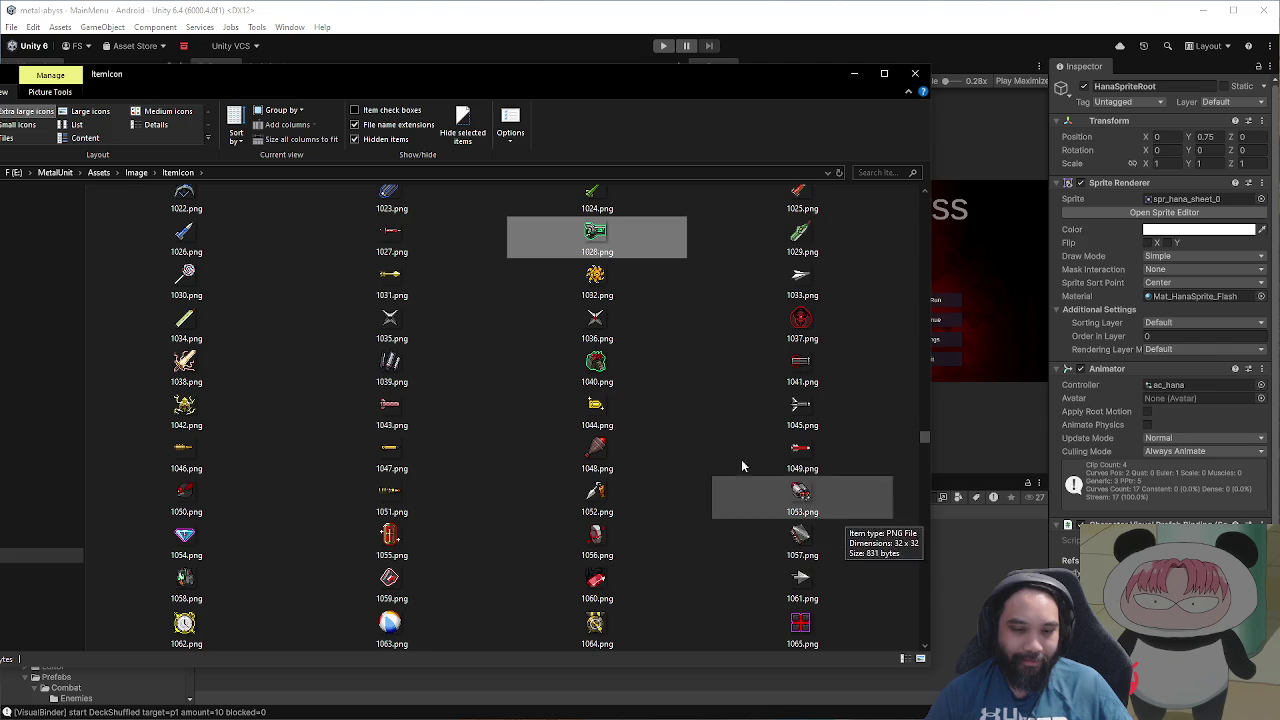
scroll(703, 438, "down", 3)
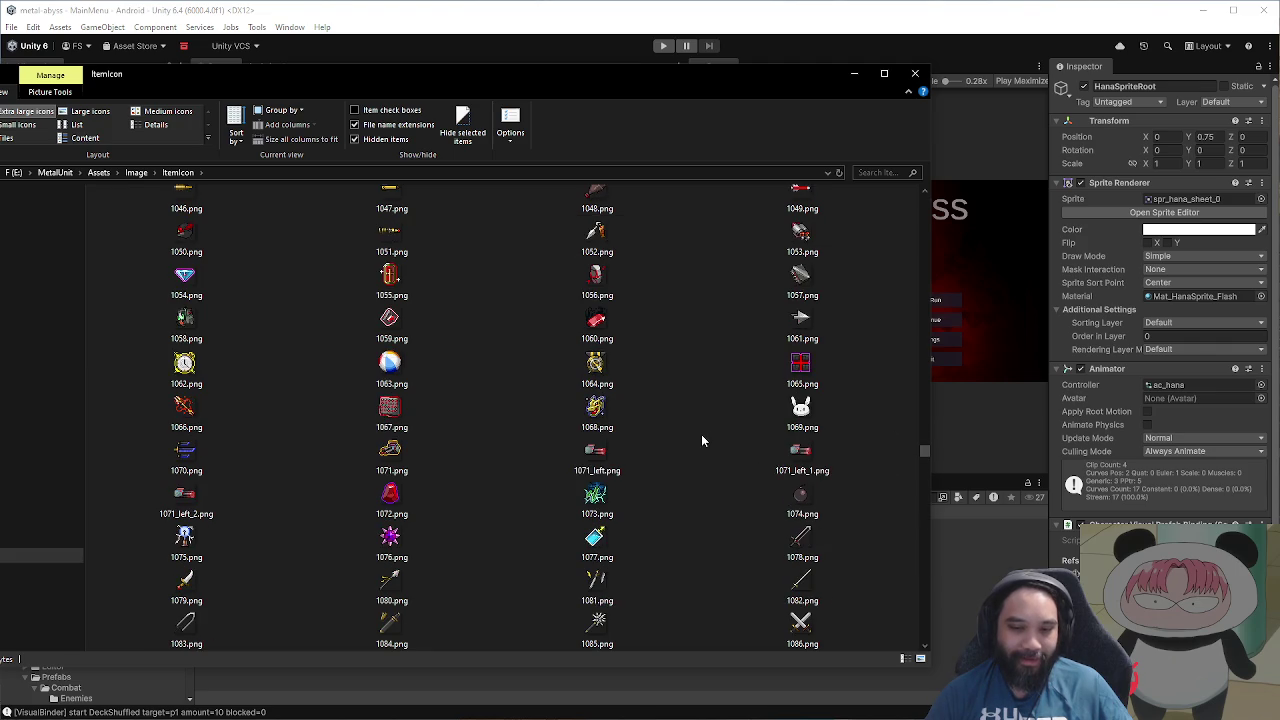
scroll(701, 438, "down", 2)
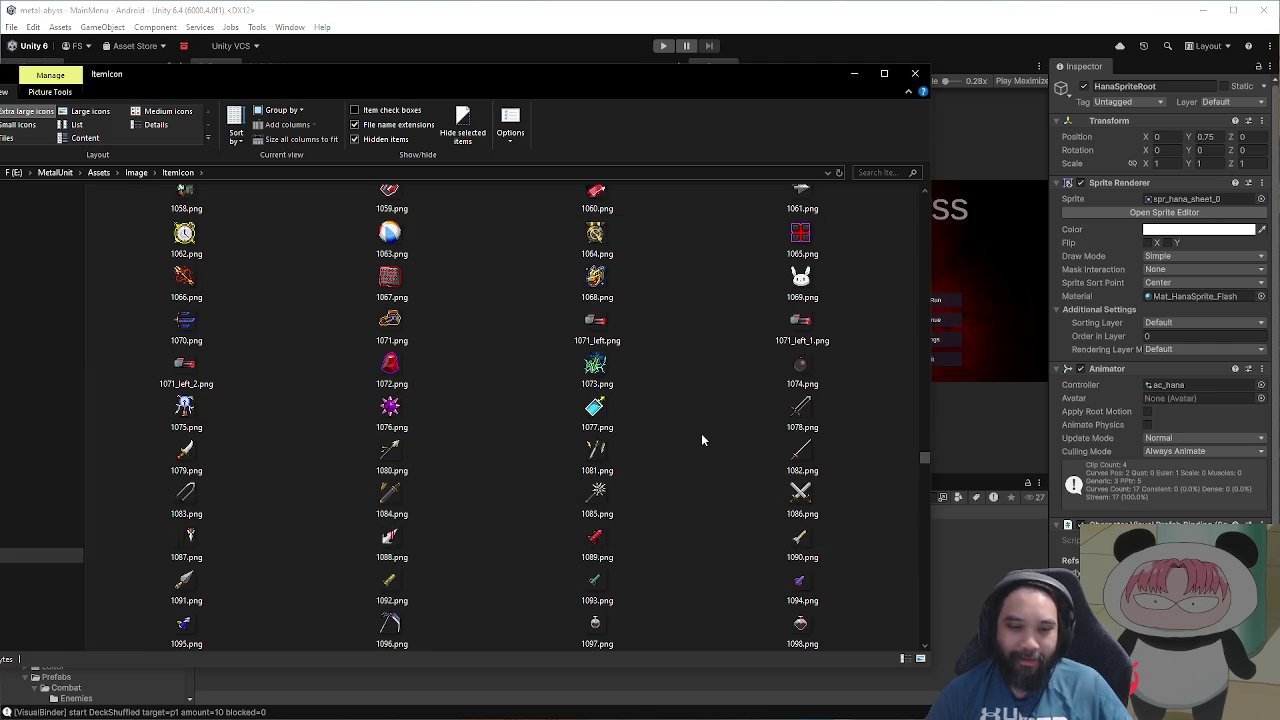
scroll(701, 432, "down", 2)
scroll(701, 431, "down", 2)
scroll(701, 431, "down", 4)
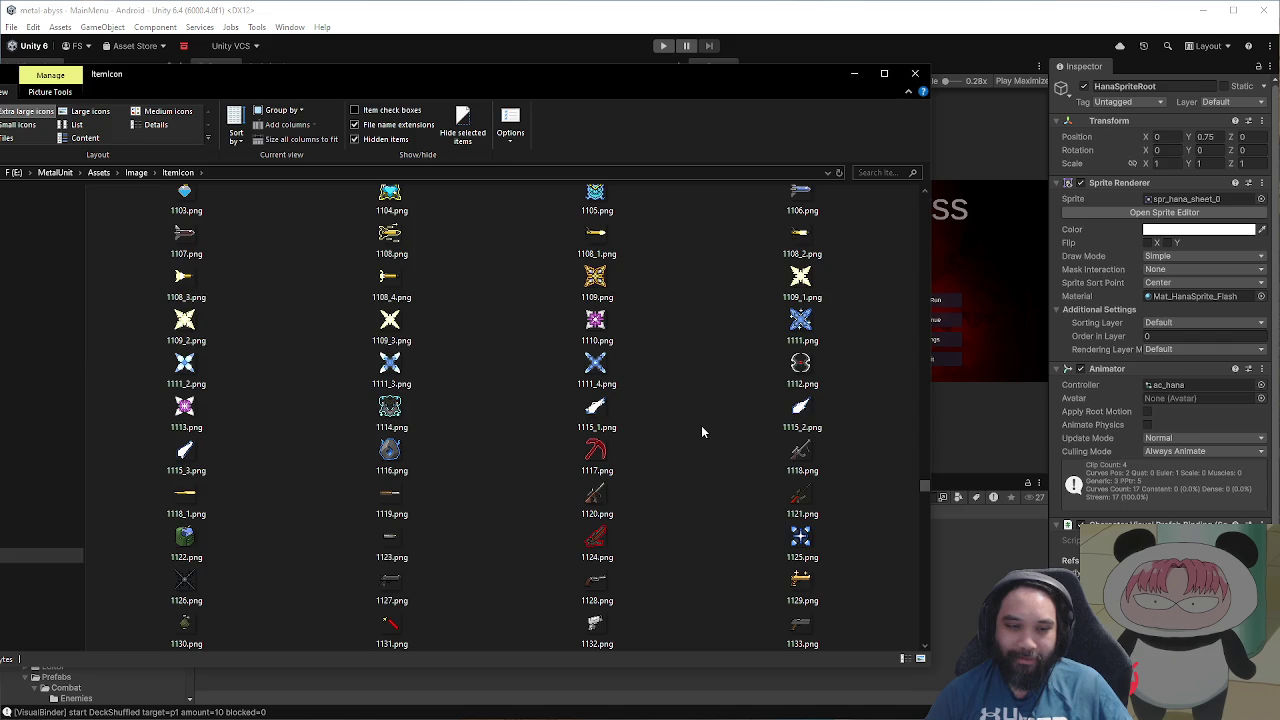
scroll(701, 431, "down", 5)
scroll(701, 431, "down", 2)
scroll(700, 424, "down", 1)
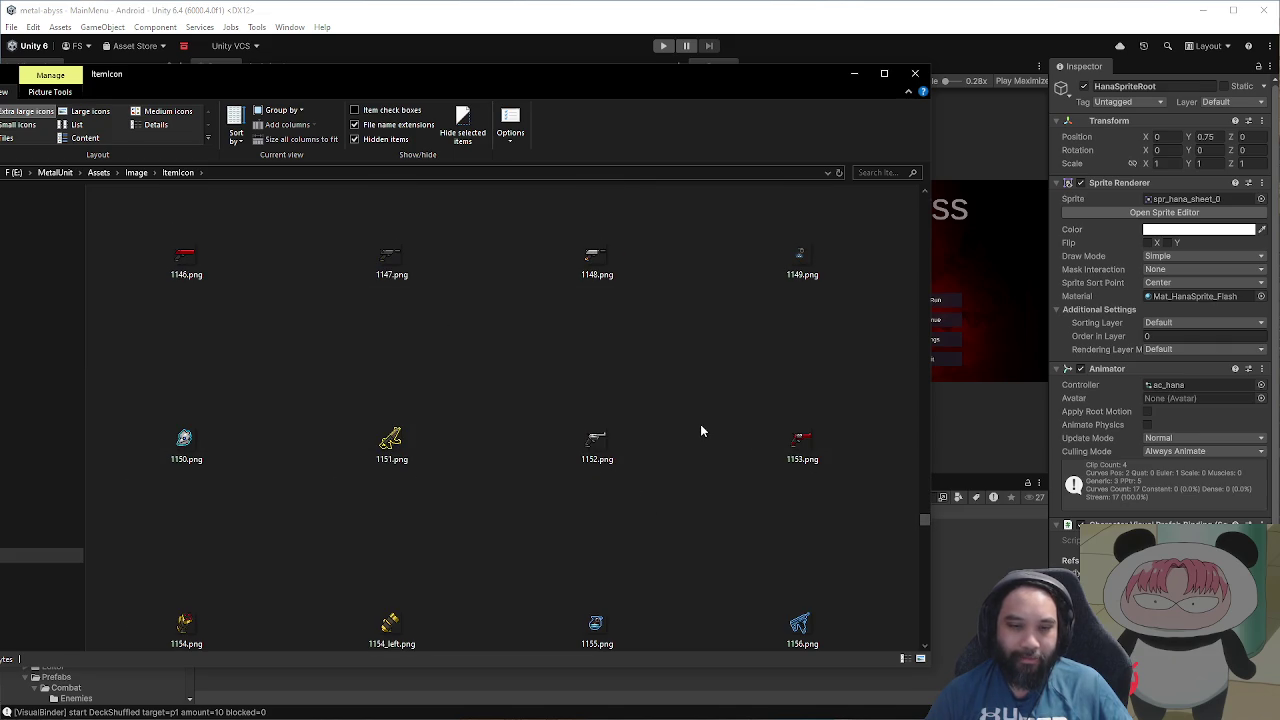
scroll(700, 423, "down", 2)
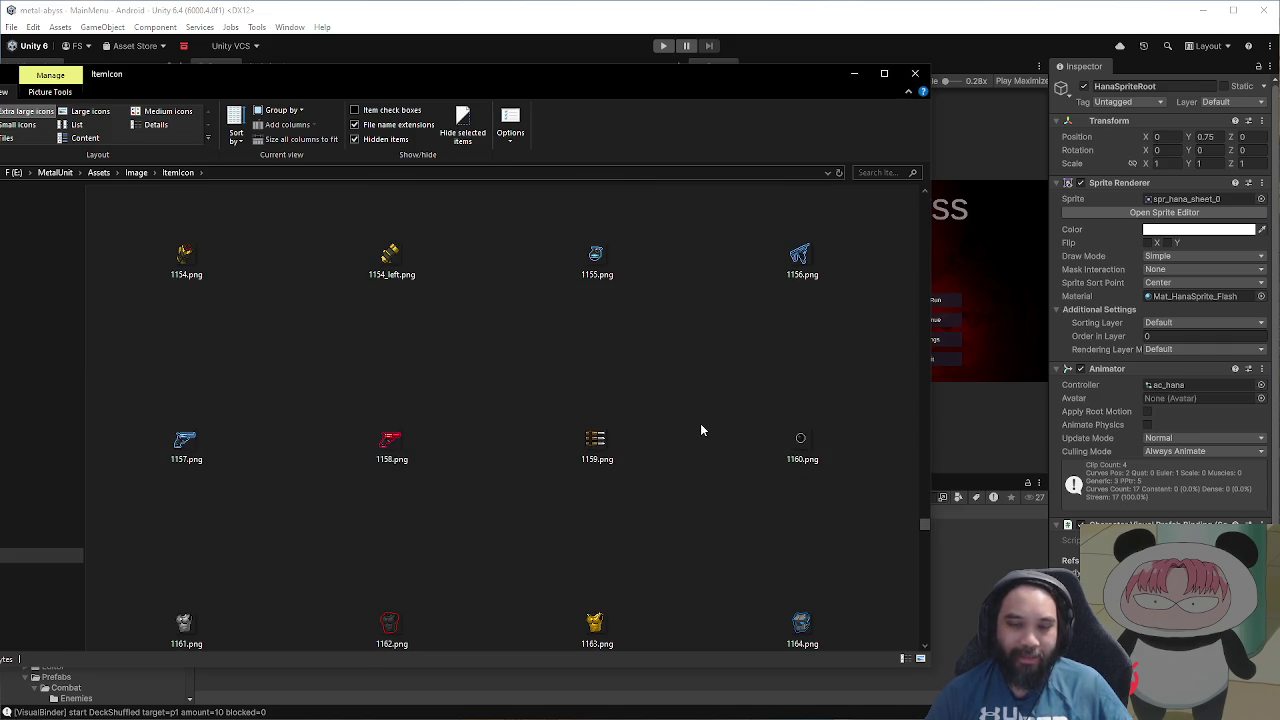
scroll(700, 423, "down", 2)
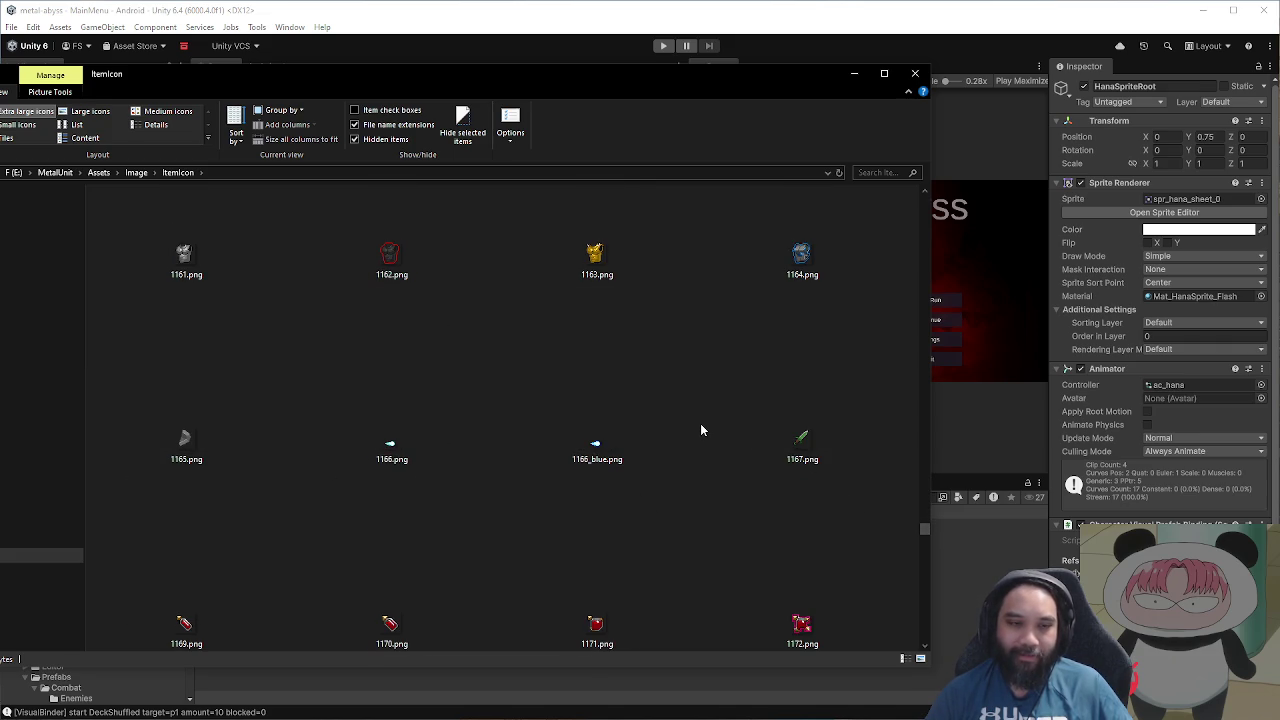
scroll(700, 423, "down", 1)
scroll(700, 423, "down", 1)
scroll(700, 430, "down", 1)
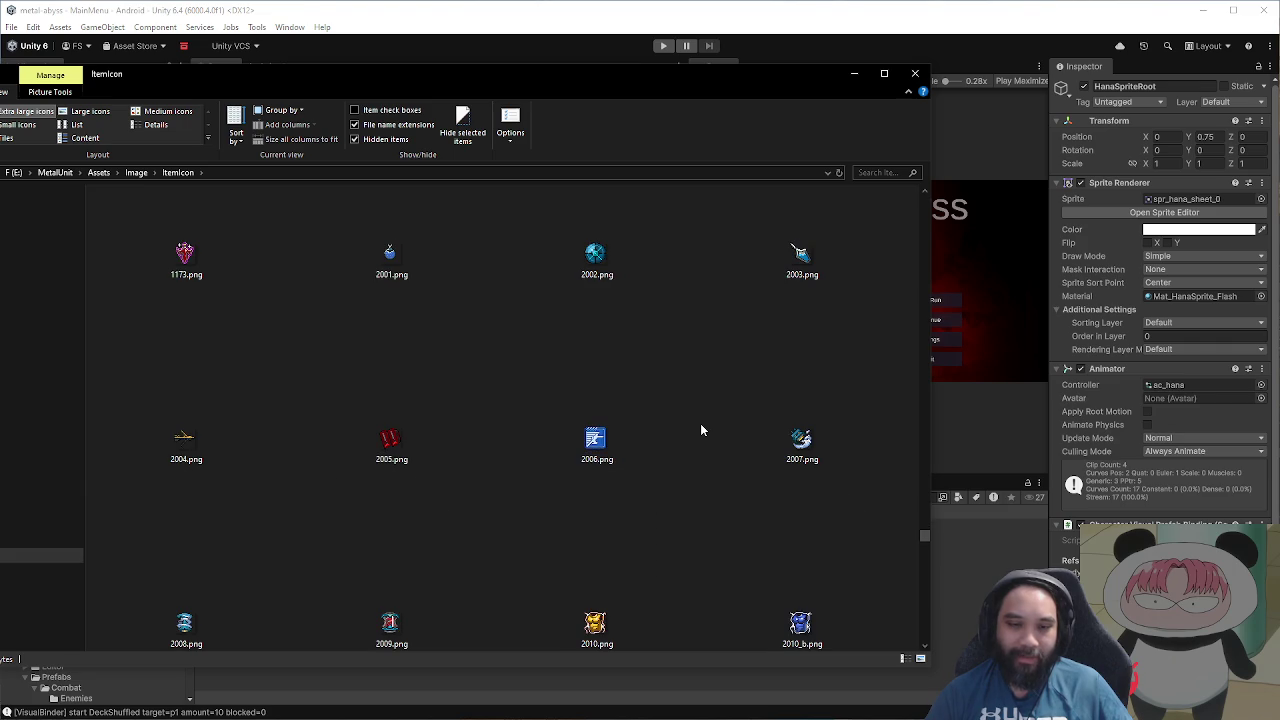
scroll(700, 430, "down", 1)
scroll(700, 430, "down", 1)
scroll(700, 430, "down", 1)
scroll(700, 429, "down", 2)
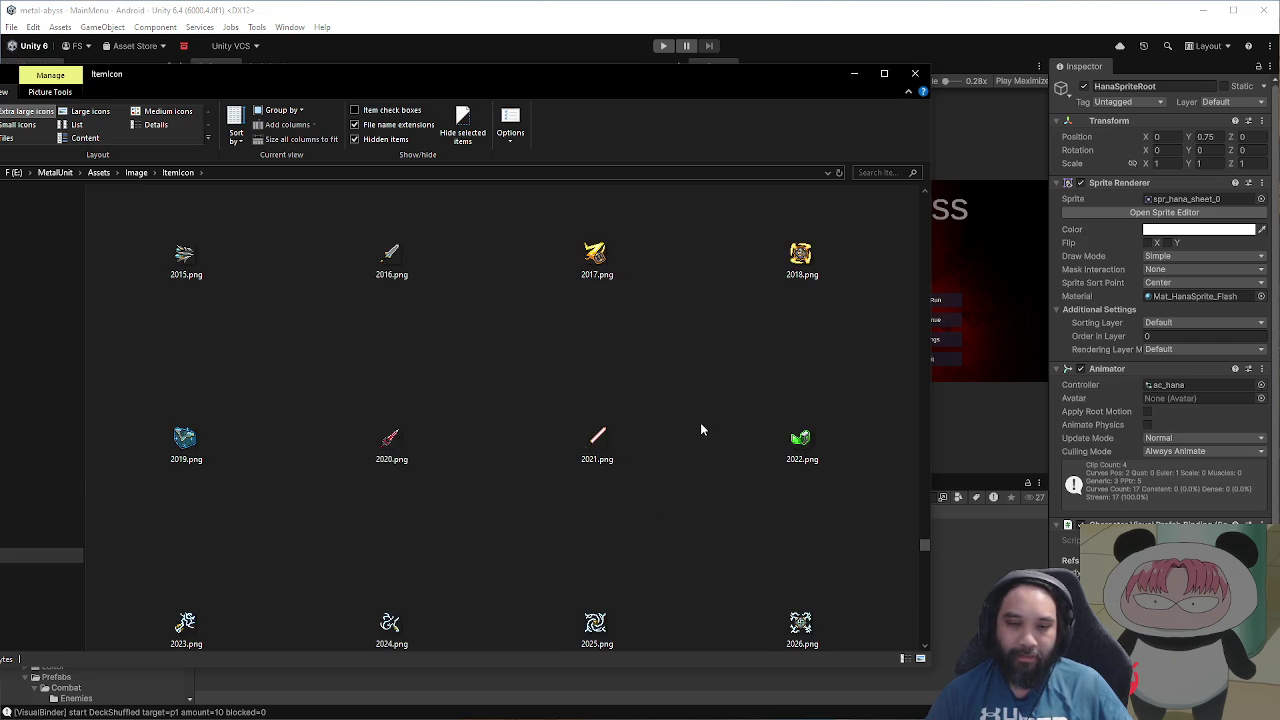
scroll(700, 429, "down", 1)
scroll(700, 429, "down", 5)
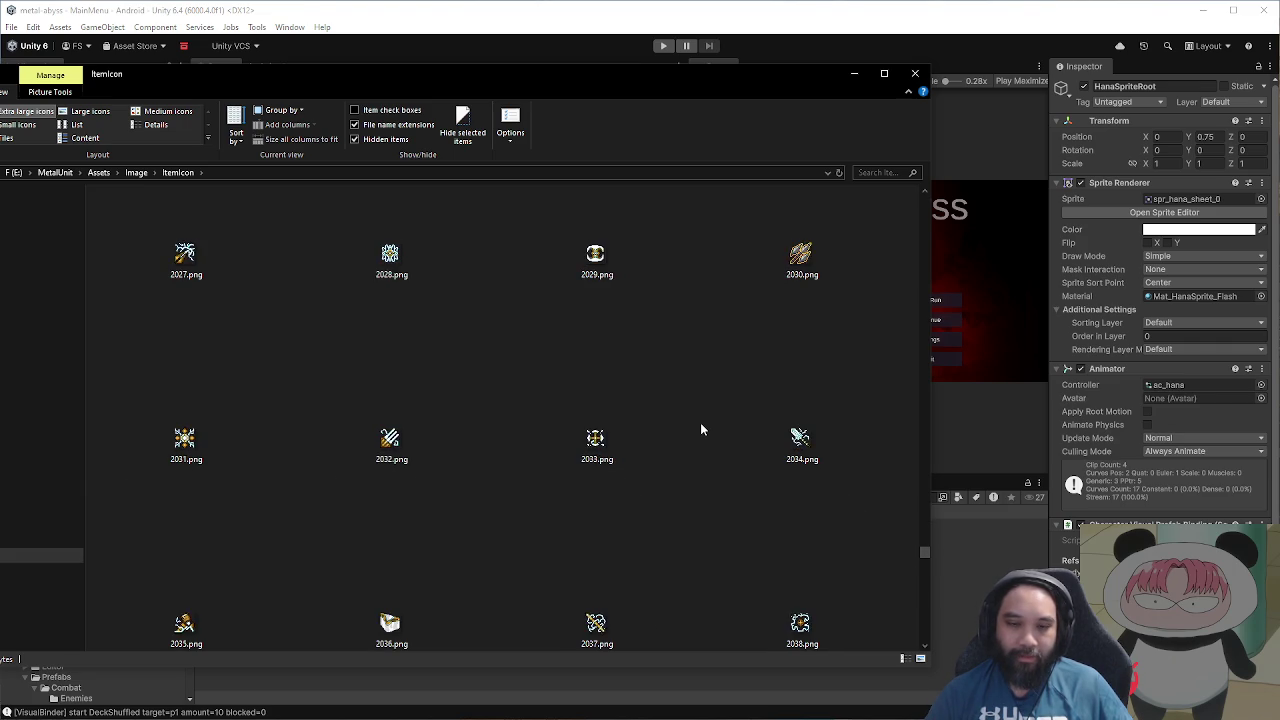
scroll(700, 429, "down", 8)
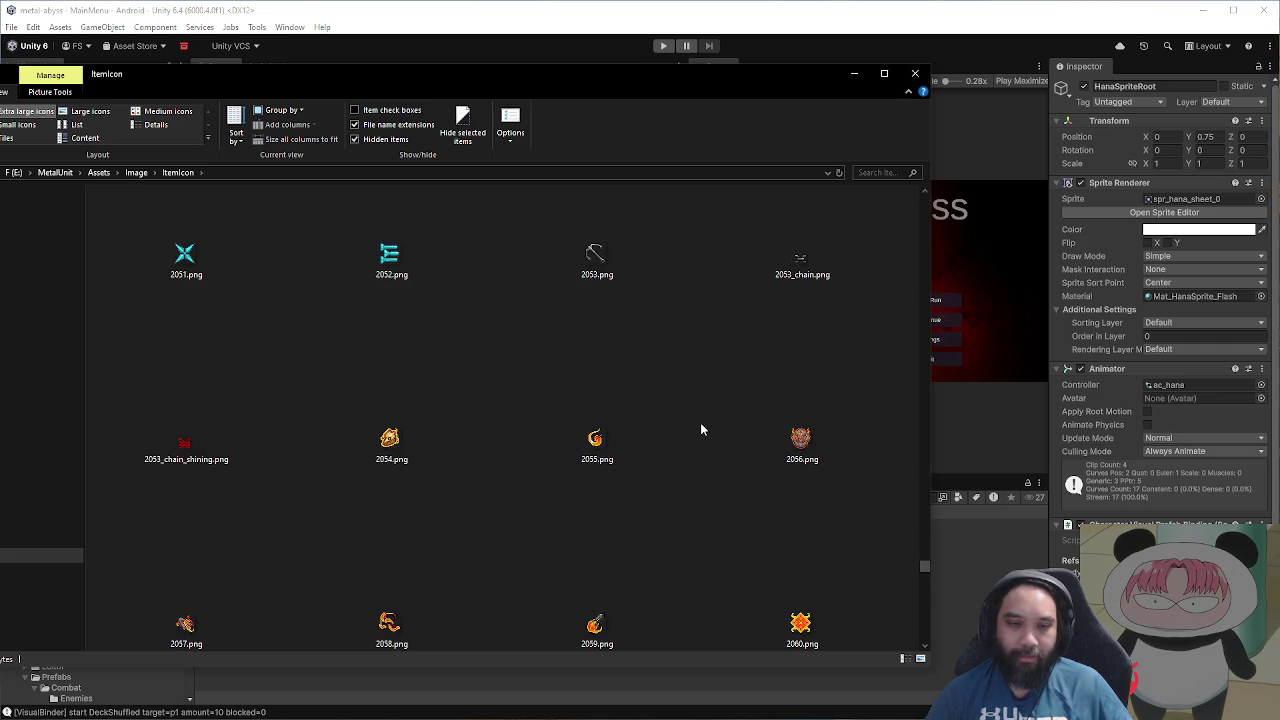
scroll(700, 429, "down", 8)
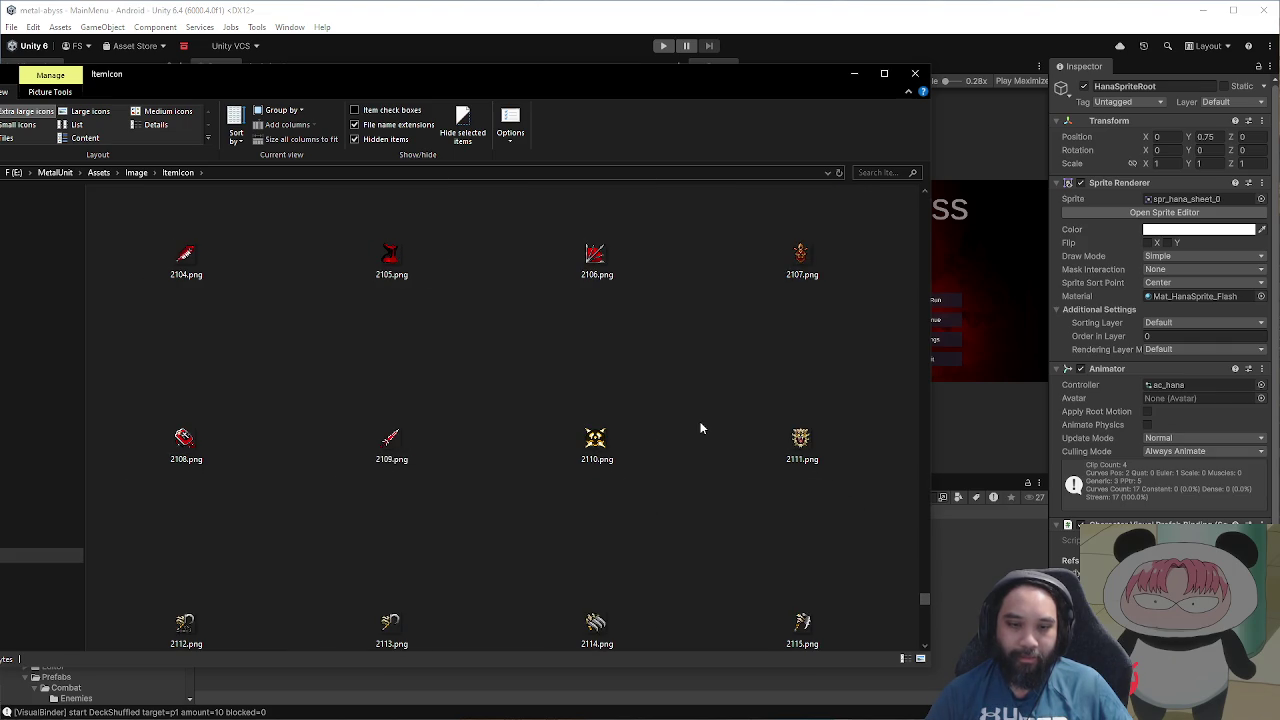
scroll(700, 429, "down", 8)
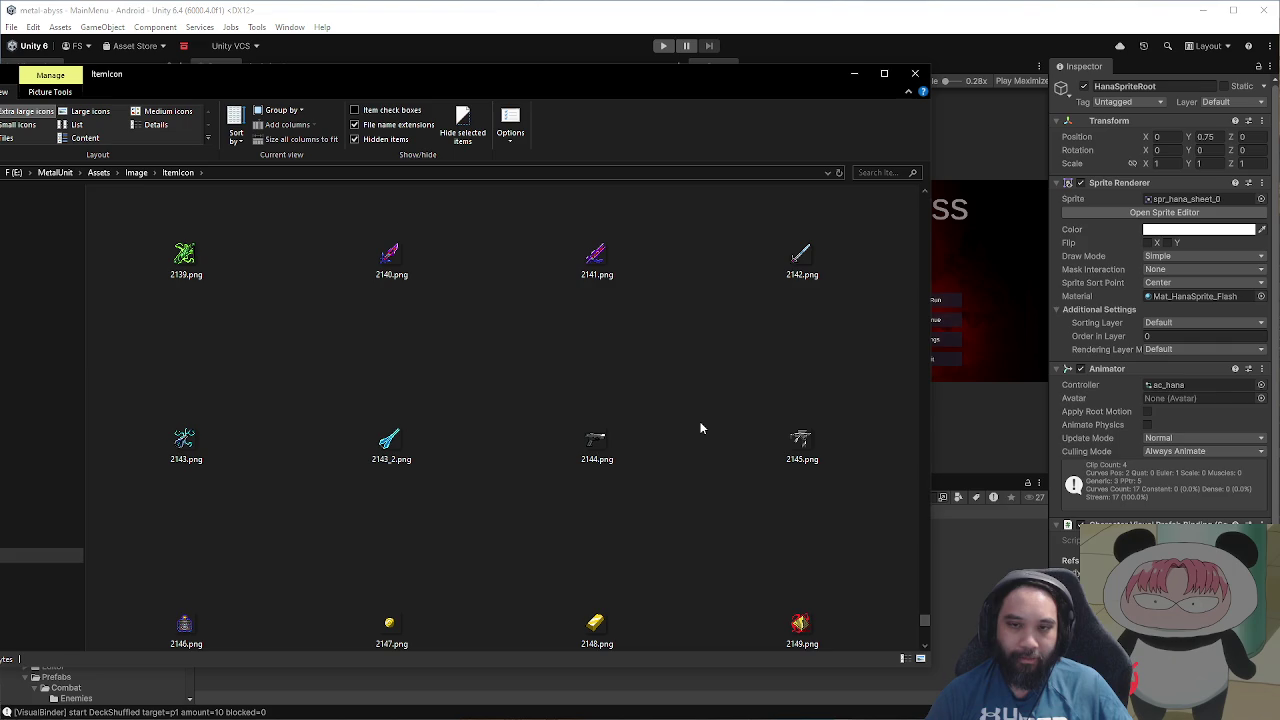
scroll(700, 429, "down", 1)
scroll(700, 429, "down", 3)
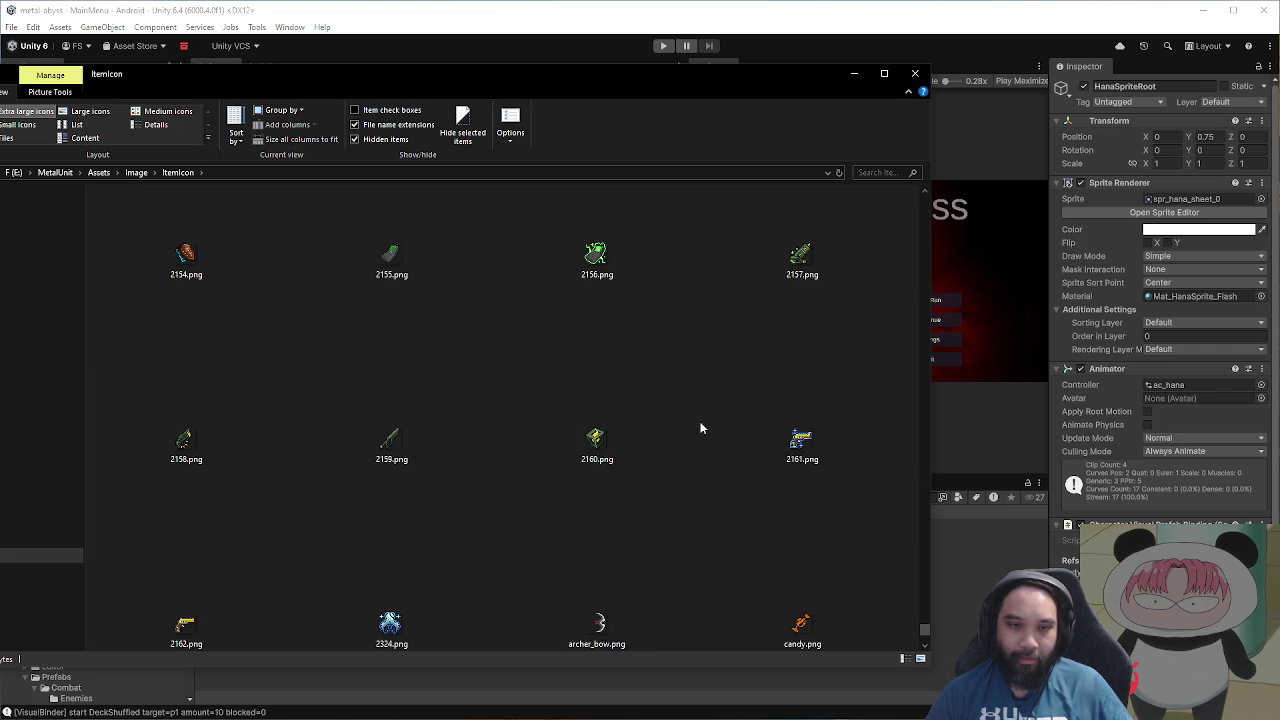
Step: Select 2158.png, then 2157.png, and scroll further down the ItemIcon folder
left_click(208, 450)
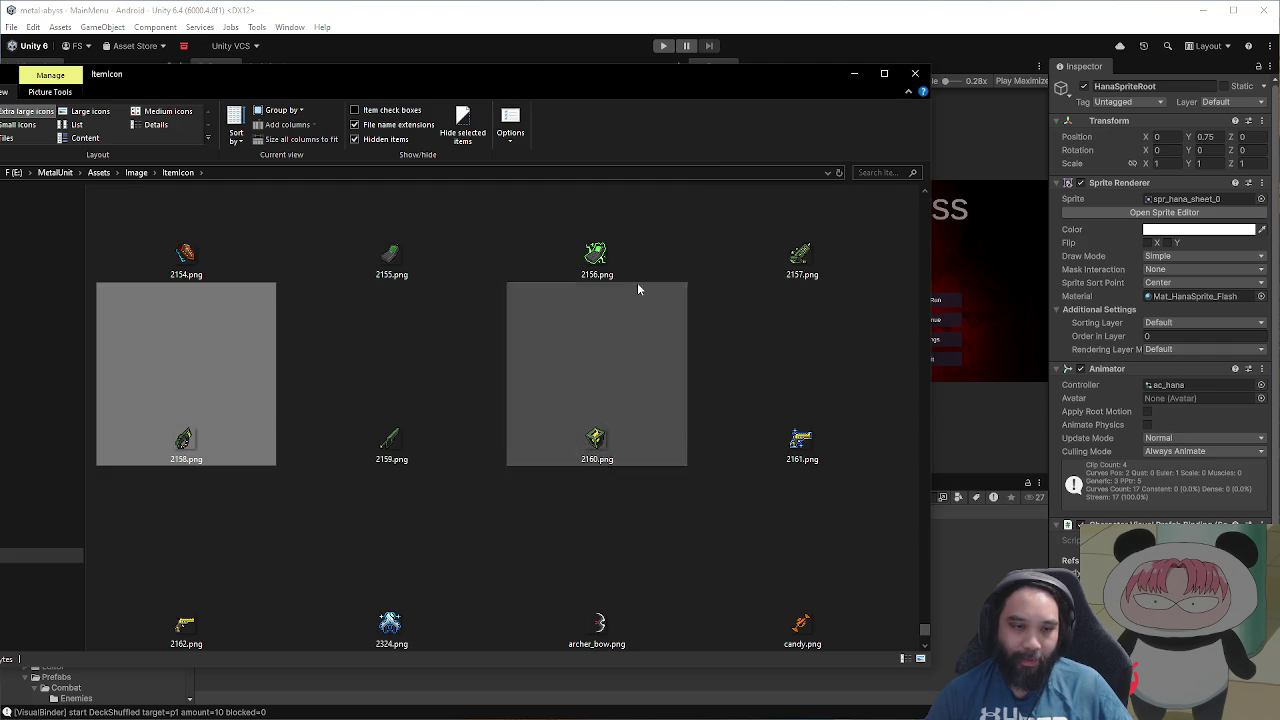
left_click(775, 264)
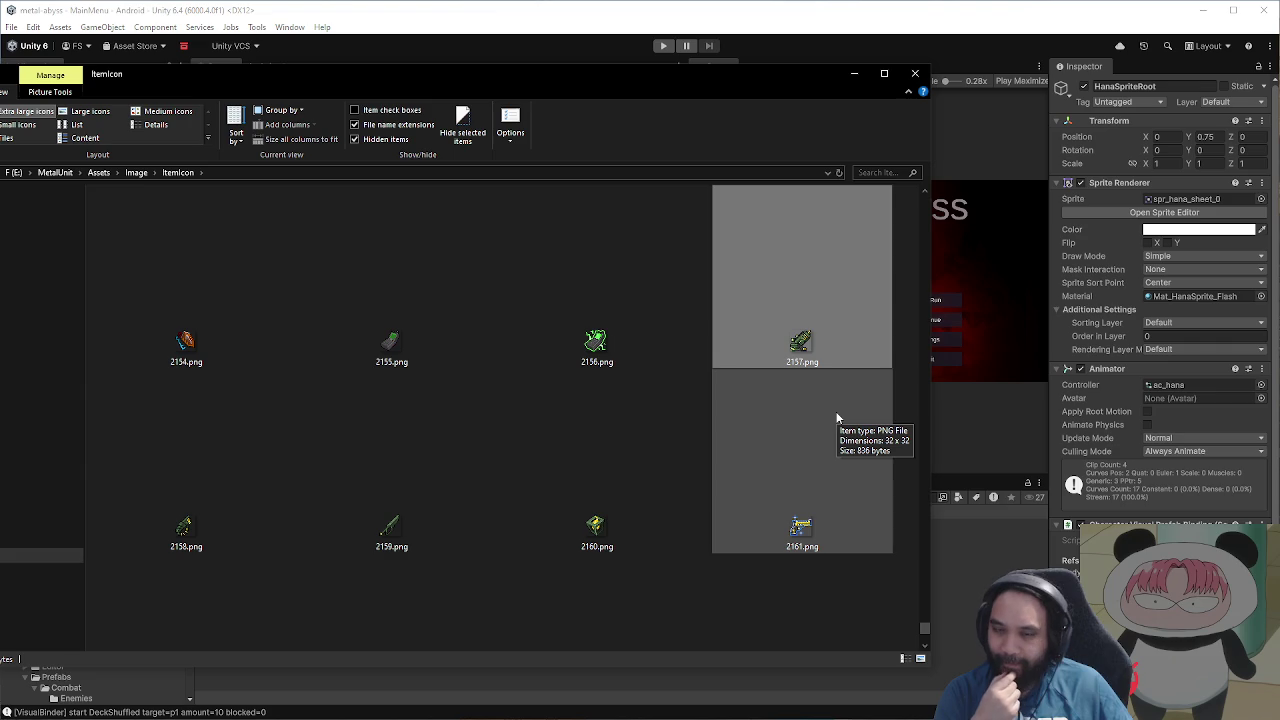
scroll(838, 418, "down", 5)
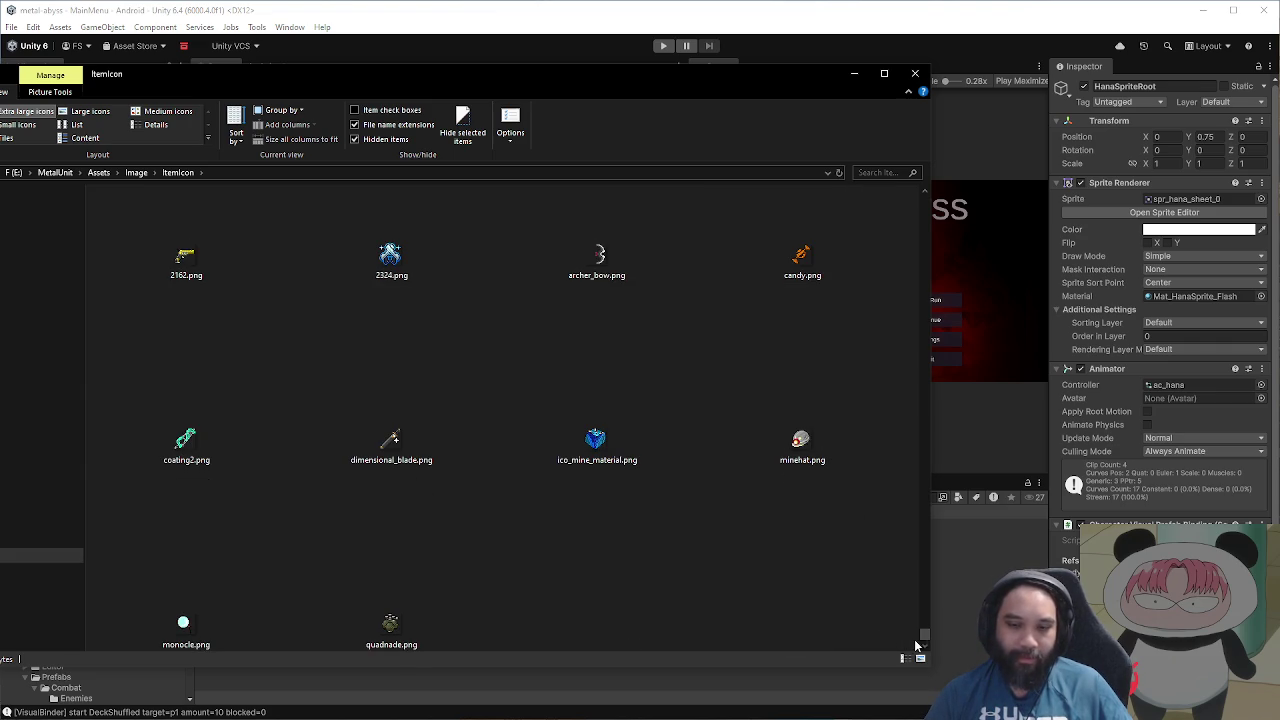
mouse_move(925, 643)
left_mouse_down()
mouse_move(906, 286)
mouse_move(920, 434)
mouse_move(924, 423)
left_mouse_up()
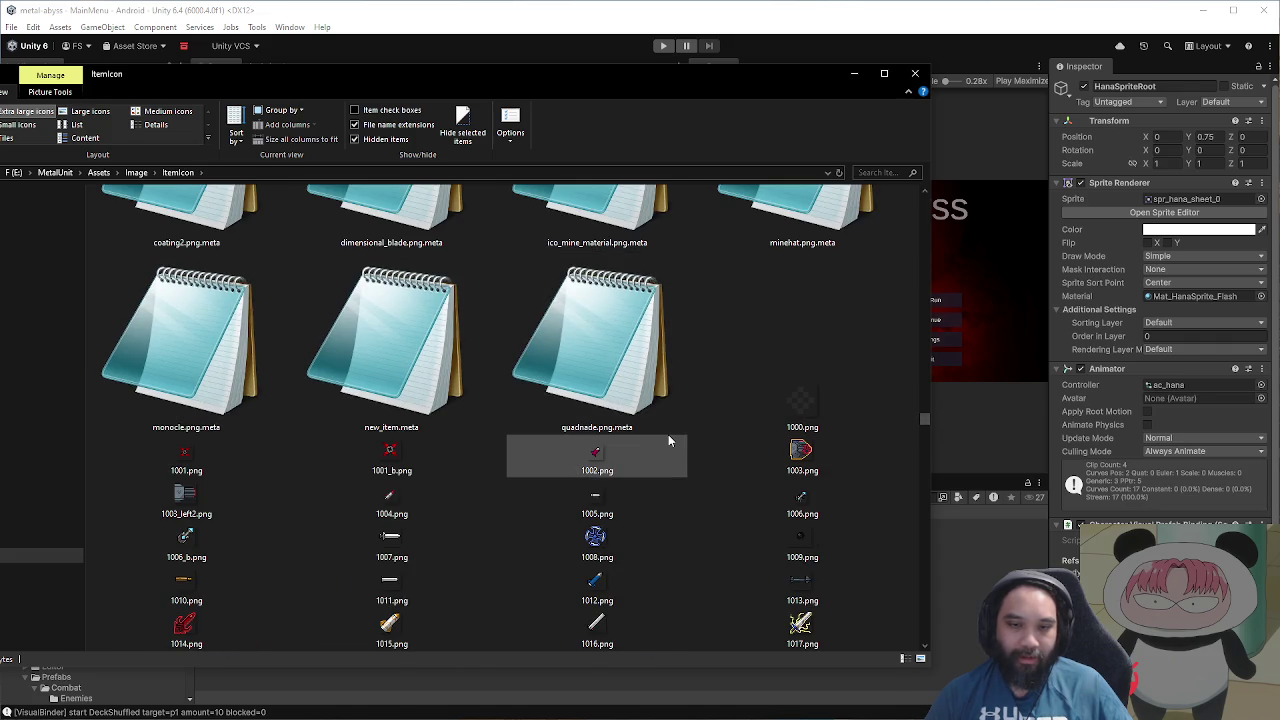
scroll(668, 432, "down", 1)
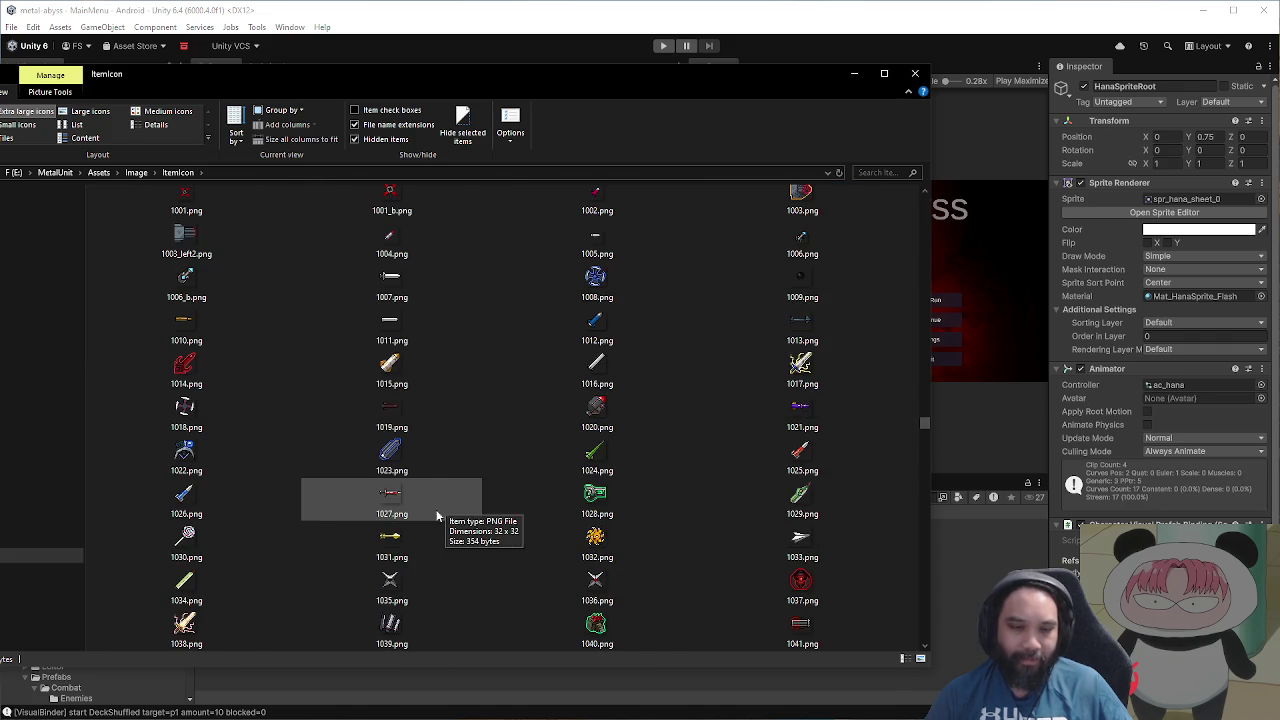
scroll(510, 520, "down", 2)
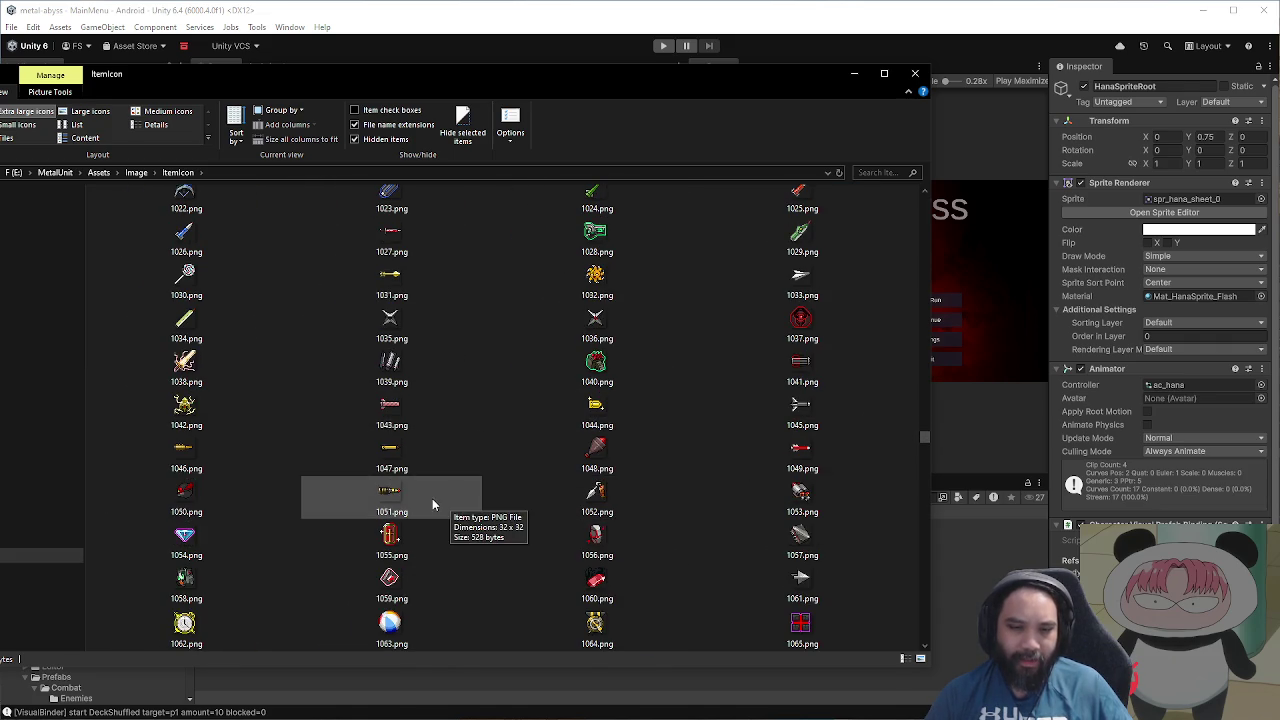
scroll(400, 295, "down", 1)
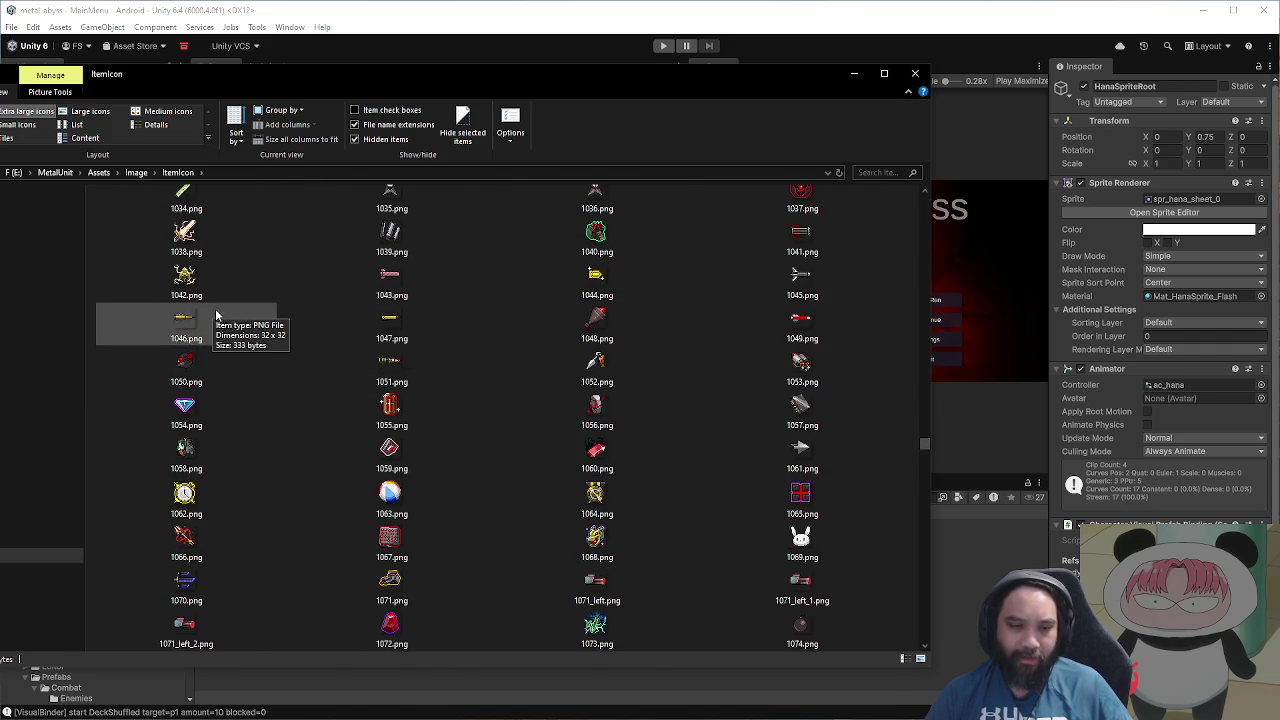
scroll(840, 525, "down", 2)
scroll(840, 525, "down", 1)
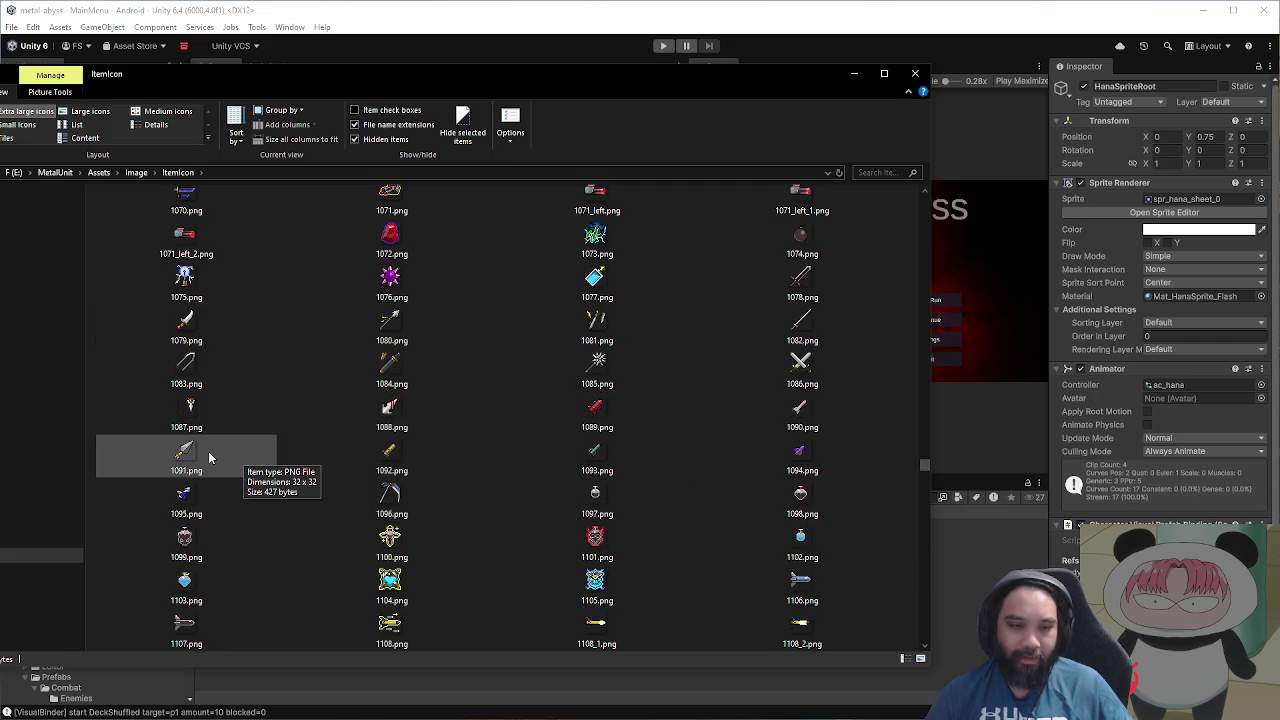
scroll(210, 450, "down", 2)
scroll(210, 445, "down", 2)
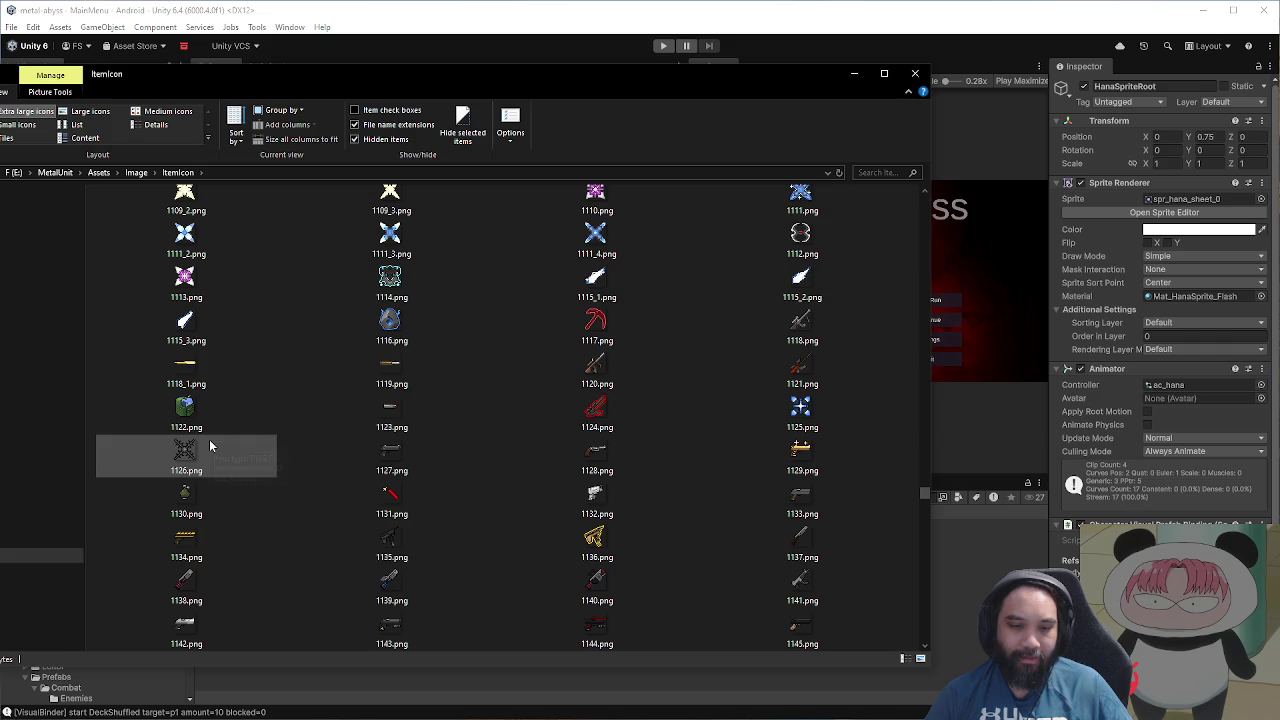
Step: Compare 1127.png and 1137.png, settle on the 1141.png gun icon, then return to Unity
left_click(406, 463)
left_click(809, 546)
scroll(720, 505, "down", 1)
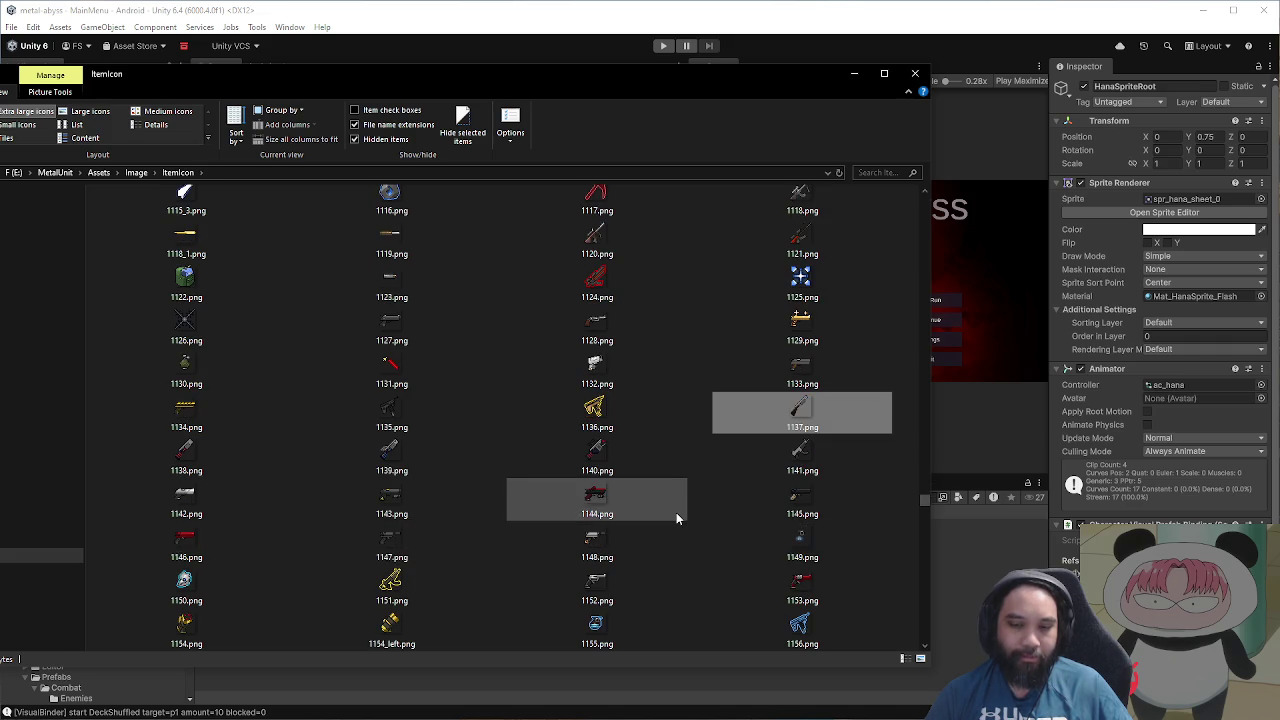
left_click(806, 462)
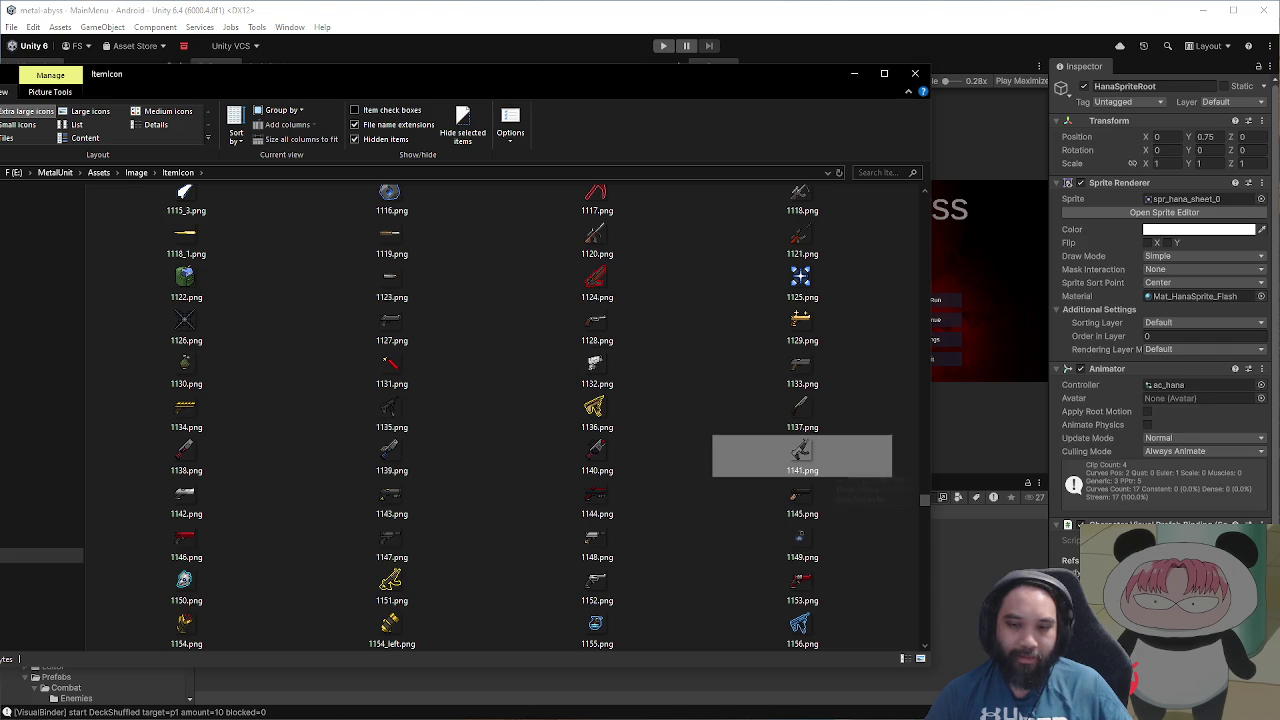
key("alt+Tab")
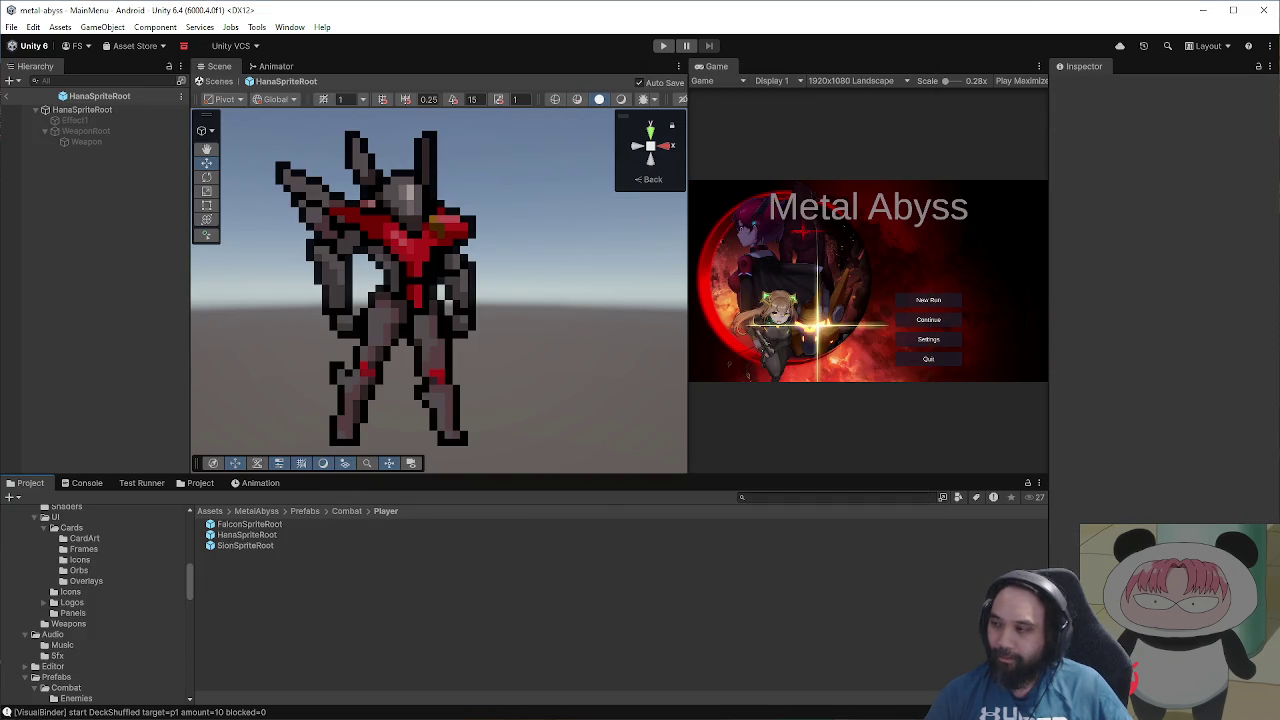
Step: Browse from Combat up to MetalAbyss > Art > Characters > Hana > Sprites
left_click(345, 511)
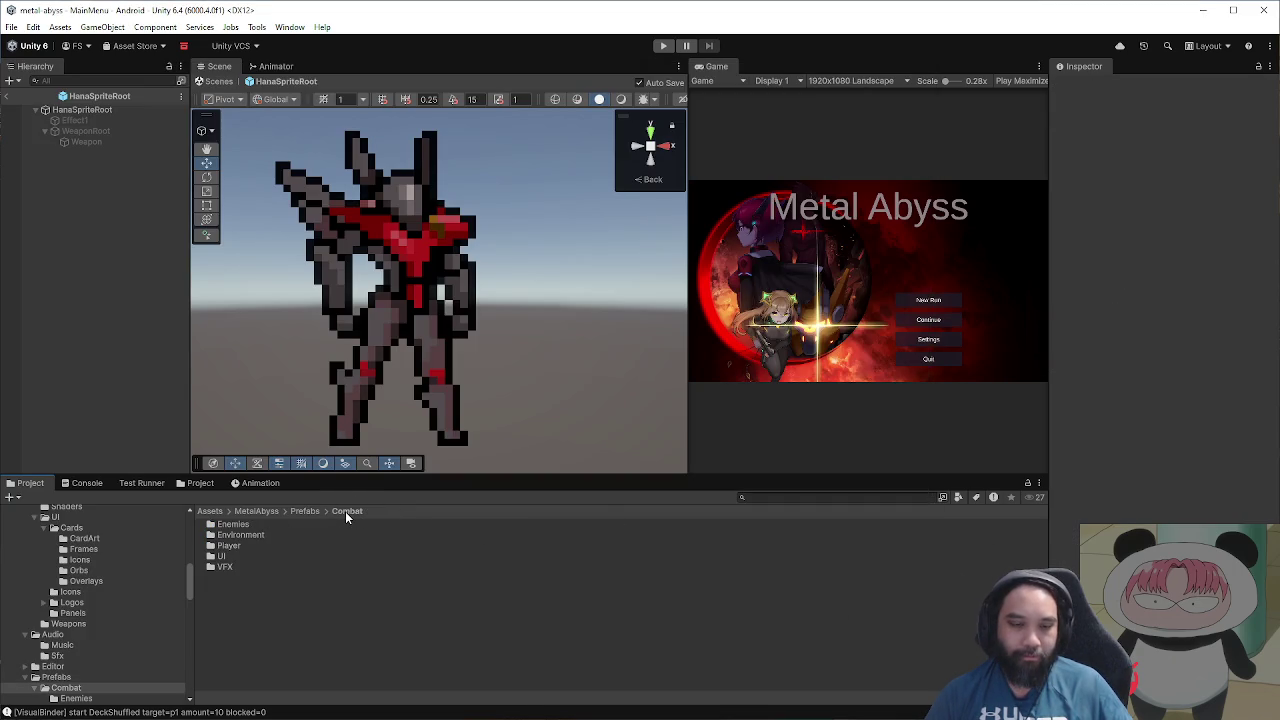
left_click(256, 511)
double_click(238, 536)
left_click(256, 511)
double_click(243, 524)
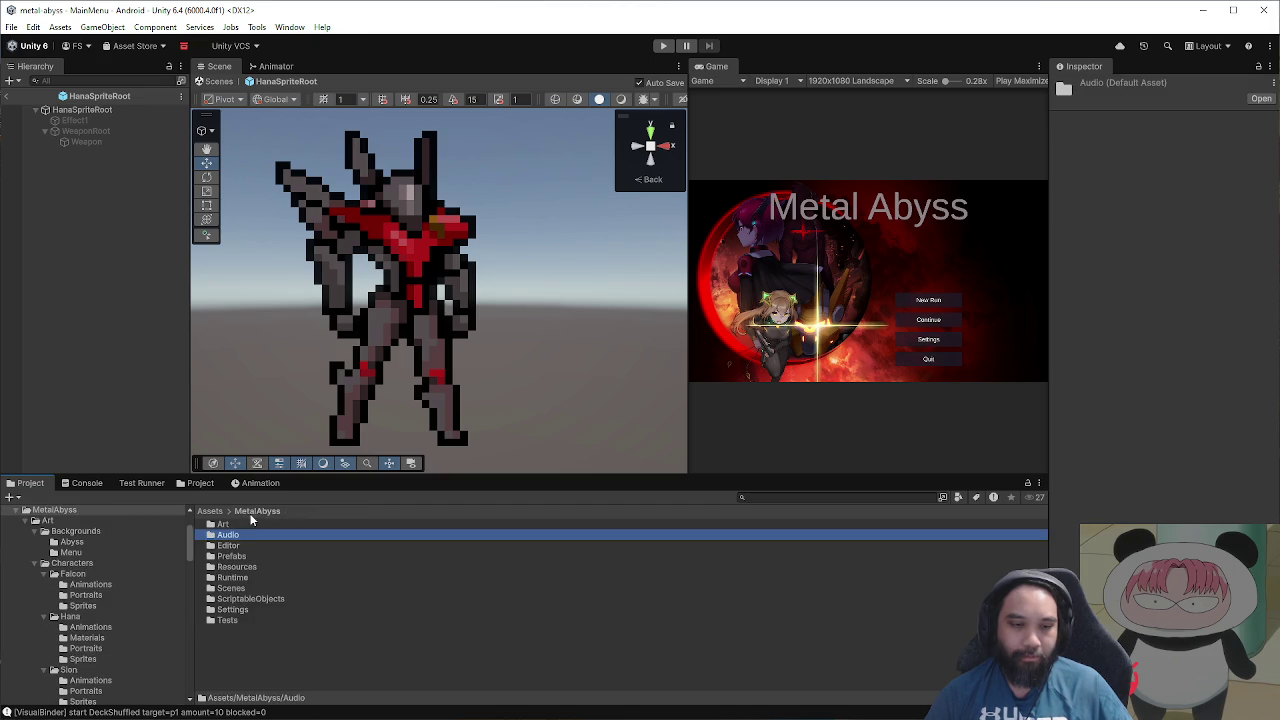
double_click(254, 535)
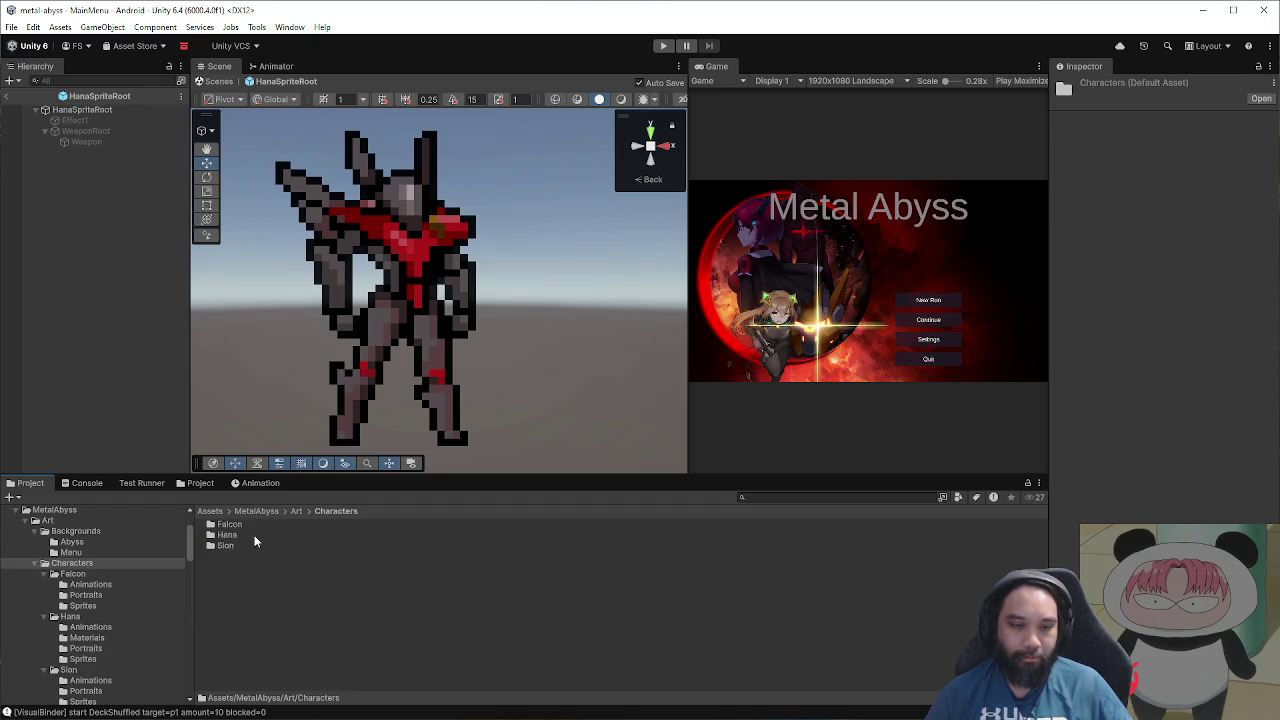
double_click(243, 536)
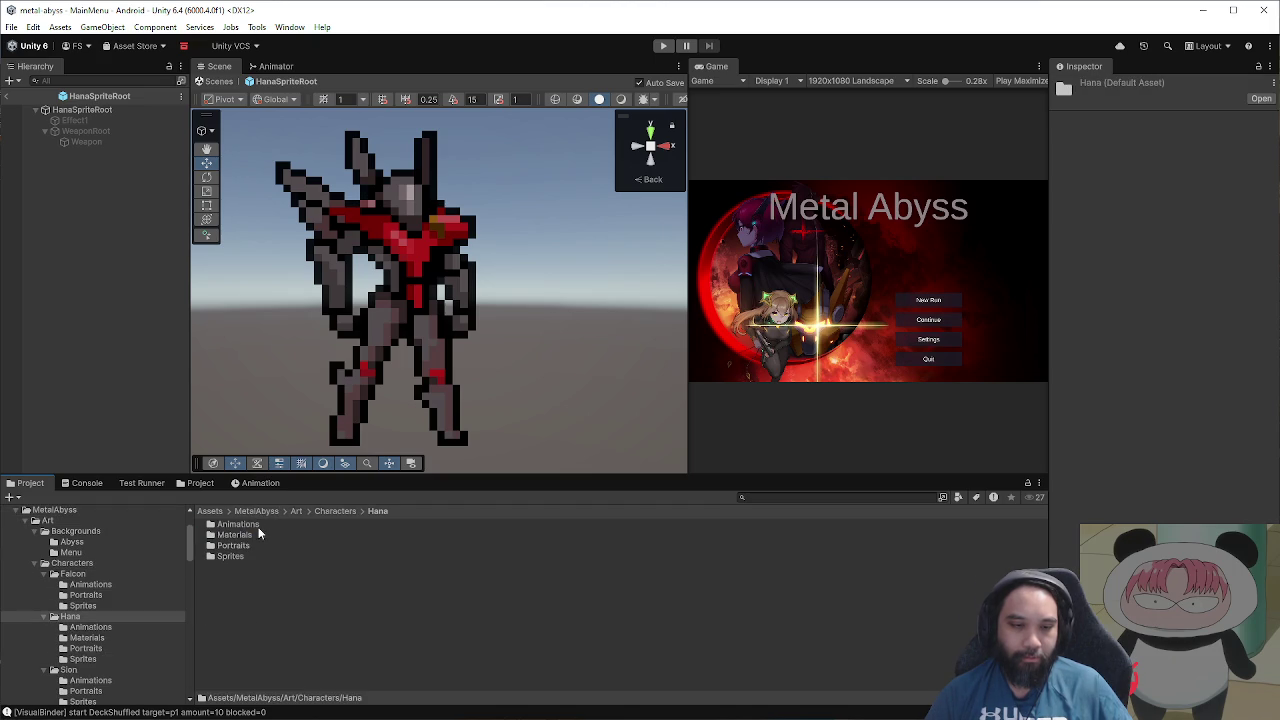
double_click(250, 555)
Step: Go back up to Art, open Weapons, and right-click the BraveSword sprite
left_click(338, 512)
left_click(296, 511)
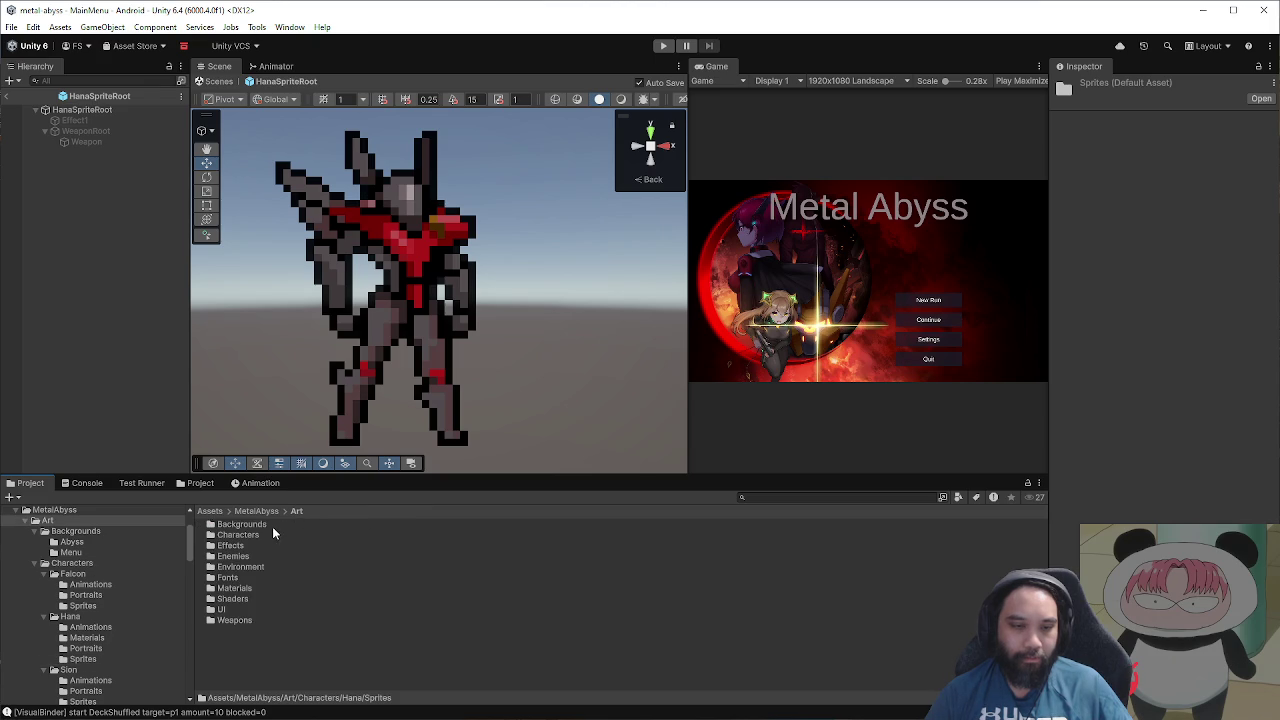
double_click(266, 620)
left_click(252, 527)
right_click(253, 530)
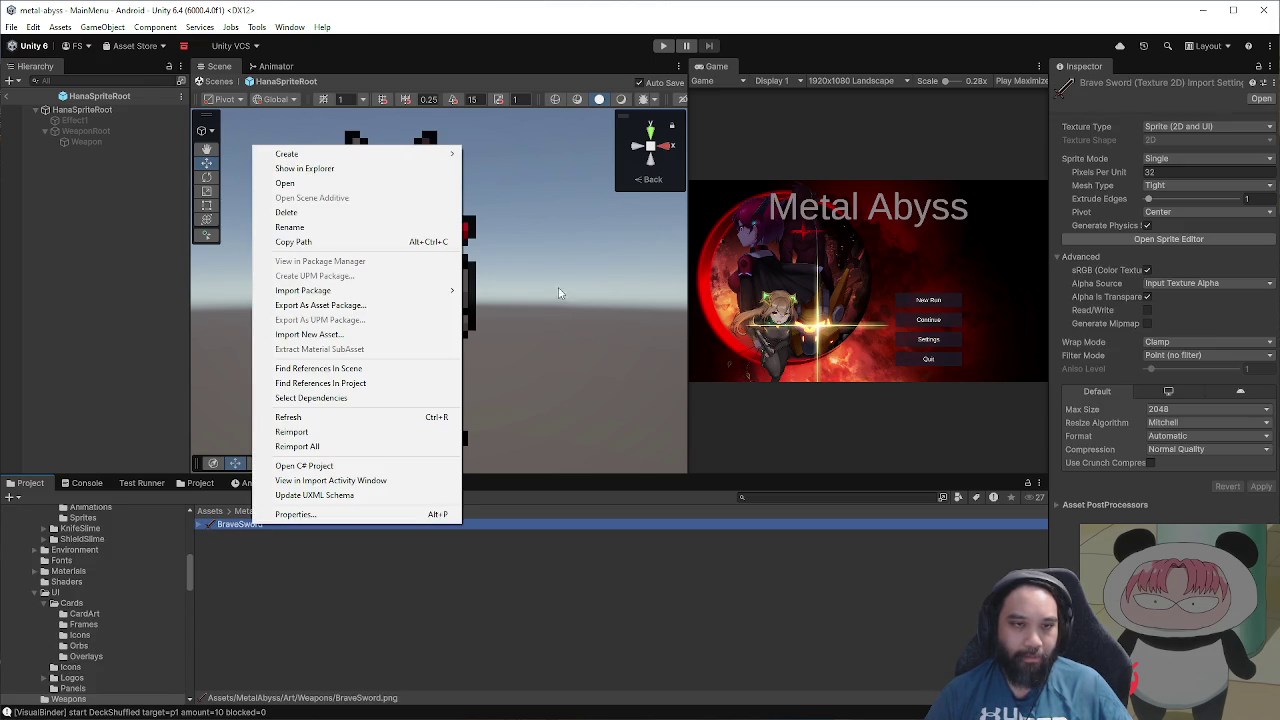
Step: Reveal BraveSword in File Explorer and copy 1141.png from ItemIcon into the Weapons folder
left_click(363, 171)
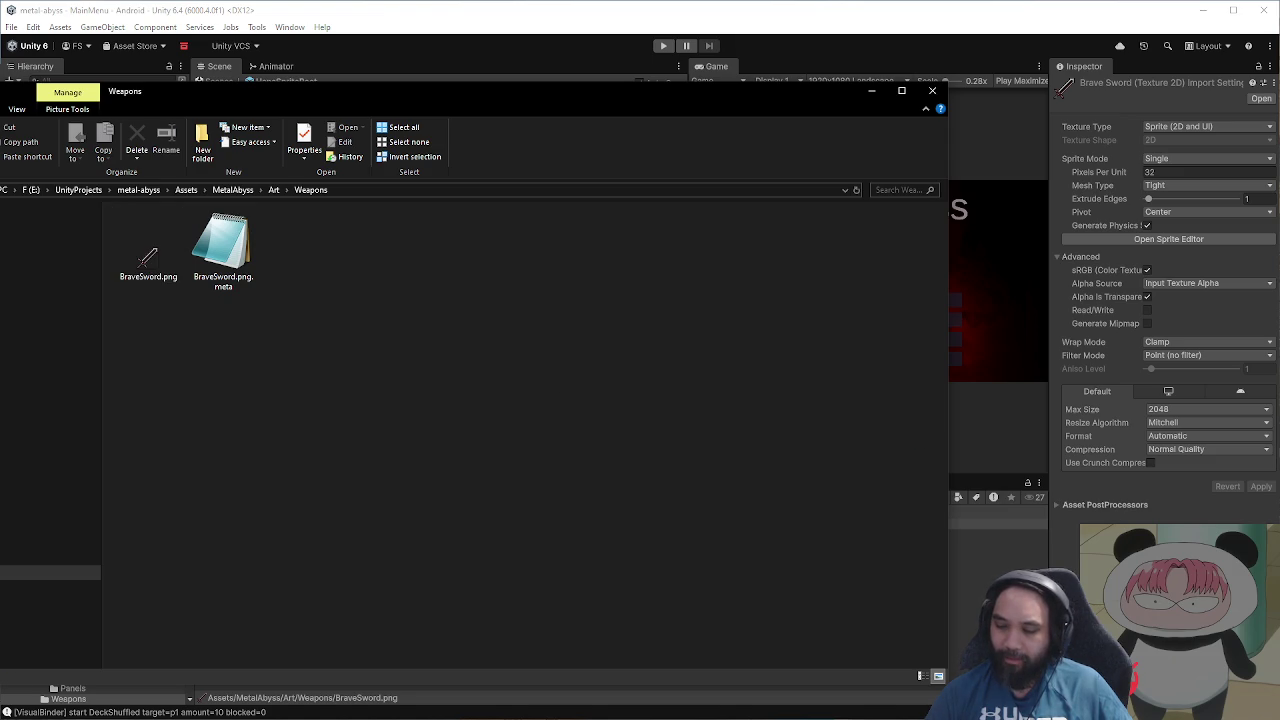
key("alt+Tab")
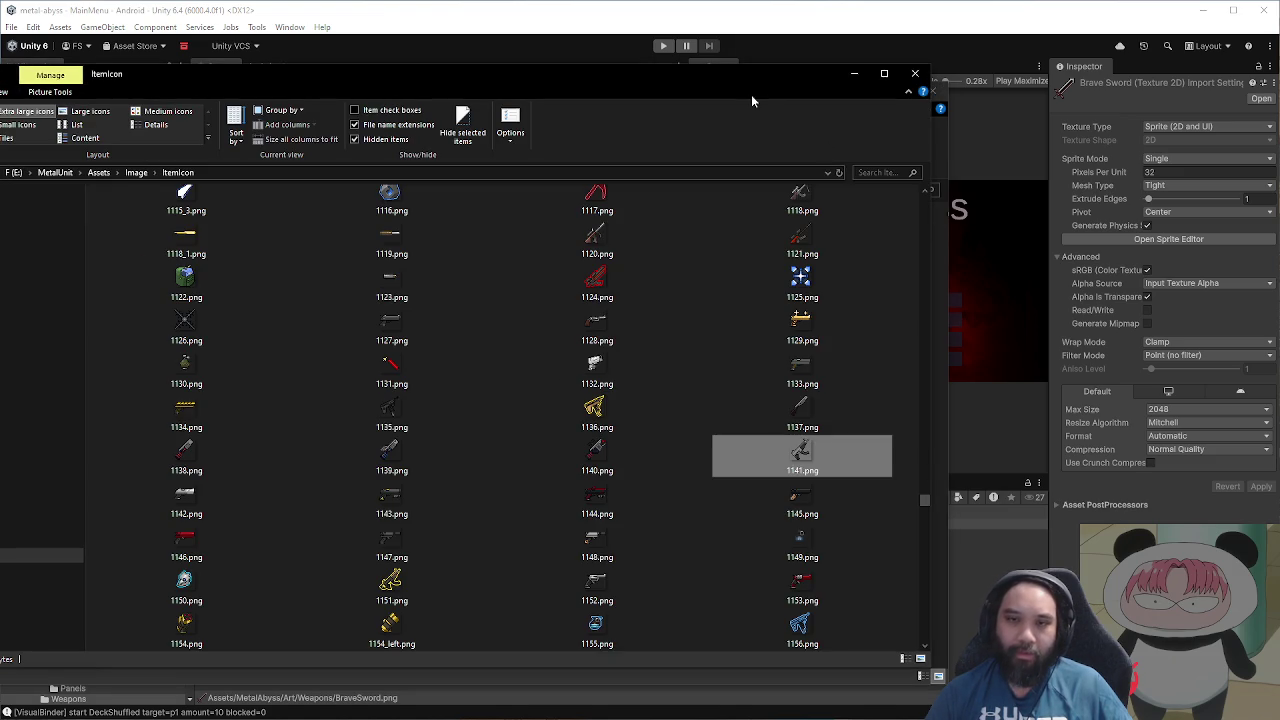
left_click_drag(759, 93, 390, 151)
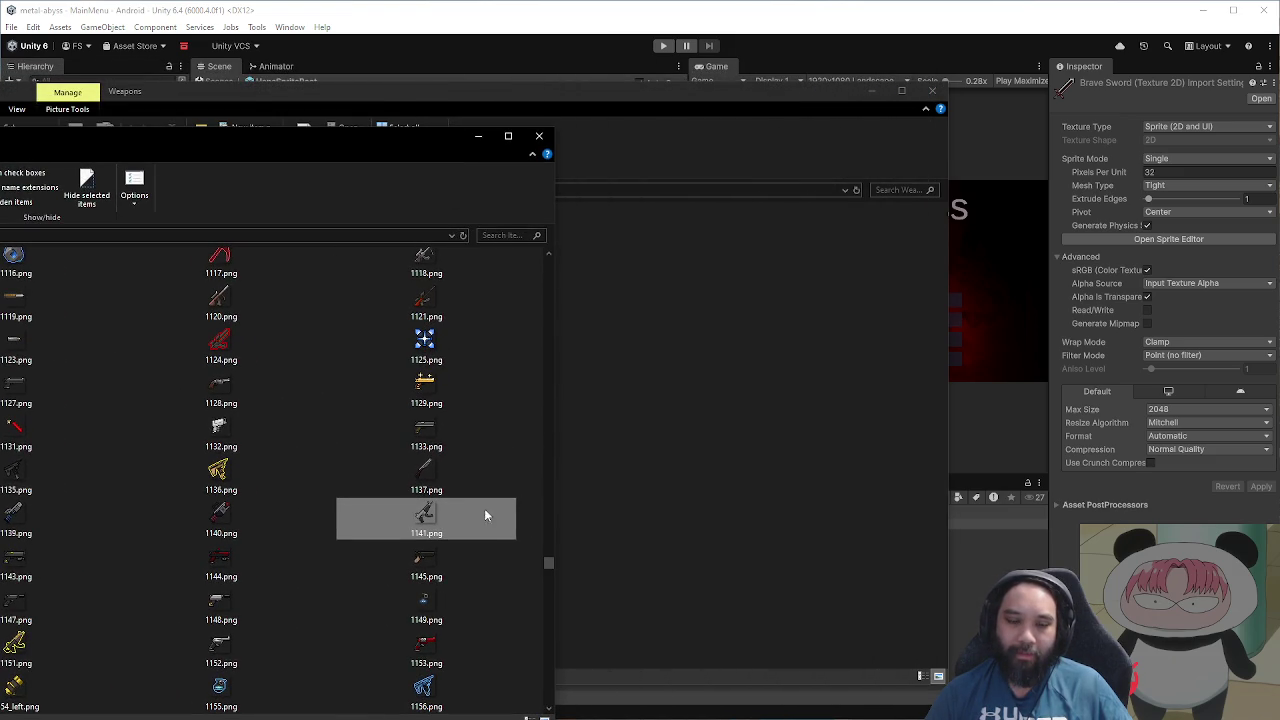
left_click_drag(443, 525, 704, 472)
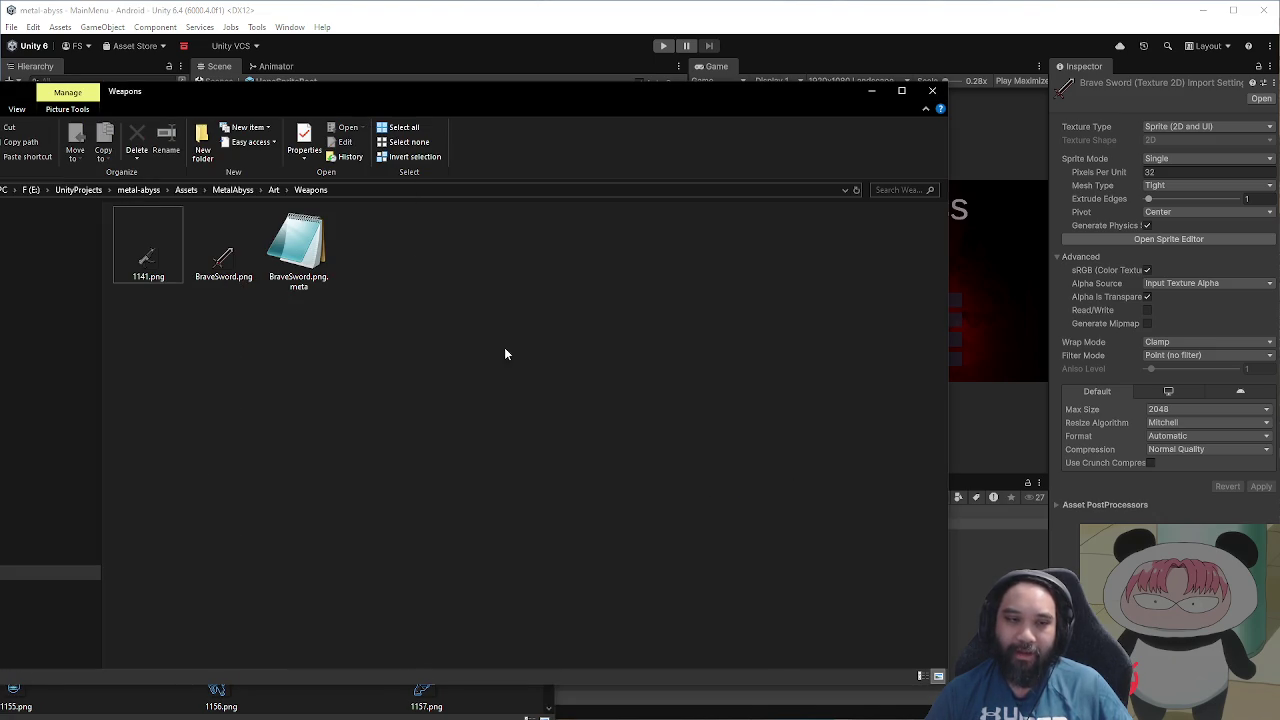
mouse_move(361, 99)
left_mouse_down()
mouse_move(640, 121)
mouse_move(655, 138)
left_mouse_up()
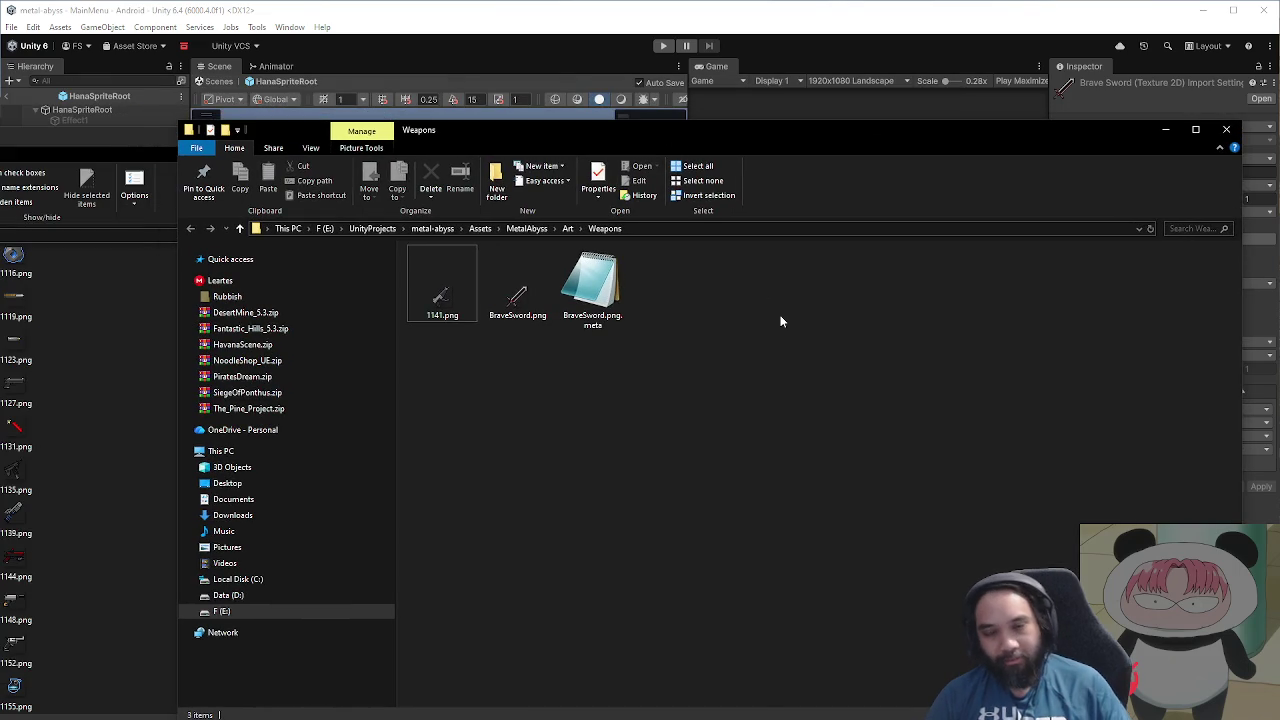
Step: Rename the copied 1141.png to ZMG.png and return to Unity
left_click(449, 318)
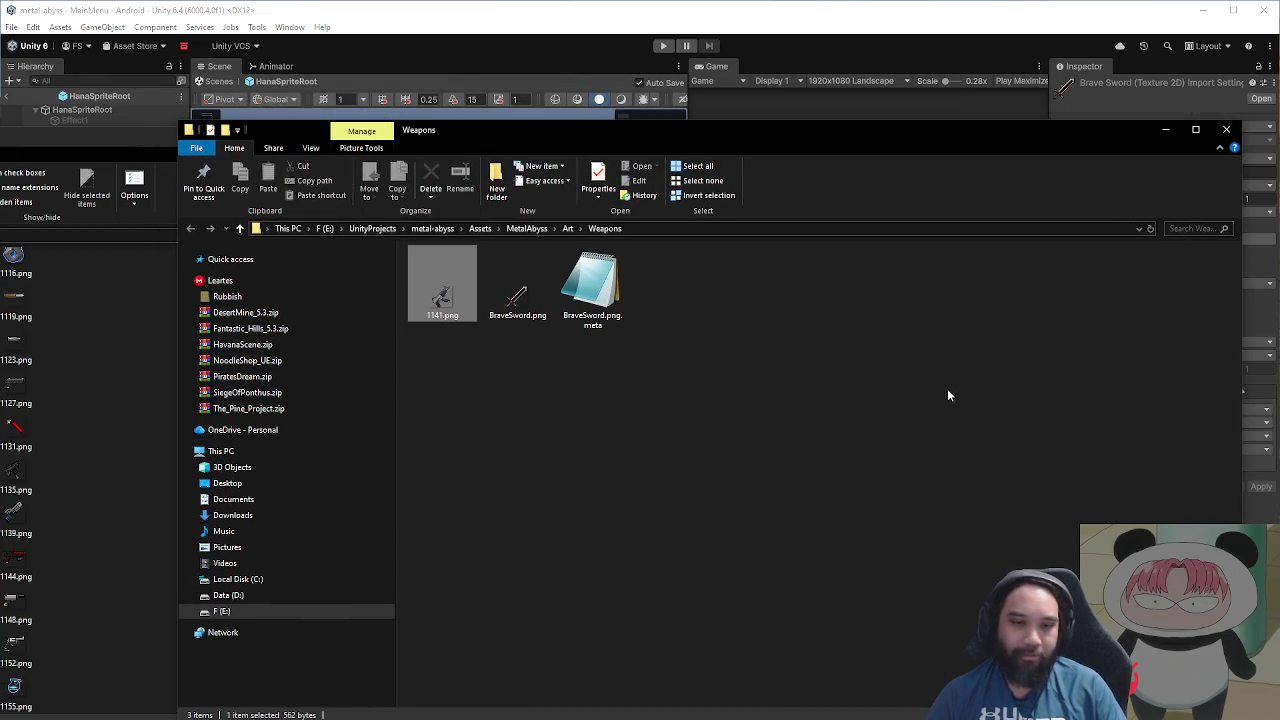
key("F2")
type("ZM")
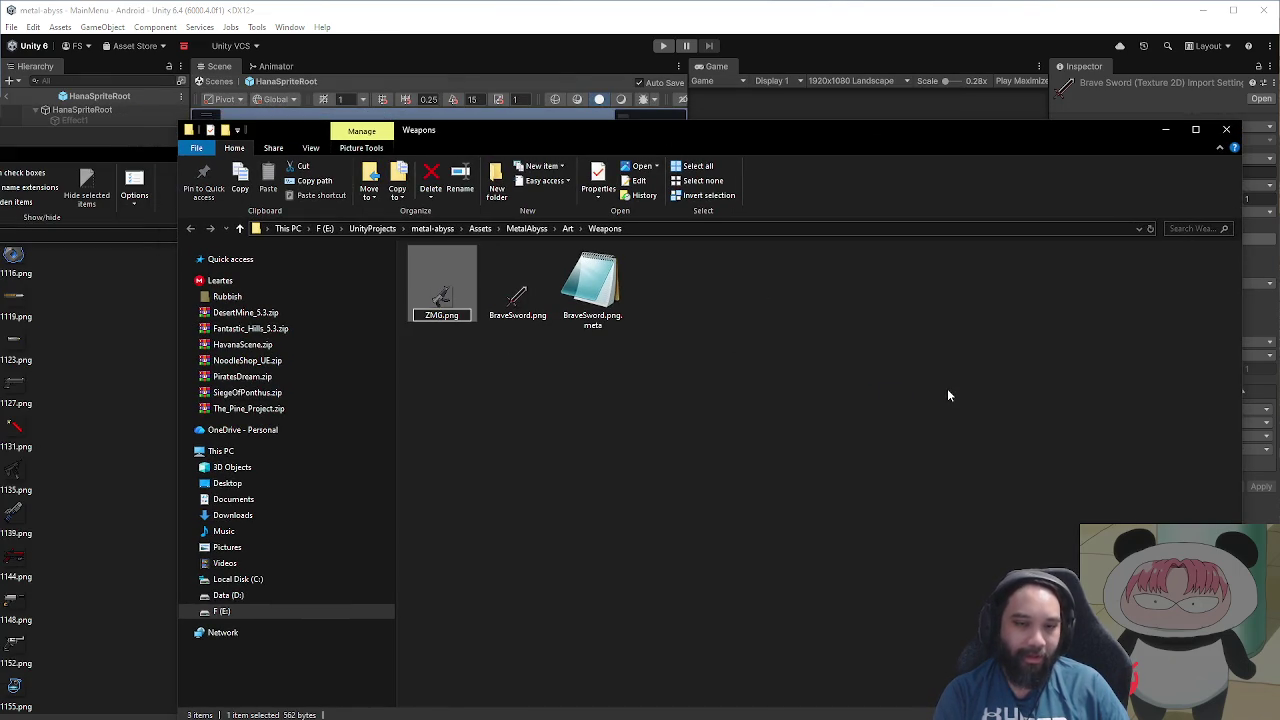
type("gGun")
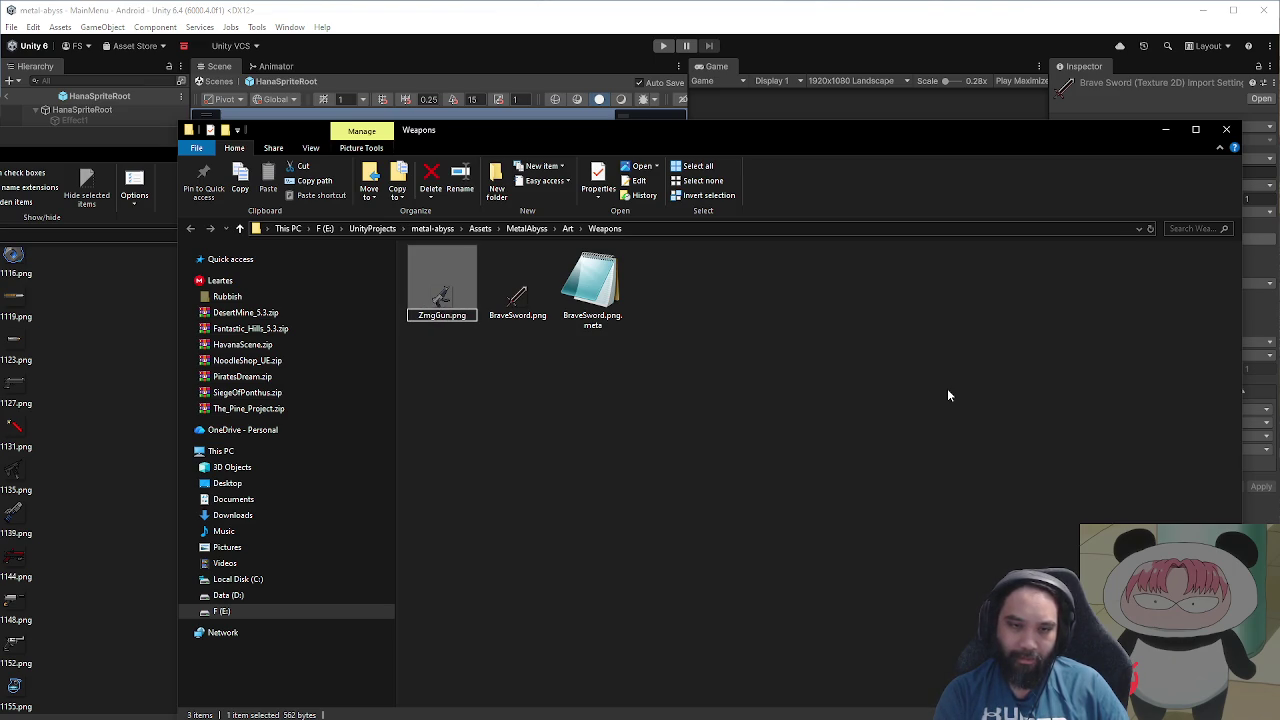
key("BackSpace")
key("BackSpace")
key("BackSpace")
key("BackSpace")
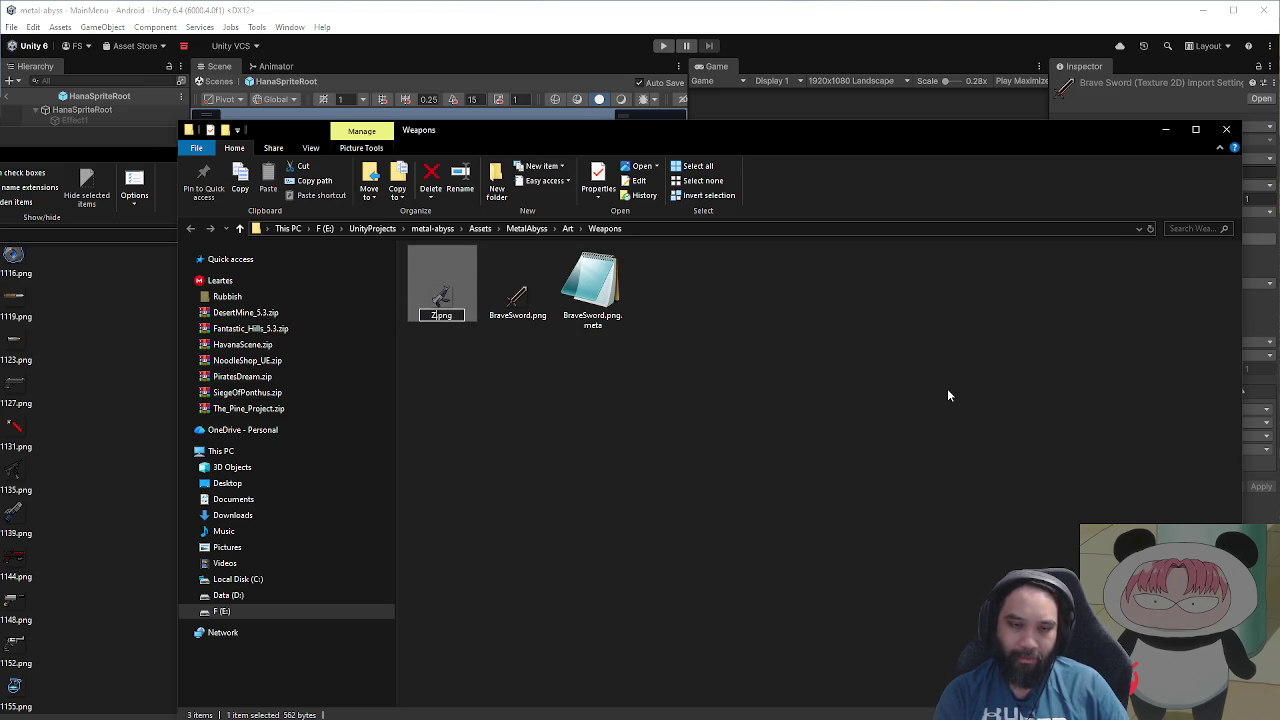
type("MG")
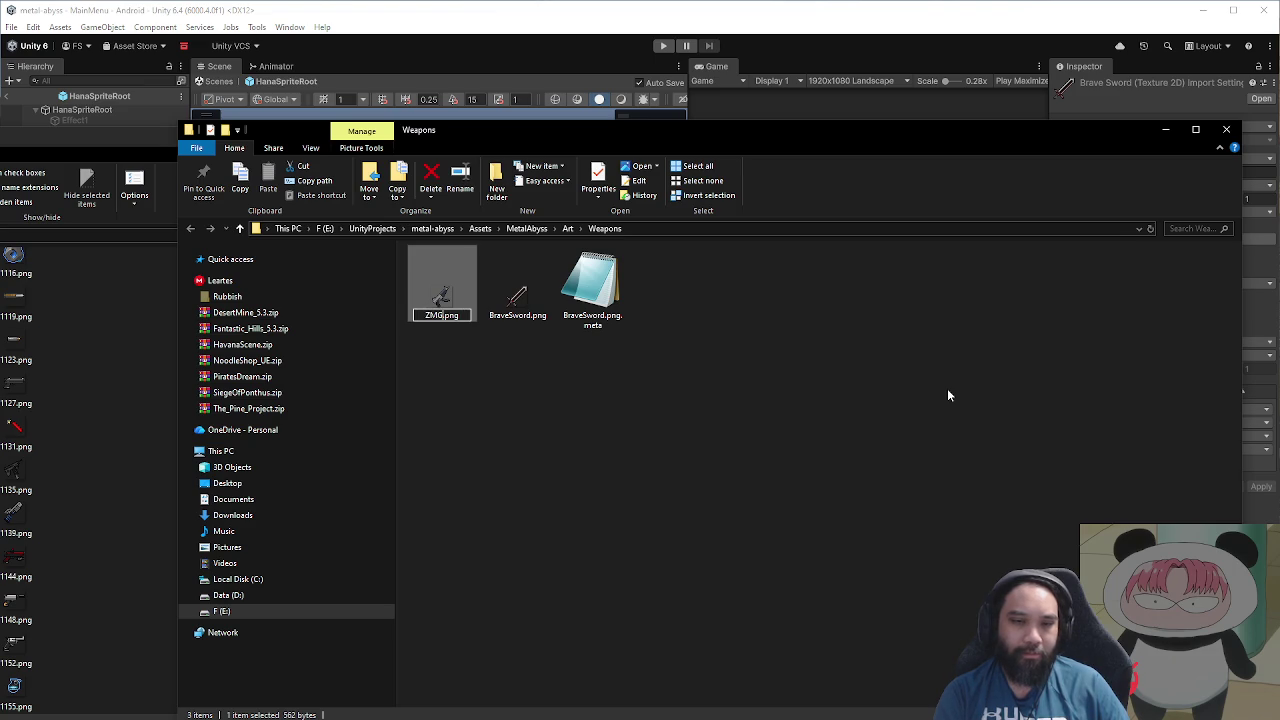
key("Return")
left_click(818, 60)
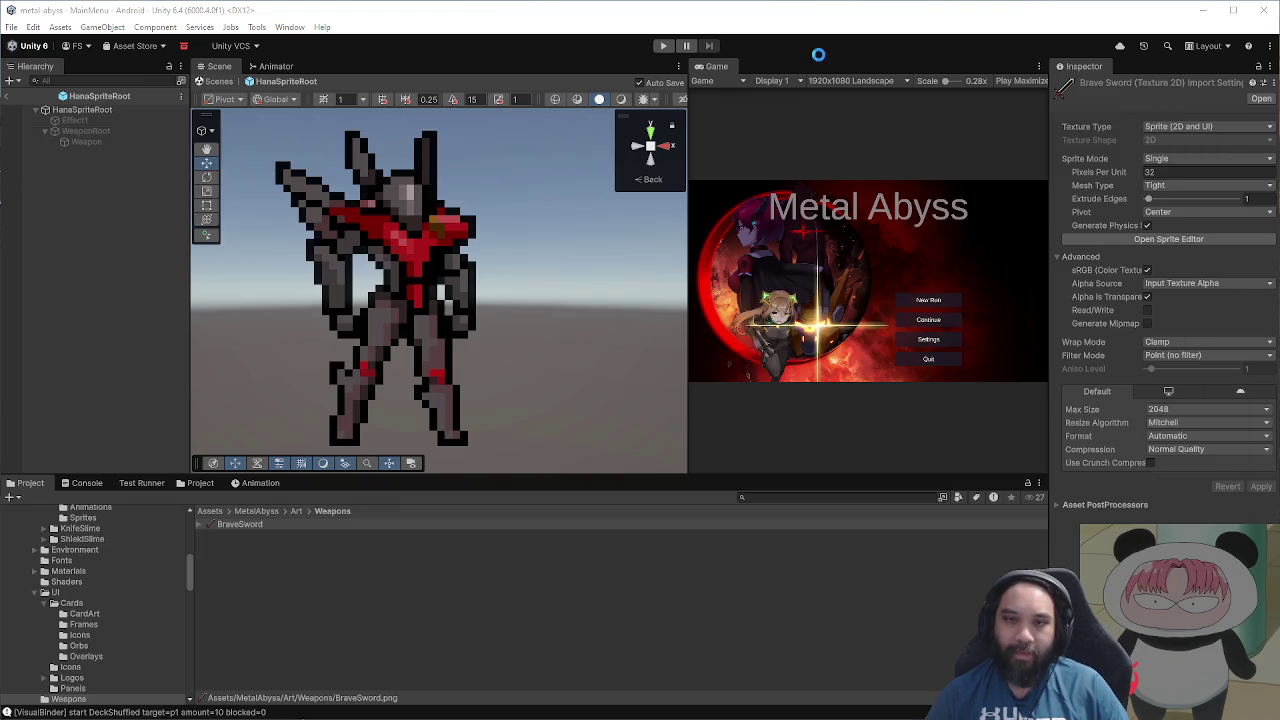
Step: Make ZMG import as a Sprite (2D and UI) texture in Single sprite mode
left_click(438, 535)
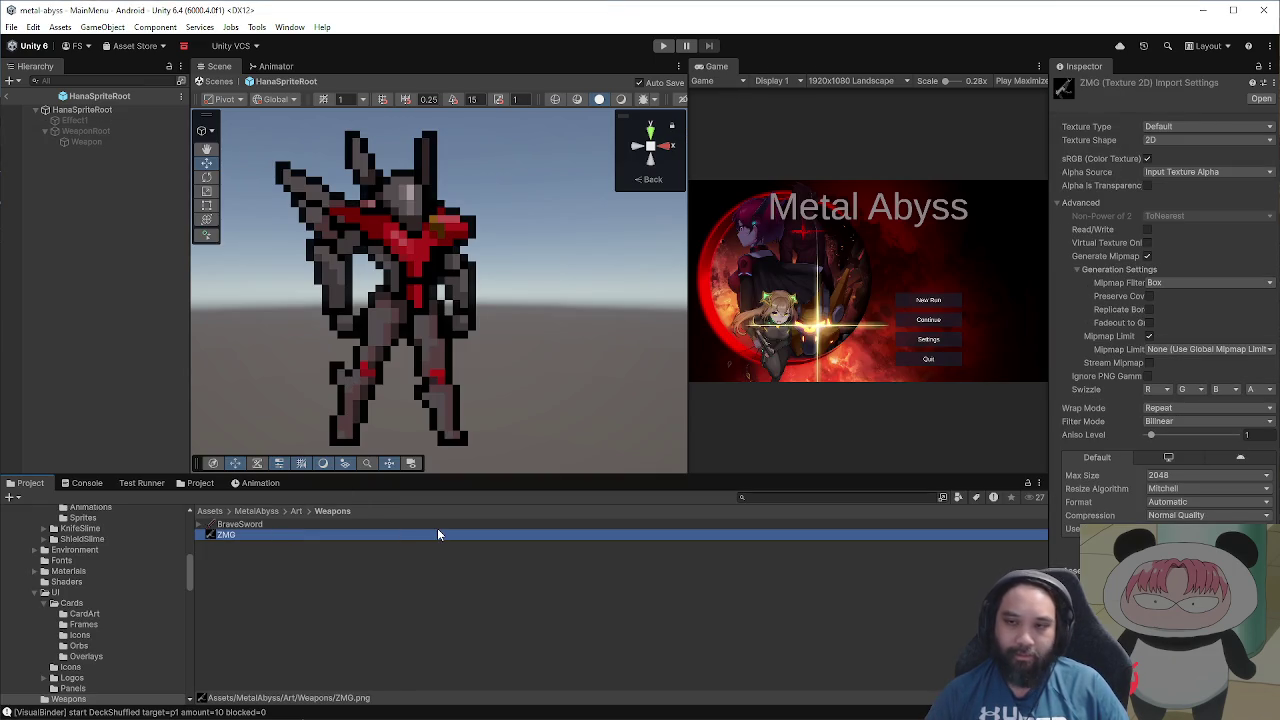
left_click(439, 524)
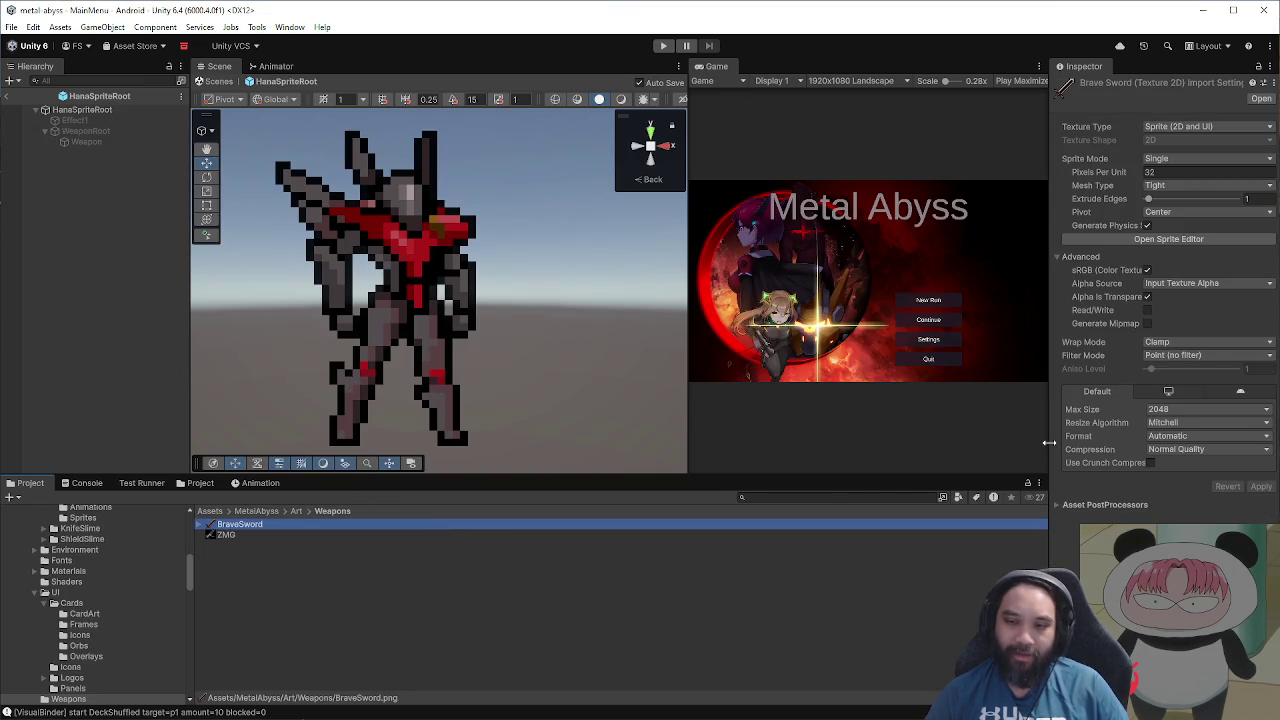
left_click_drag(1050, 443, 918, 443)
left_click(672, 534)
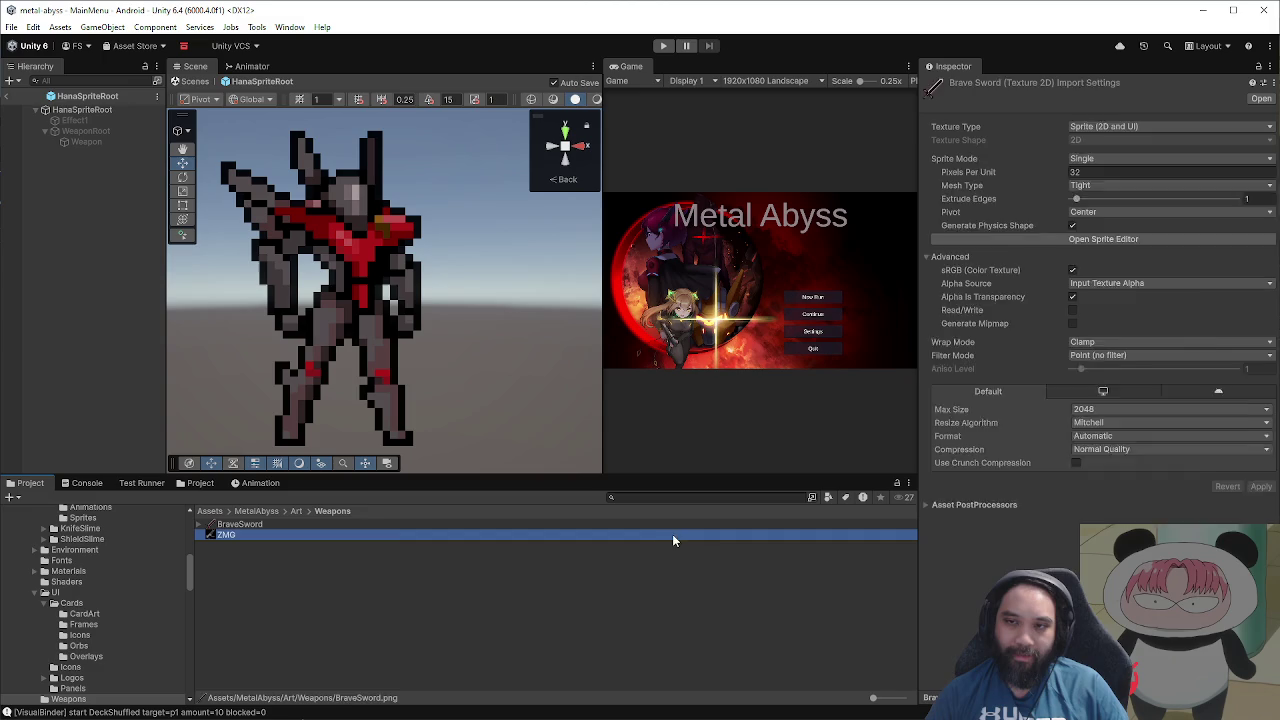
left_click(1095, 128)
left_click(1100, 186)
left_click(1263, 473)
left_click(1105, 159)
left_click(1108, 171)
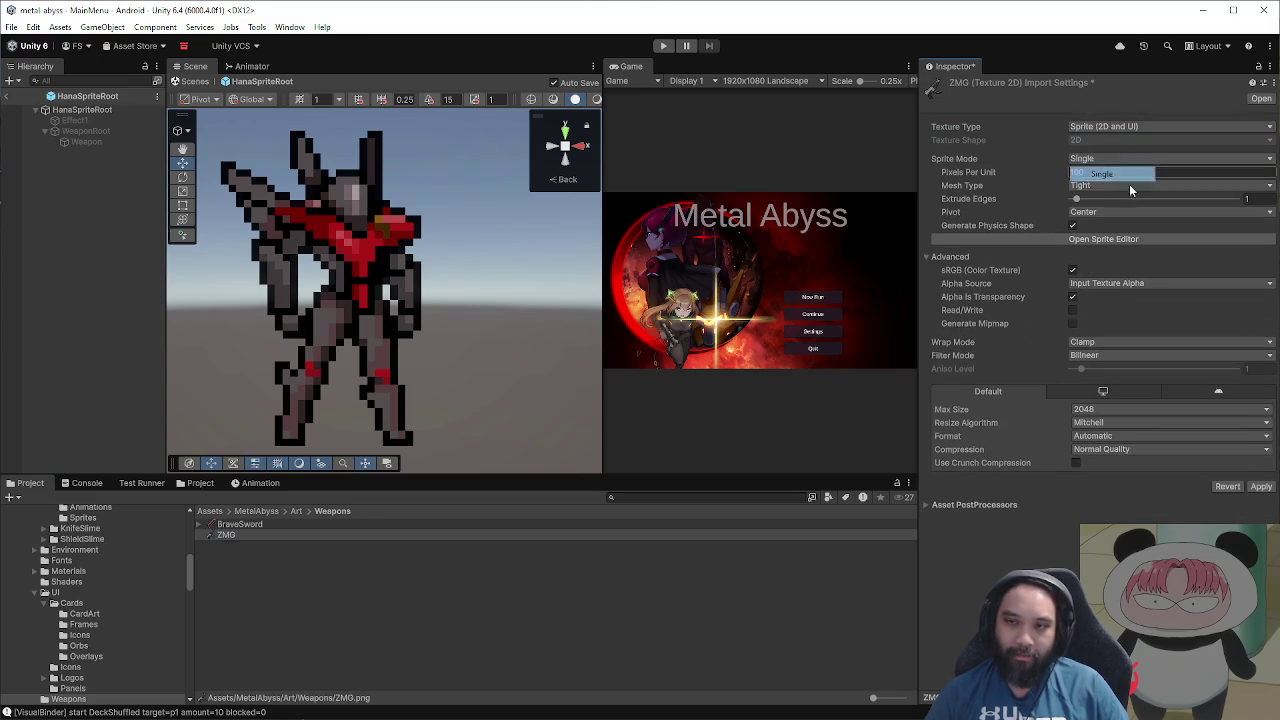
left_click(1260, 487)
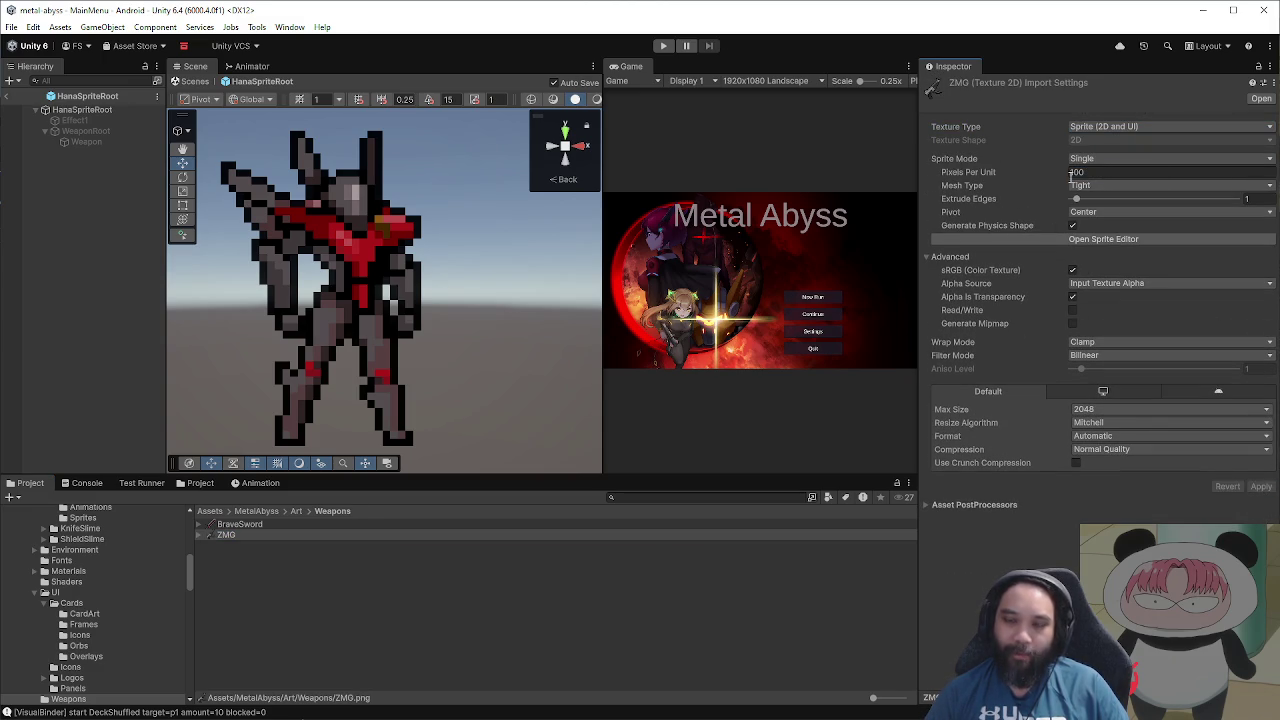
Step: Give ZMG 32 Pixels Per Unit and no compression, matching BraveSword
left_click(422, 524)
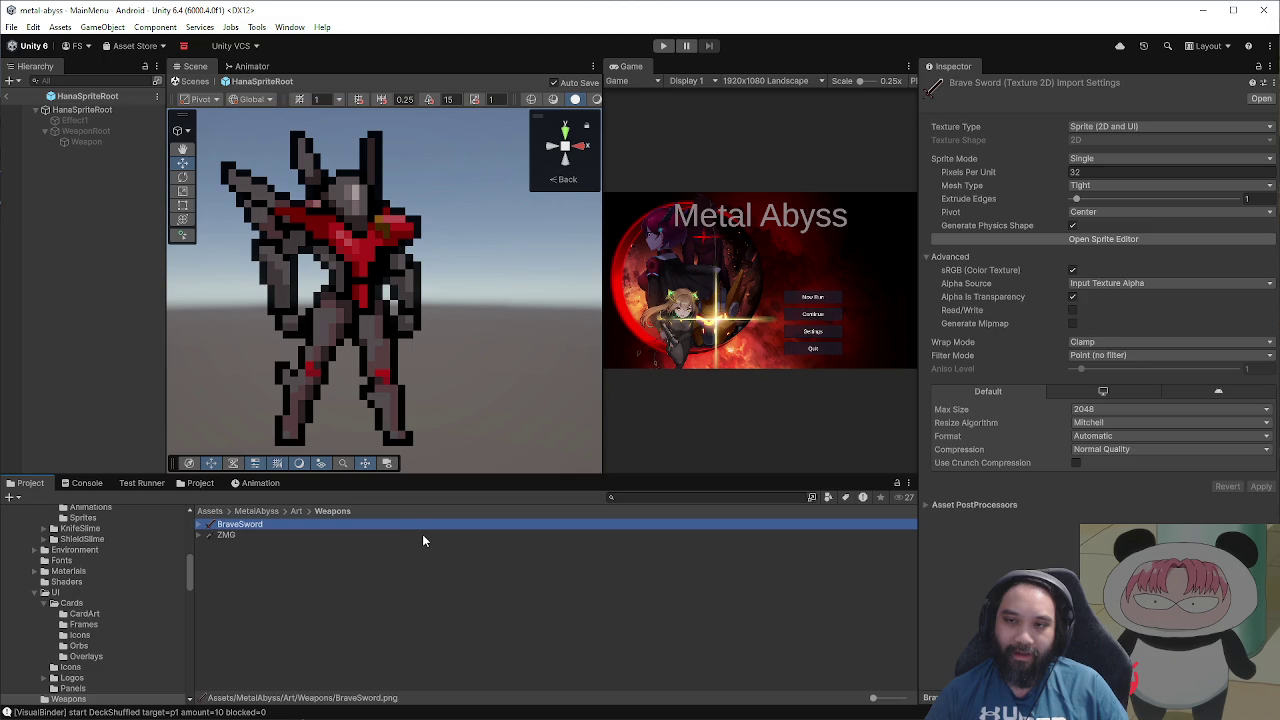
left_click(423, 535)
left_click(1110, 172)
type("32")
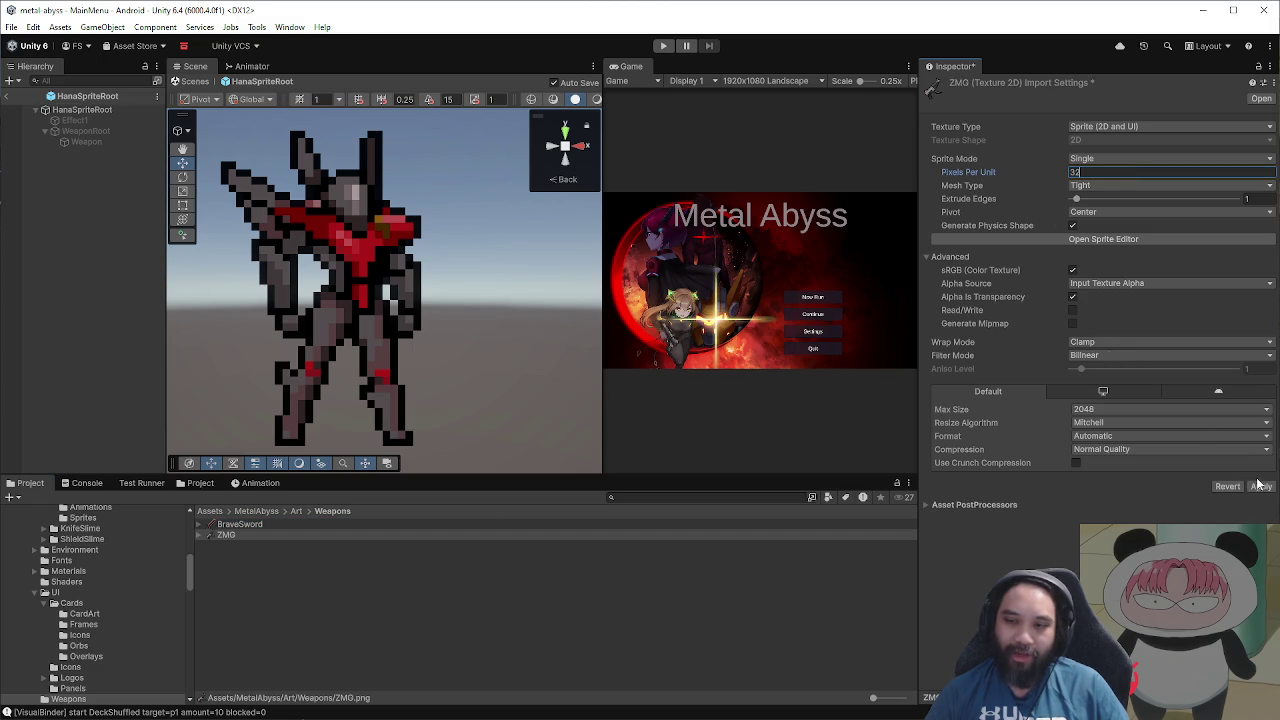
left_click(1110, 449)
left_click(1100, 460)
left_click(1264, 474)
Step: Switch ZMG's Filter Mode to Point and compare it against BraveSword's settings
left_click(383, 534)
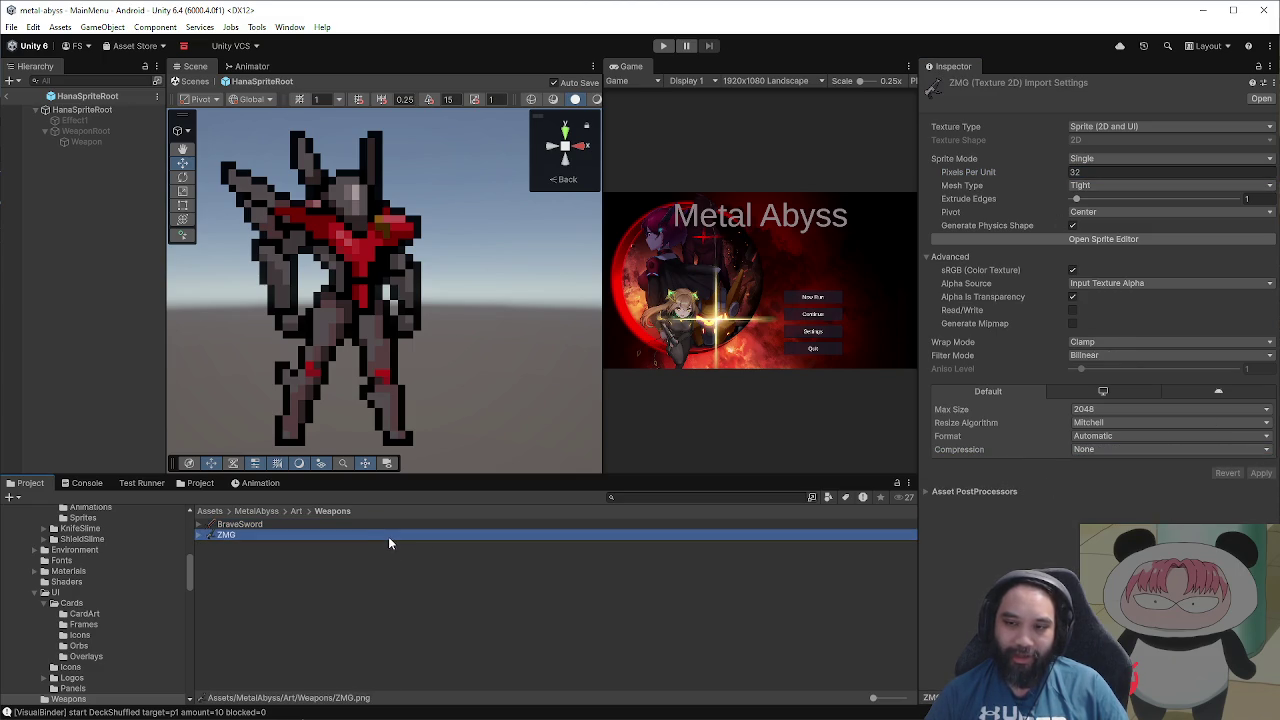
left_click(1182, 356)
left_click(1100, 364)
left_click(1261, 473)
left_click(369, 528)
left_click(372, 535)
left_click(373, 523)
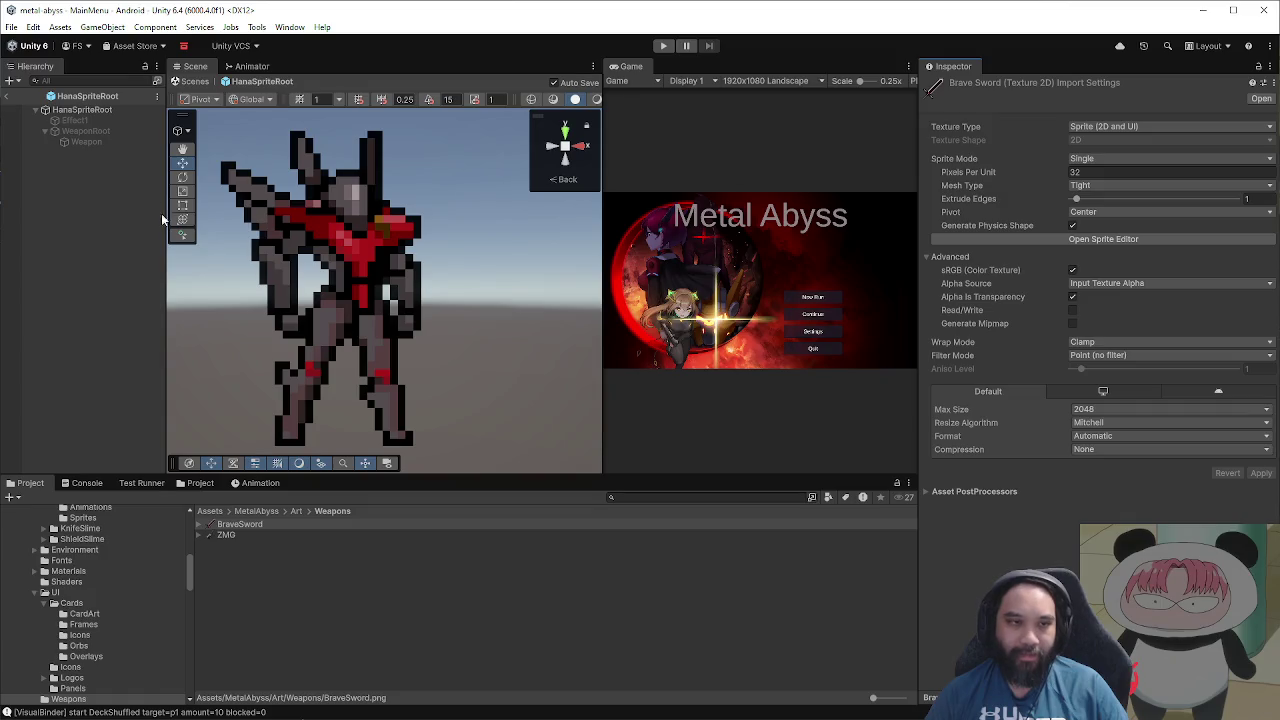
left_click(100, 131)
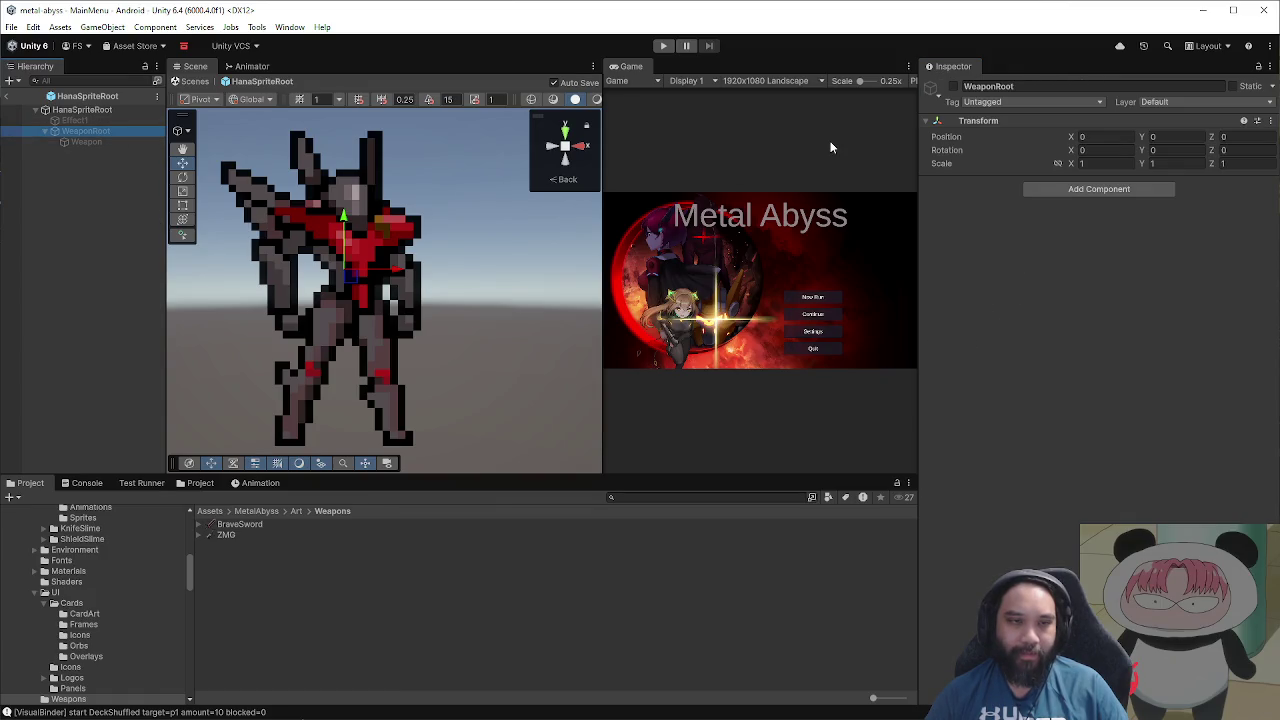
Step: Browse Prefabs/Combat/Player, inspecting the Sion, Falcon and Hana sprite root prefabs
left_click(95, 111)
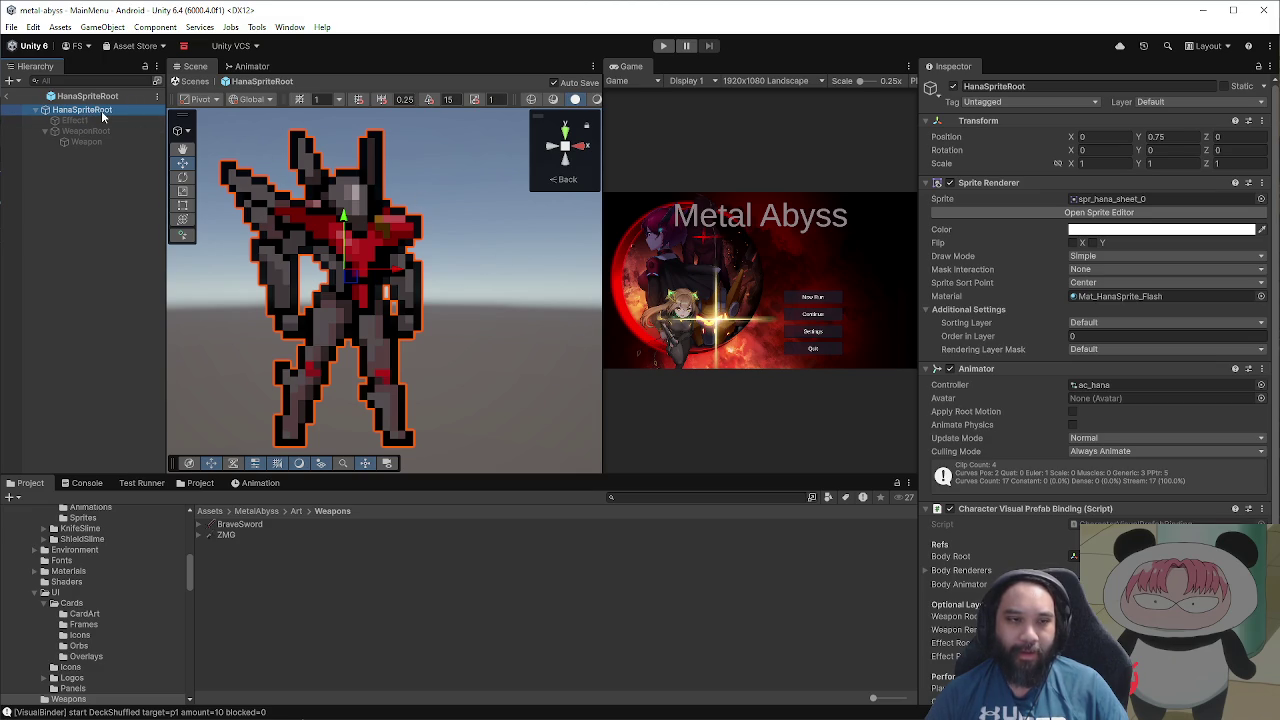
left_click(258, 511)
double_click(249, 556)
double_click(250, 534)
left_click(250, 546)
double_click(250, 546)
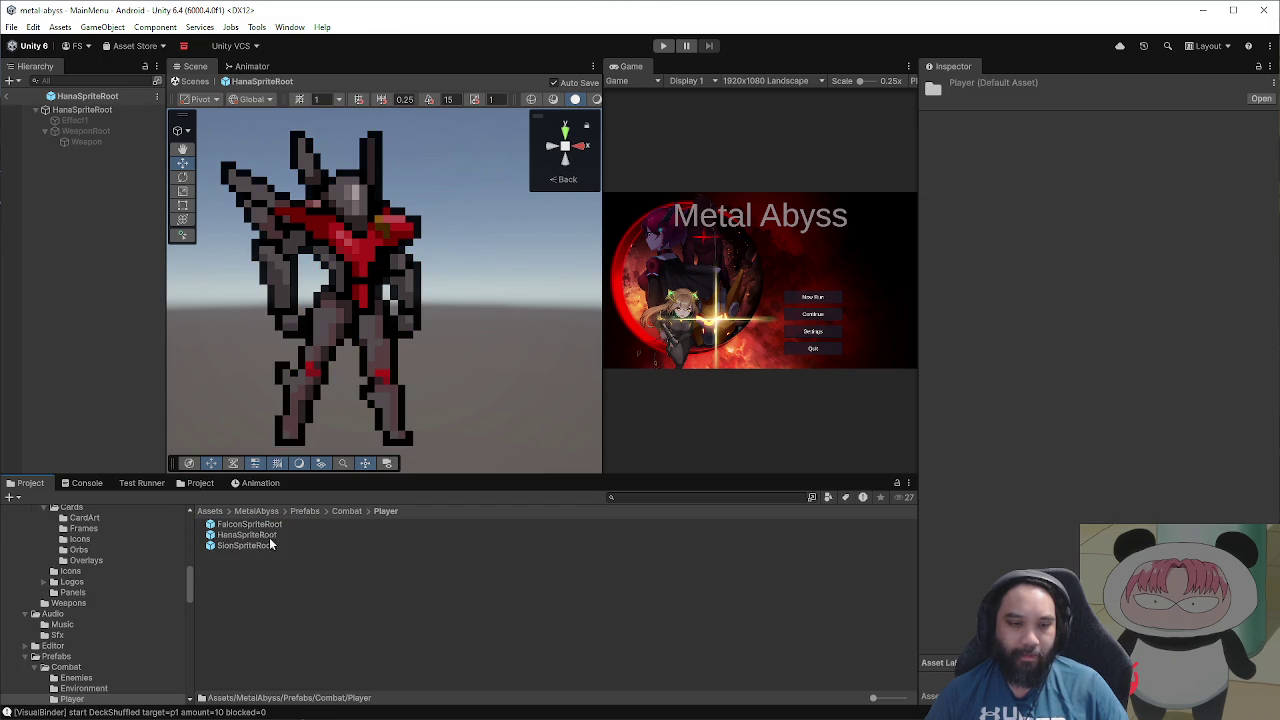
left_click(268, 545)
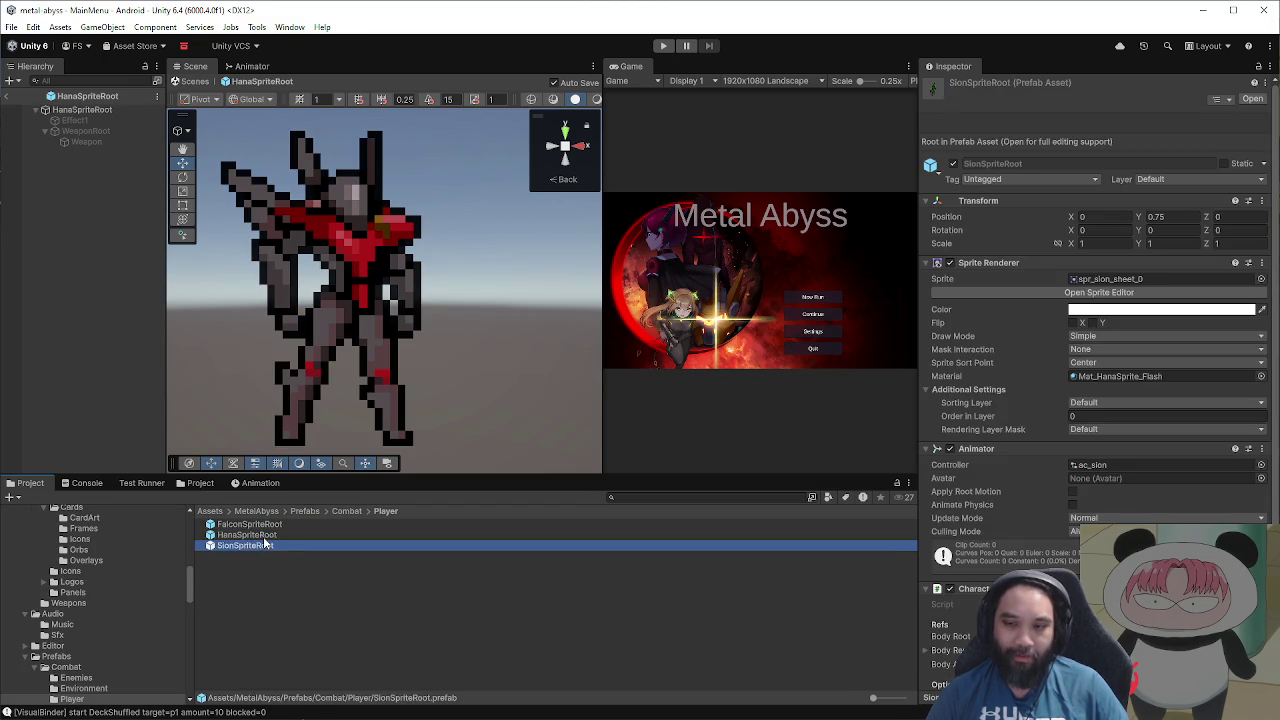
key("Up")
key("Up")
key("Down")
key("Down")
key("Up")
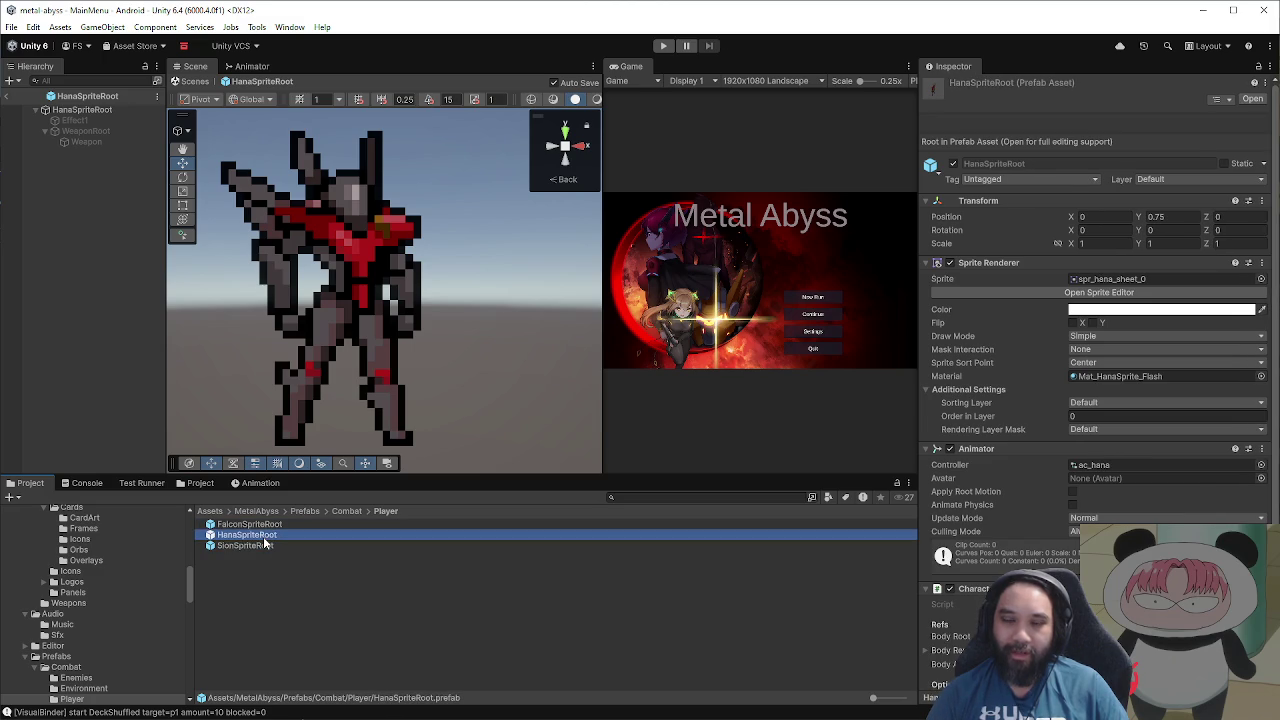
Step: Turn WeaponRoot active then inactive again, and bring up the Animation timeline
left_click(85, 131)
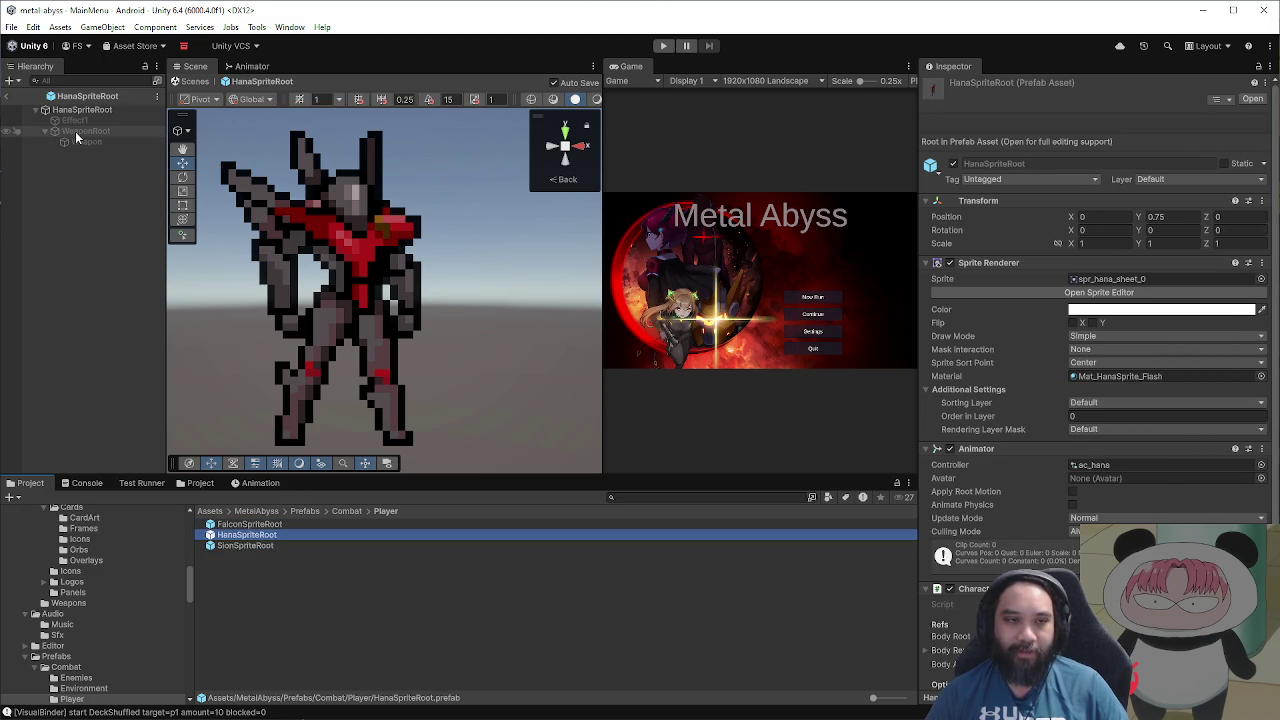
left_click(977, 90)
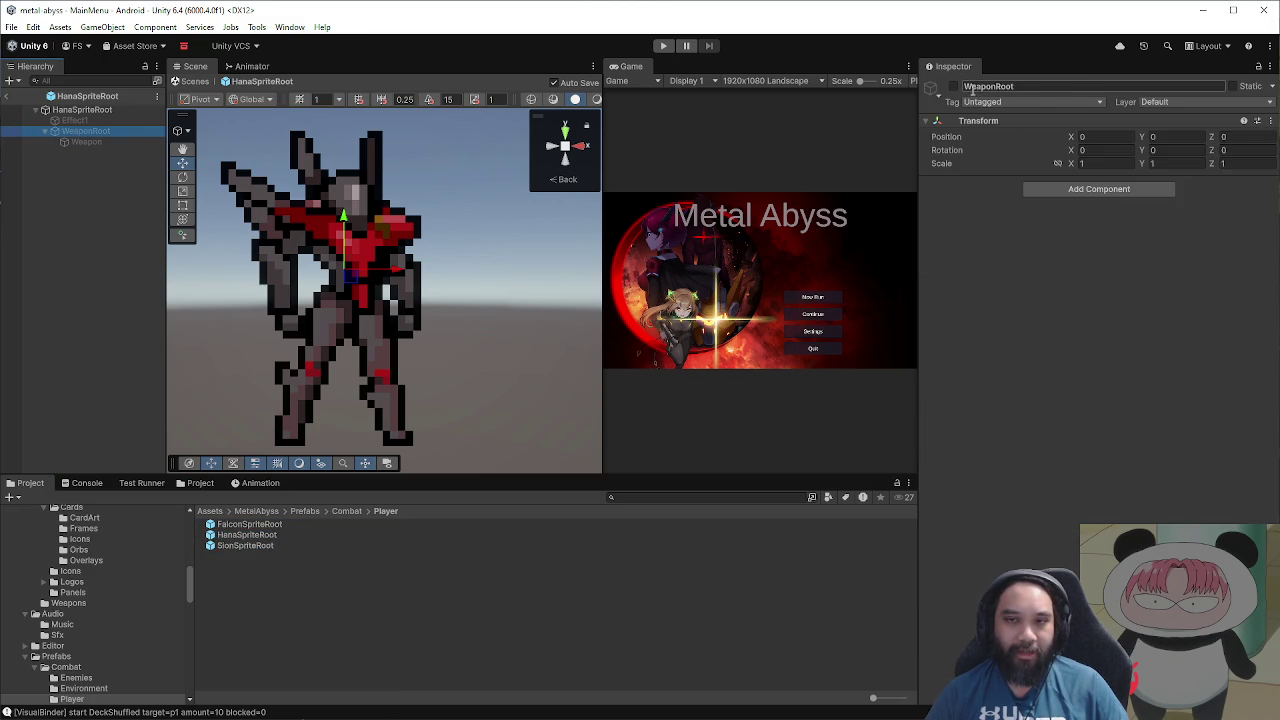
left_click(954, 87)
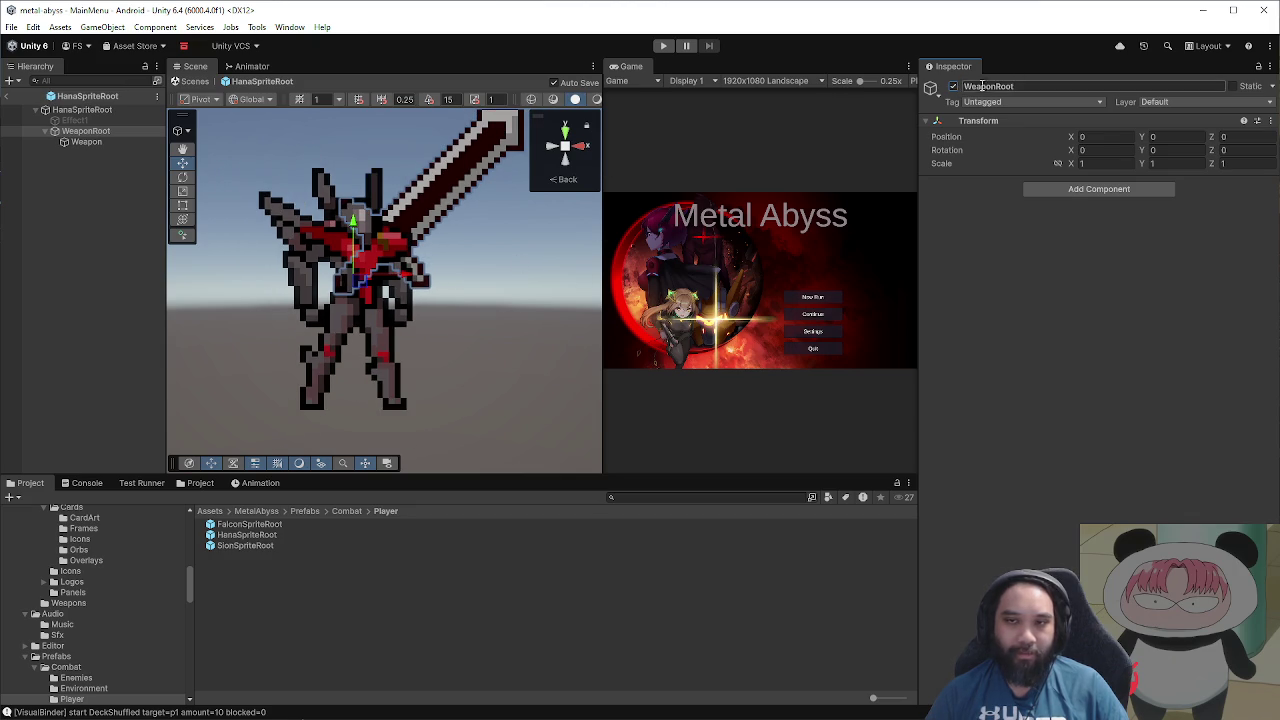
left_click(954, 87)
left_click(258, 483)
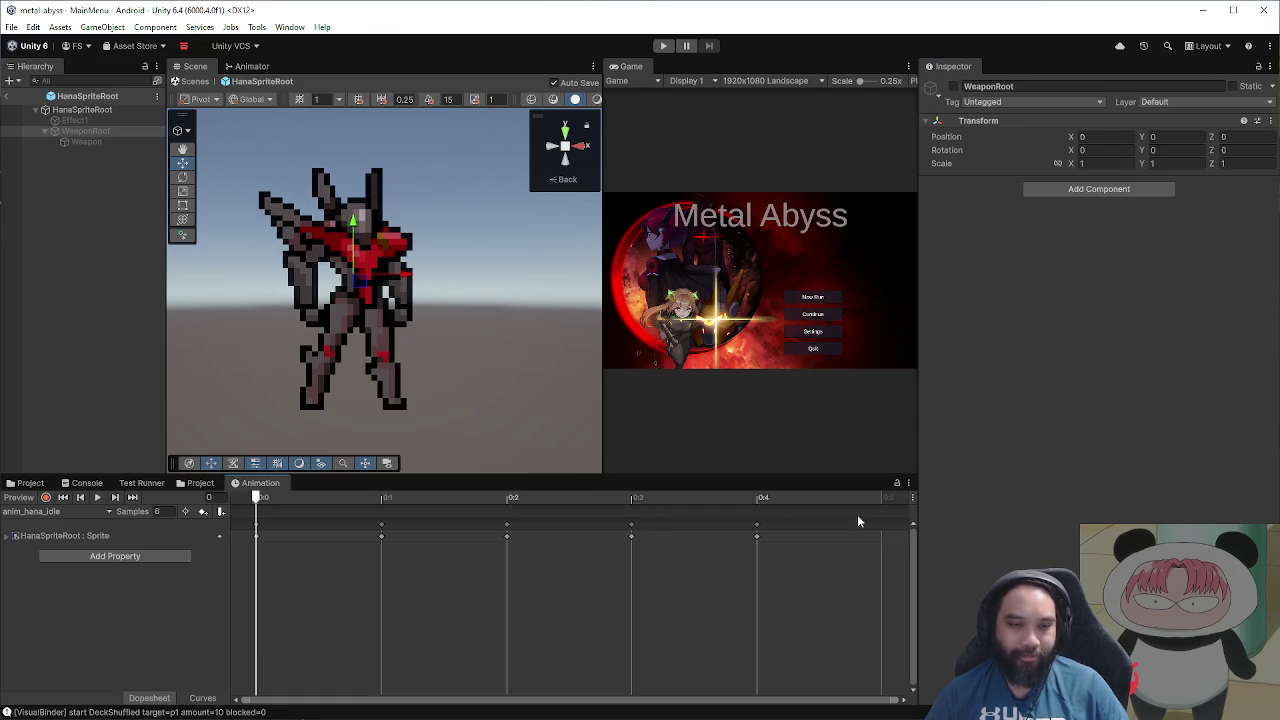
Step: Widen the panels and scrub and play the anim_hana_idle clip
left_click_drag(918, 510, 1128, 510)
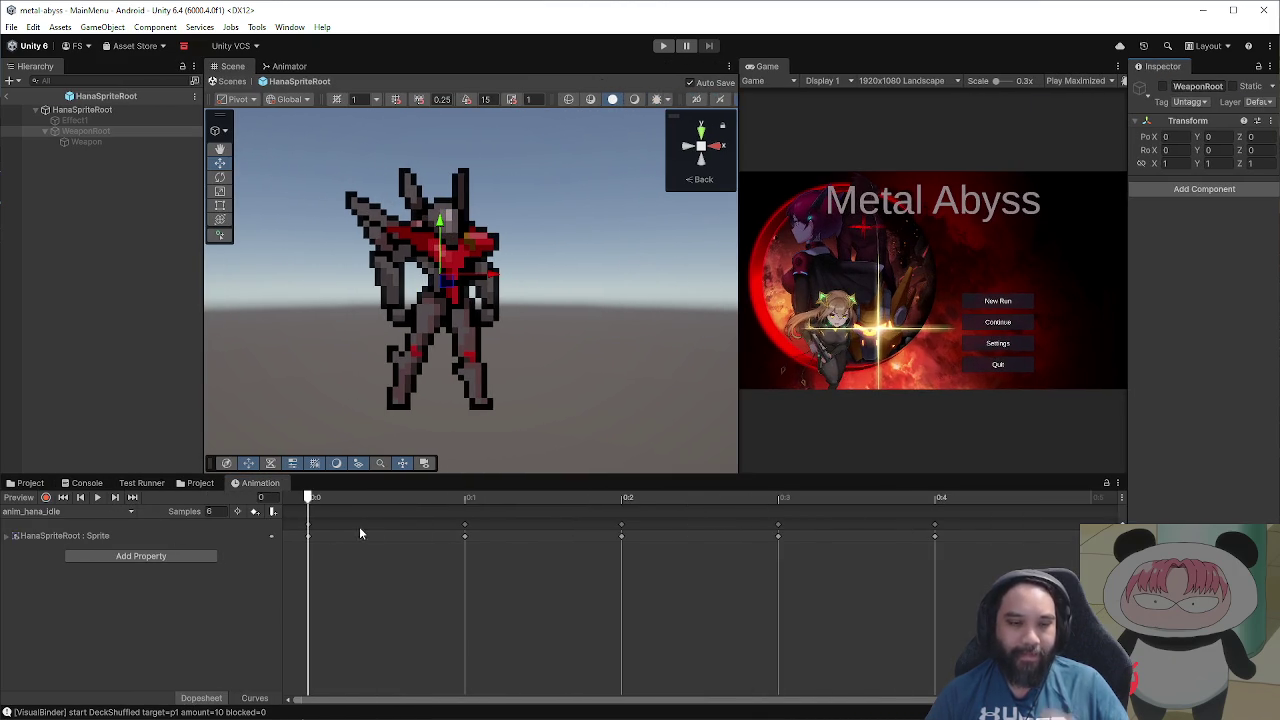
left_click_drag(428, 499, 251, 508)
left_click(99, 499)
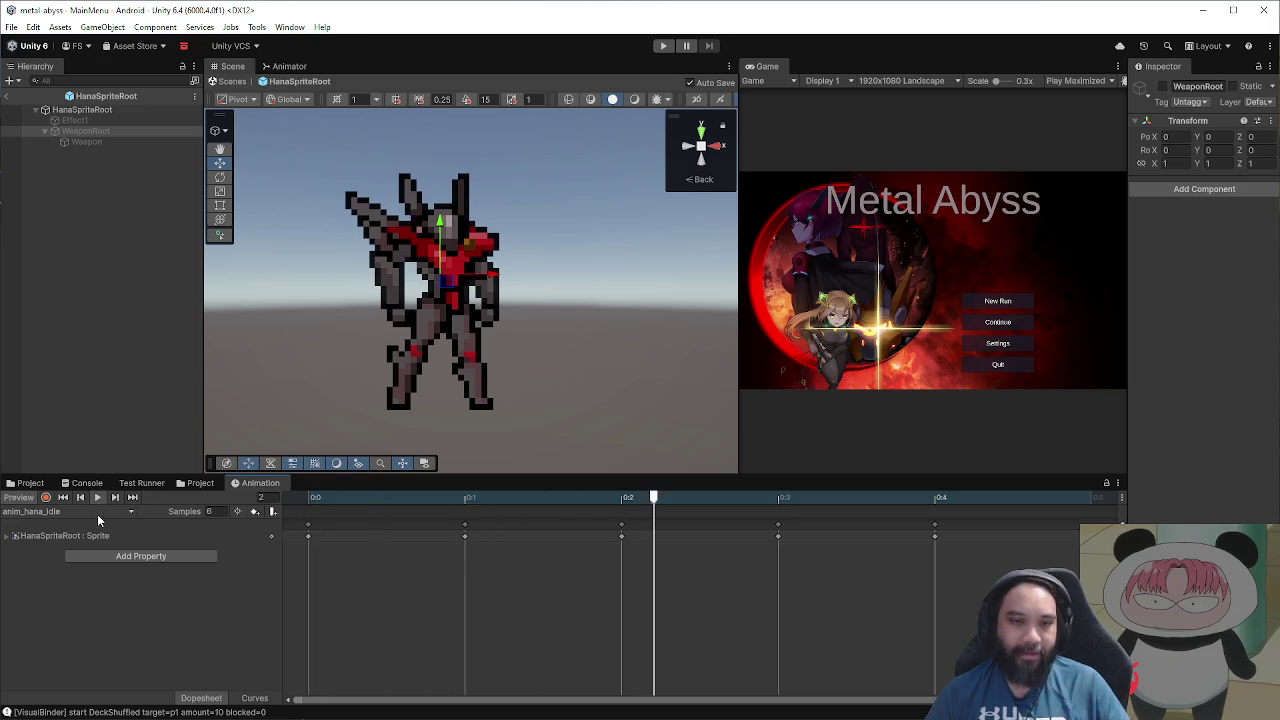
Step: Load and play anim_hana_attack, then show the Animator state graph
left_click(96, 513)
left_click(88, 526)
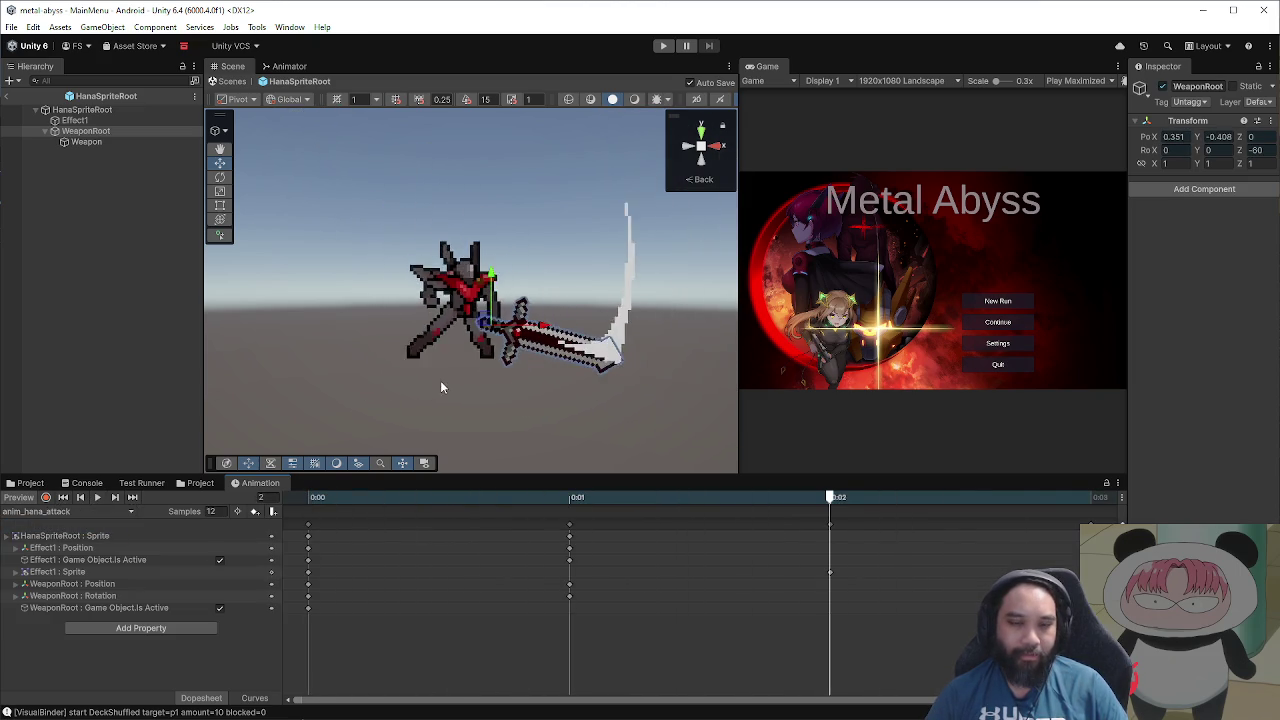
left_click(98, 498)
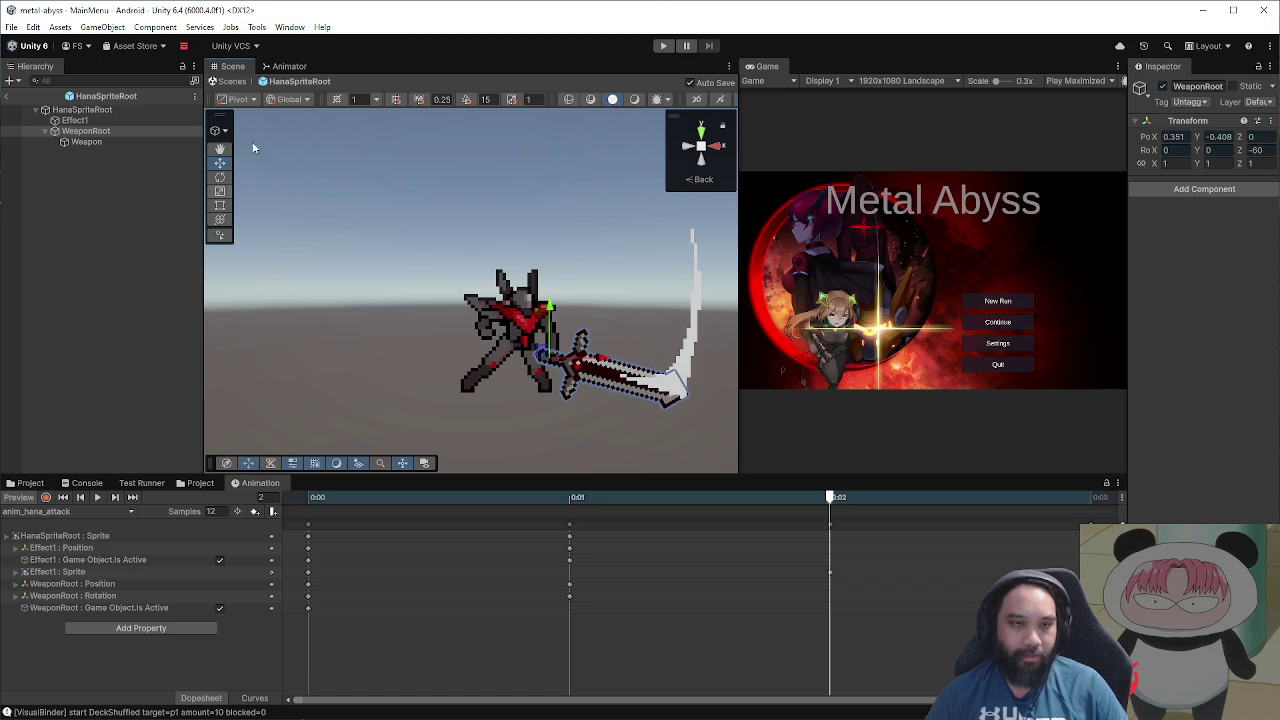
left_click(289, 66)
scroll(413, 302, "down", 2)
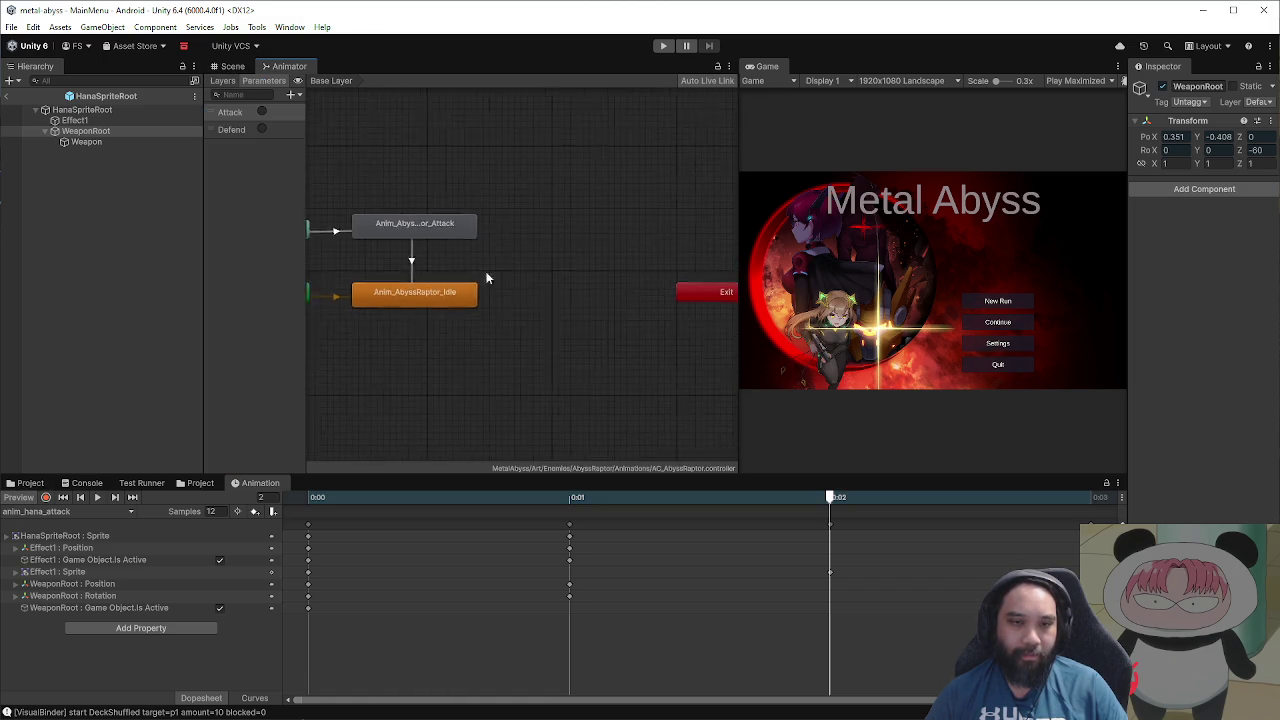
Step: Duplicate the Attack state's clip Anim_AbyssRaptor_Attack as Anim_AbyssRaptor_Shoot
left_click(513, 226)
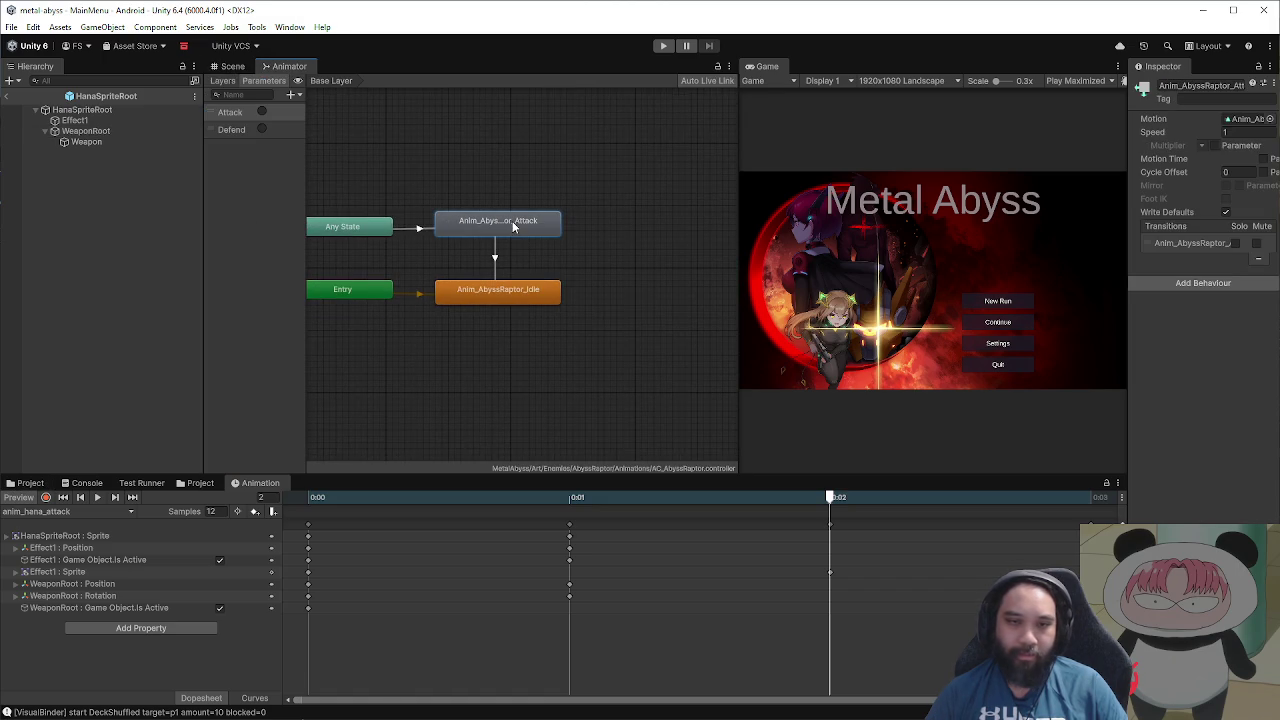
left_click(1245, 120)
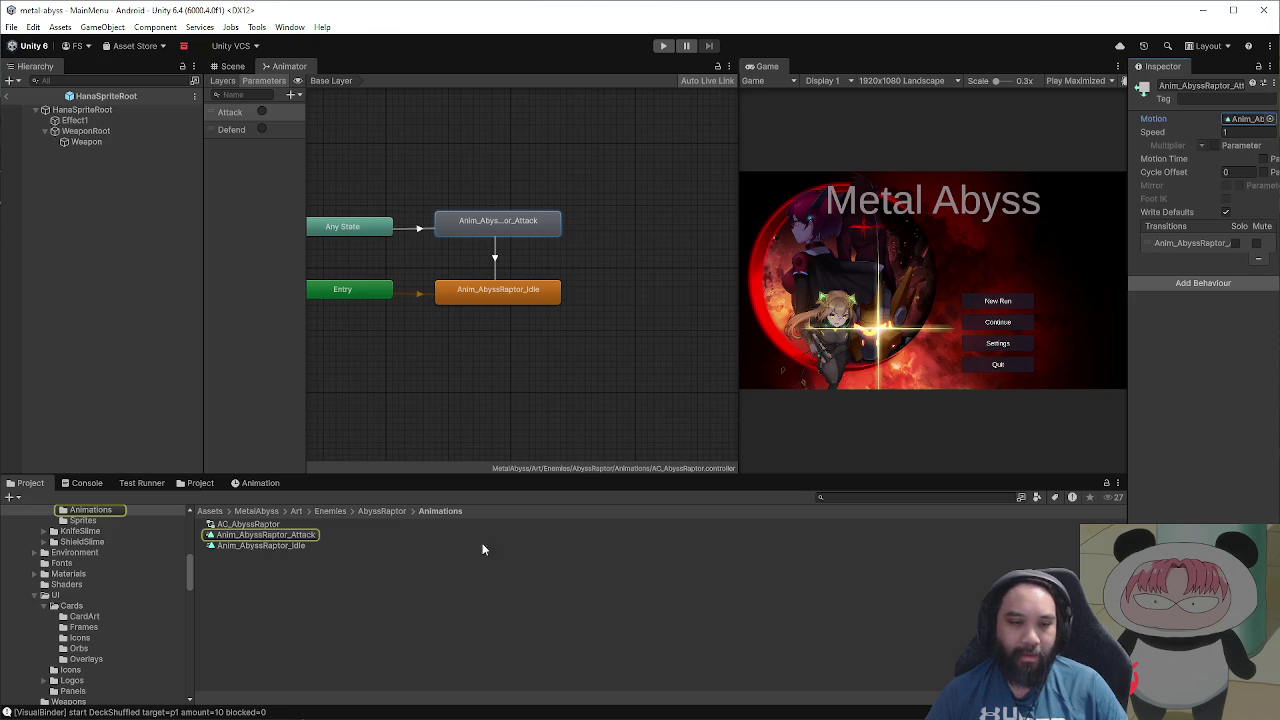
left_click(313, 537)
key("ctrl+d")
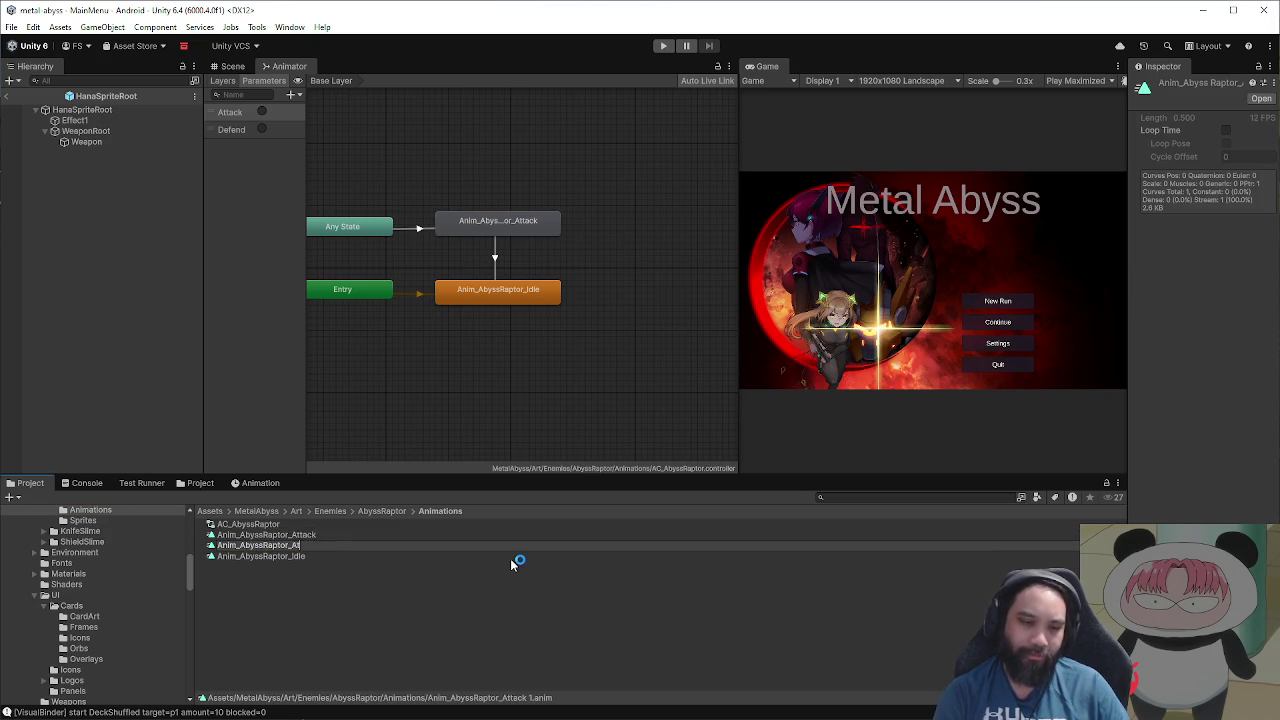
type("t")
key("Return")
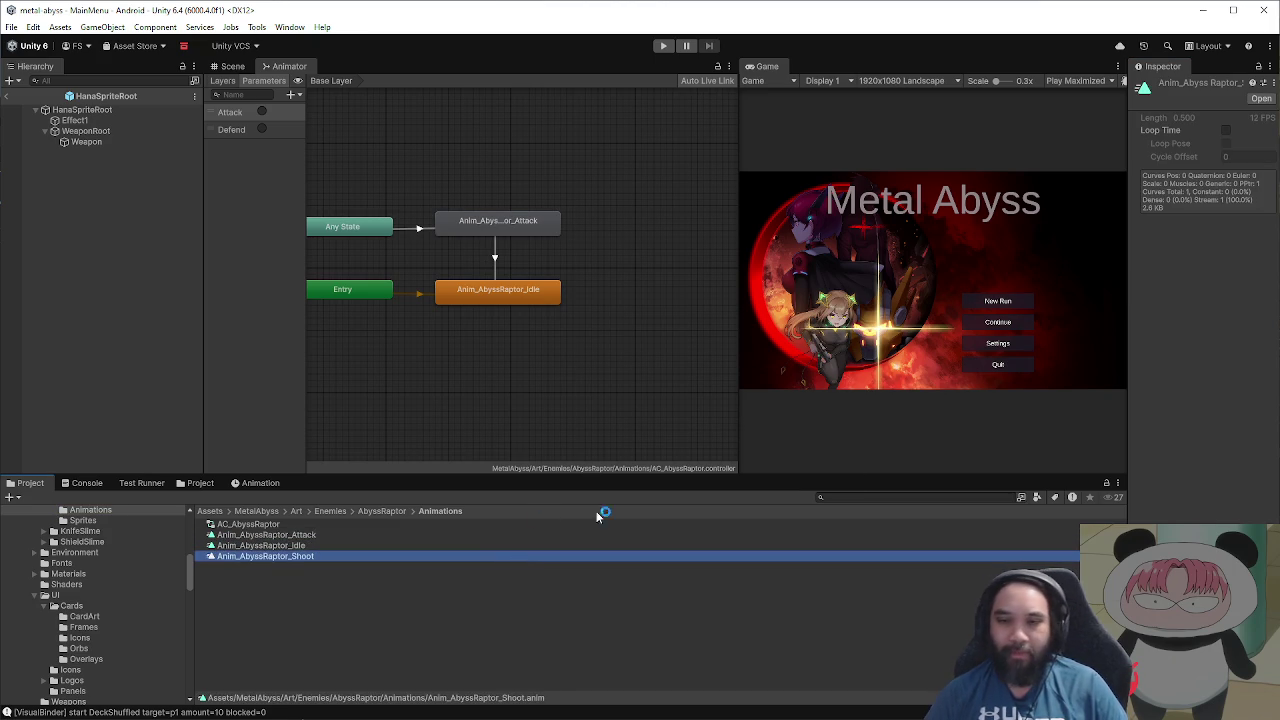
Step: Enlarge the graph area and duplicate the AbyssRaptor Attack state
left_click_drag(736, 416, 547, 430)
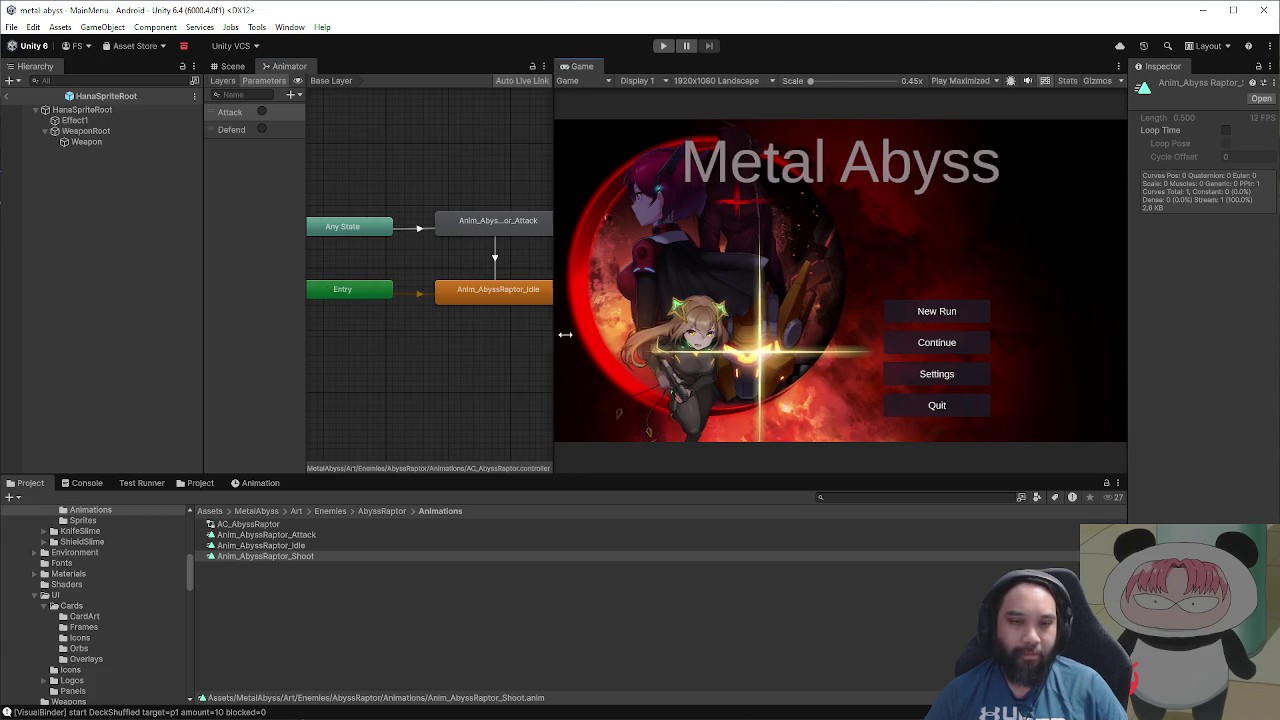
left_click_drag(554, 334, 804, 337)
scroll(540, 340, "up", 2)
left_click(605, 249)
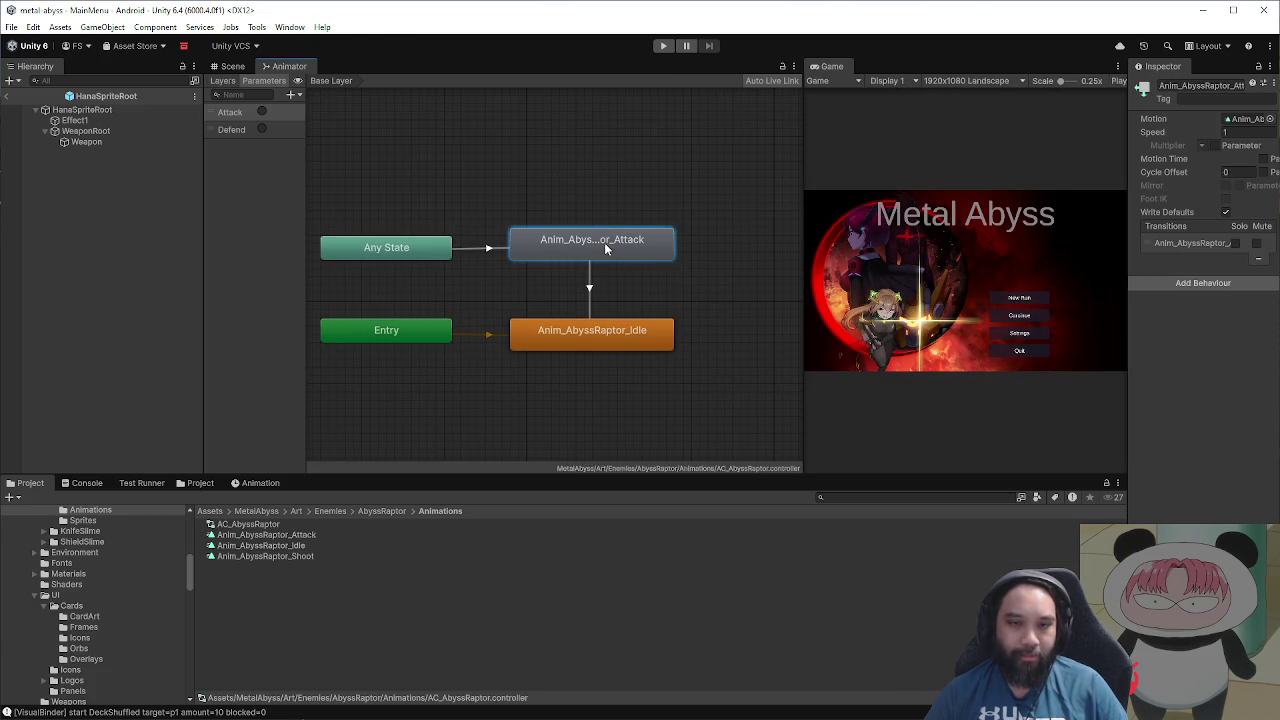
mouse_move(667, 282)
left_mouse_down()
mouse_move(586, 301)
mouse_move(551, 181)
mouse_move(524, 155)
mouse_move(520, 175)
left_mouse_up()
key("ctrl+d")
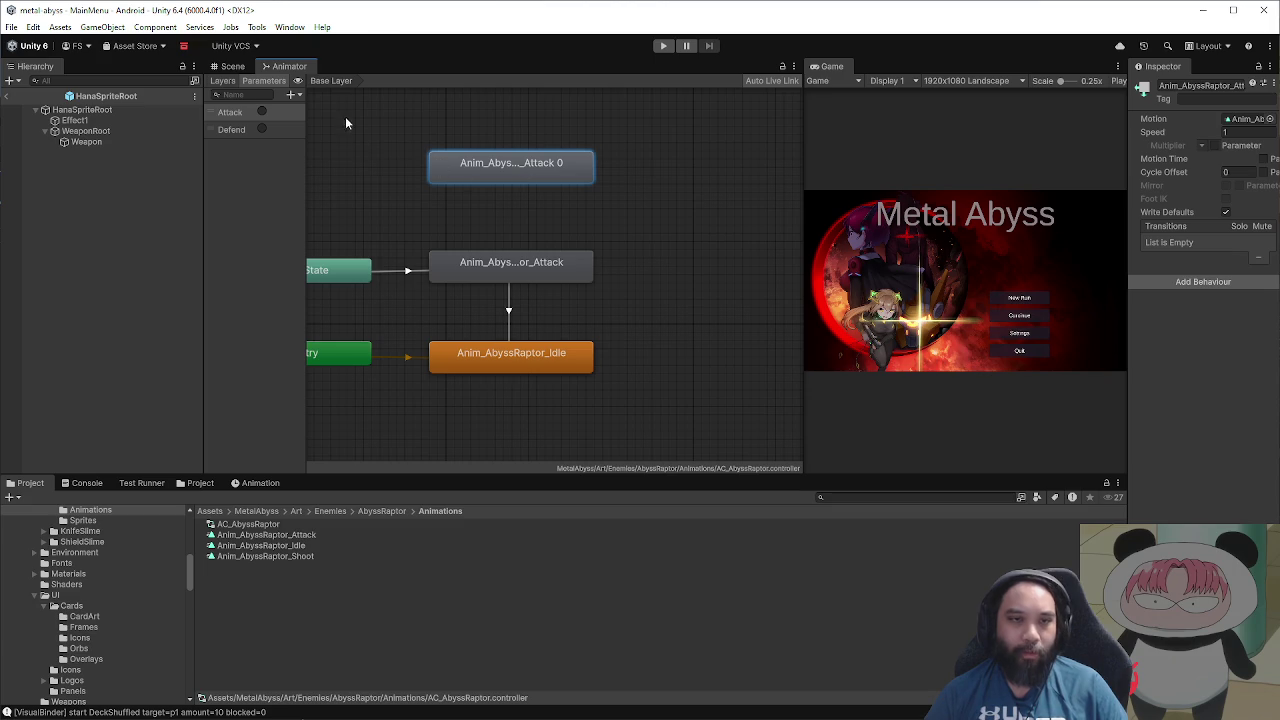
Step: Delete the Anim_AbyssRaptor_Shoot clip from the Animations folder
left_click(152, 110)
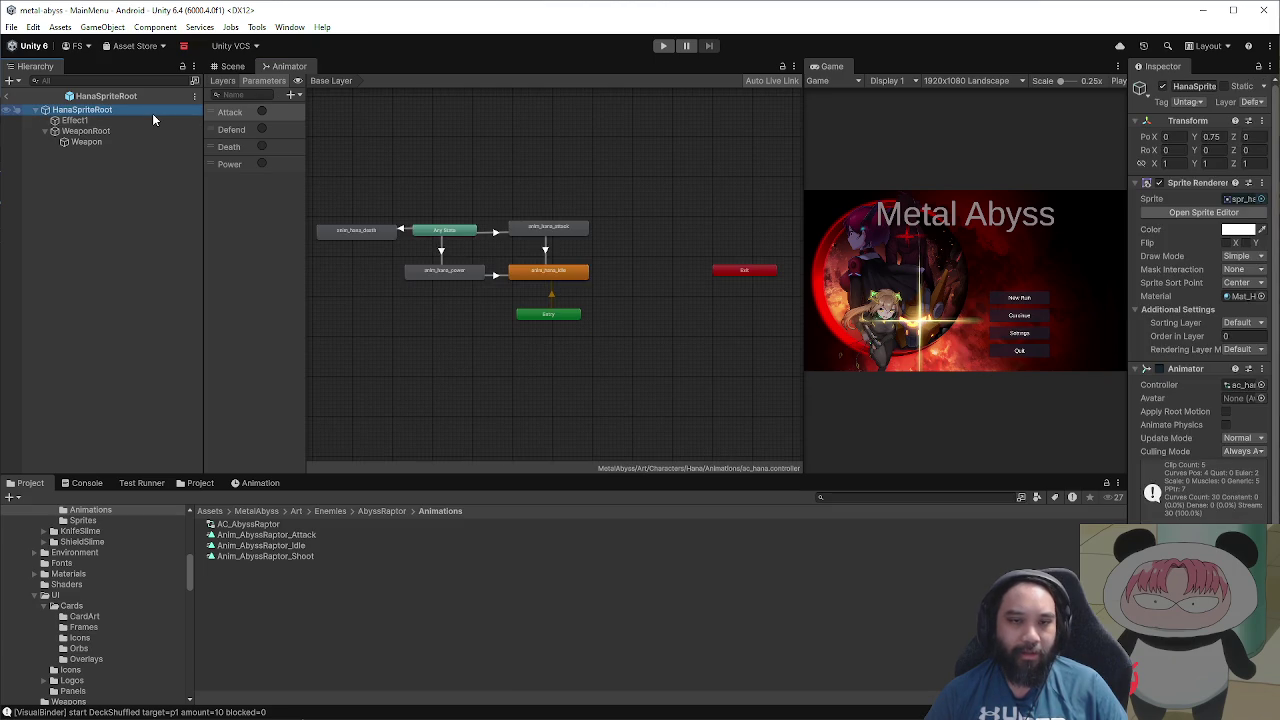
left_click(300, 525)
left_click(375, 555)
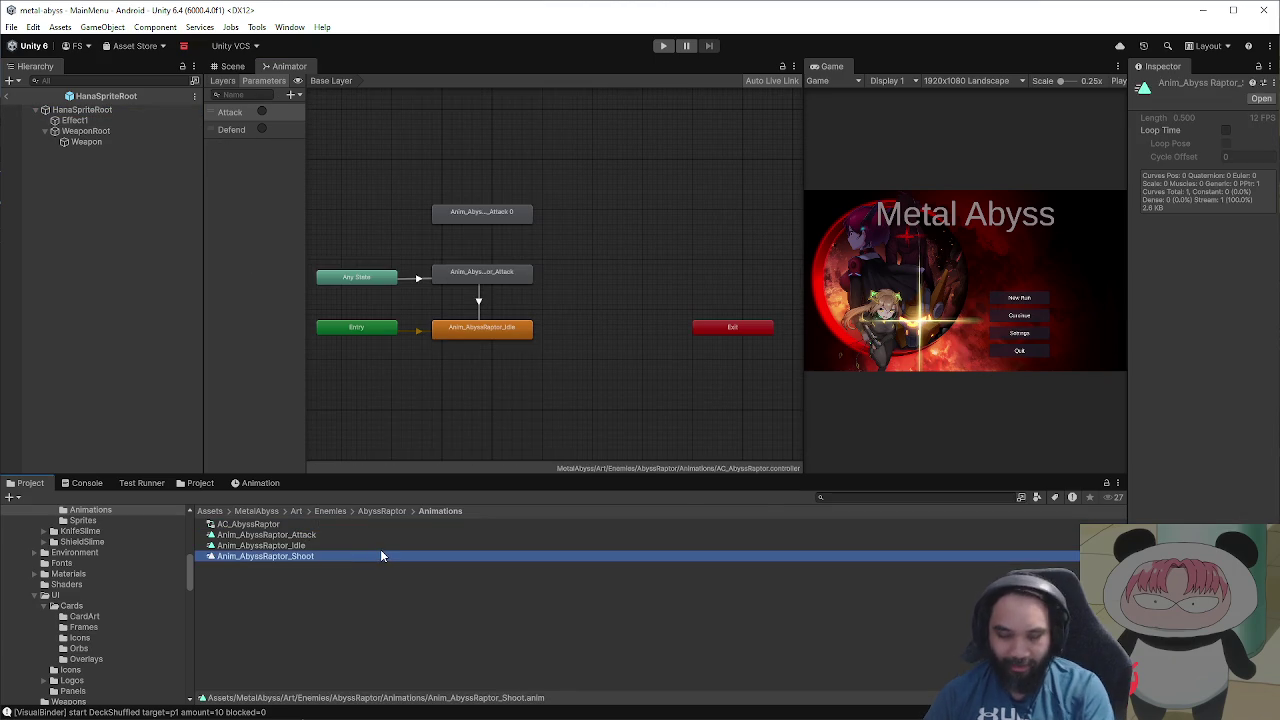
key("Delete")
left_click(724, 391)
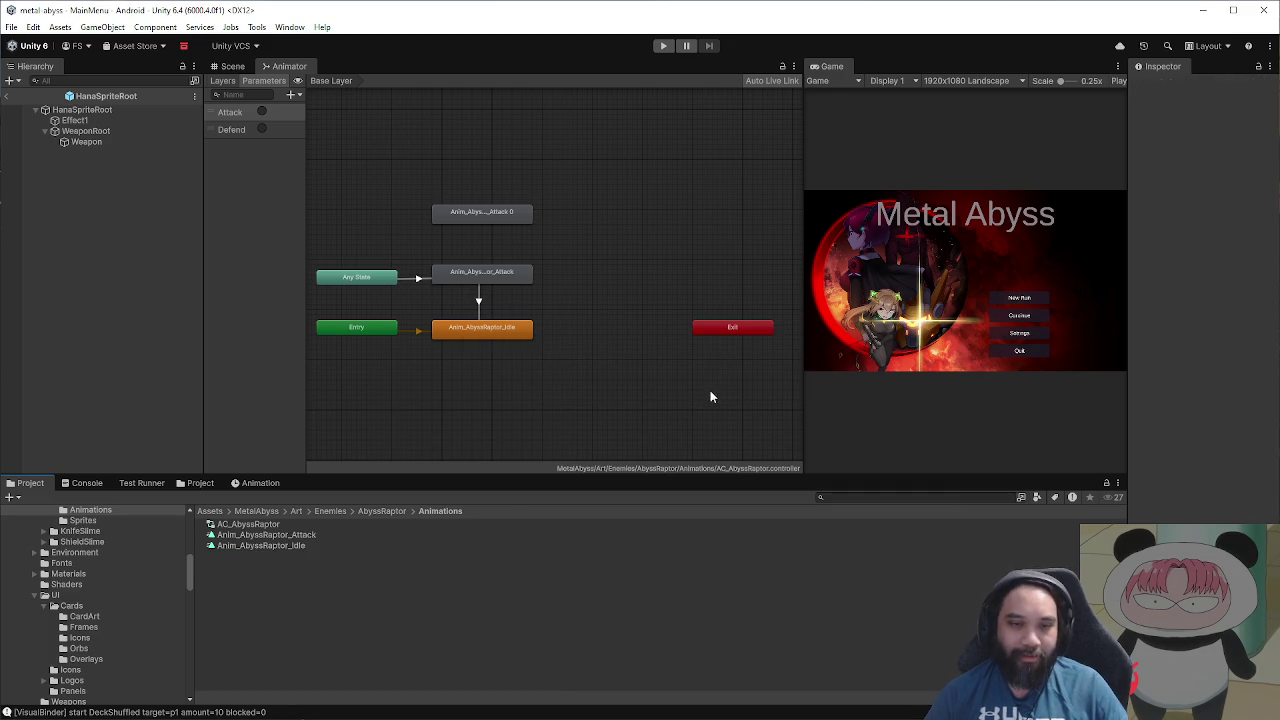
Step: Delete the AbyssRaptor controller's duplicate Attack 0 state
left_click(292, 521)
scroll(542, 283, "up", 2)
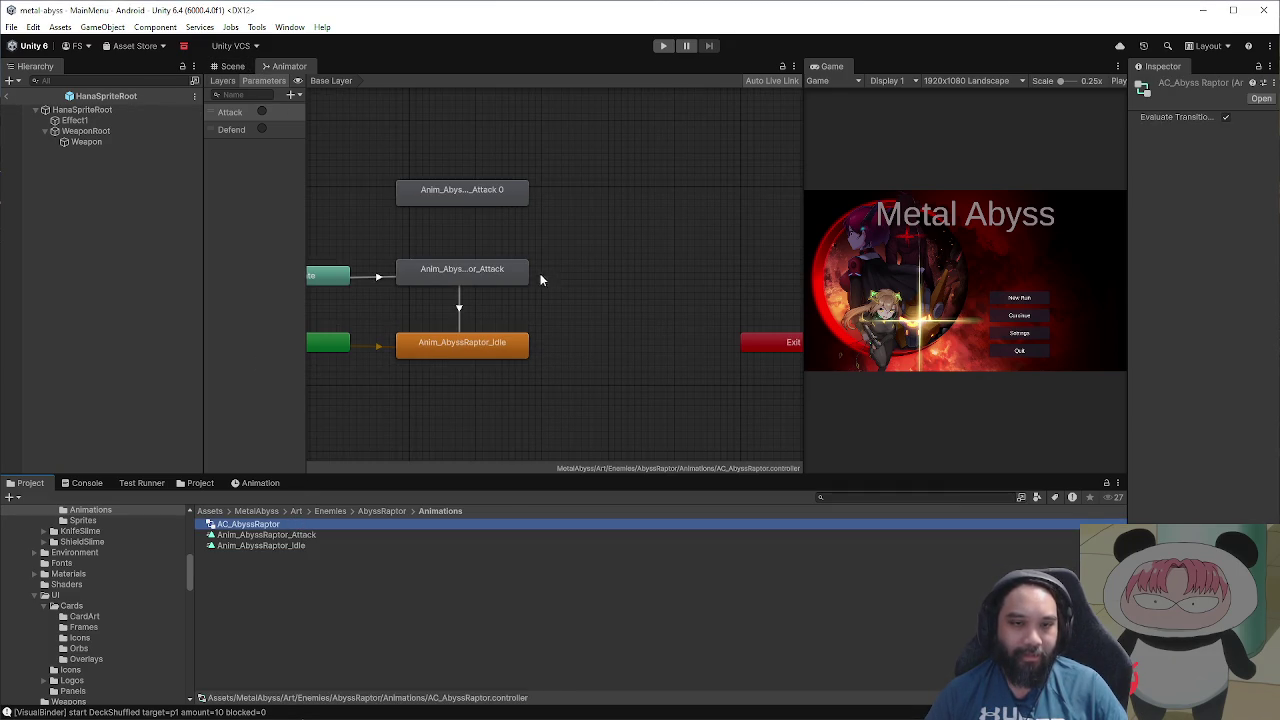
left_click(506, 190)
key("Delete")
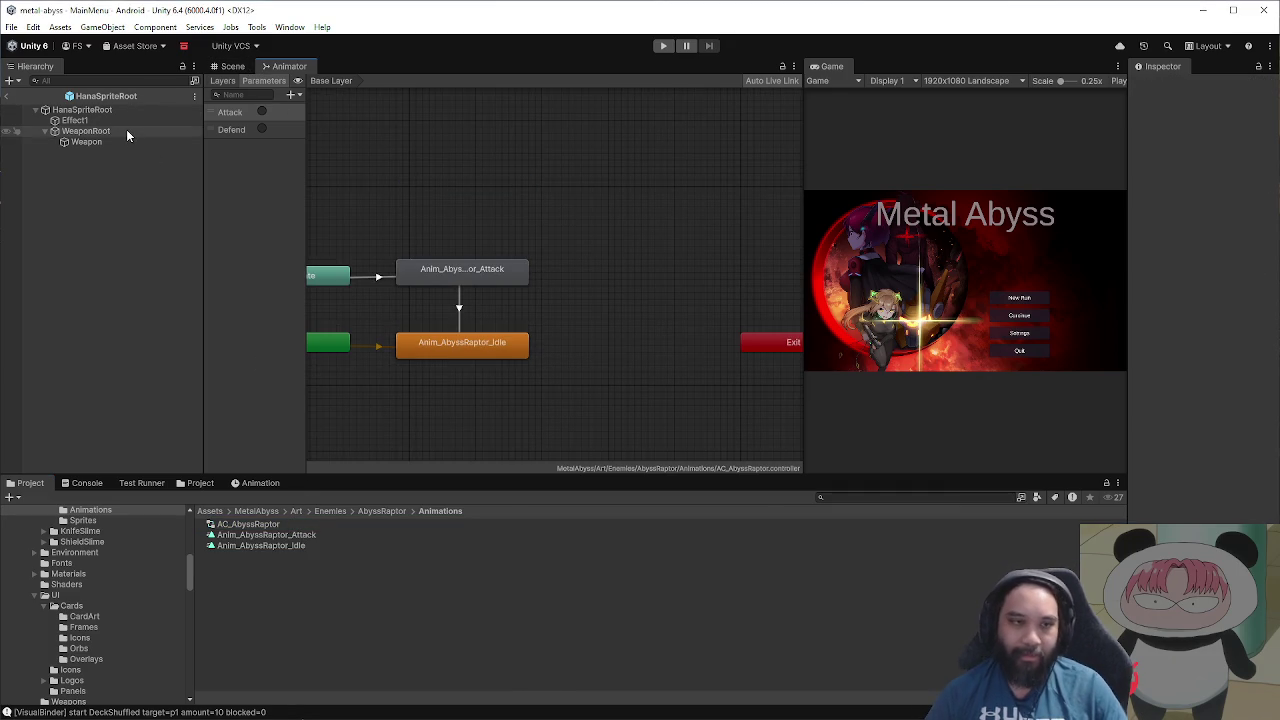
Step: Duplicate the anim_hana_attack state in ac_hana and place the copy above it
left_click(126, 130)
left_click(118, 112)
left_click(554, 234)
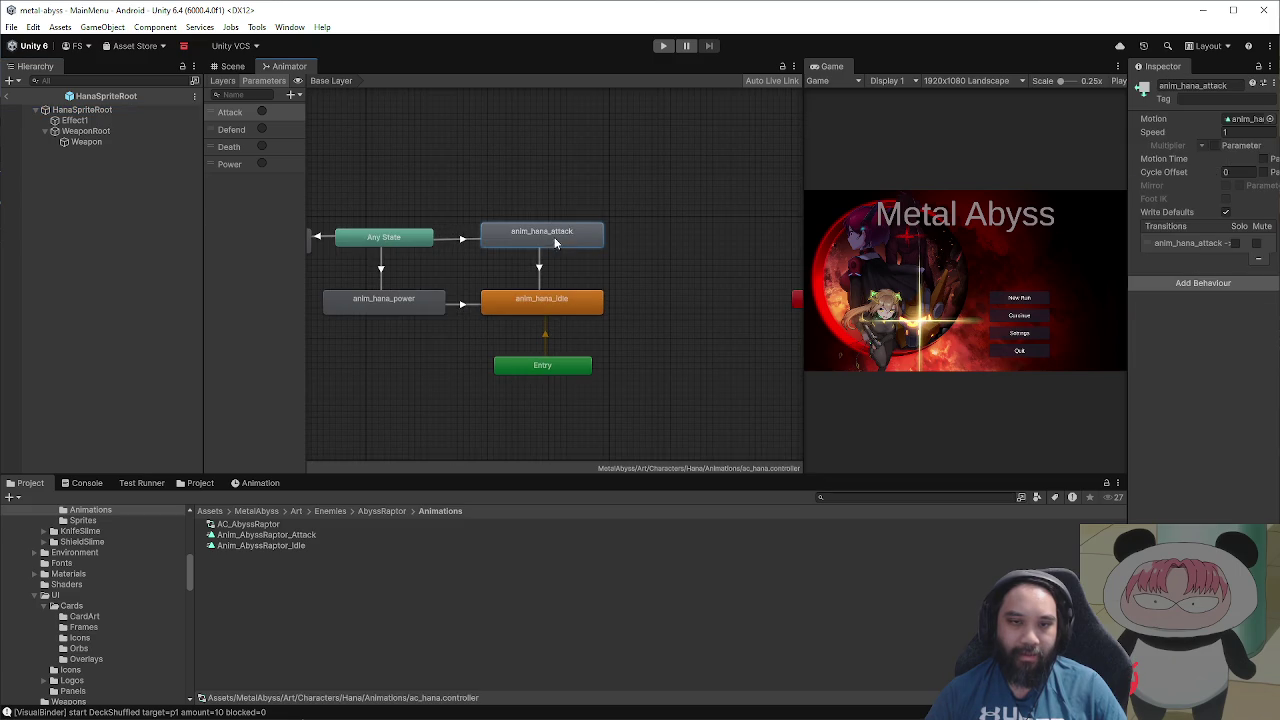
scroll(565, 217, "up", 3)
scroll(650, 212, "down", 2)
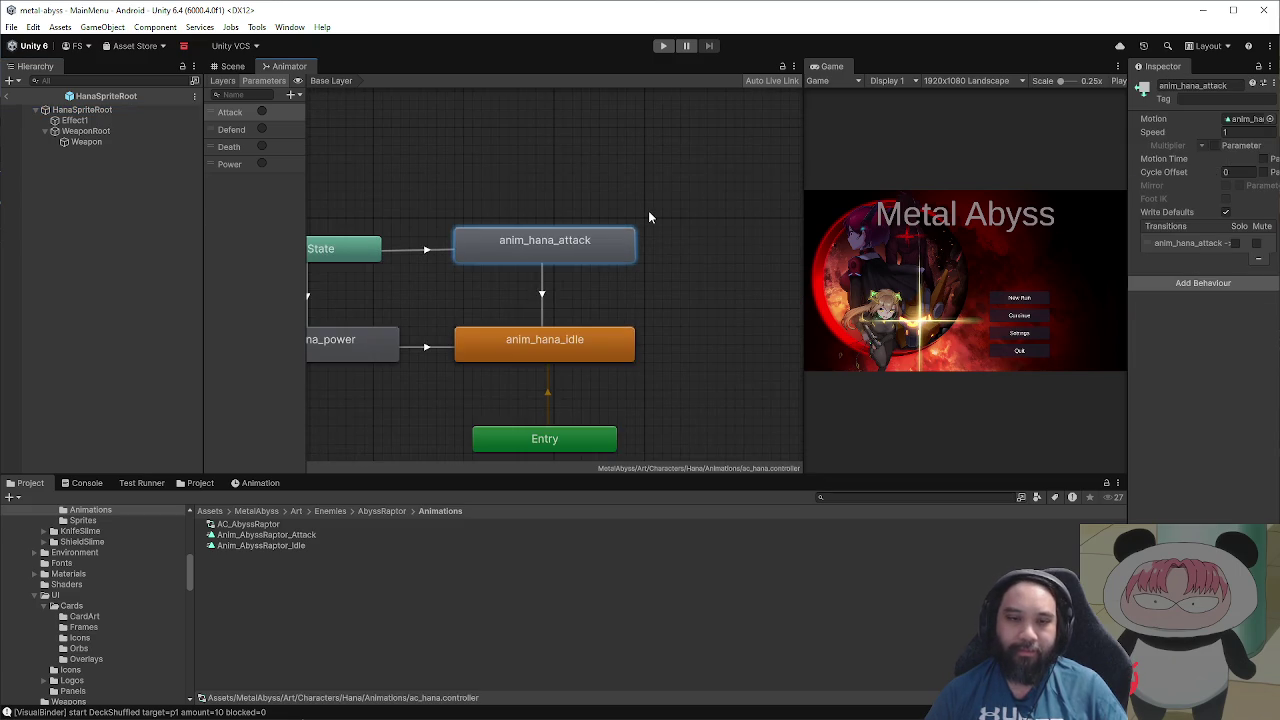
scroll(648, 210, "down", 2)
key("ctrl+d")
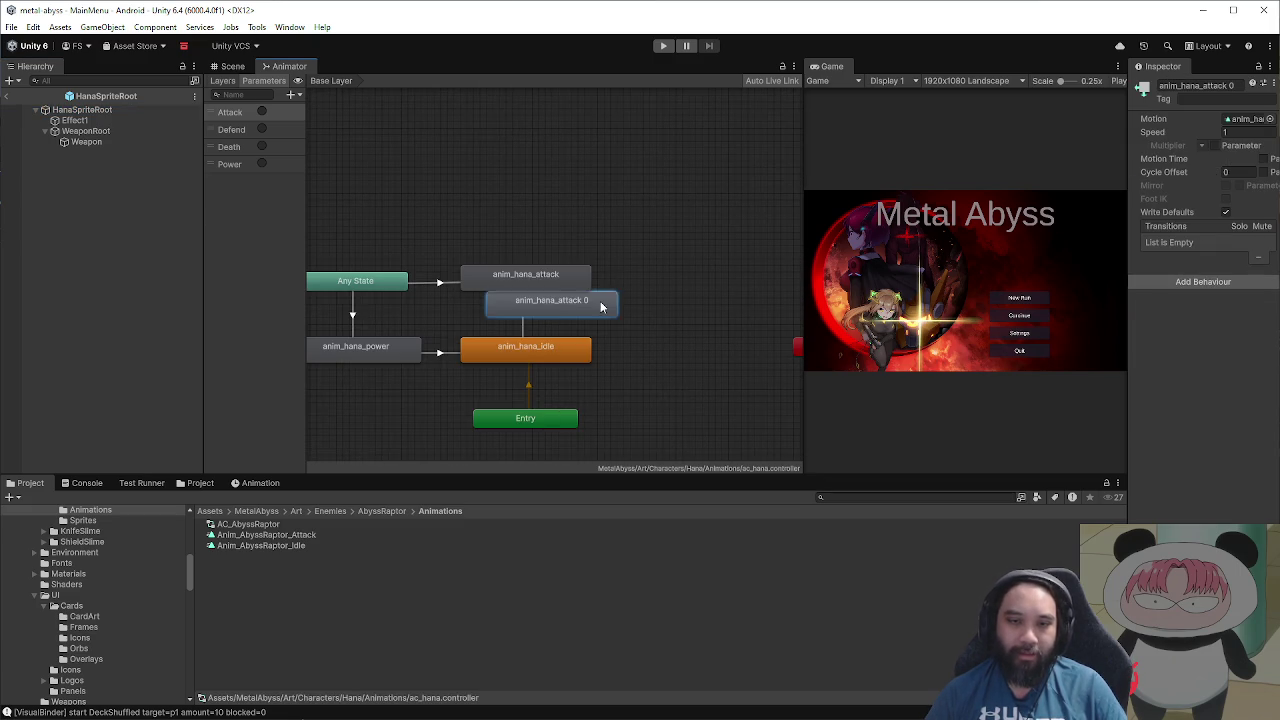
left_click_drag(604, 300, 575, 215)
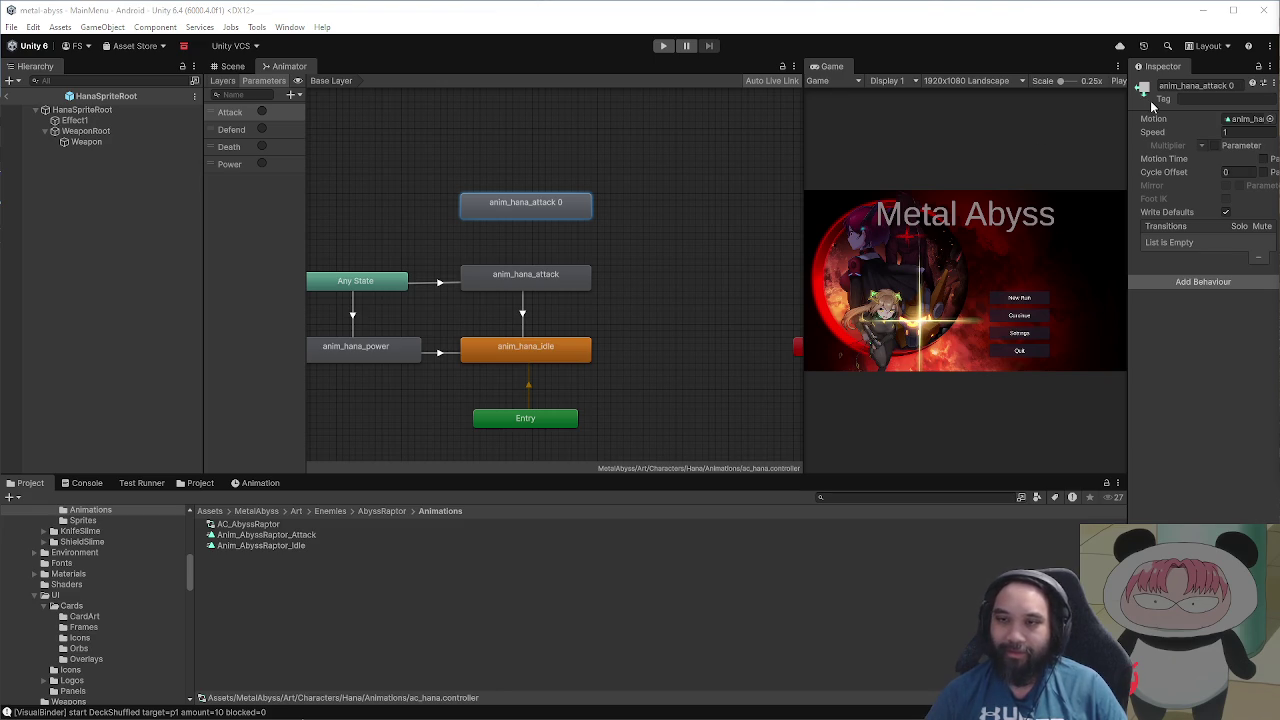
left_click_drag(1127, 108, 957, 108)
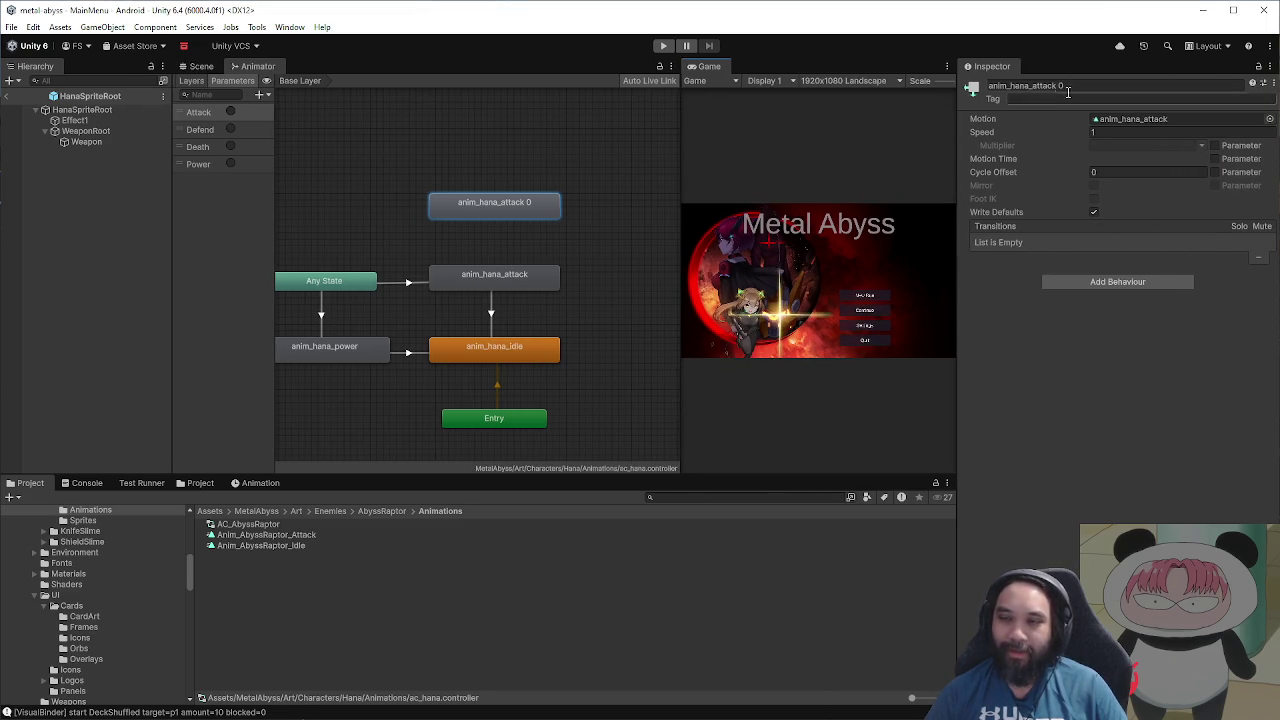
left_click(1145, 89)
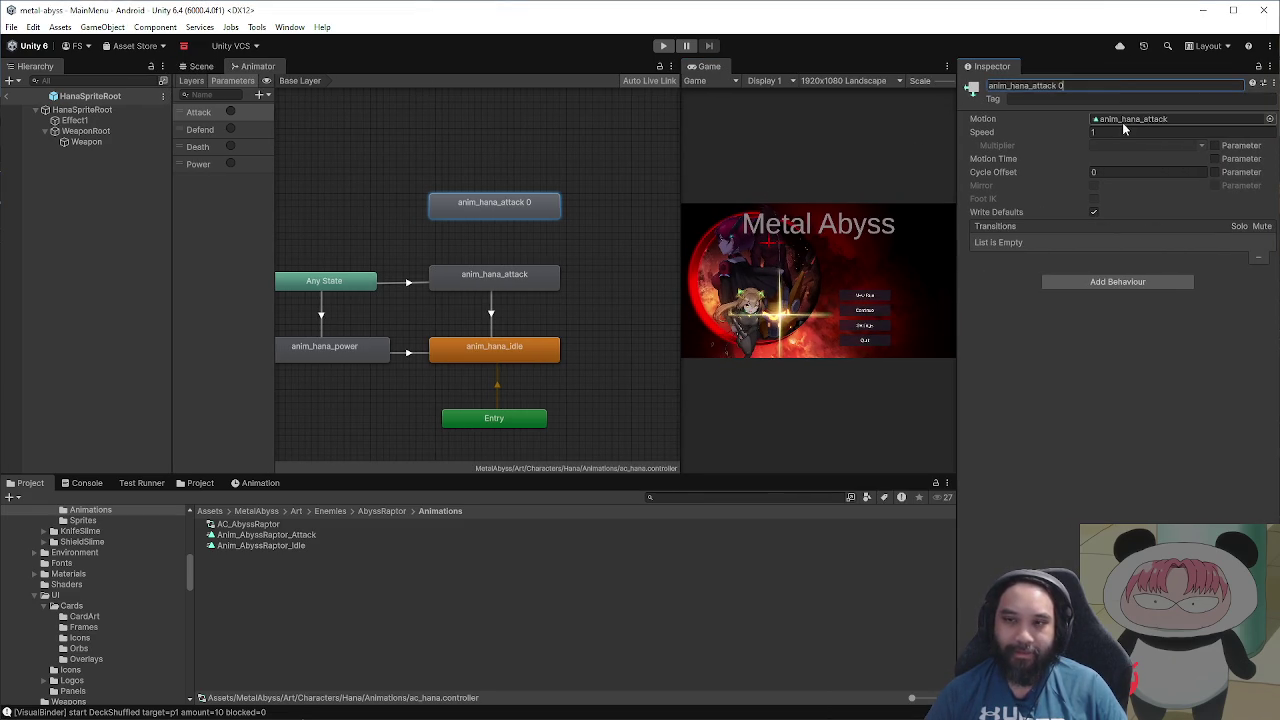
Step: Copy the anim_hana_attack clip as anim_hana_shoot and set it as the copied state's Motion
left_click(1125, 122)
left_click(273, 537)
key("ctrl+d")
key("F2")
key("Right")
key("BackSpace")
key("BackSpace")
key("BackSpace")
key("BackSpace")
key("BackSpace")
key("BackSpace")
type("shoot")
key("Return")
left_click(446, 204)
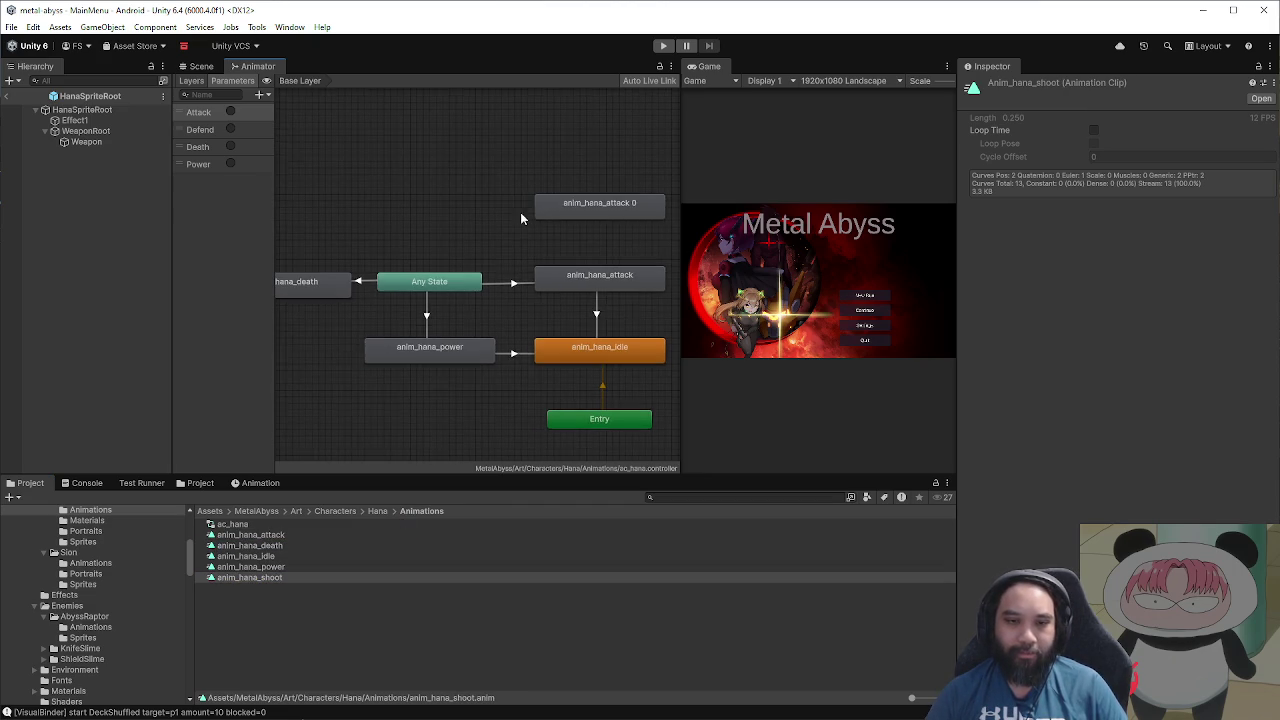
mouse_move(256, 578)
left_mouse_down()
mouse_move(748, 400)
mouse_move(1128, 124)
left_mouse_up()
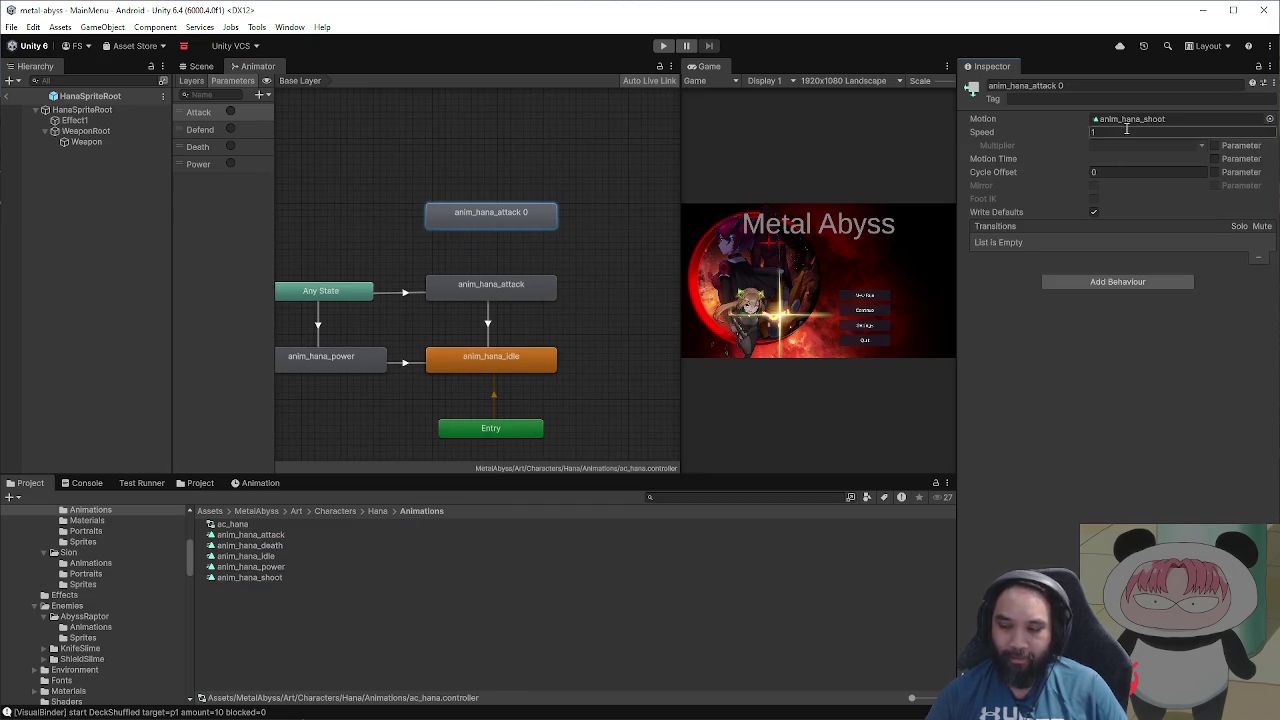
Step: Add a trigger parameter named Shoot to Hana's controller
left_click(335, 293)
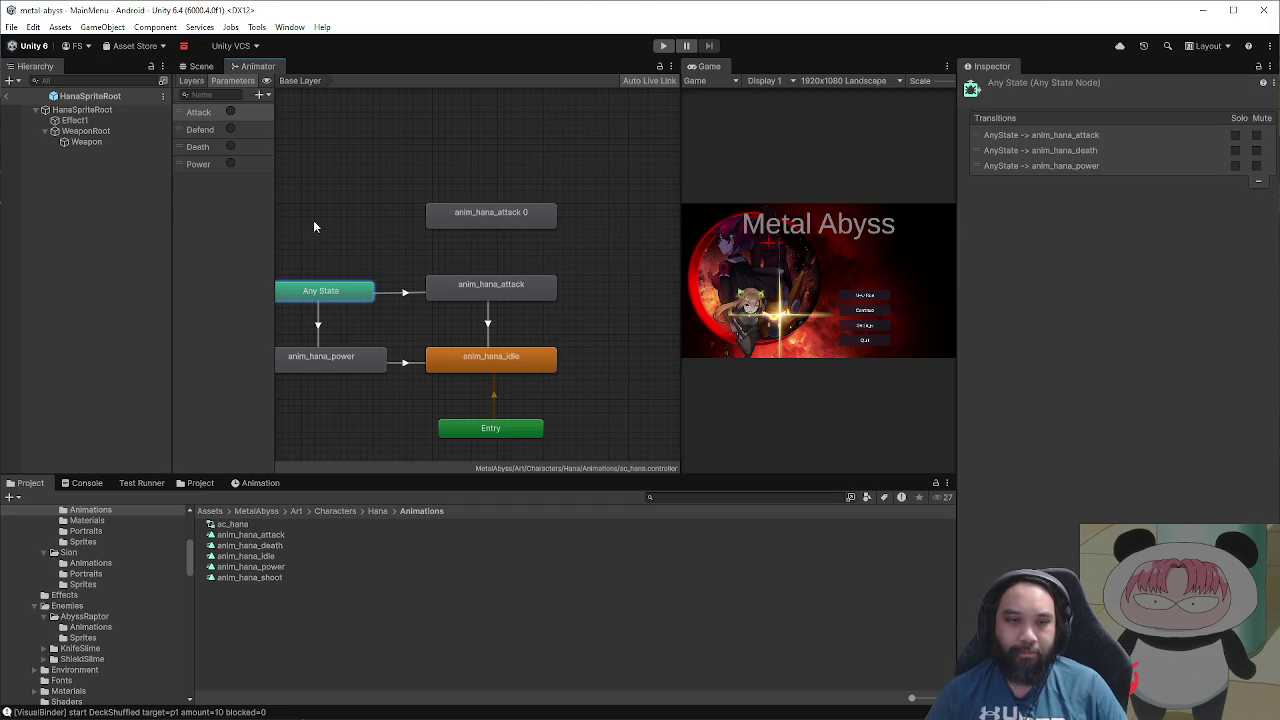
left_click(268, 97)
left_click(293, 154)
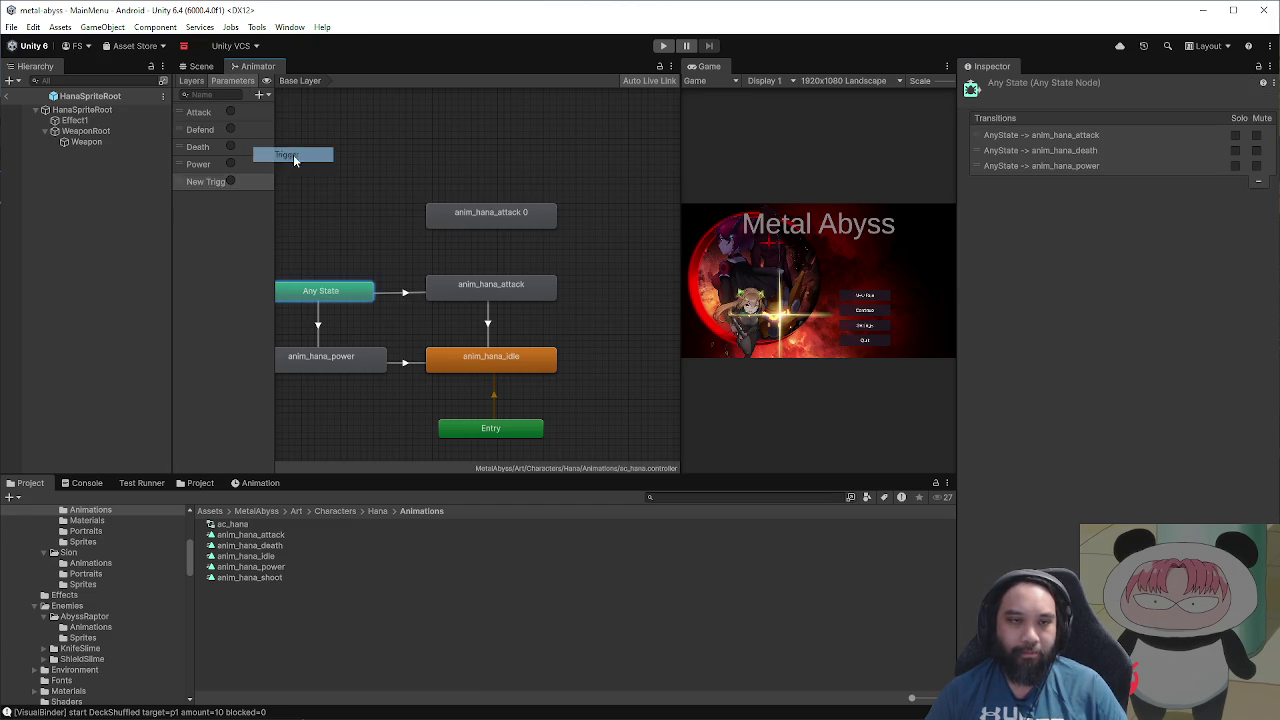
type("Shoot")
key("Return")
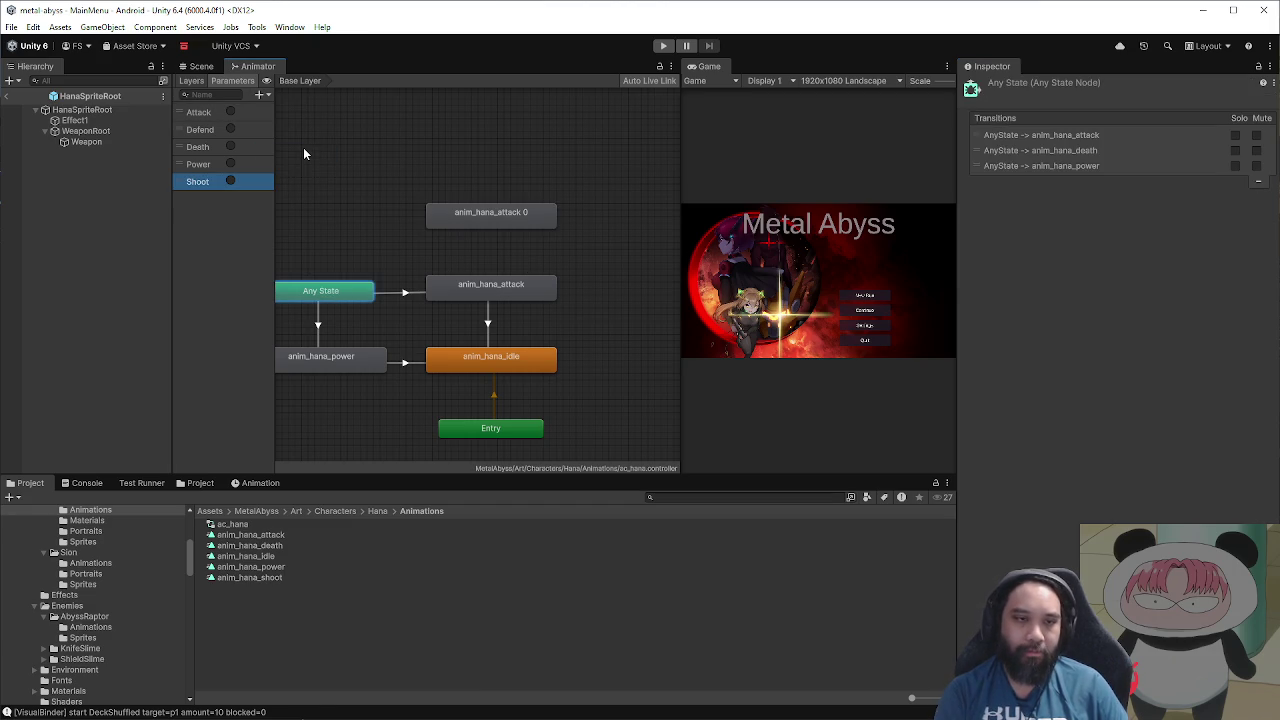
Step: Make a transition from Any State to the copied state and rename it anim_hana_shoot
right_click(328, 293)
left_click(378, 298)
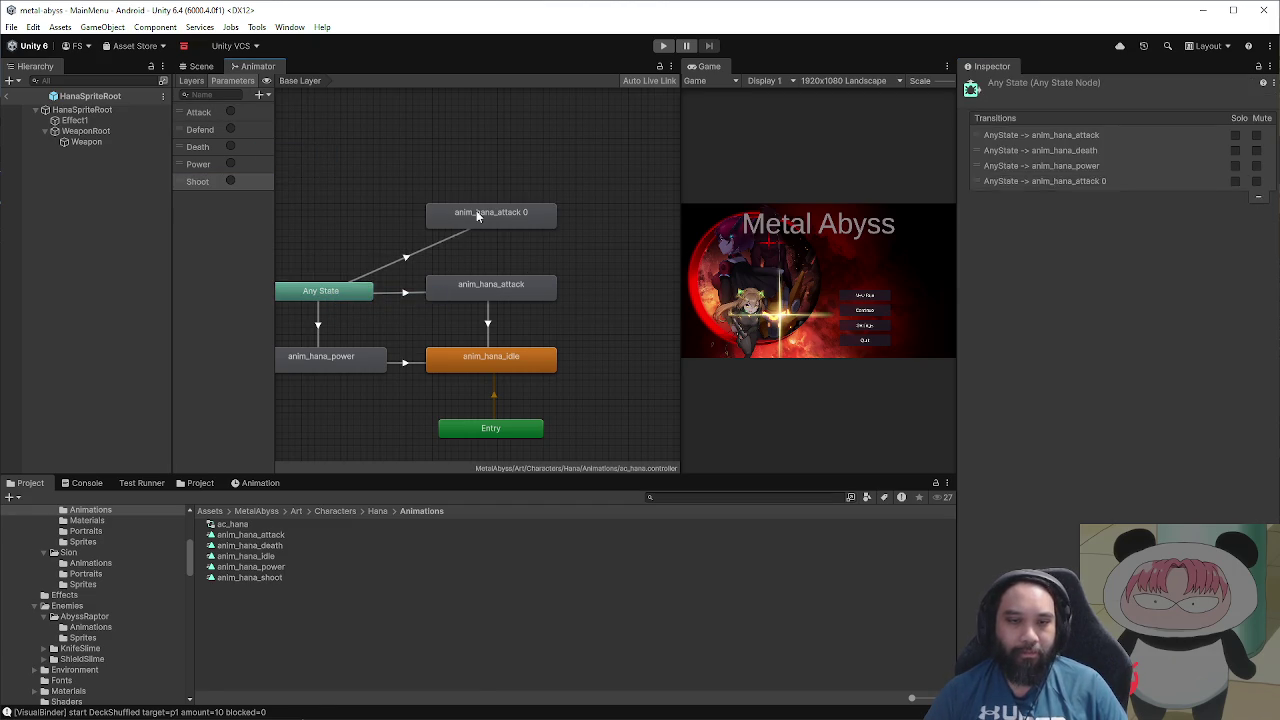
left_click(490, 214)
left_click(1135, 88)
key("BackSpace")
key("BackSpace")
type("anim_hana_")
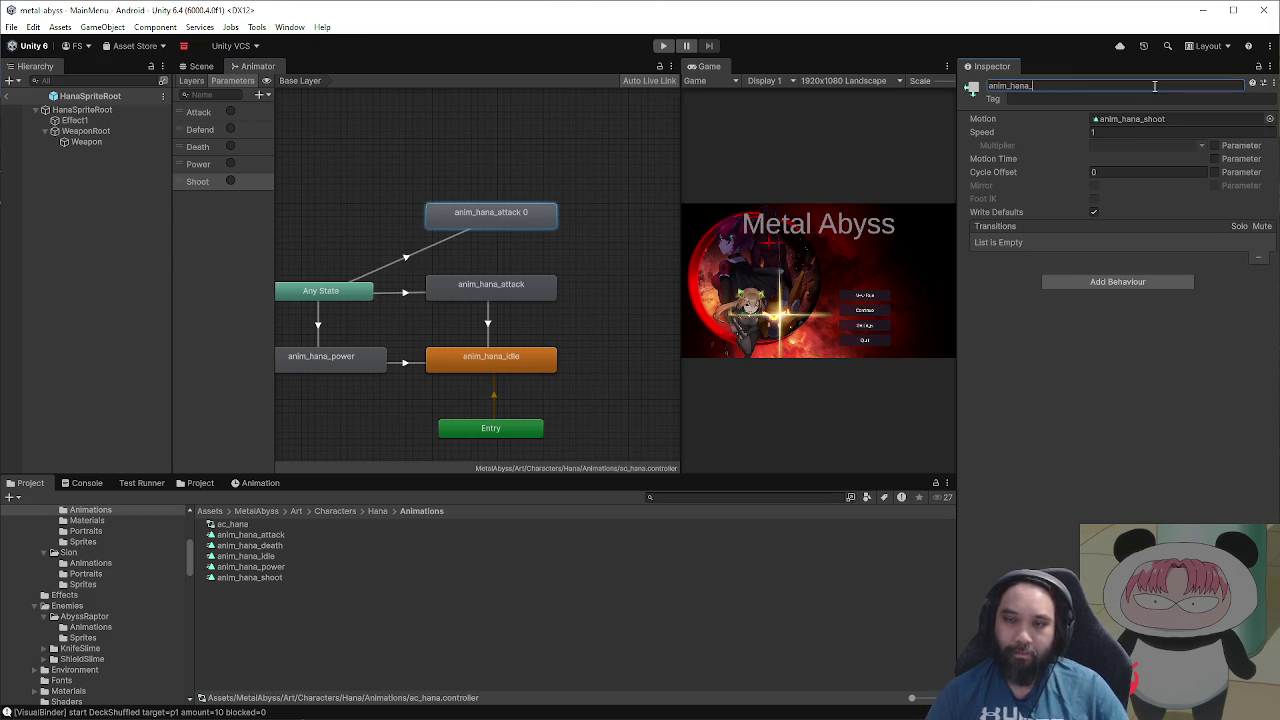
type("shoot")
key("Return")
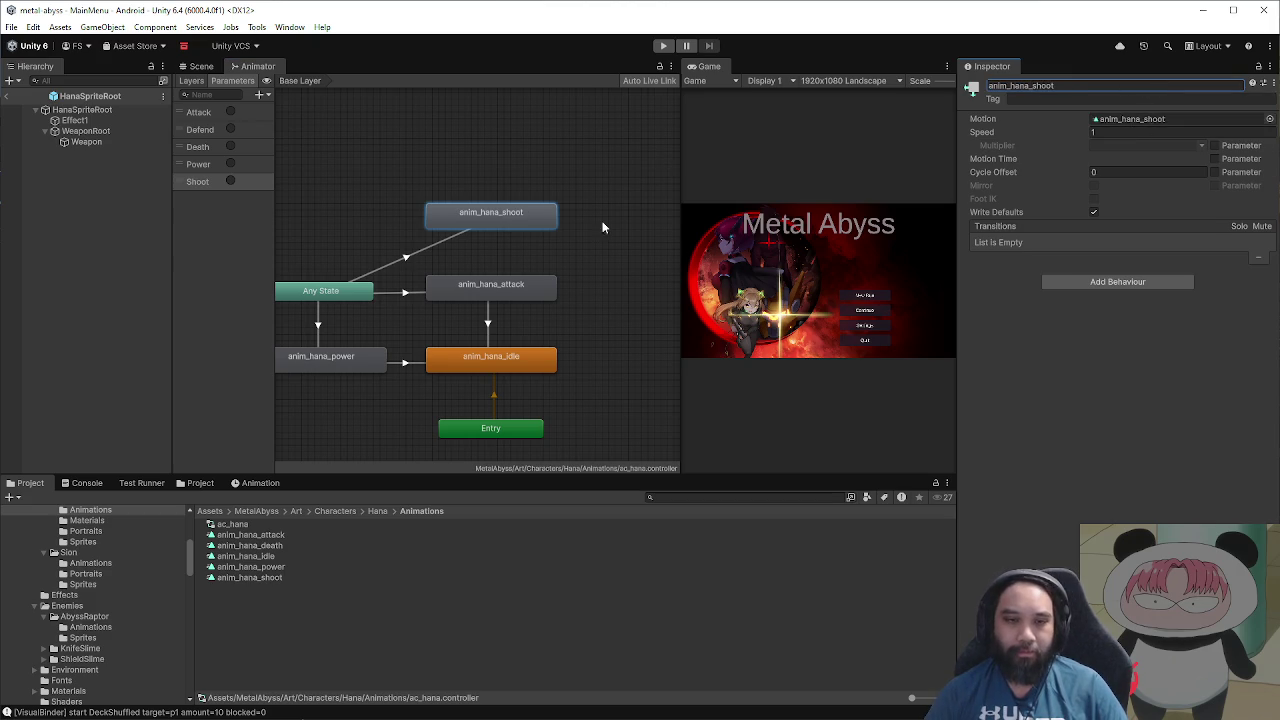
Step: Add a transition from anim_hana_shoot back to anim_hana_idle and start rearranging nodes
right_click(528, 222)
left_click(578, 230)
left_click(524, 356)
mouse_move(515, 226)
left_mouse_down()
mouse_move(635, 220)
mouse_move(529, 232)
mouse_move(431, 218)
mouse_move(395, 390)
mouse_move(342, 358)
mouse_move(562, 220)
mouse_move(563, 198)
mouse_move(628, 228)
mouse_move(612, 220)
mouse_move(335, 340)
mouse_move(501, 183)
mouse_move(589, 217)
mouse_move(525, 207)
mouse_move(456, 161)
mouse_move(378, 222)
mouse_move(343, 330)
mouse_move(512, 355)
mouse_move(516, 345)
left_mouse_up()
scroll(530, 252, "down", 3)
mouse_move(500, 275)
left_mouse_down()
mouse_move(395, 205)
mouse_move(380, 210)
left_mouse_up()
mouse_move(506, 330)
left_mouse_down()
mouse_move(497, 358)
mouse_move(527, 200)
left_mouse_up()
mouse_move(526, 356)
left_mouse_down()
mouse_move(551, 303)
mouse_move(541, 338)
mouse_move(481, 351)
left_mouse_up()
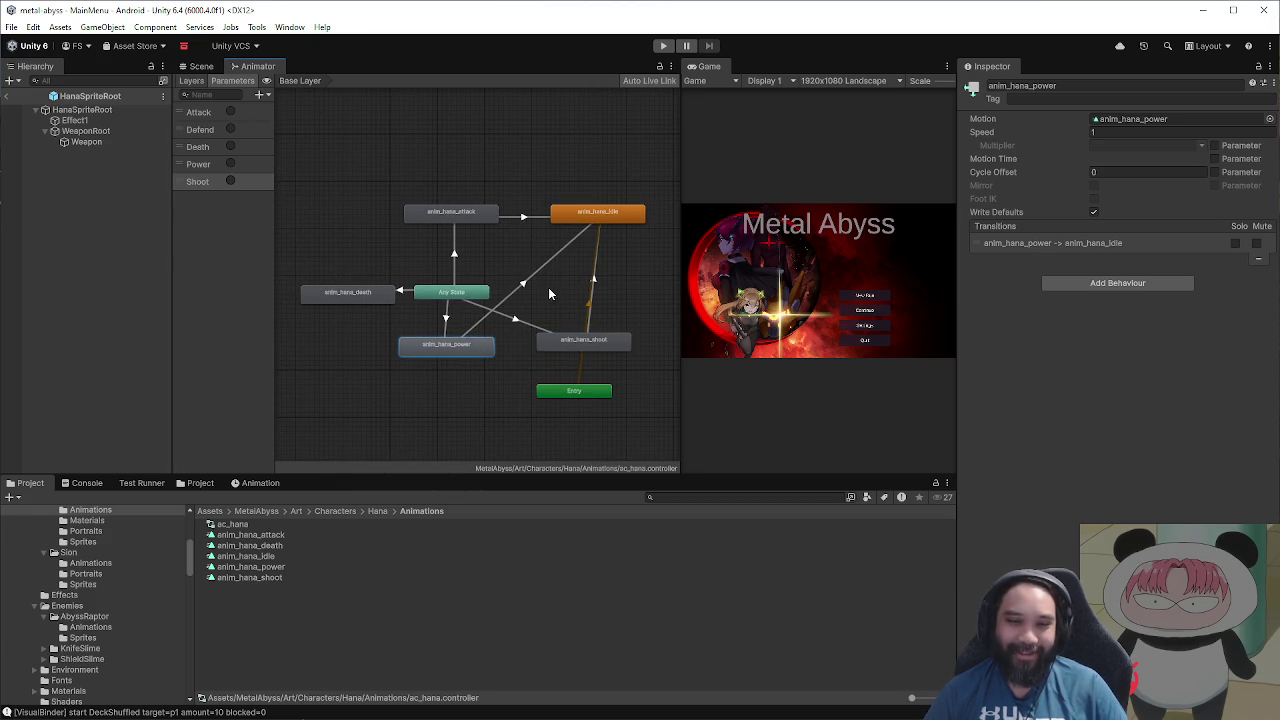
Step: Tidy the graph layout, positioning Entry, idle, shoot and power states neatly
scroll(552, 288, "up", 2)
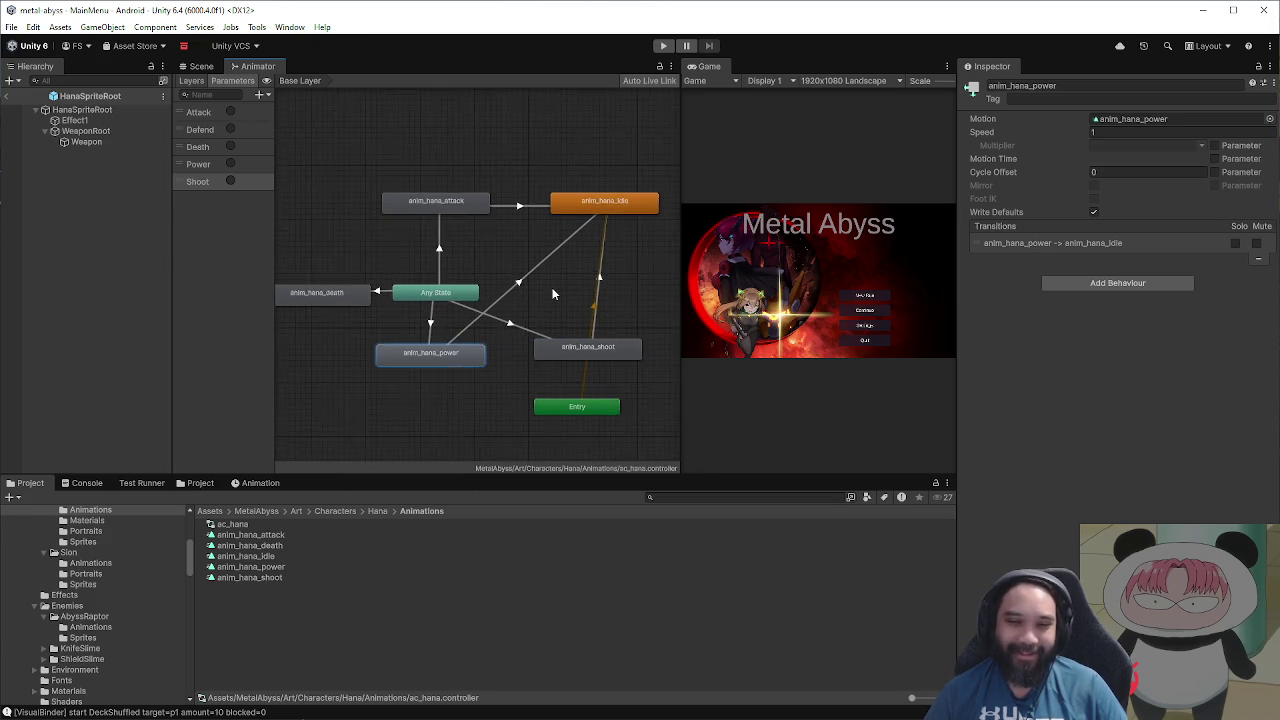
left_click(677, 362)
left_click_drag(681, 366, 888, 366)
left_click(620, 427)
mouse_move(620, 427)
left_mouse_down()
mouse_move(808, 220)
mouse_move(754, 168)
mouse_move(633, 135)
left_mouse_up()
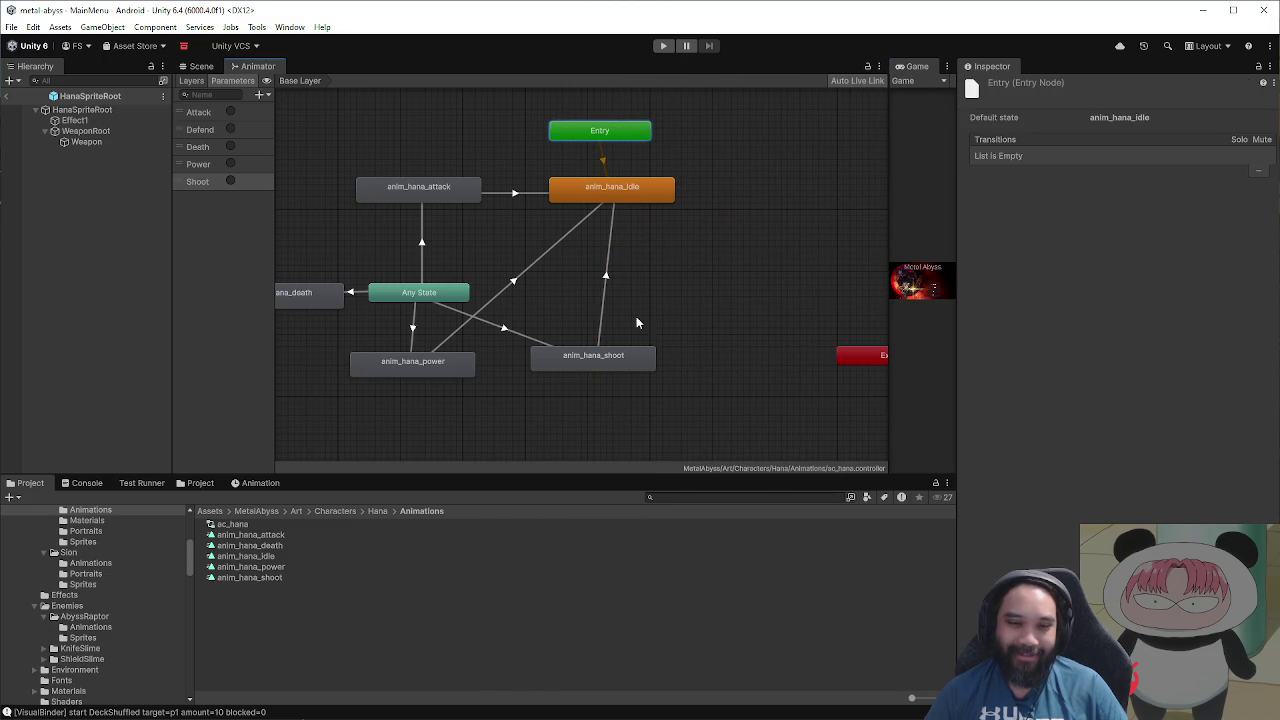
left_click_drag(636, 363, 654, 370)
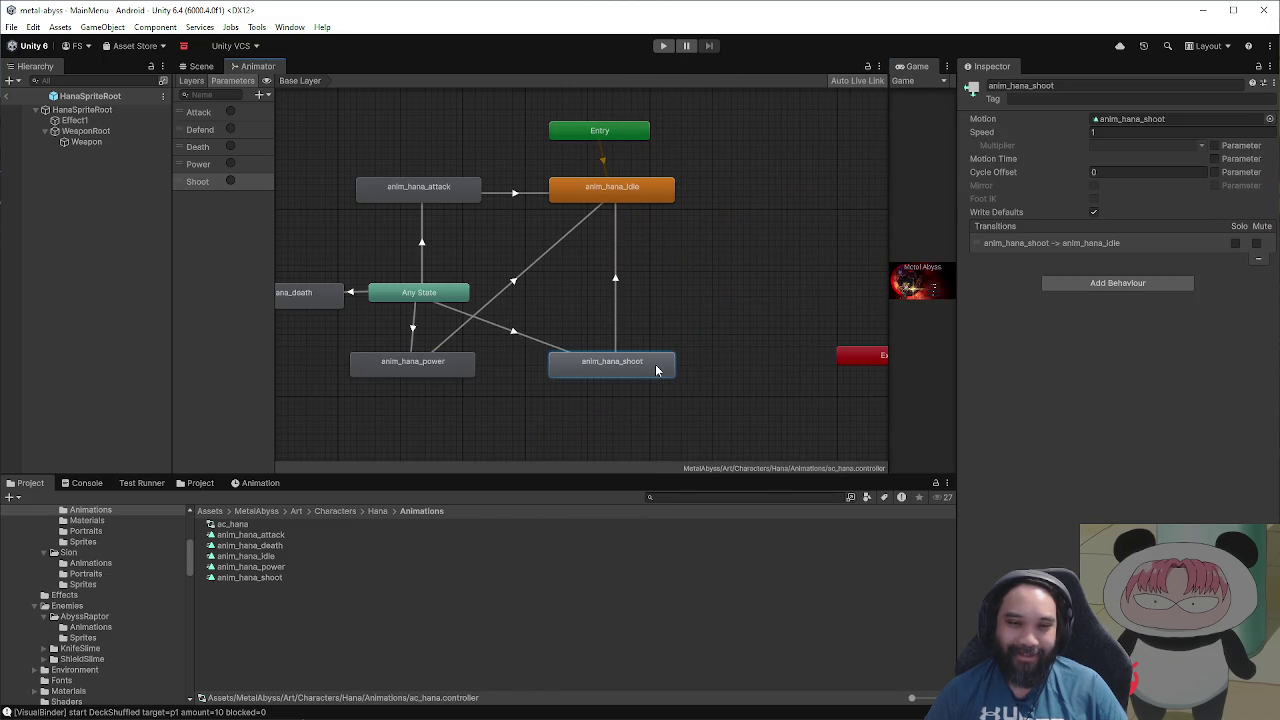
left_click_drag(460, 370, 465, 370)
left_click_drag(600, 195, 568, 289)
mouse_move(614, 369)
left_mouse_down()
mouse_move(719, 220)
mouse_move(708, 195)
mouse_move(419, 152)
mouse_move(343, 122)
mouse_move(300, 249)
mouse_move(294, 417)
mouse_move(317, 443)
mouse_move(545, 410)
mouse_move(716, 207)
mouse_move(686, 181)
mouse_move(709, 187)
left_mouse_up()
left_click_drag(610, 291, 685, 373)
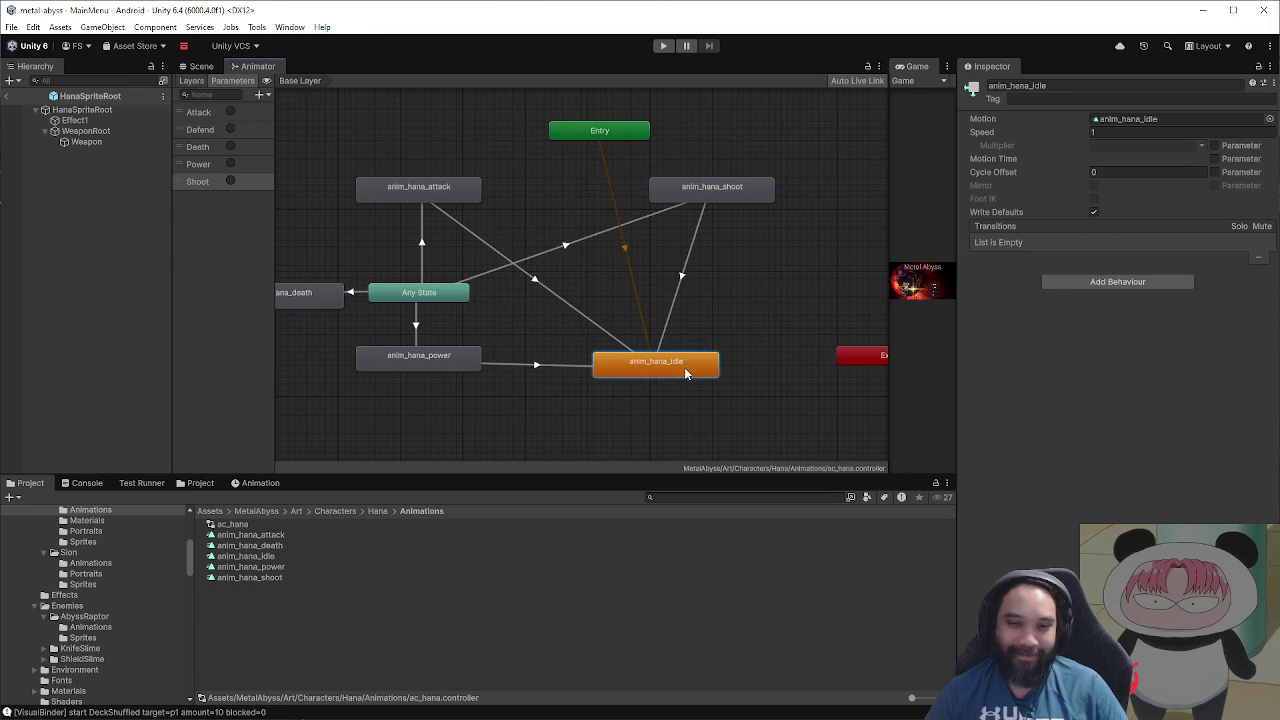
mouse_move(690, 200)
left_mouse_down()
mouse_move(630, 202)
mouse_move(642, 201)
left_mouse_up()
mouse_move(605, 138)
left_mouse_down()
mouse_move(668, 360)
mouse_move(660, 428)
mouse_move(649, 428)
left_mouse_up()
left_click_drag(652, 207, 646, 199)
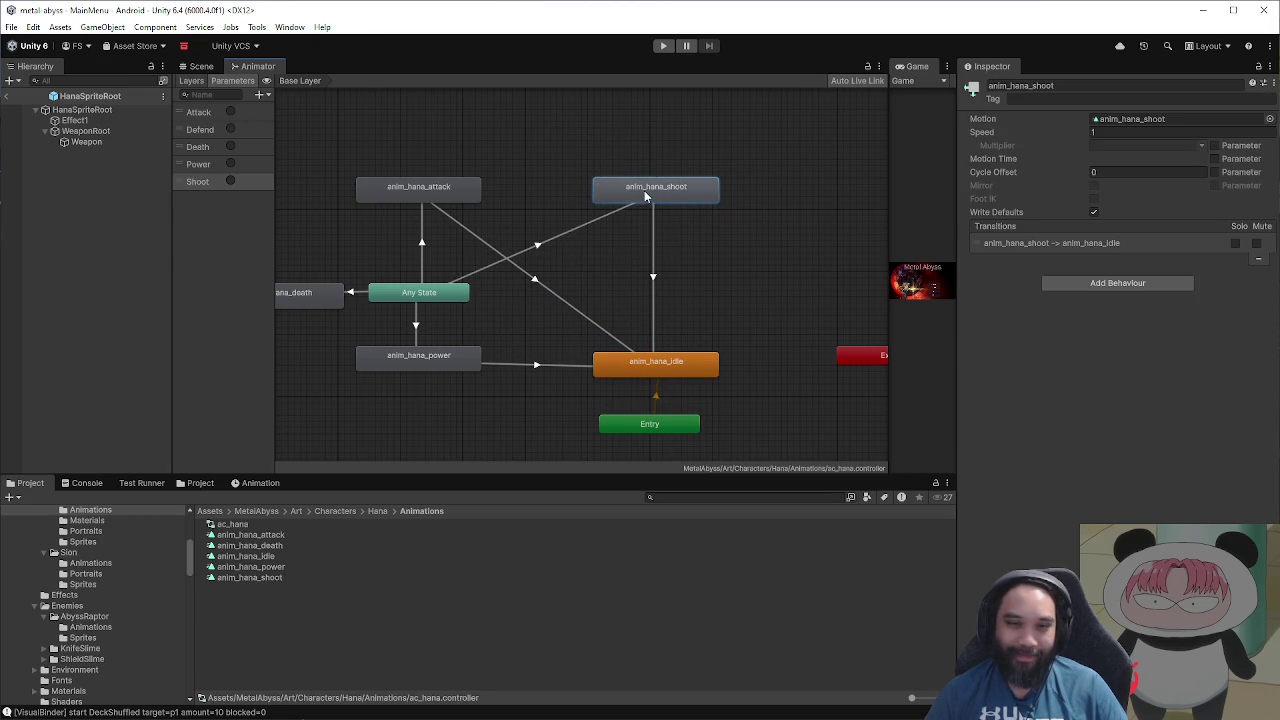
left_click(554, 242)
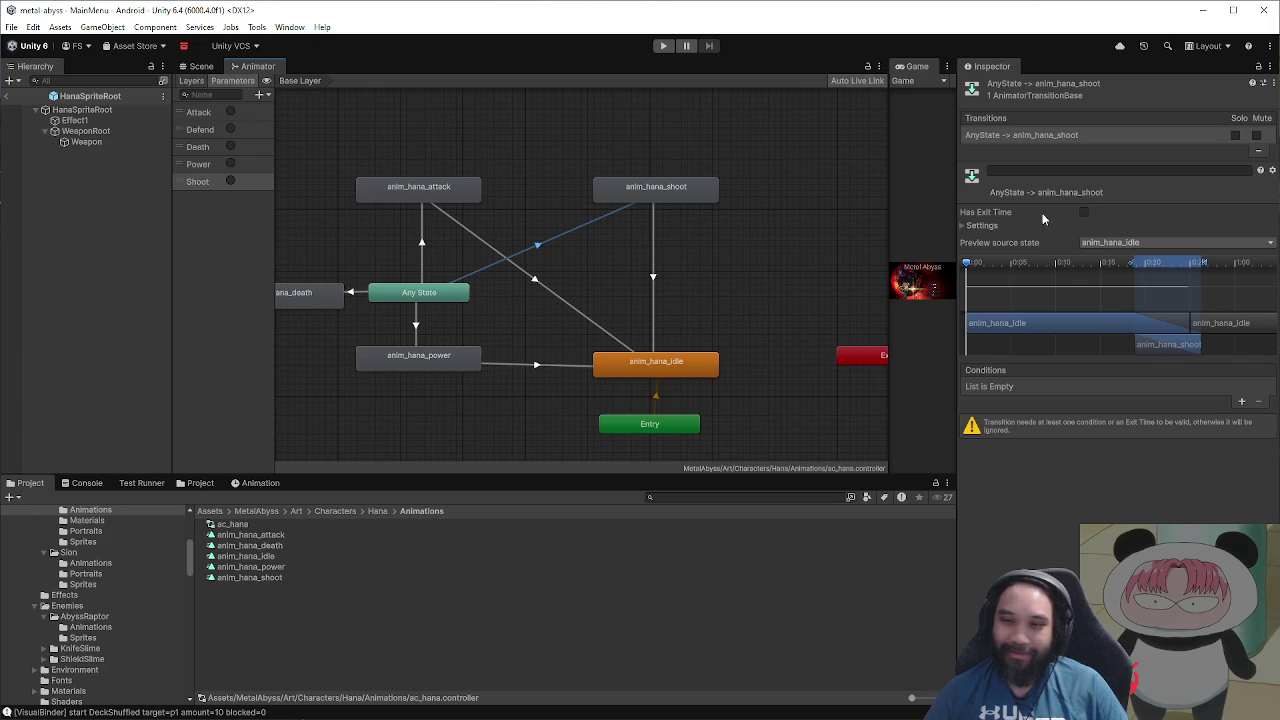
Step: Give the Any State to anim_hana_shoot transition 0 duration and a Shoot trigger condition
left_click(962, 232)
left_click(1120, 265)
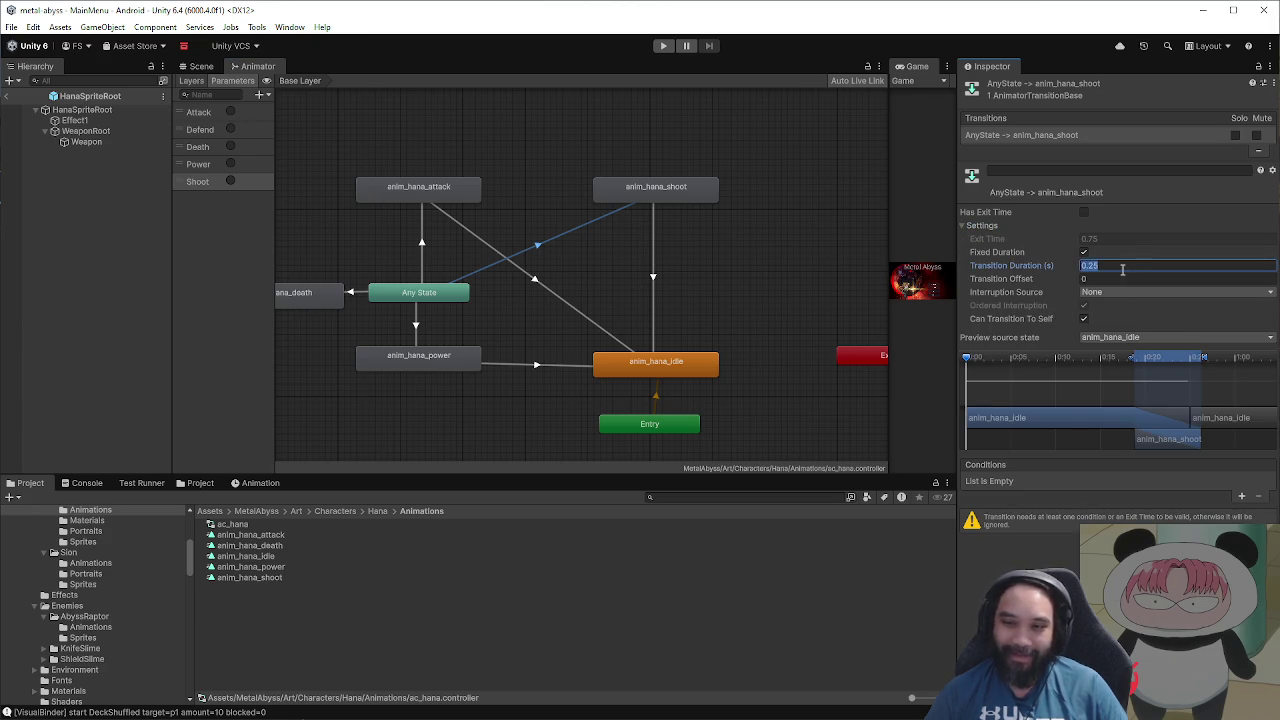
type("0")
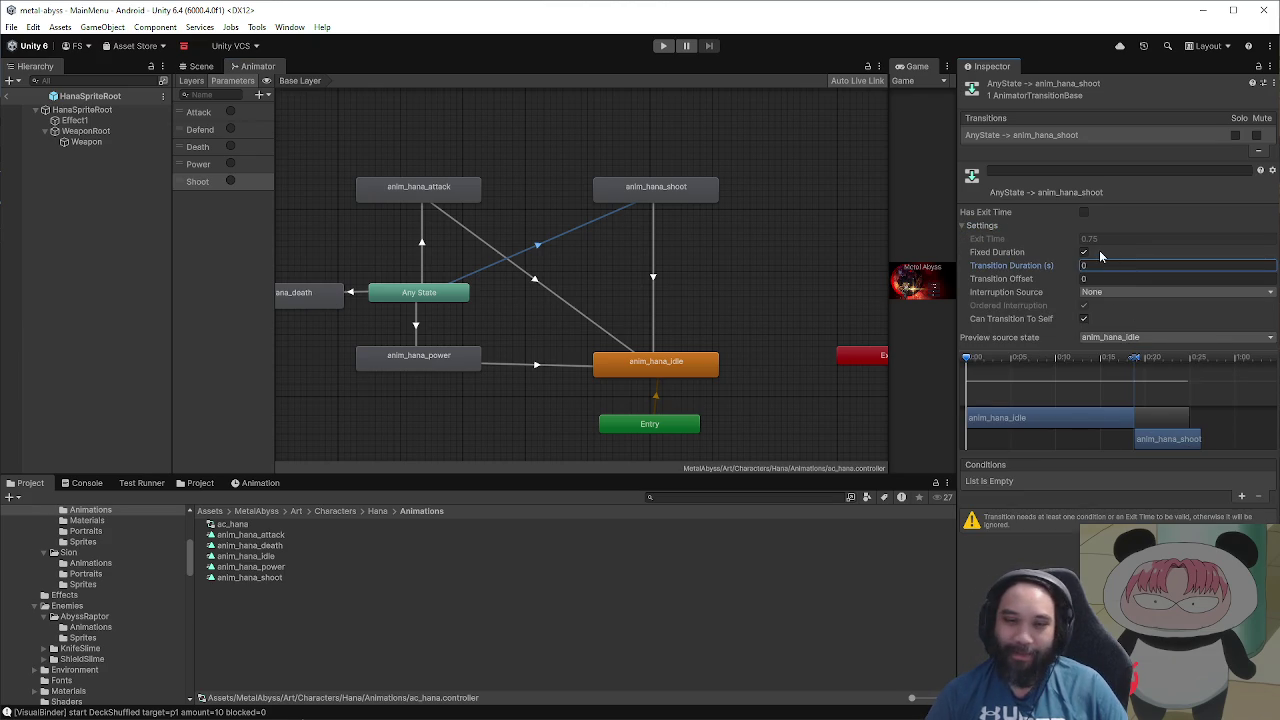
left_click(1241, 496)
left_click(1110, 484)
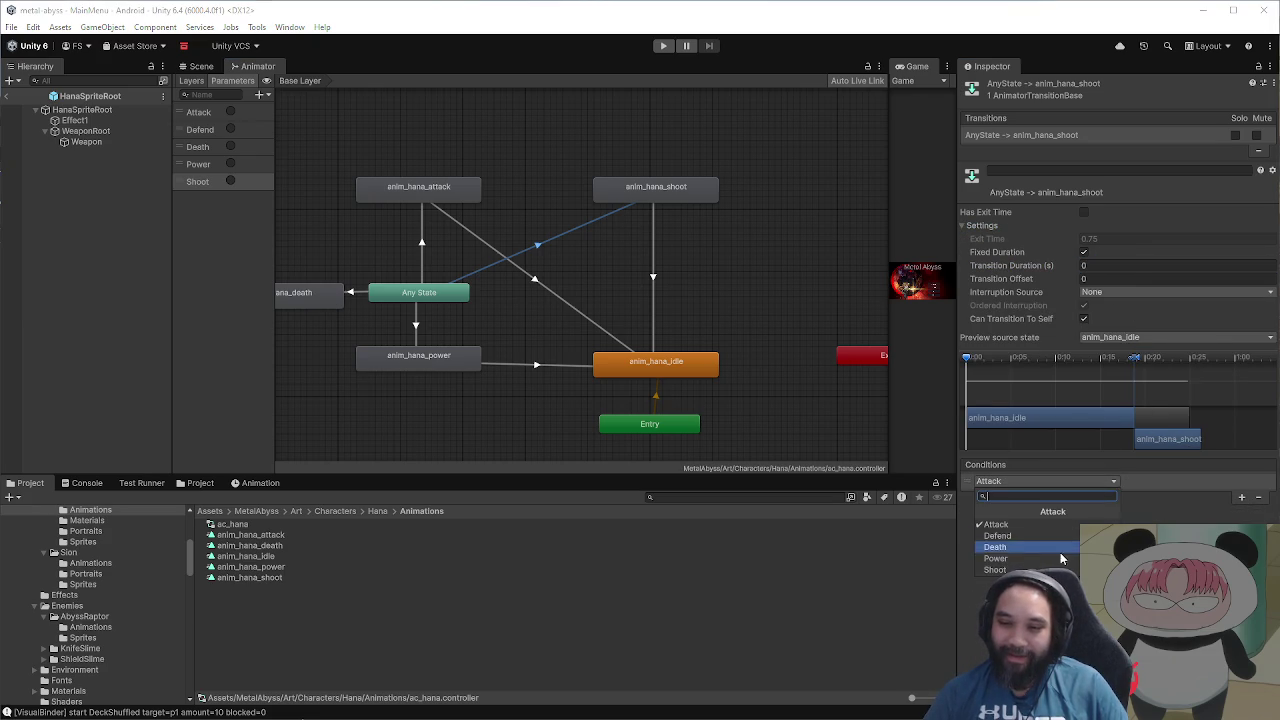
left_click(995, 569)
left_click(1085, 263)
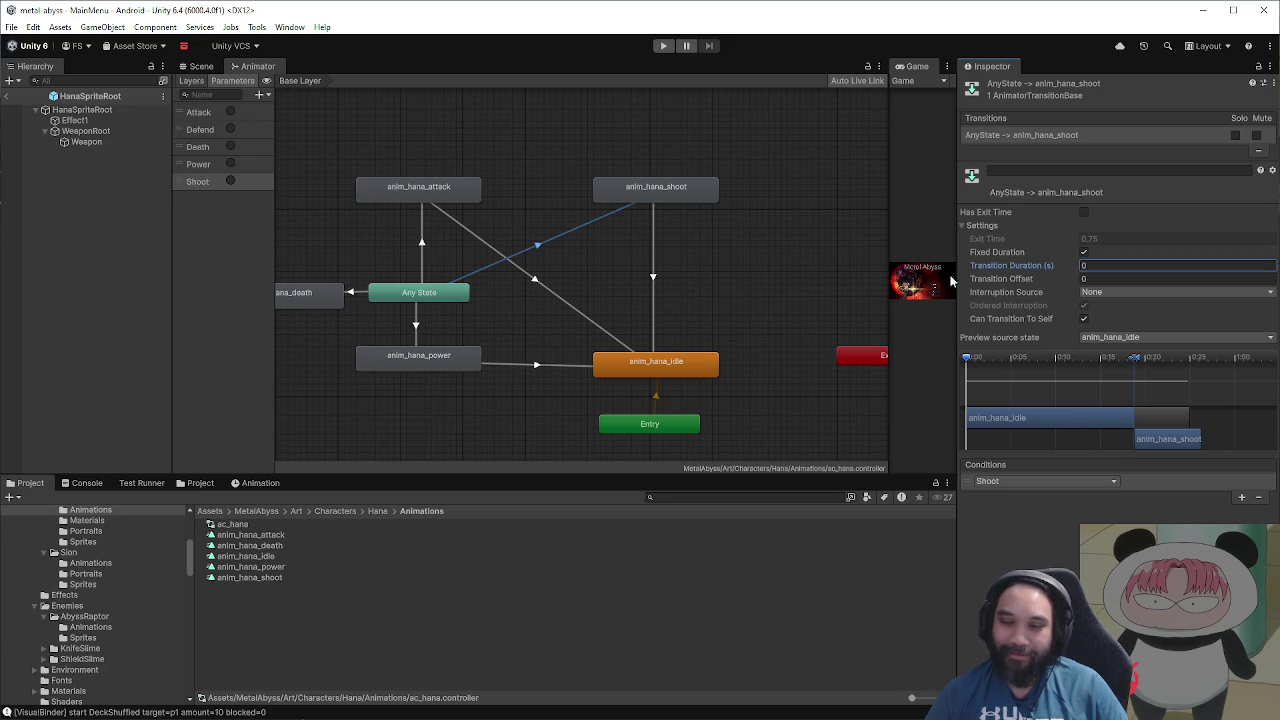
Step: Set the shoot-to-idle transition's duration to 0 and check its exit time of 1
left_click(656, 280)
left_click(1111, 267)
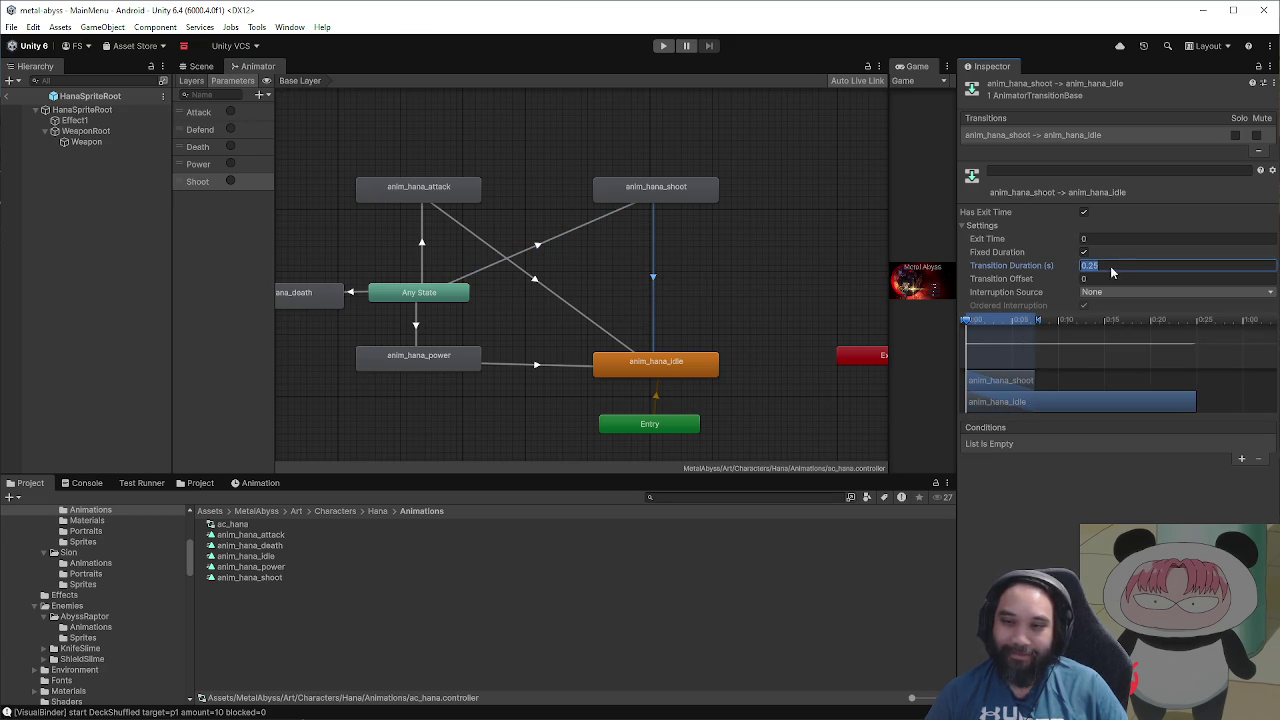
type("0")
left_click(1120, 239)
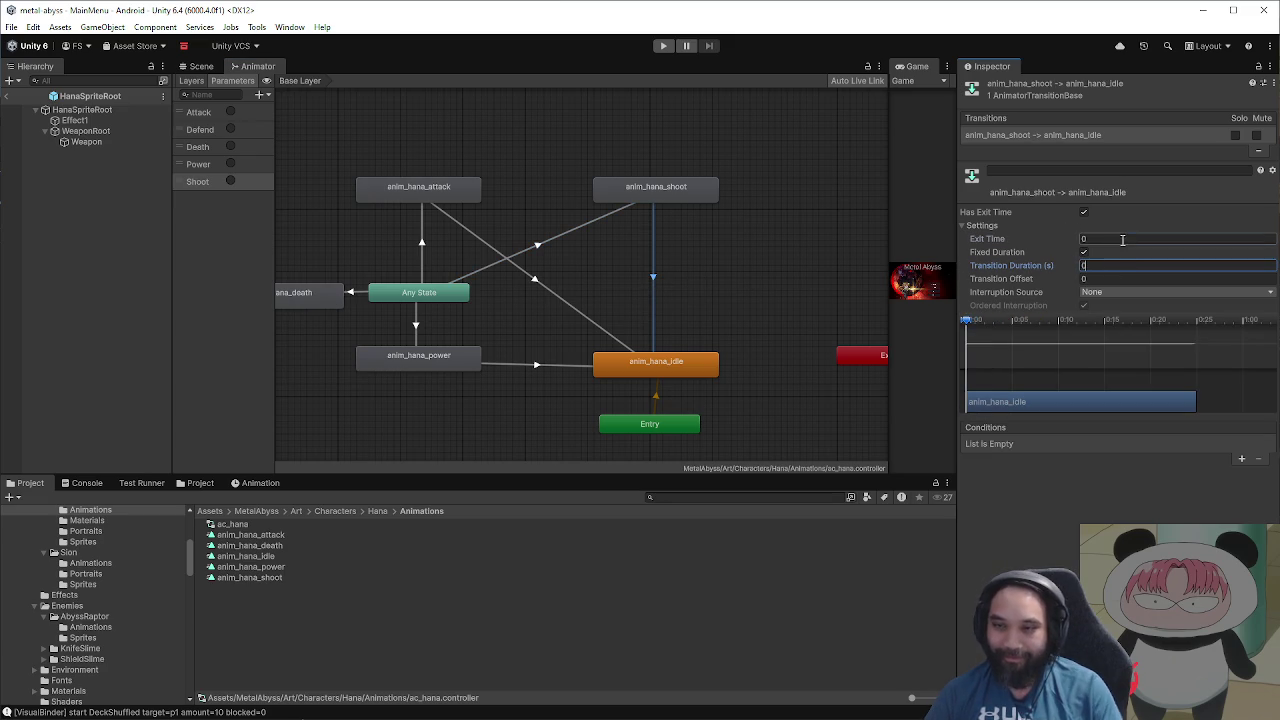
type("1")
Step: Recheck both shoot transitions, deselect them, and nudge the Entry node slightly right
left_click(724, 332)
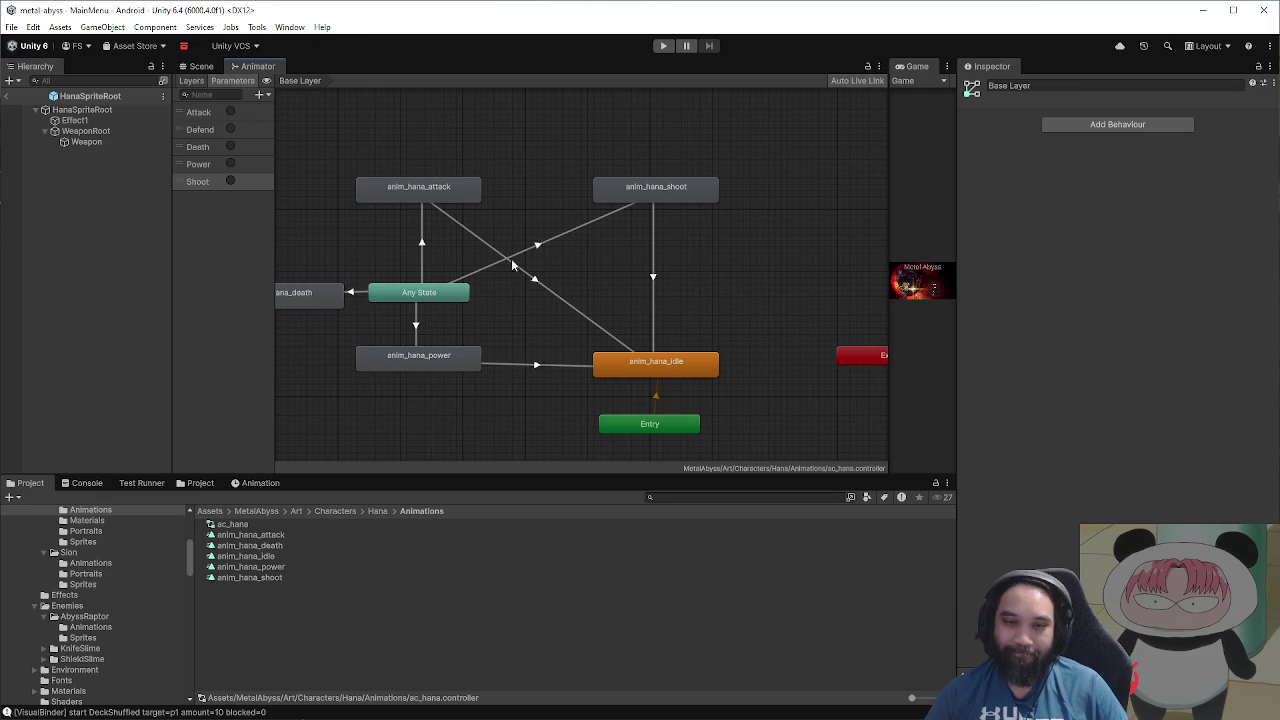
left_click(653, 280)
left_click(561, 298)
left_click(653, 286)
left_click(548, 246)
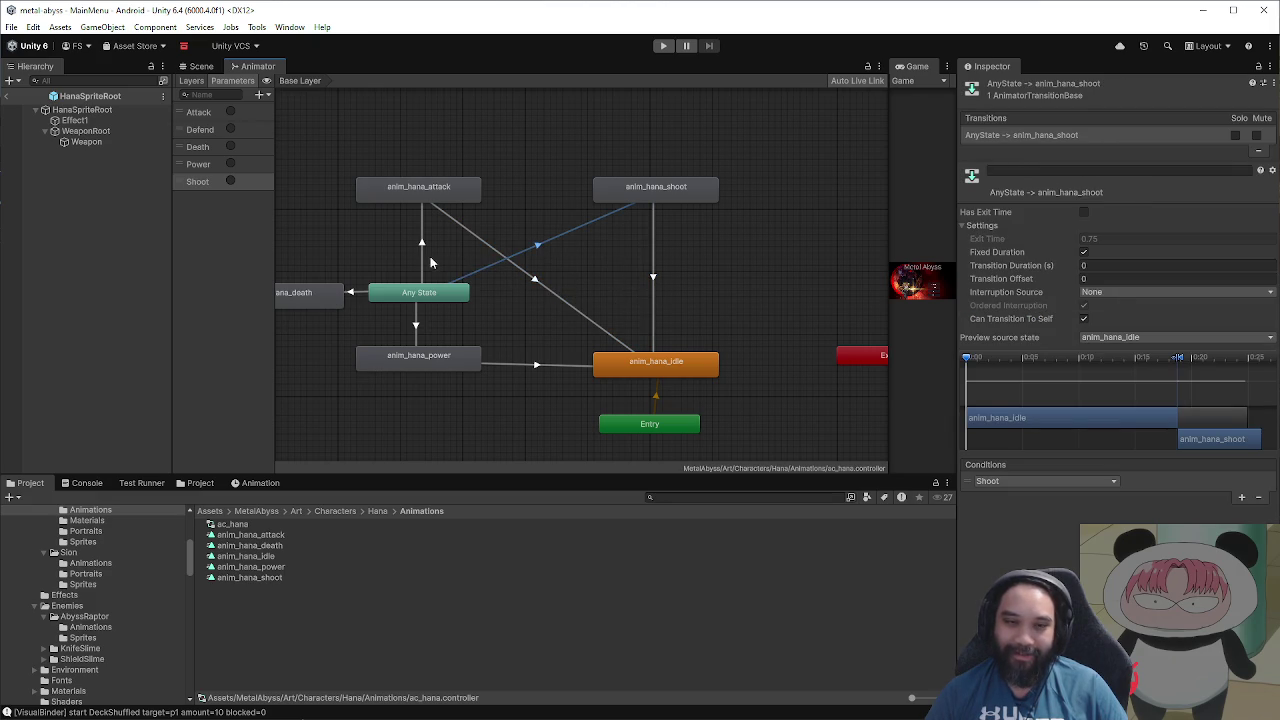
left_click(590, 257)
left_click_drag(673, 417, 686, 417)
left_click(631, 314)
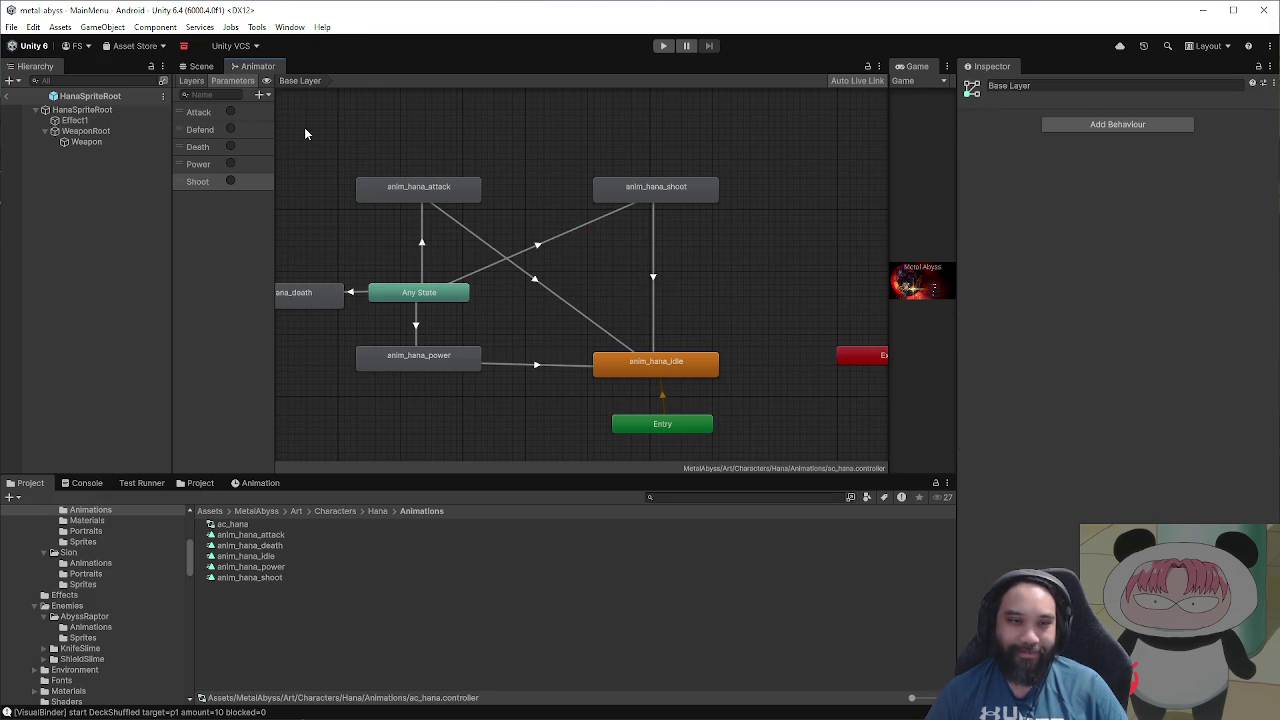
Step: In the Scene view, select WeaponRoot and load the anim_hana_shoot clip in the Animation timeline
left_click(198, 66)
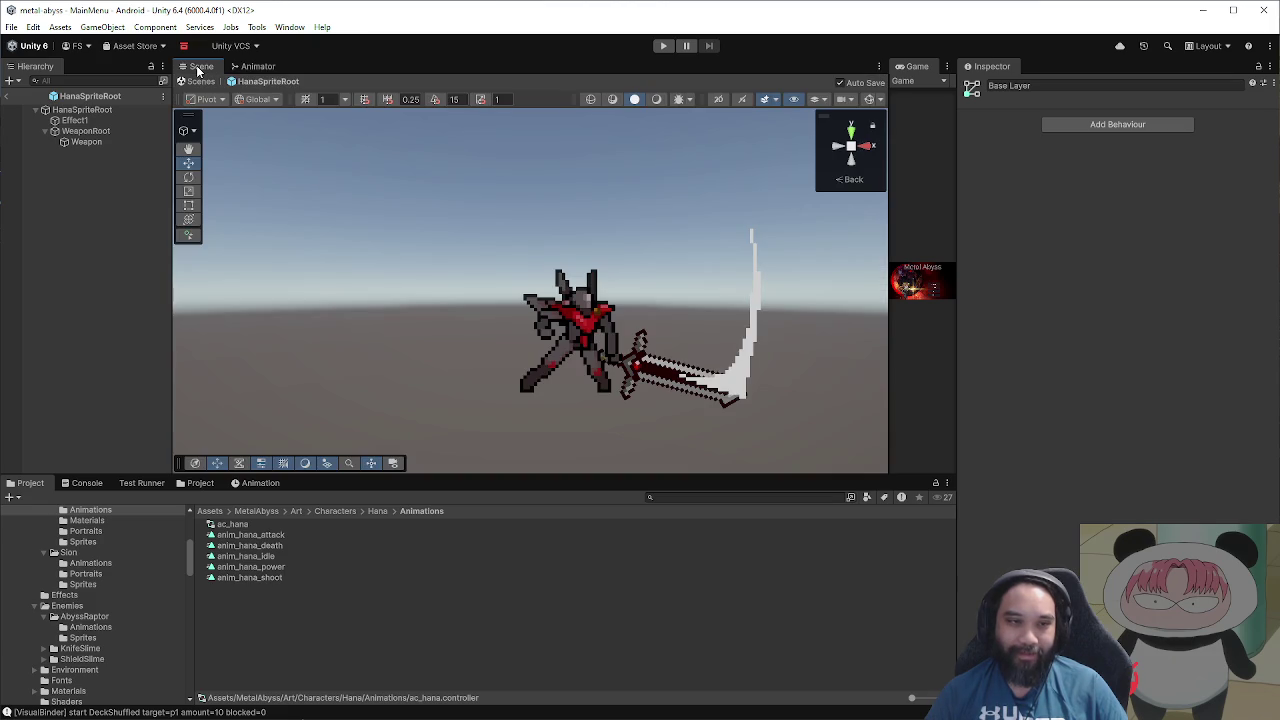
left_click(127, 130)
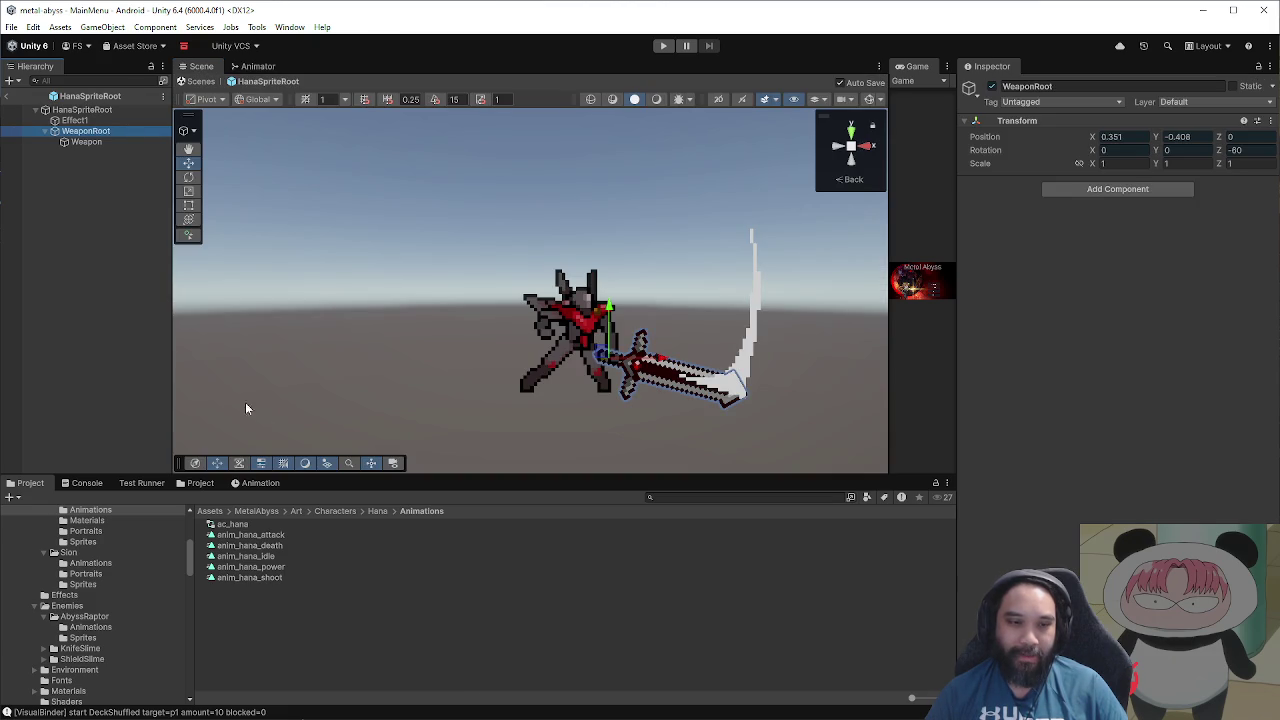
left_click(240, 486)
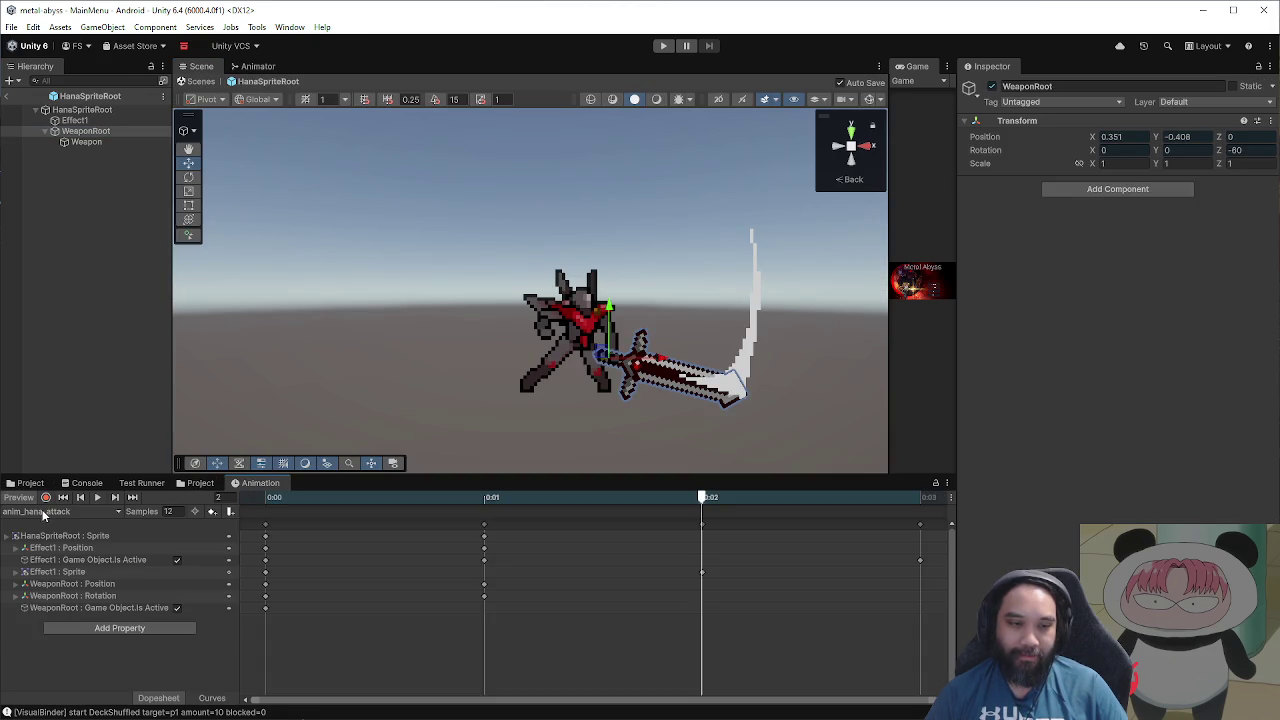
left_click(99, 497)
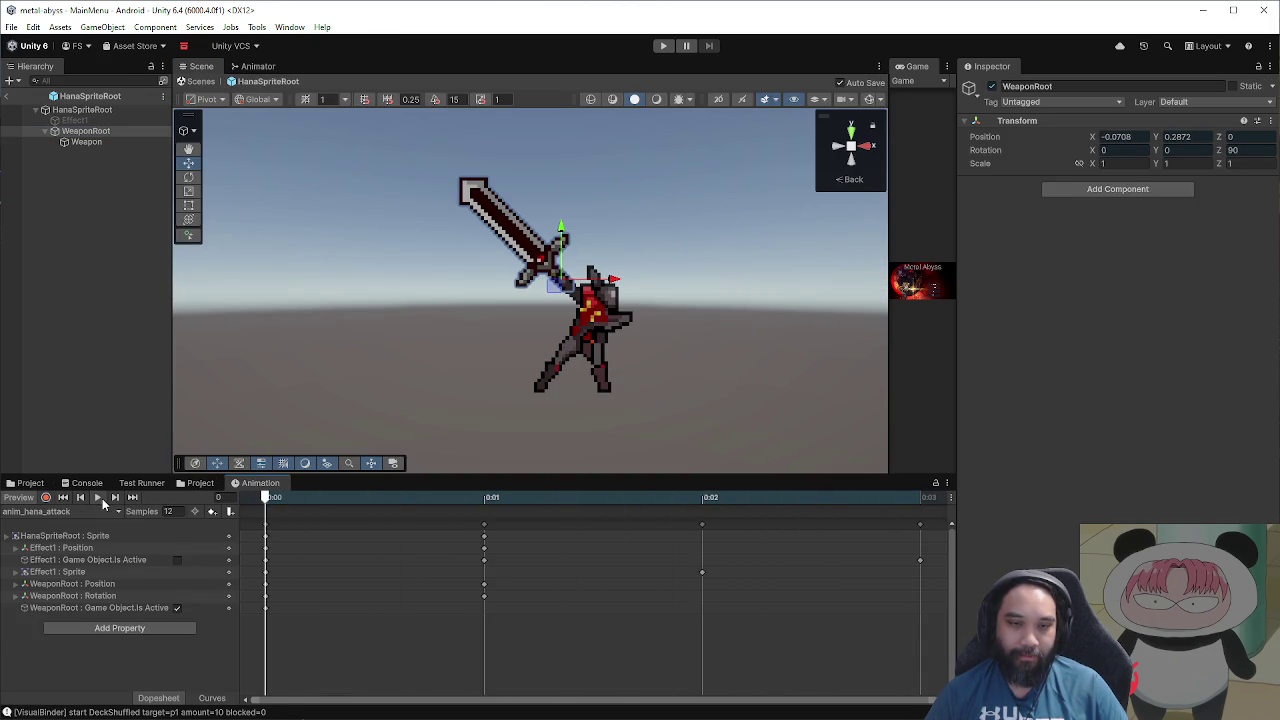
left_click(82, 510)
left_click(100, 584)
Step: Swap the Weapon's BraveSword sprite for ZMG and dock the Animation timeline under the Scene view
left_click(87, 143)
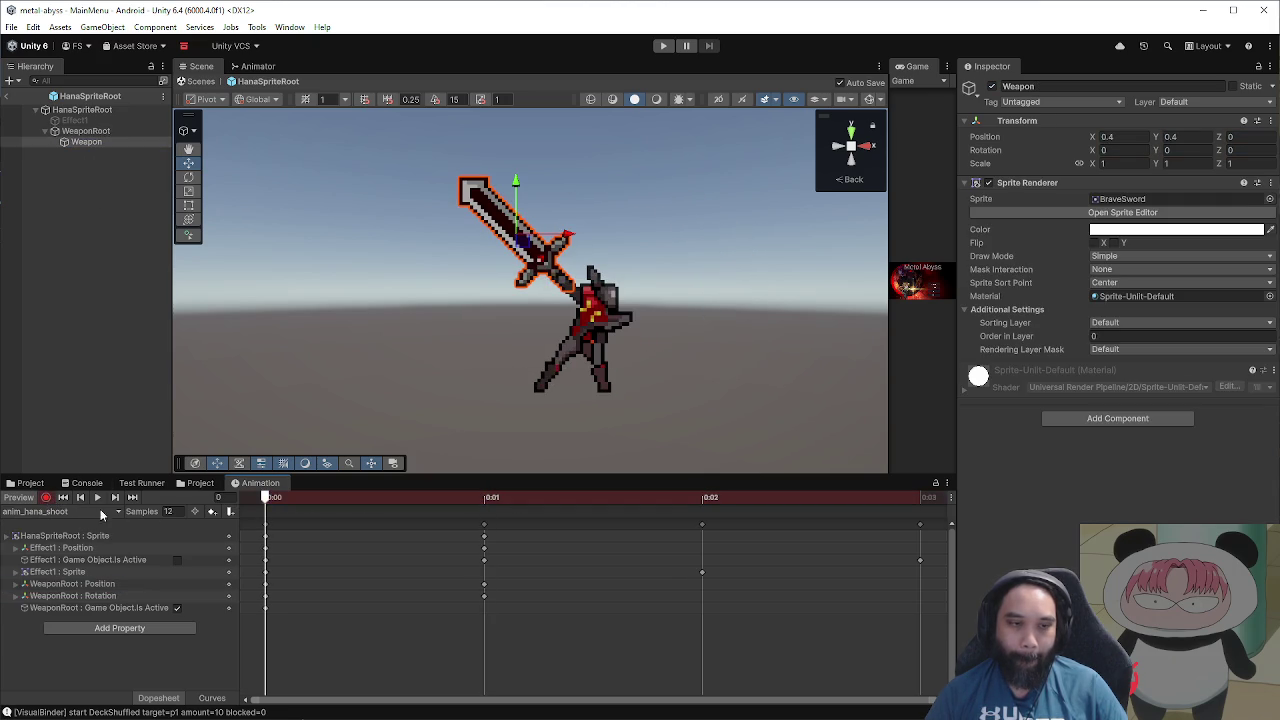
left_click(36, 486)
left_click(1124, 199)
mouse_move(226, 546)
left_mouse_down()
mouse_move(1068, 232)
mouse_move(1107, 205)
left_mouse_up()
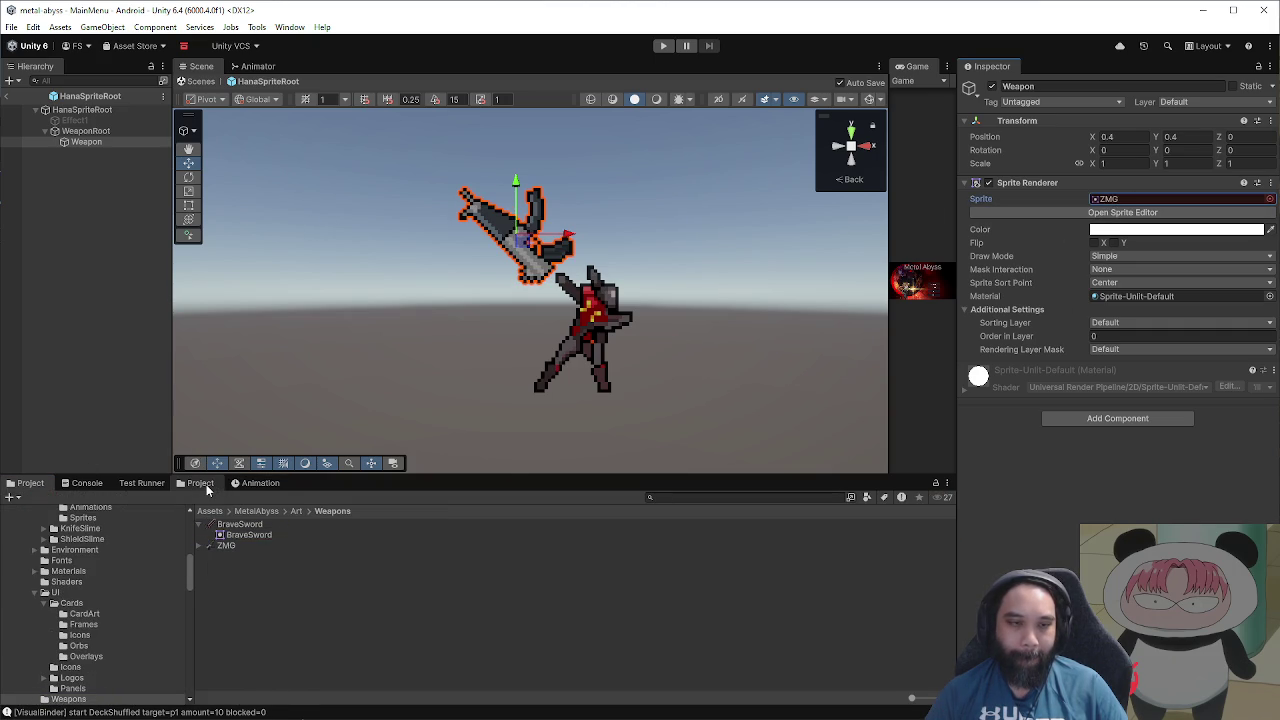
left_click_drag(260, 483, 305, 450)
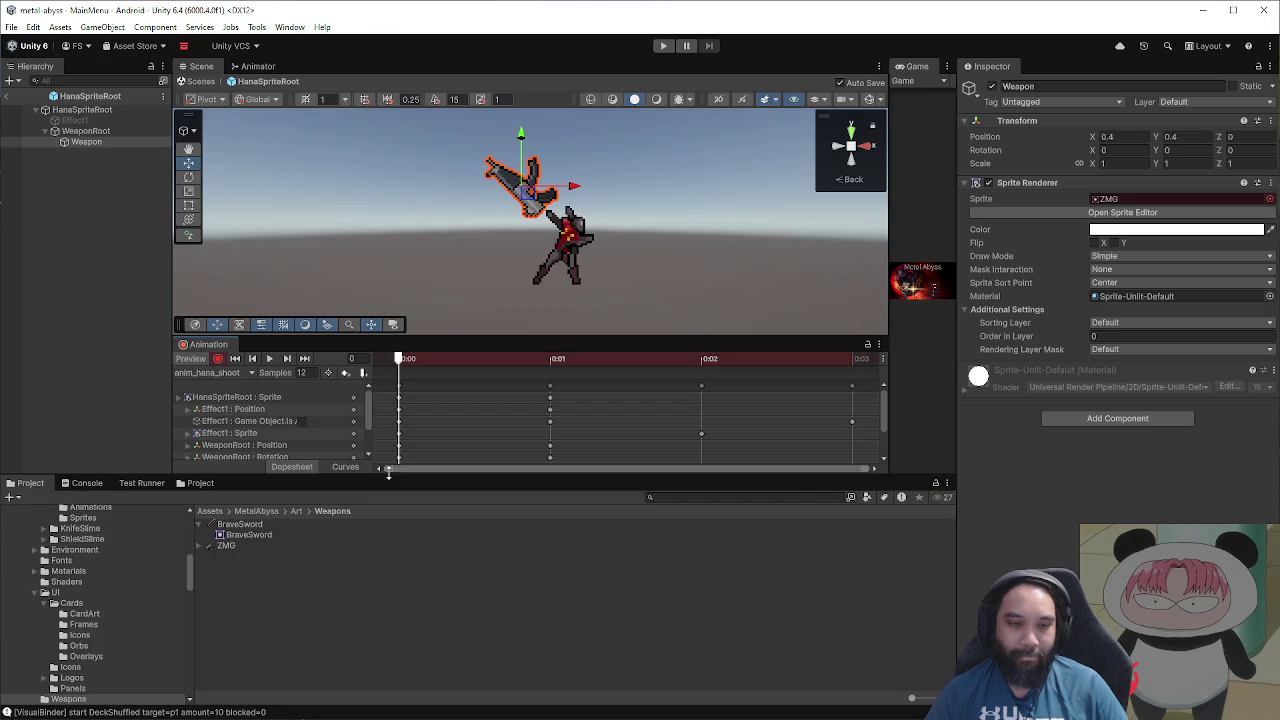
Step: Dock the Game view beneath the Inspector, recentre Hana, and inspect the ZMG texture's import settings
left_click_drag(388, 472, 388, 586)
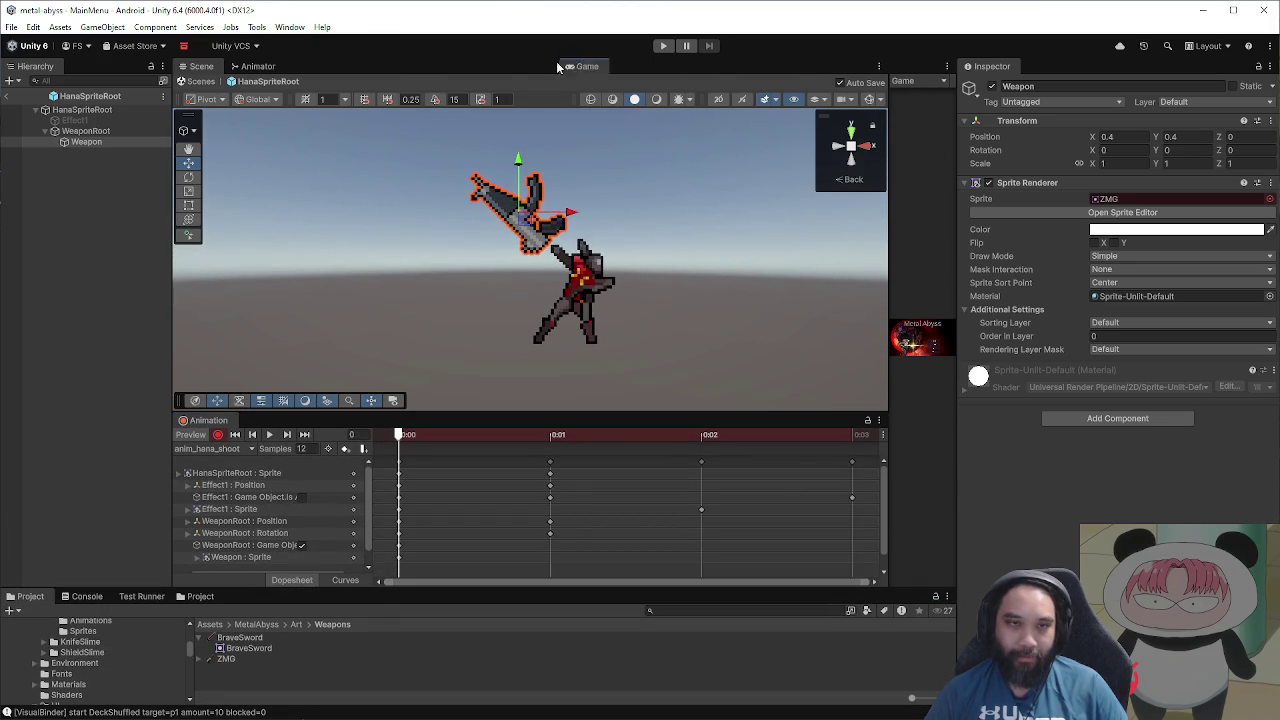
left_click_drag(652, 70, 650, 70)
left_click_drag(316, 66, 1110, 530)
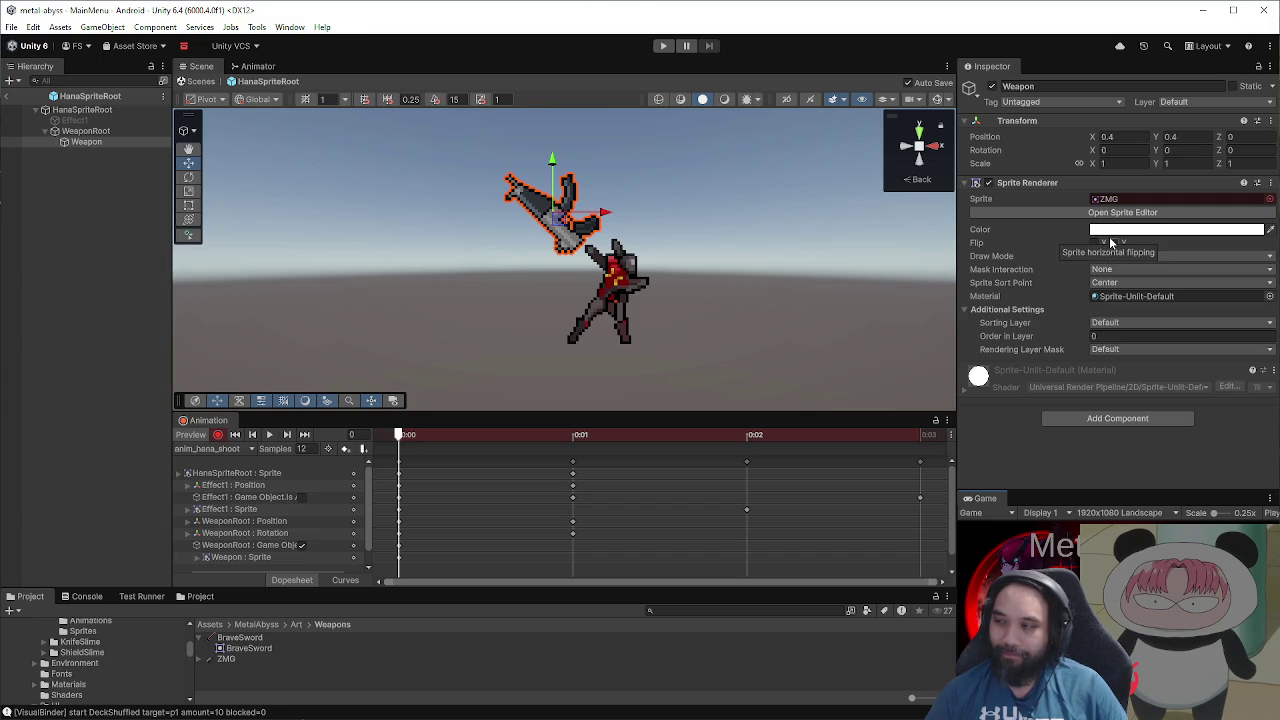
scroll(716, 280, "up", 3)
left_click_drag(543, 258, 607, 272)
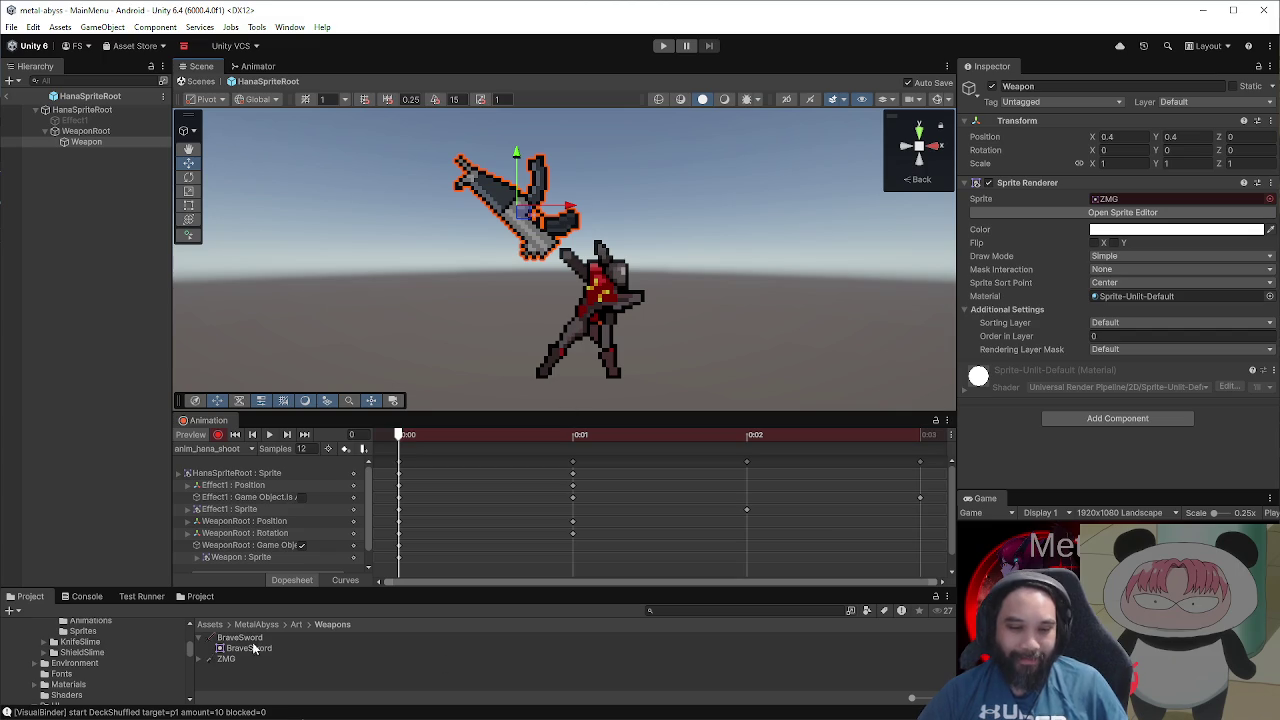
left_click(197, 638)
left_click(199, 648)
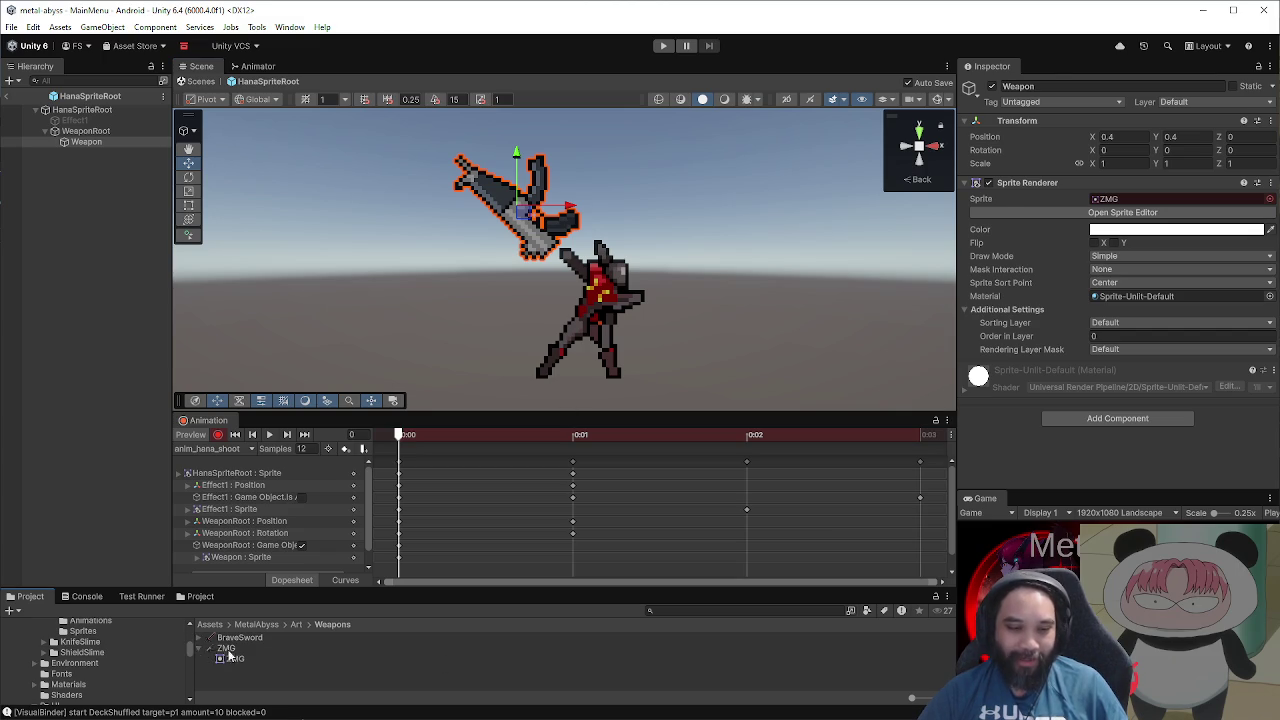
left_click(226, 648)
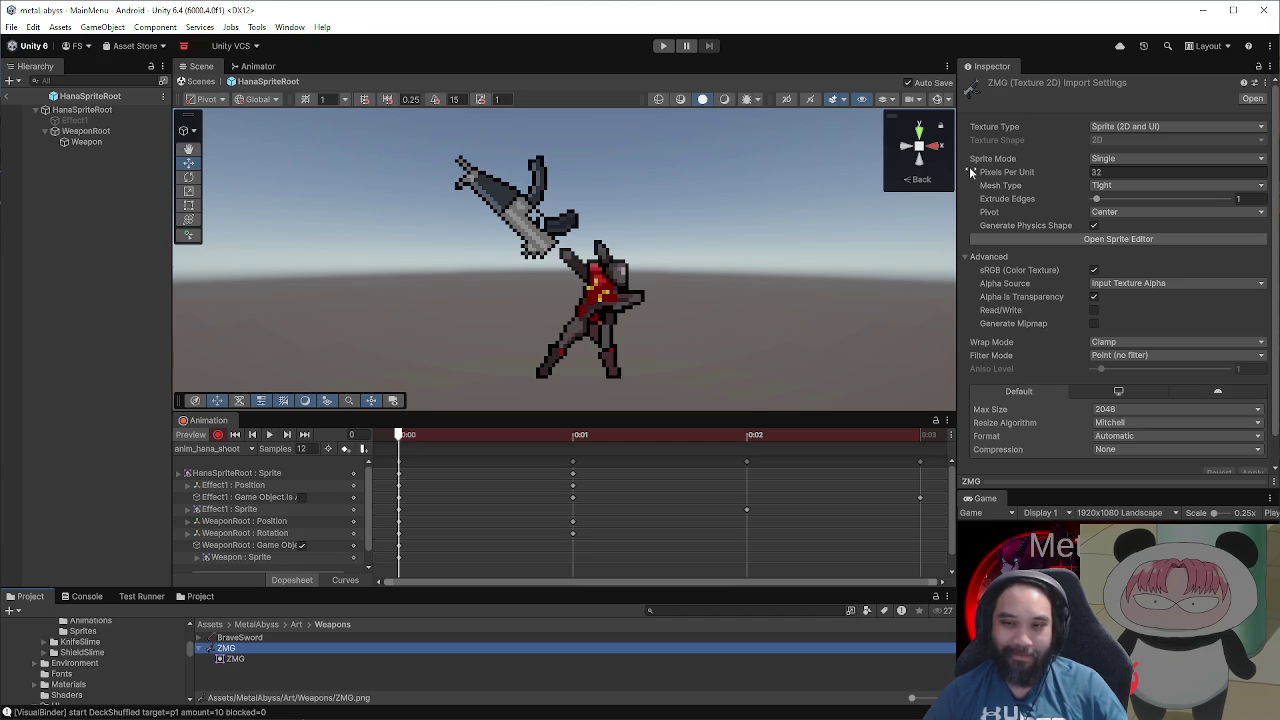
Step: Scale the Weapon to 0.5 while recording, adding a Weapon : Scale key
left_click(141, 132)
left_click(142, 139)
left_click(1120, 163)
type("0.5")
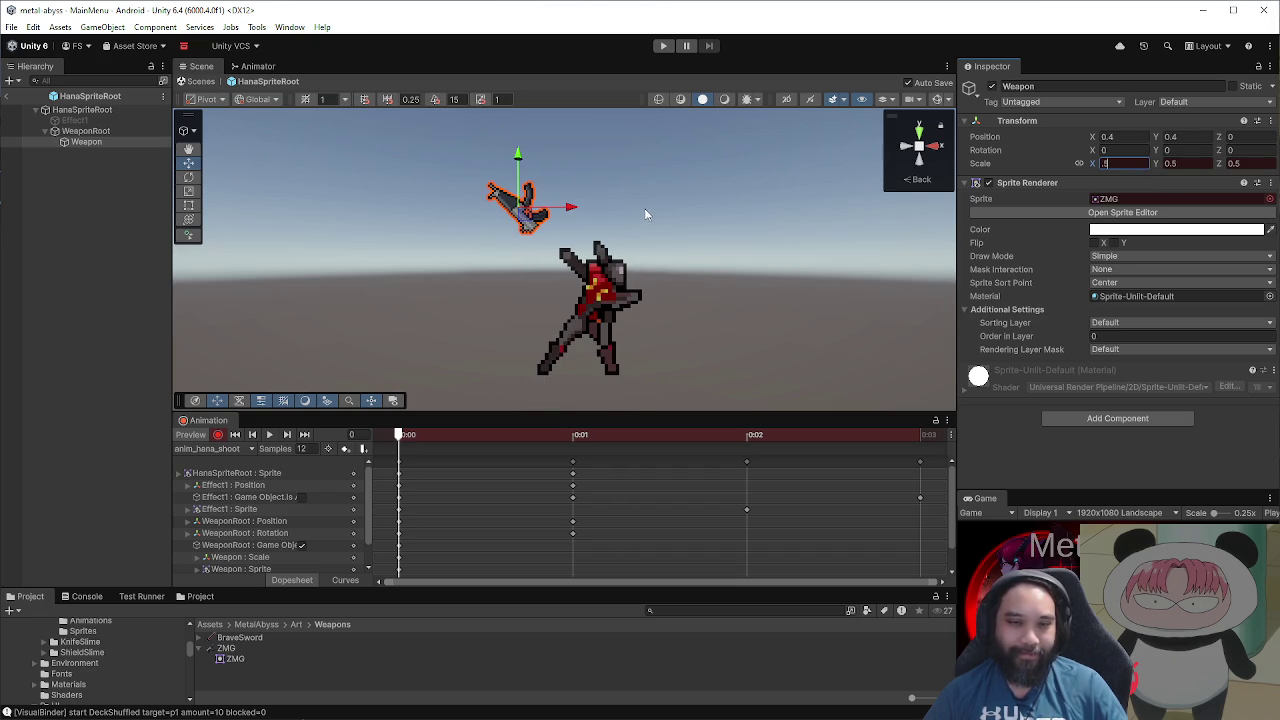
Step: Select HanaSpriteRoot, locate its current sprite asset, and enlarge the Project browser
left_click(85, 109)
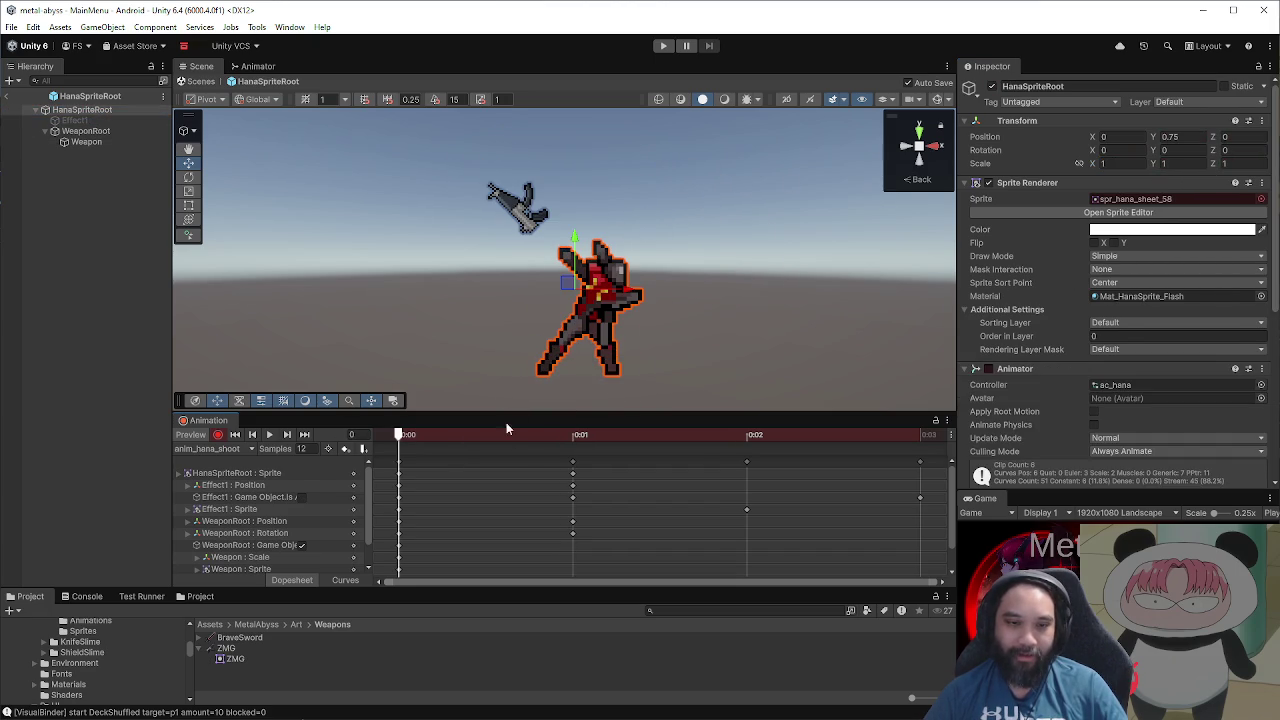
left_click(1135, 198)
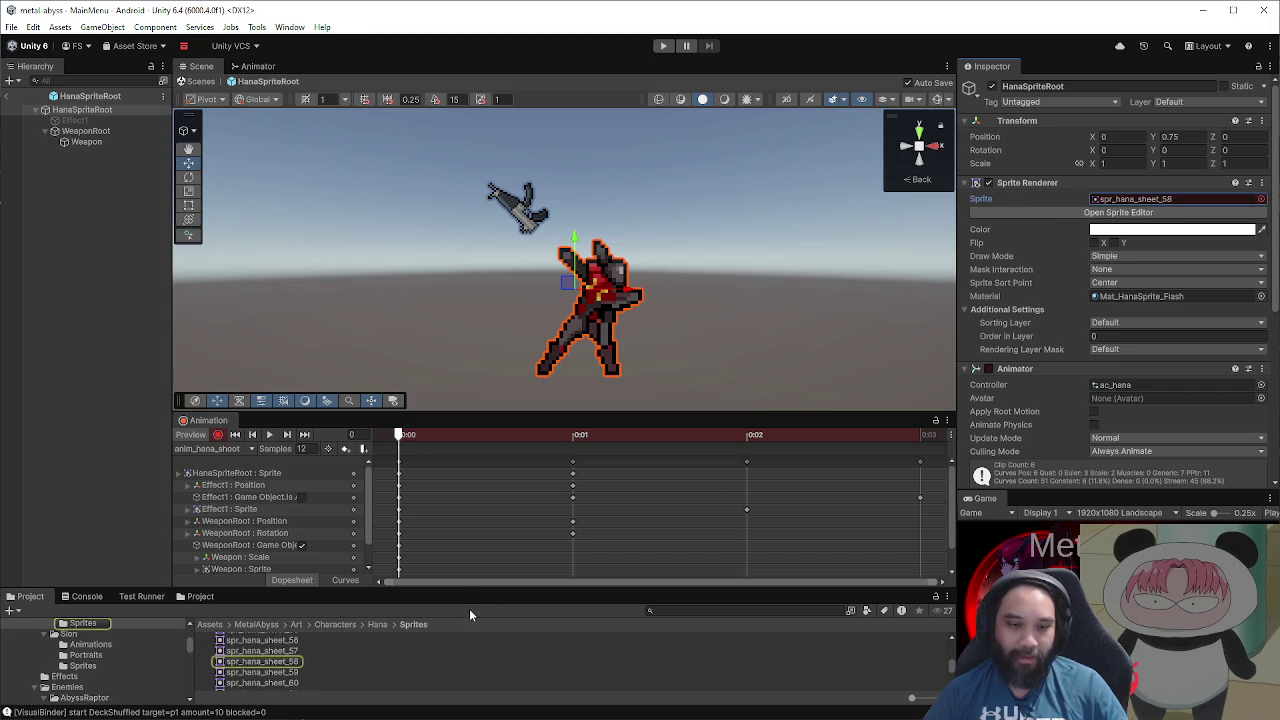
left_click_drag(490, 589, 519, 400)
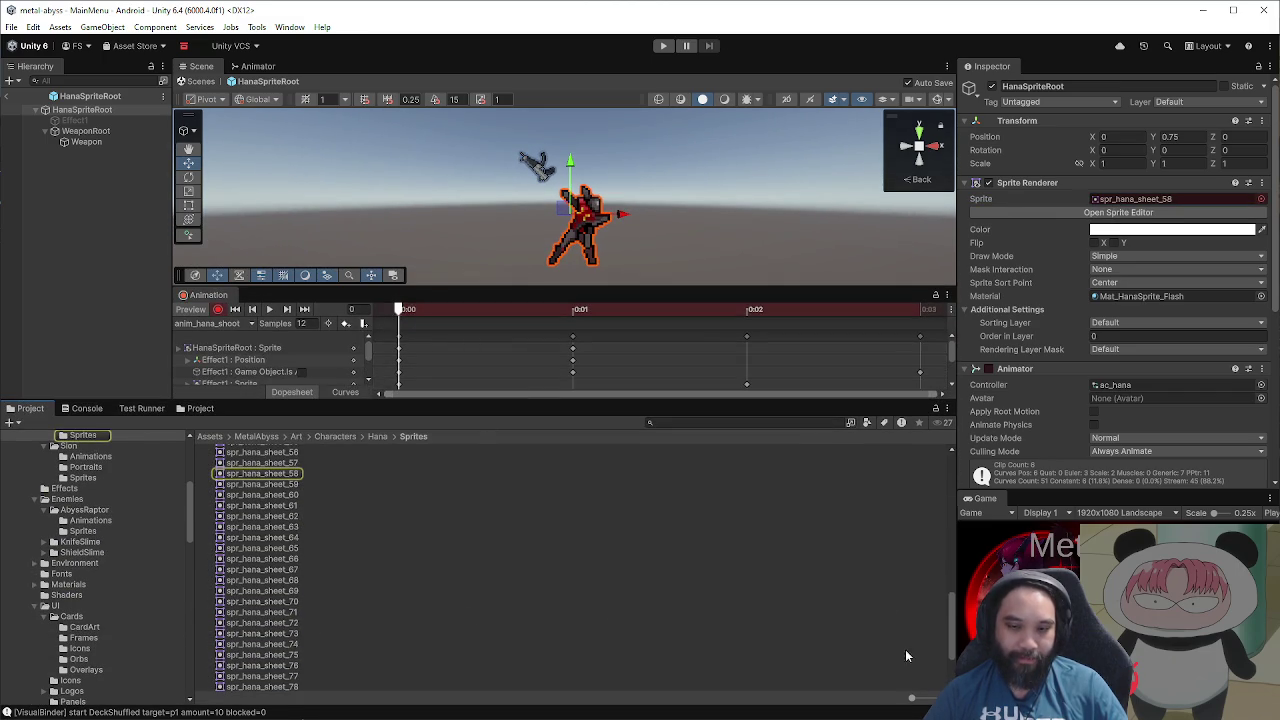
Step: Show Hana's sprites as large thumbnails, browse through them, and make the Animation timeline taller
left_click_drag(911, 698, 924, 698)
scroll(738, 648, "down", 3)
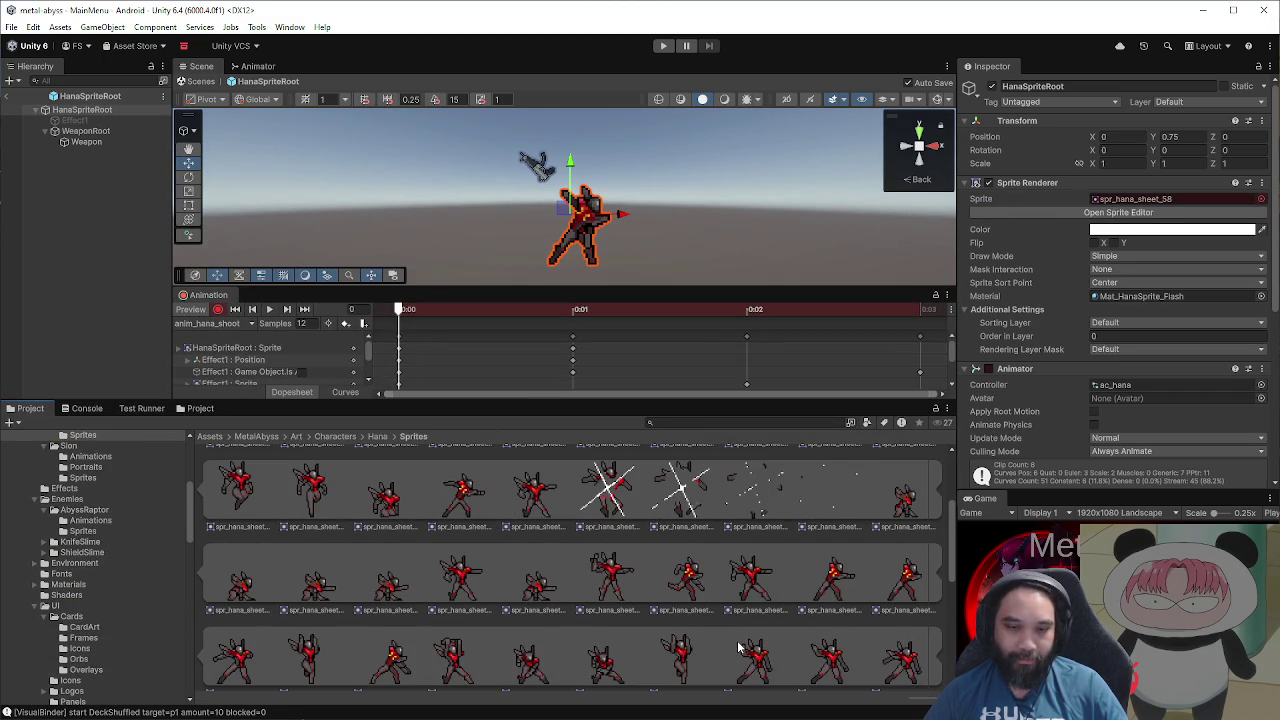
scroll(738, 648, "down", 1)
scroll(738, 648, "down", 4)
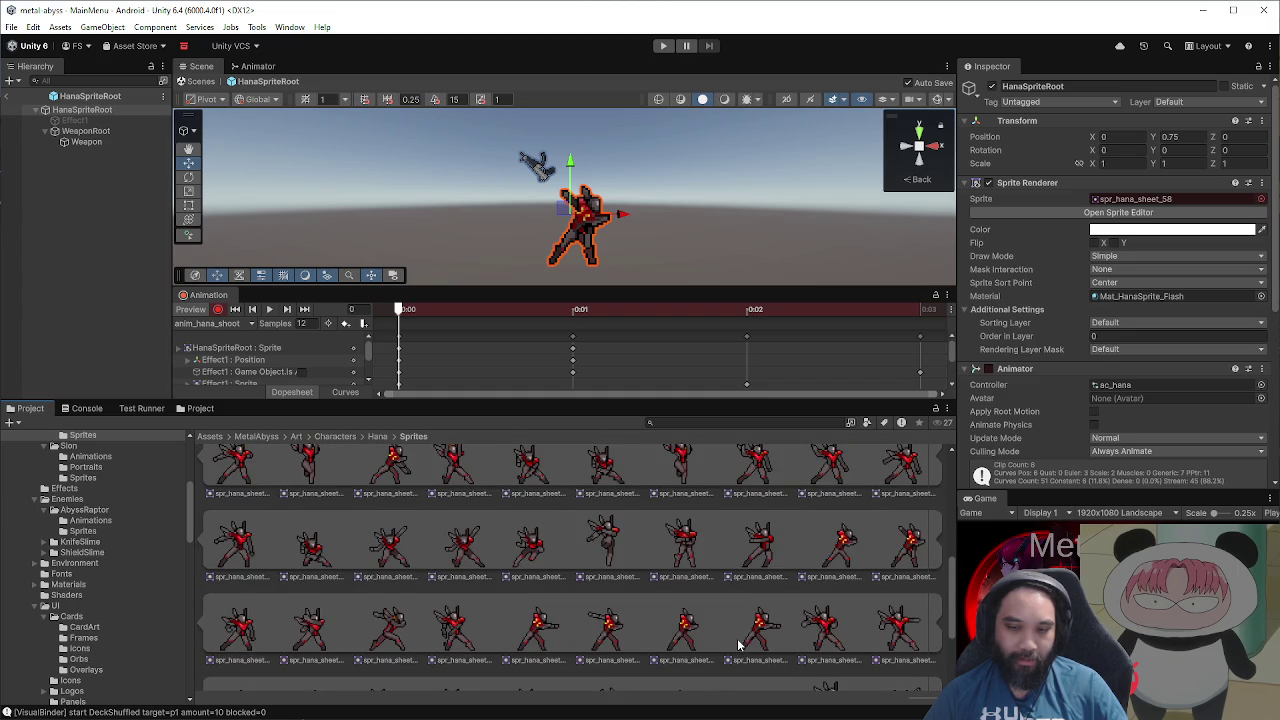
scroll(738, 645, "down", 1)
scroll(738, 645, "down", 1)
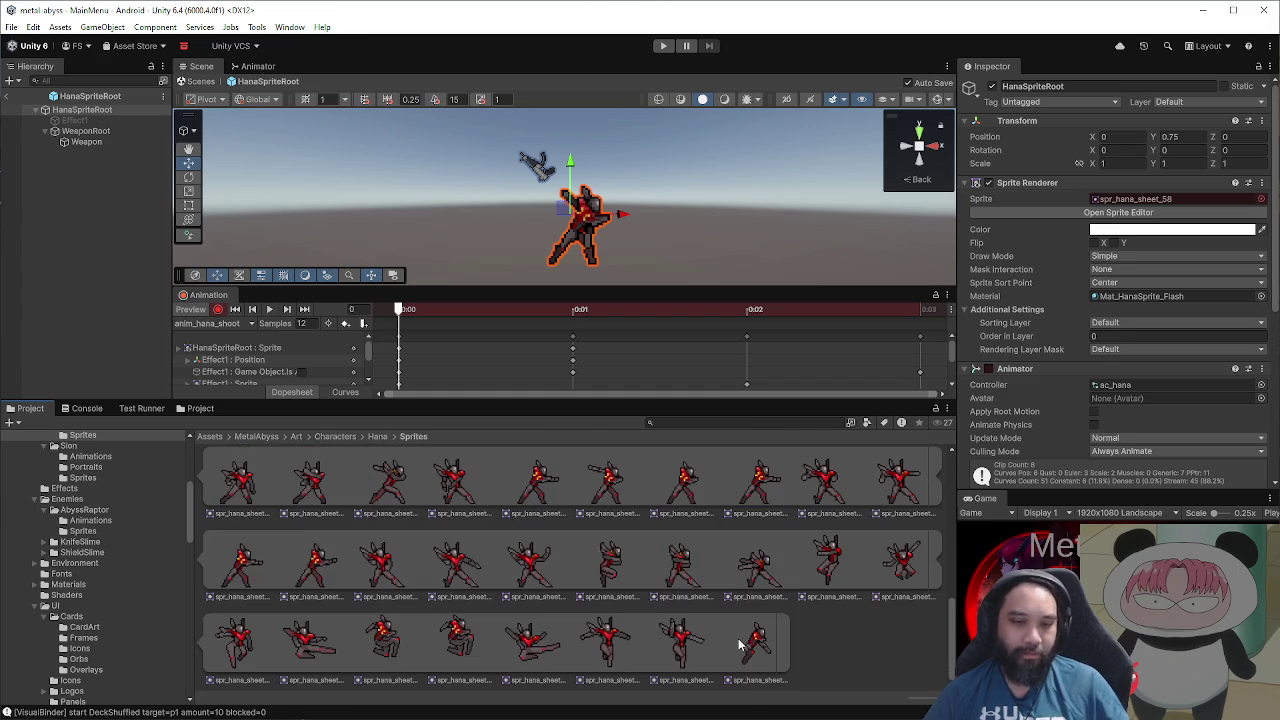
scroll(738, 645, "up", 3)
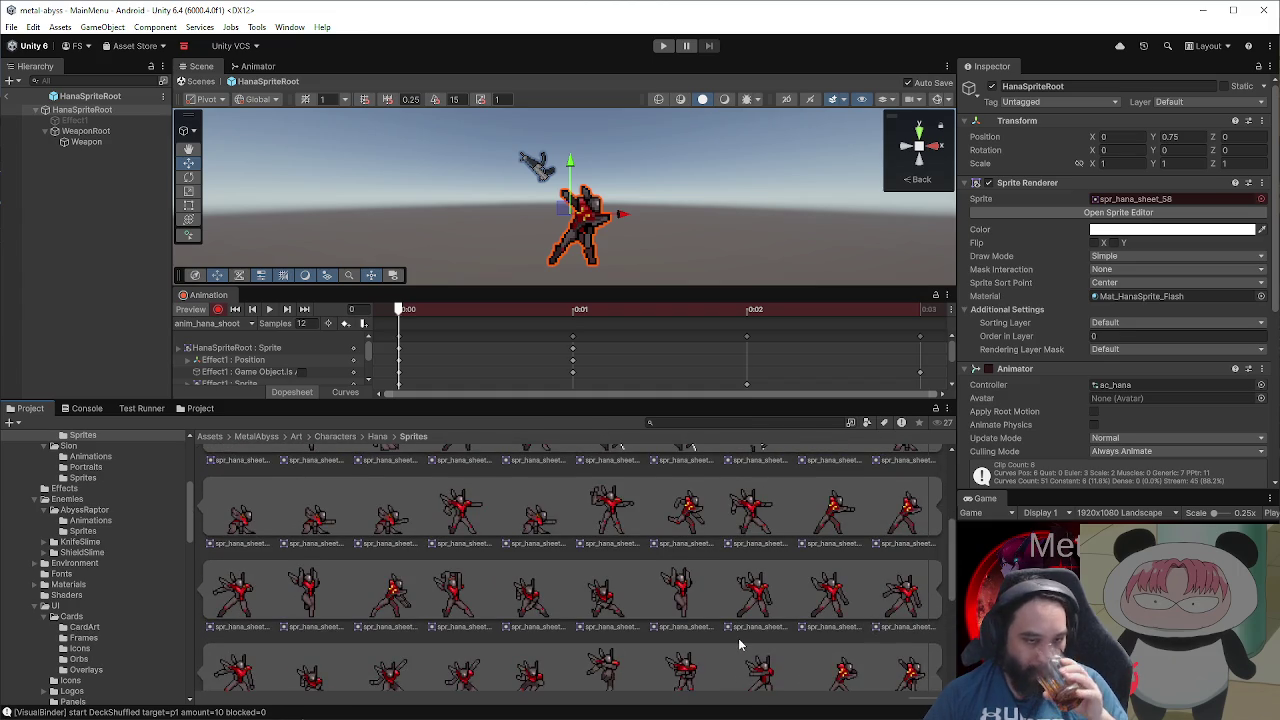
scroll(738, 645, "up", 2)
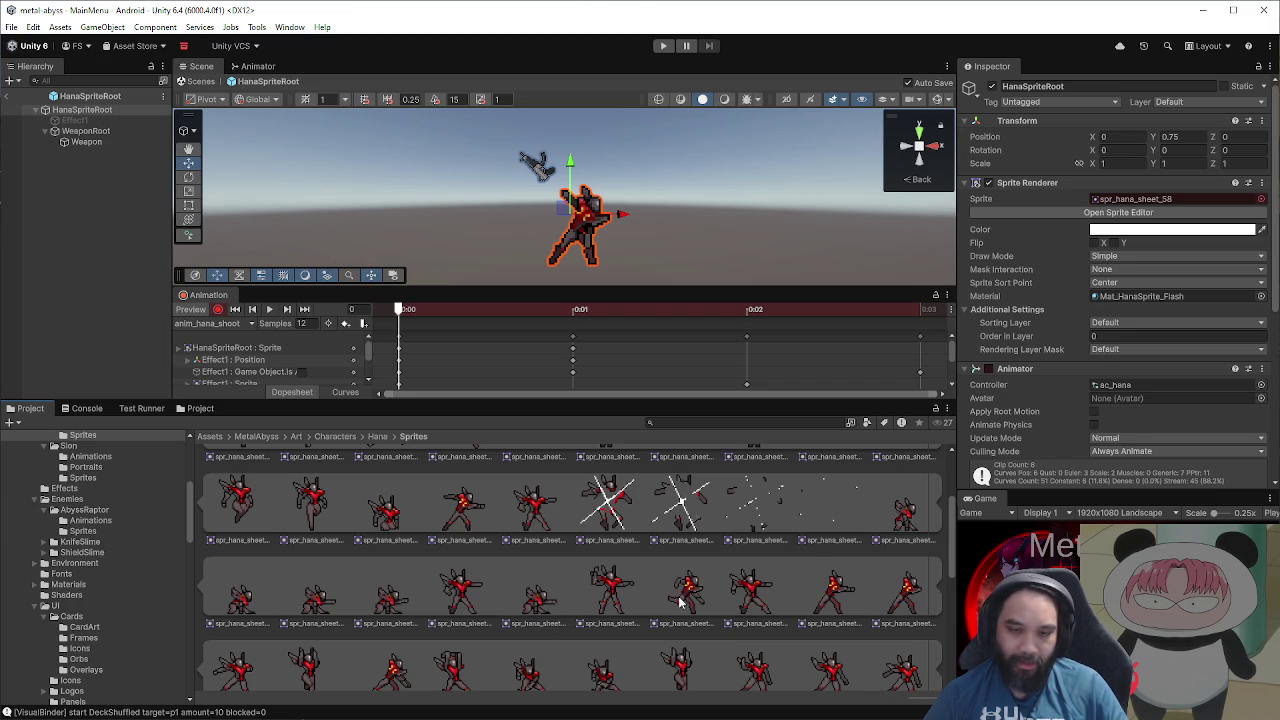
scroll(470, 595, "up", 3)
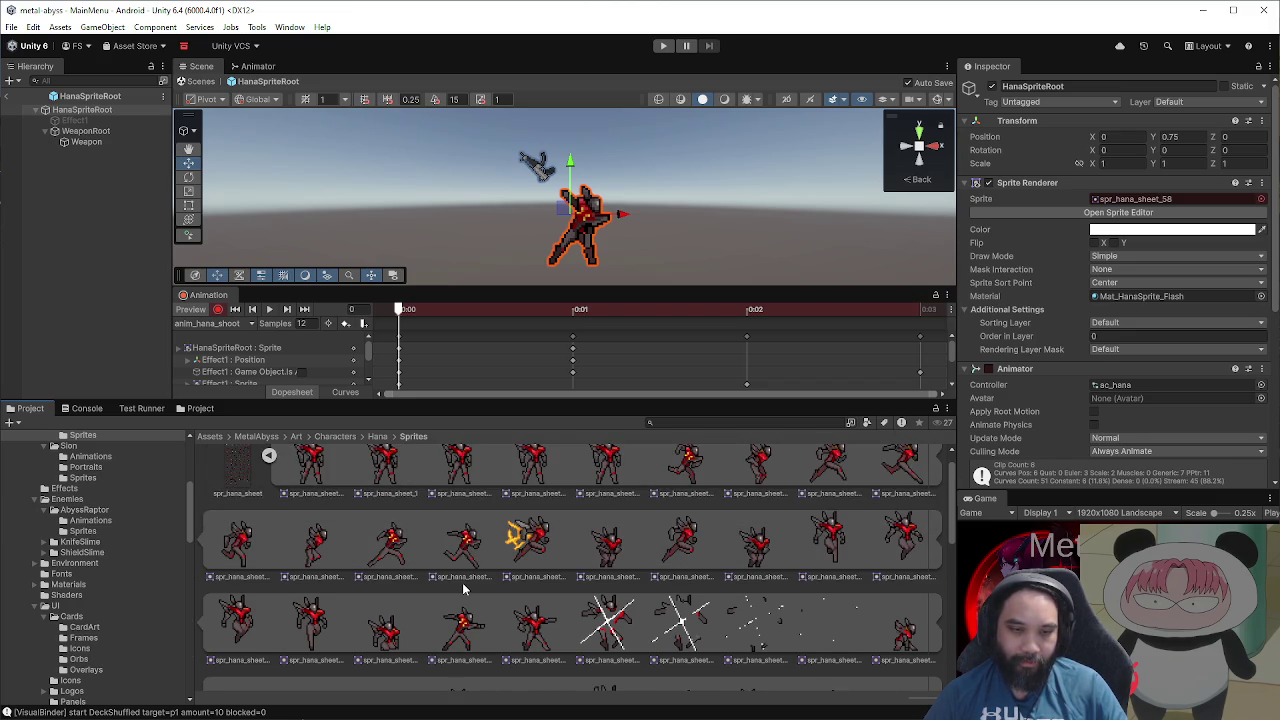
scroll(465, 590, "down", 2)
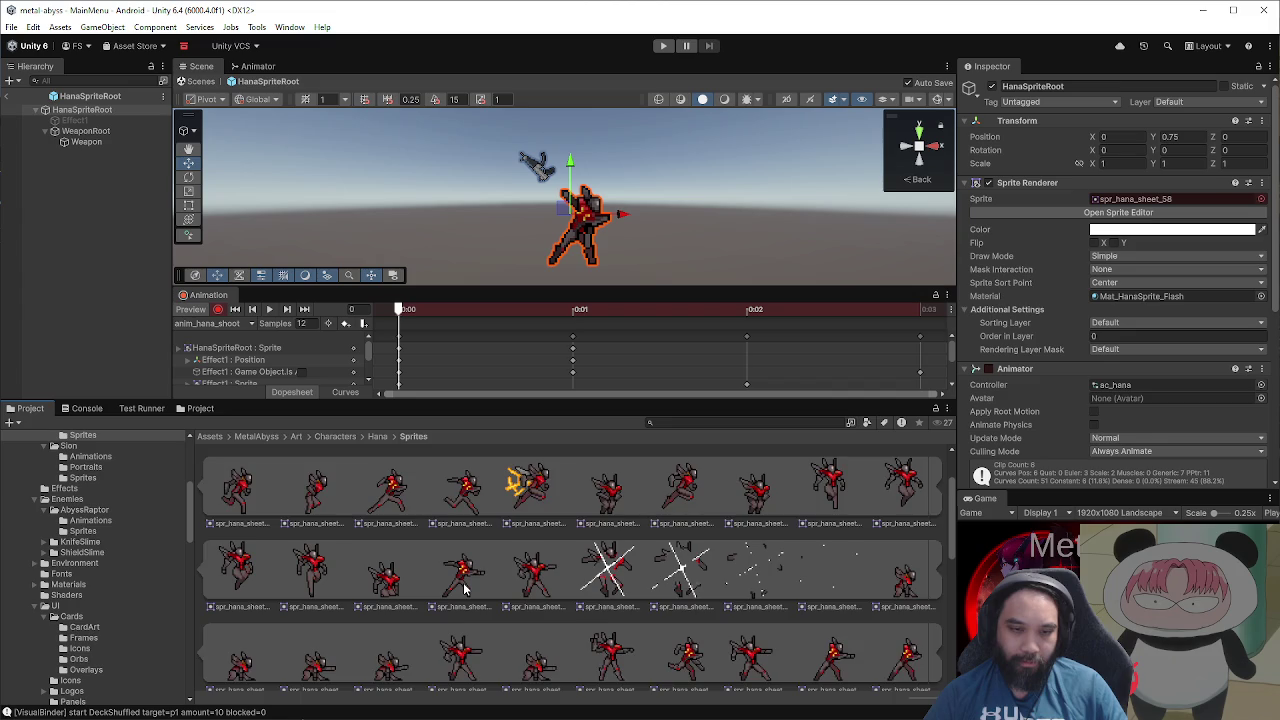
scroll(465, 590, "down", 2)
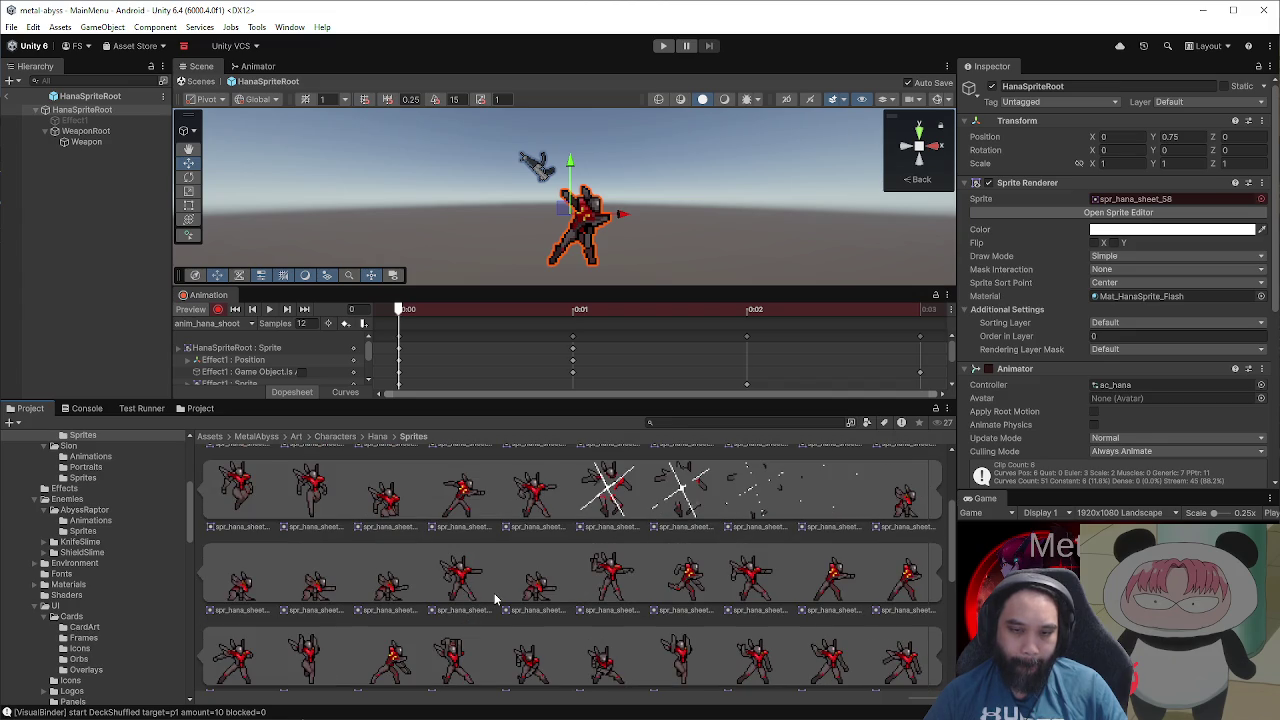
scroll(494, 597, "down", 1)
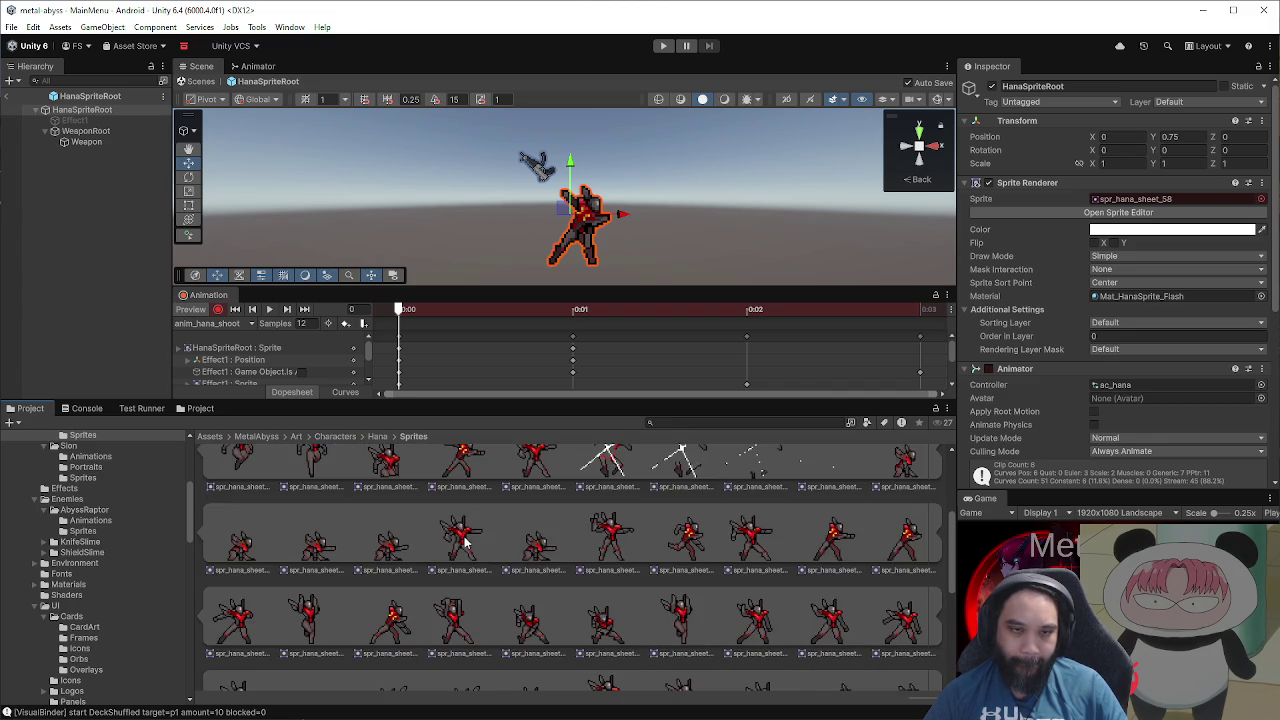
left_click_drag(455, 284, 455, 251)
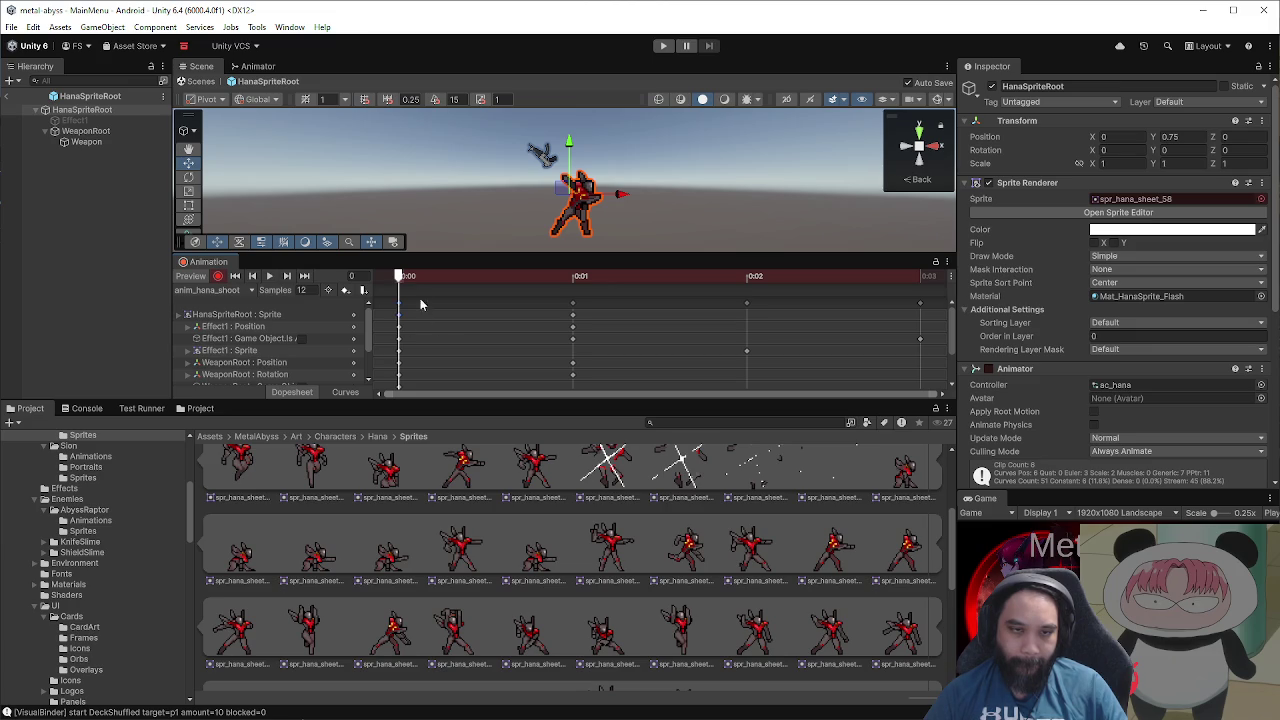
Step: Key a new Hana sprite at 0:01, then move that key to 0:02
left_click(416, 280)
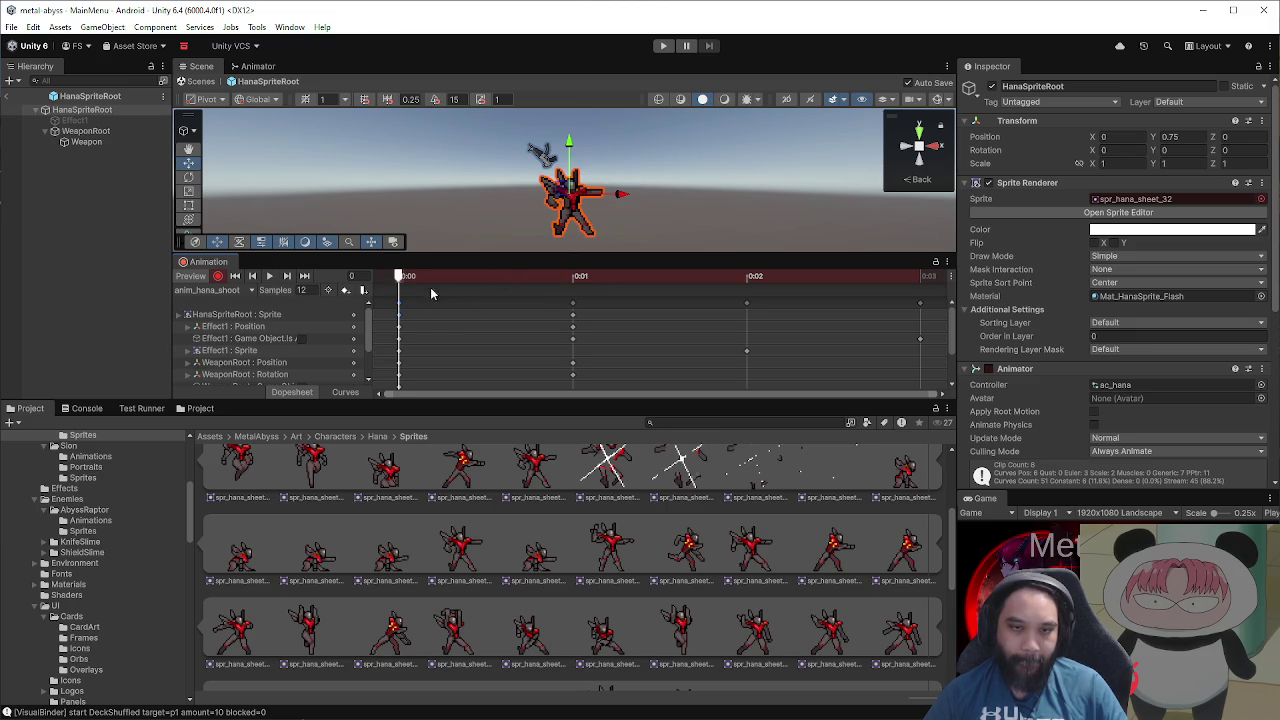
left_click(570, 276)
left_click(748, 540)
mouse_move(748, 540)
left_mouse_down()
mouse_move(600, 330)
mouse_move(443, 271)
mouse_move(534, 278)
mouse_move(448, 280)
mouse_move(520, 296)
mouse_move(400, 290)
left_mouse_up()
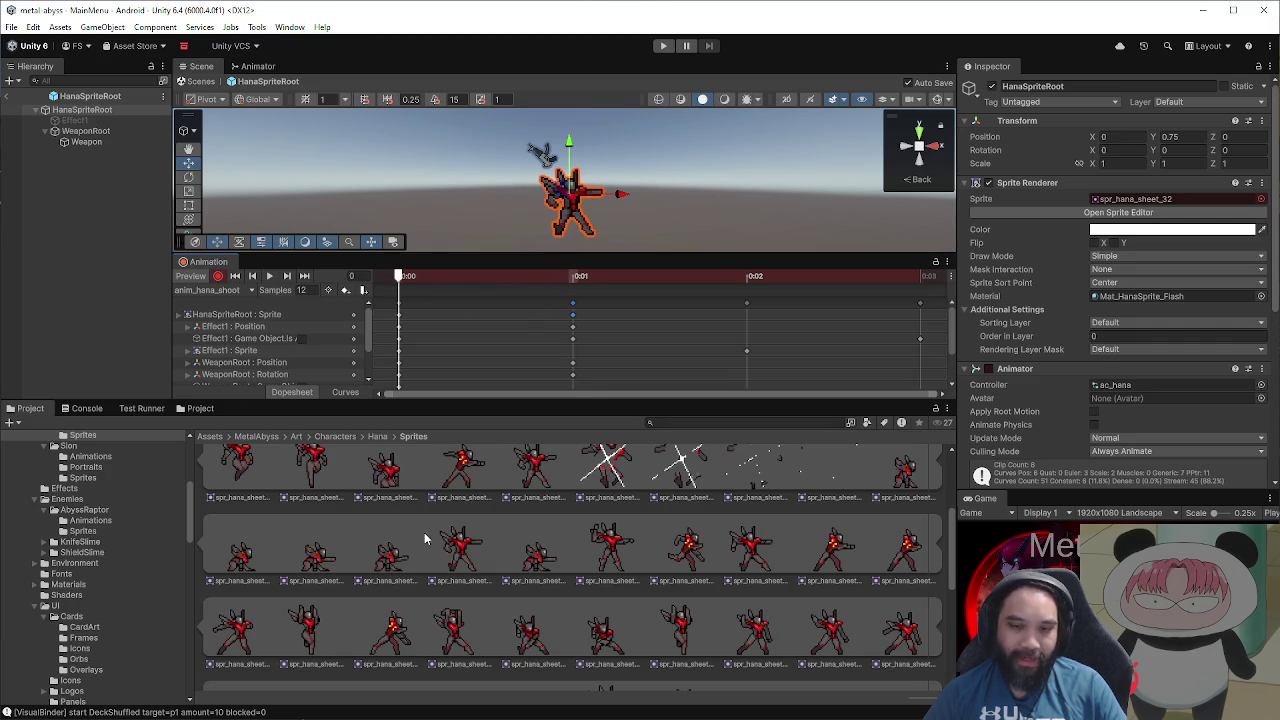
left_click(573, 279)
left_click_drag(573, 279, 400, 278)
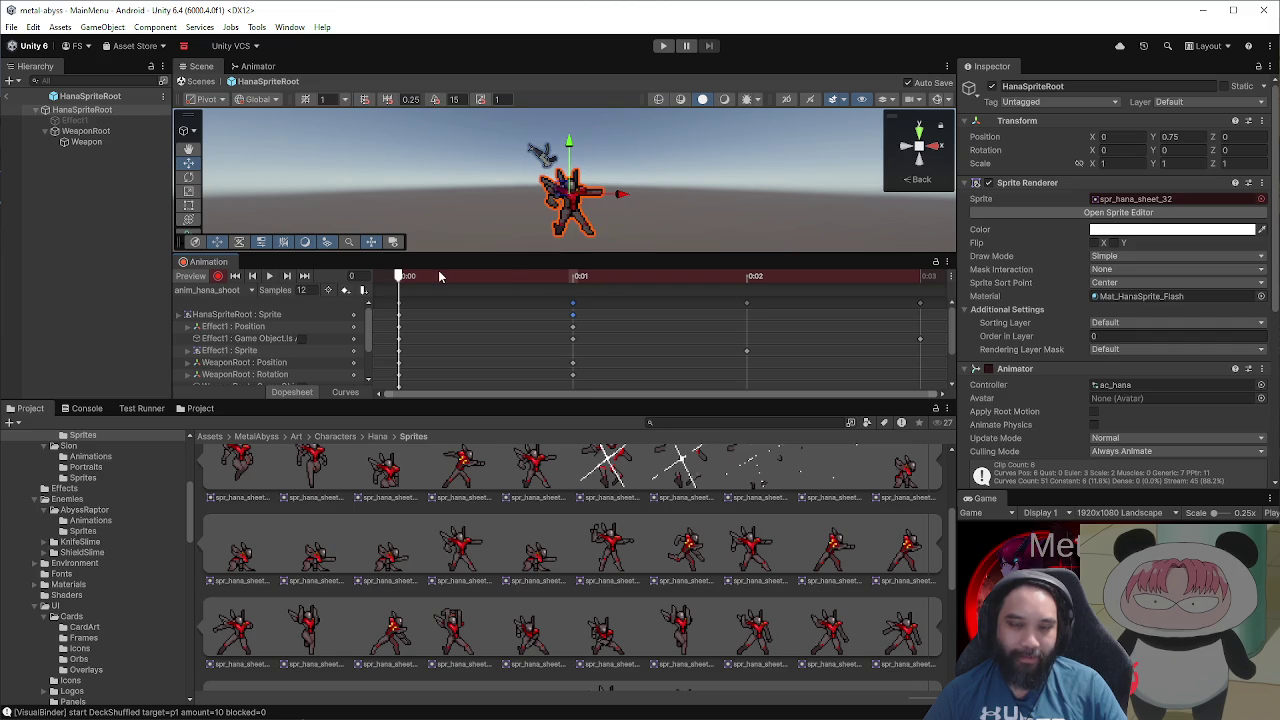
key("period")
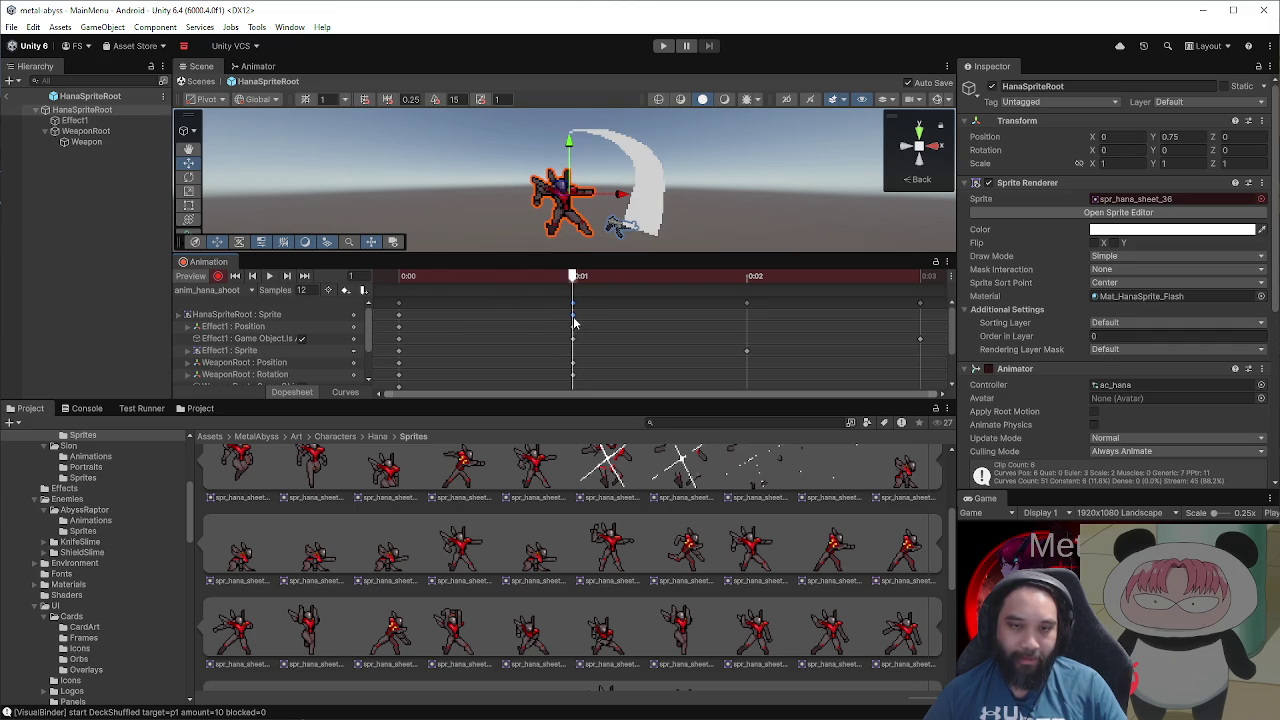
left_click_drag(573, 316, 747, 316)
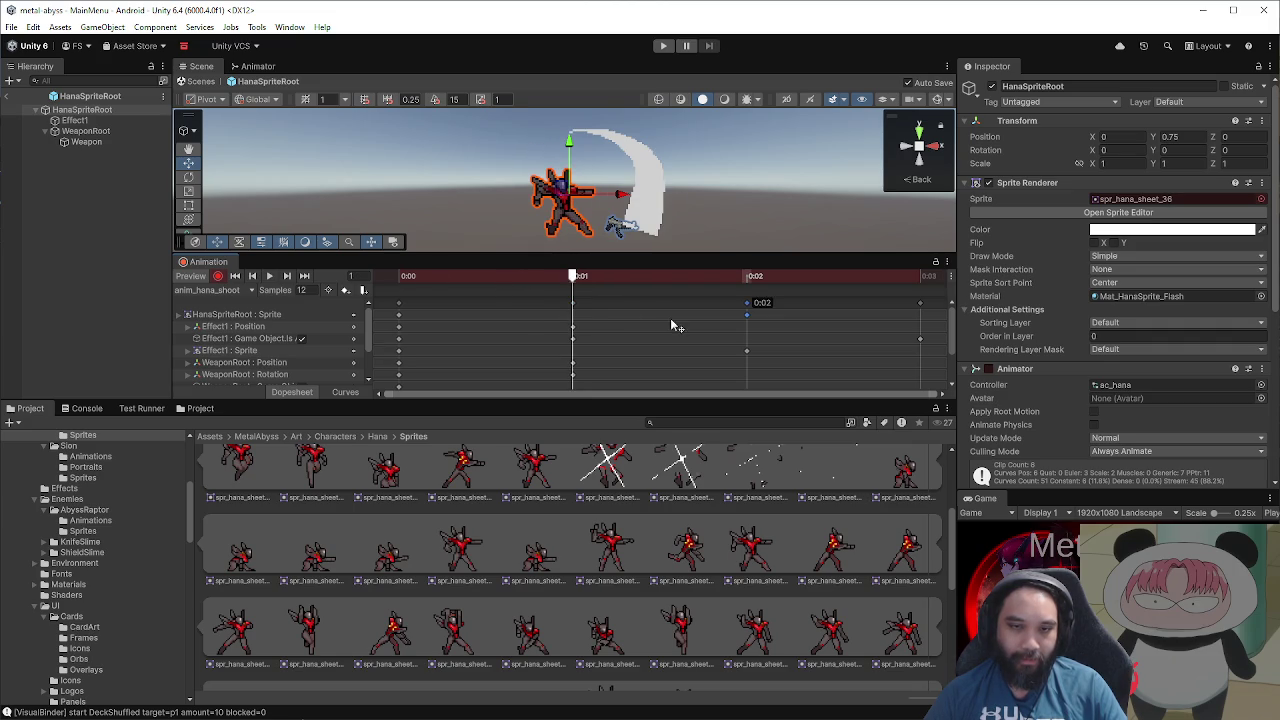
Step: Shift the sprite keys at 0:00 and 0:01 one second later
left_click(181, 316)
mouse_move(398, 306)
left_mouse_down()
mouse_move(513, 304)
mouse_move(590, 386)
left_mouse_up()
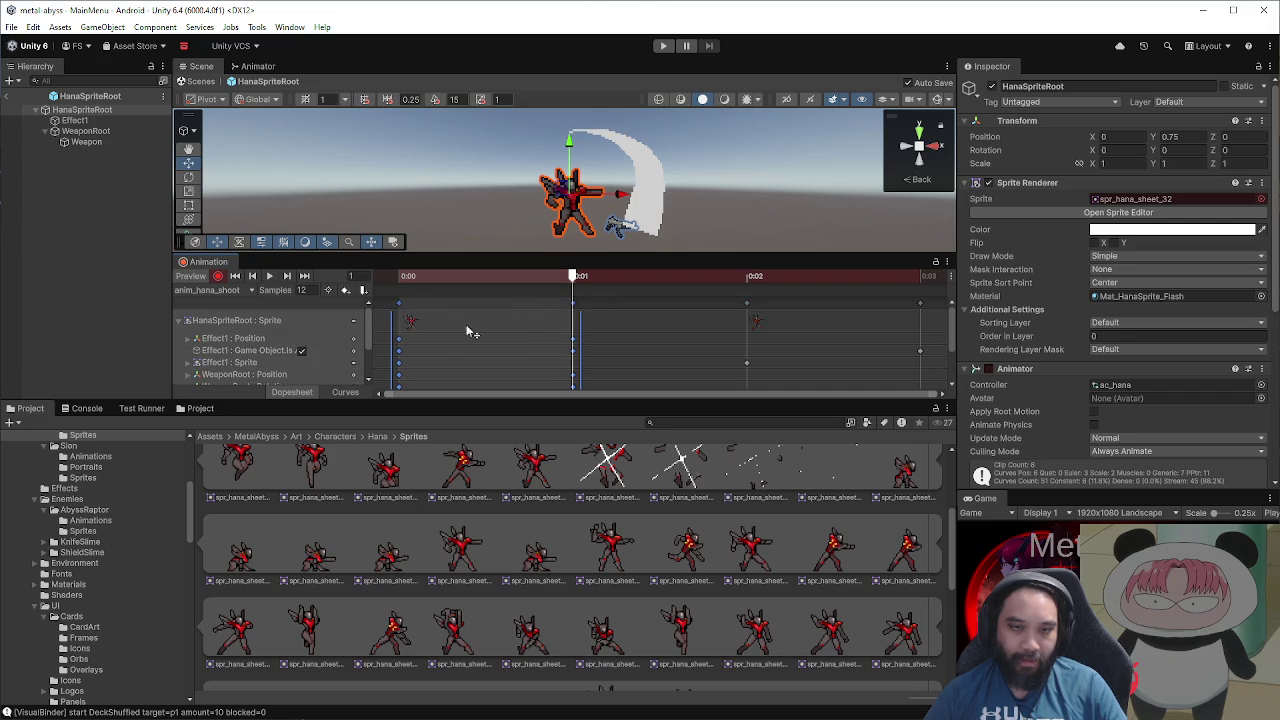
left_click(407, 312)
left_click_drag(407, 312, 545, 313)
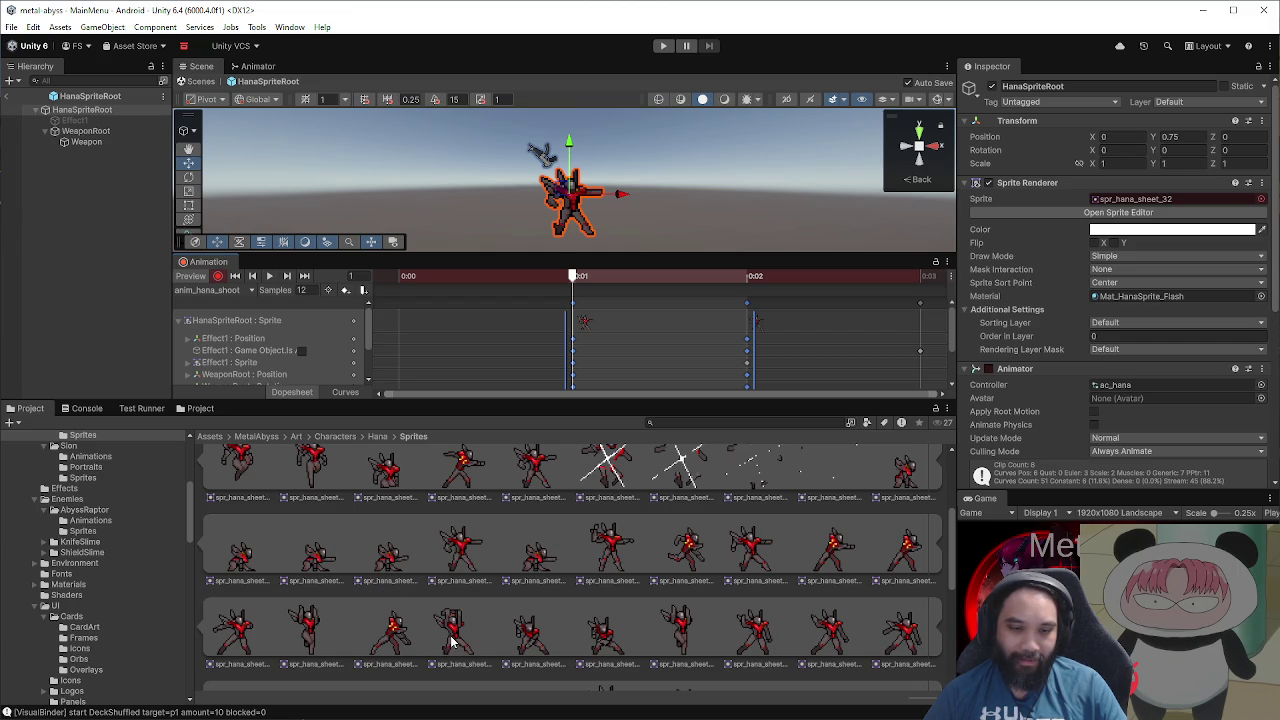
Step: Key spr_hana_sheet_42 at 0:00 and preview the clip
mouse_move(450, 640)
left_mouse_down()
mouse_move(446, 384)
mouse_move(418, 335)
left_mouse_up()
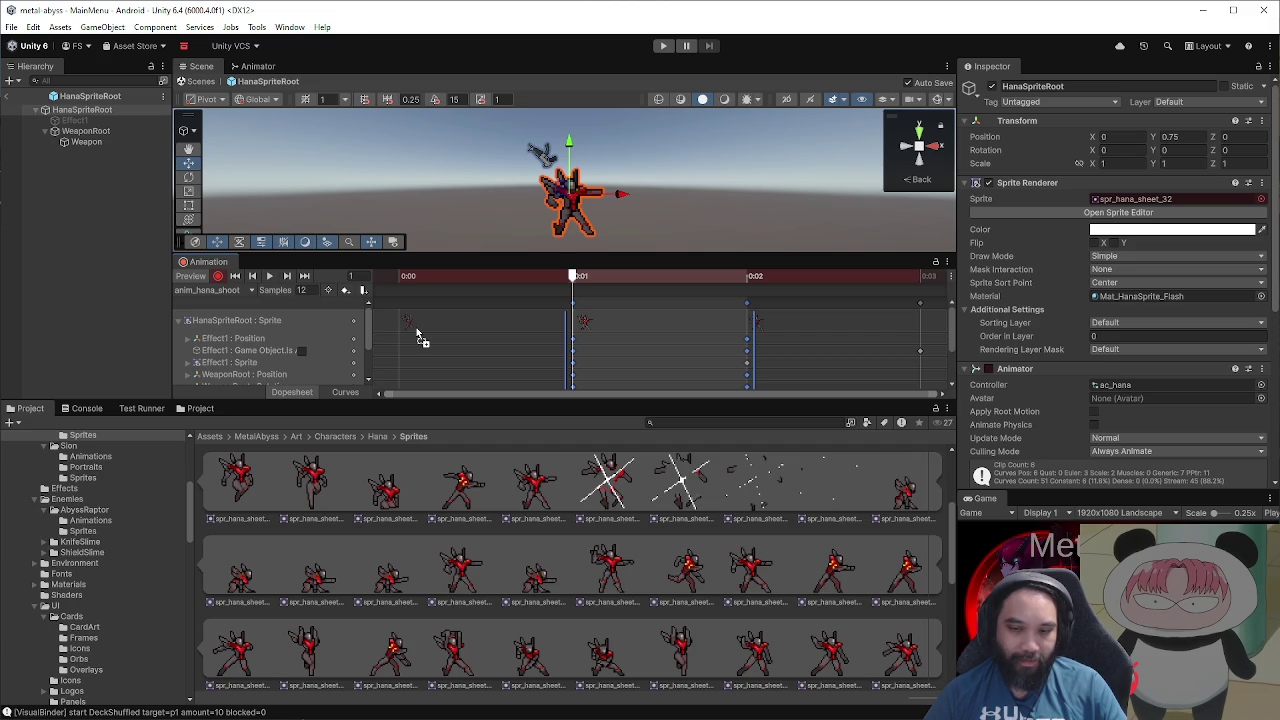
left_click_drag(418, 335, 418, 333)
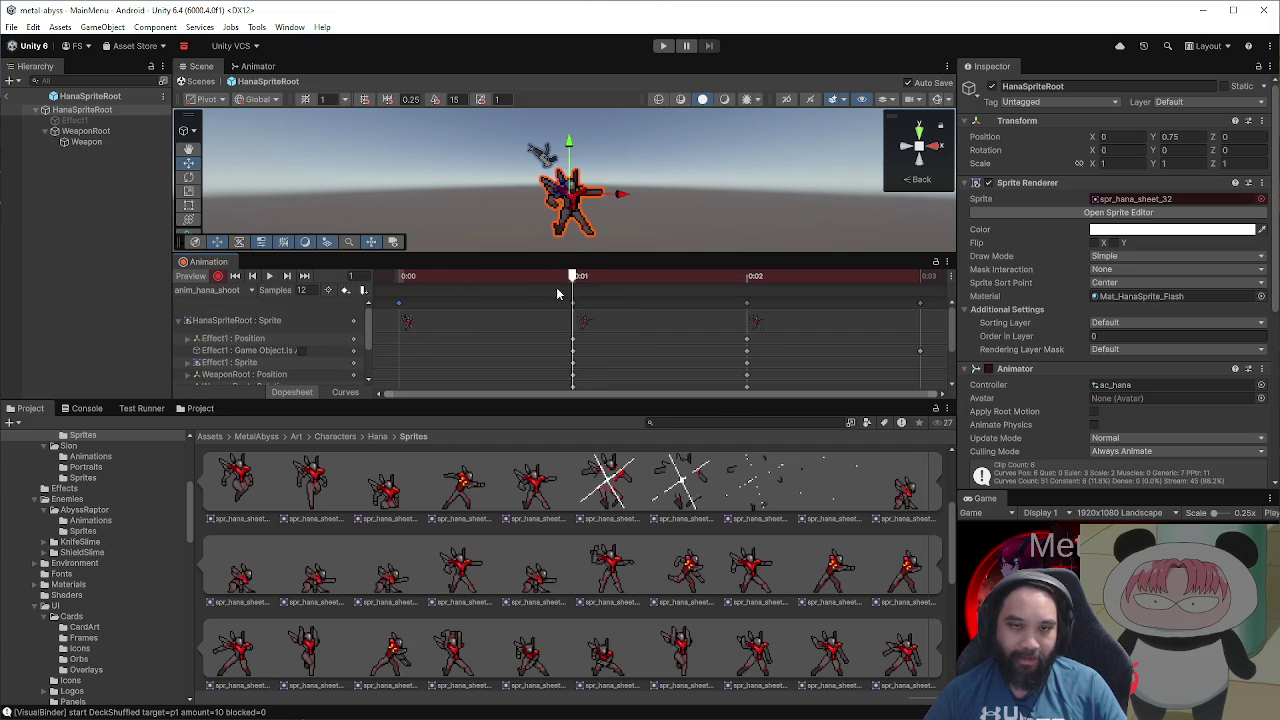
key("comma")
key("period")
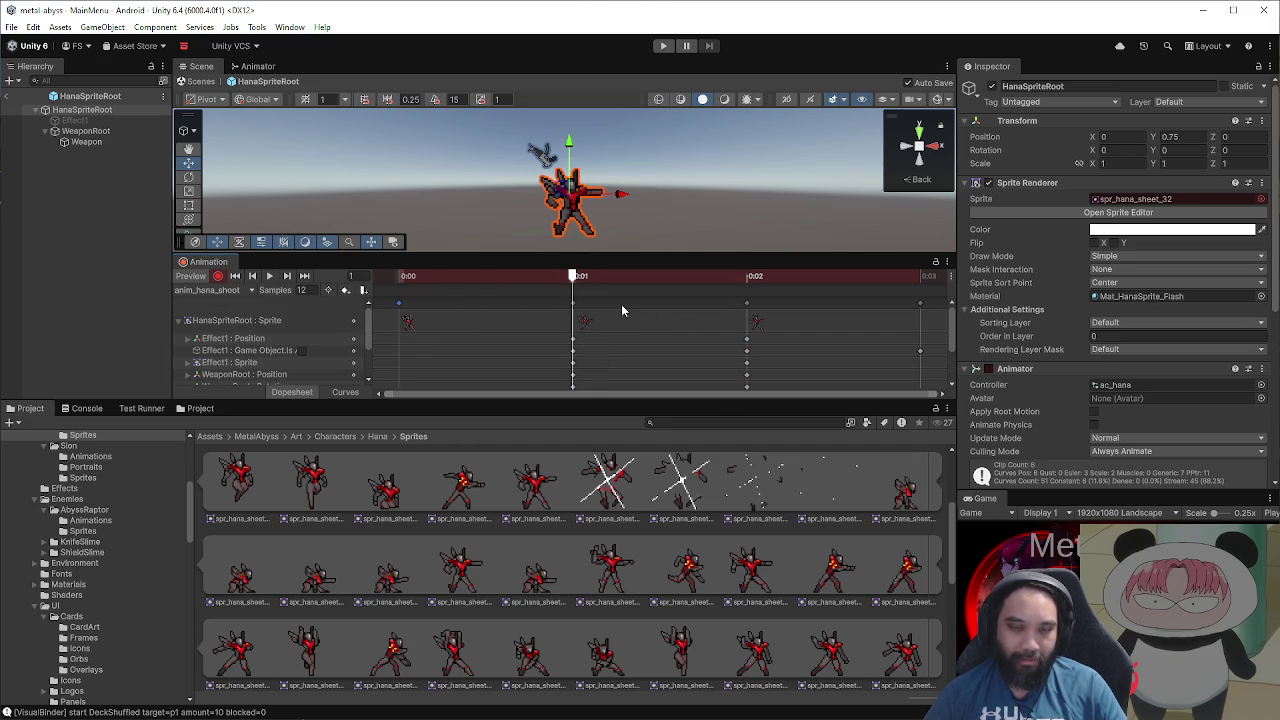
key("comma")
left_click(269, 277)
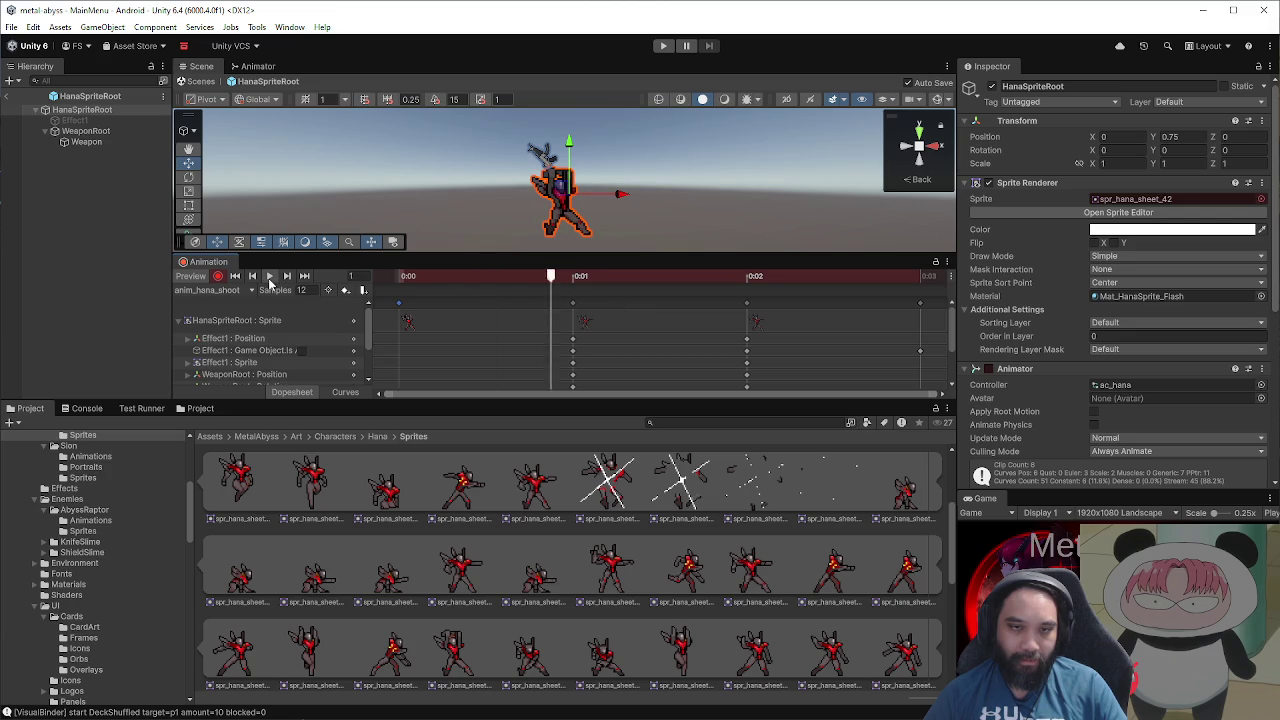
Step: Stop the preview, check frame 0:01, browse the Hana sprites, and make the Animation panel taller
left_click(269, 277)
left_click(574, 277)
left_click(400, 277)
scroll(600, 612, "down", 4)
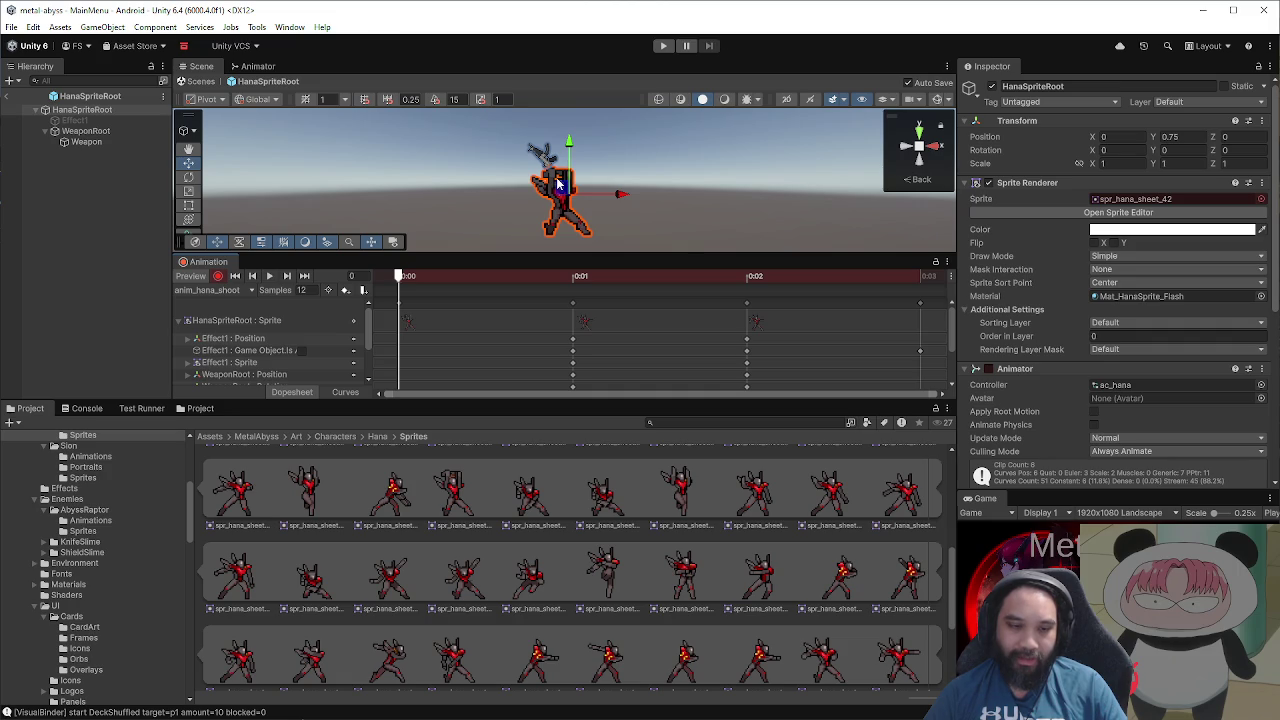
scroll(594, 491, "down", 4)
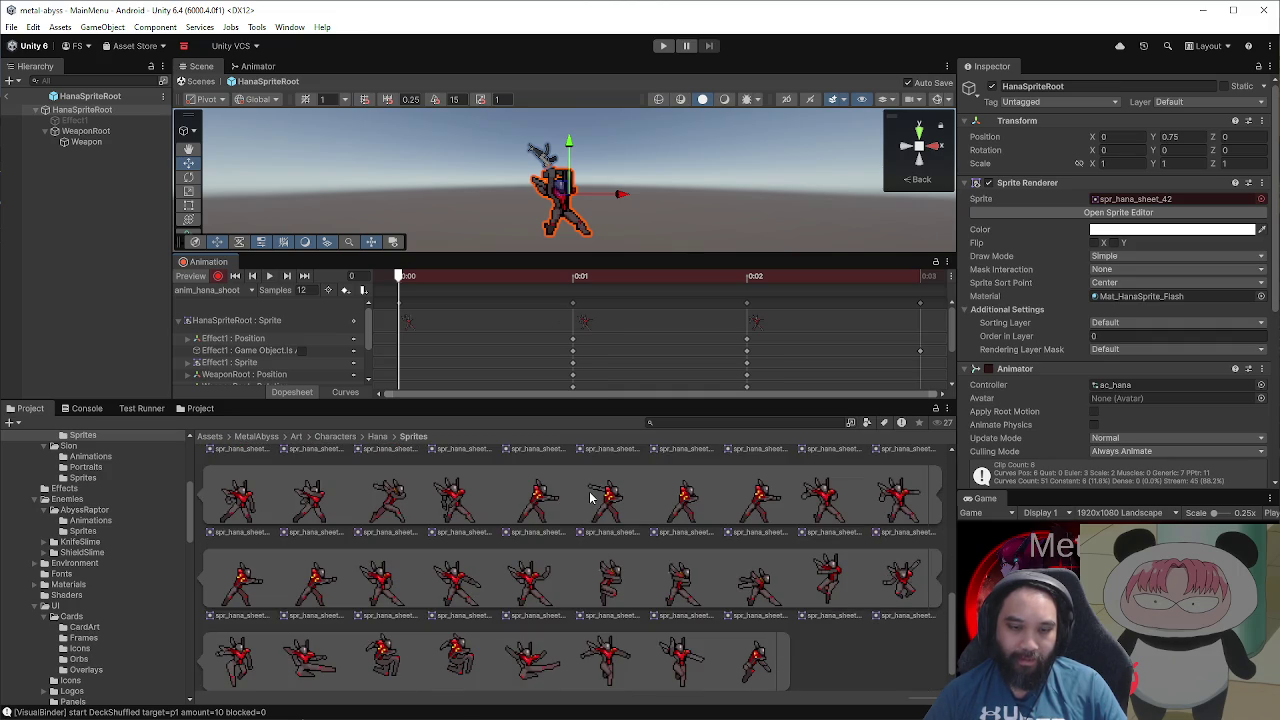
scroll(590, 497, "down", 1)
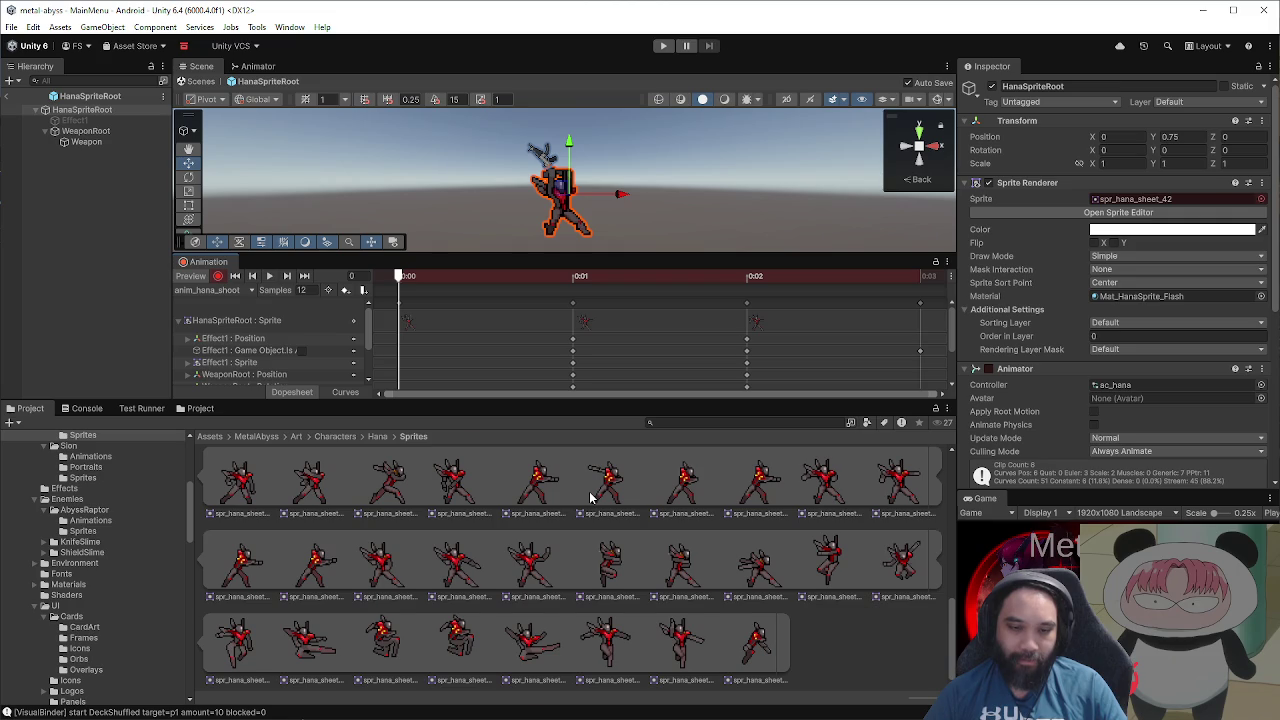
scroll(590, 497, "up", 3)
scroll(587, 494, "up", 2)
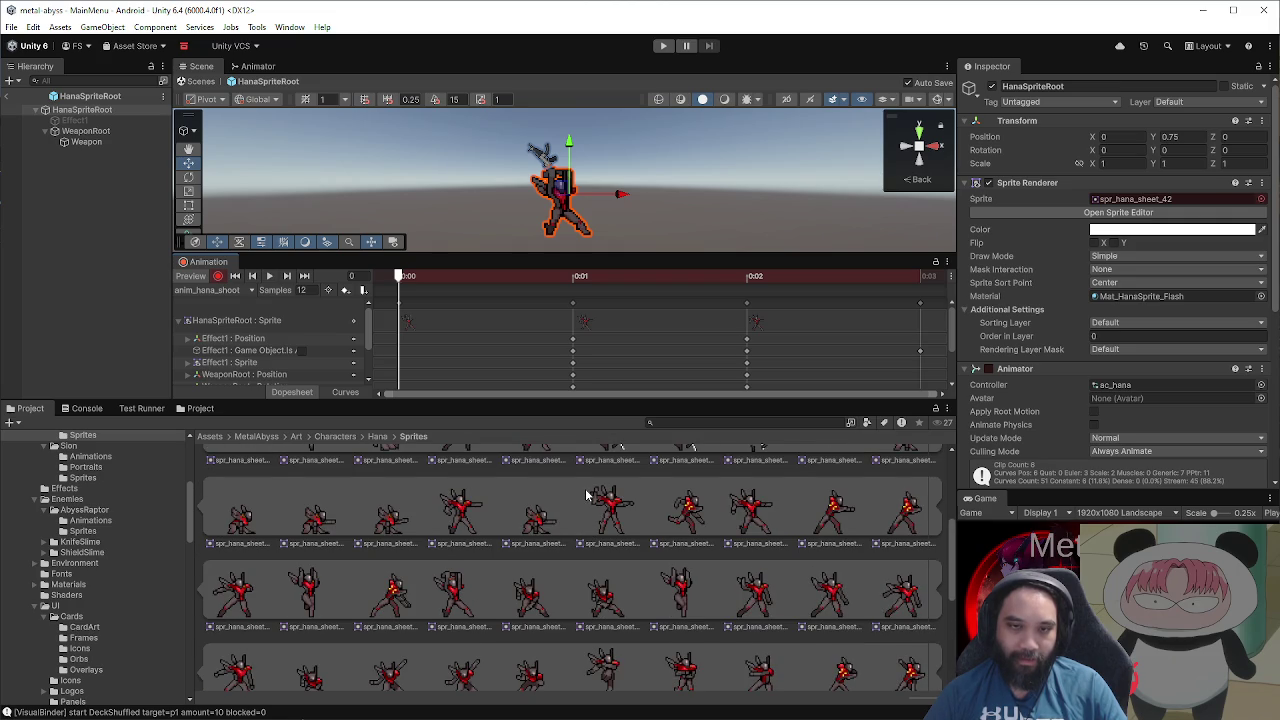
scroll(587, 494, "up", 4)
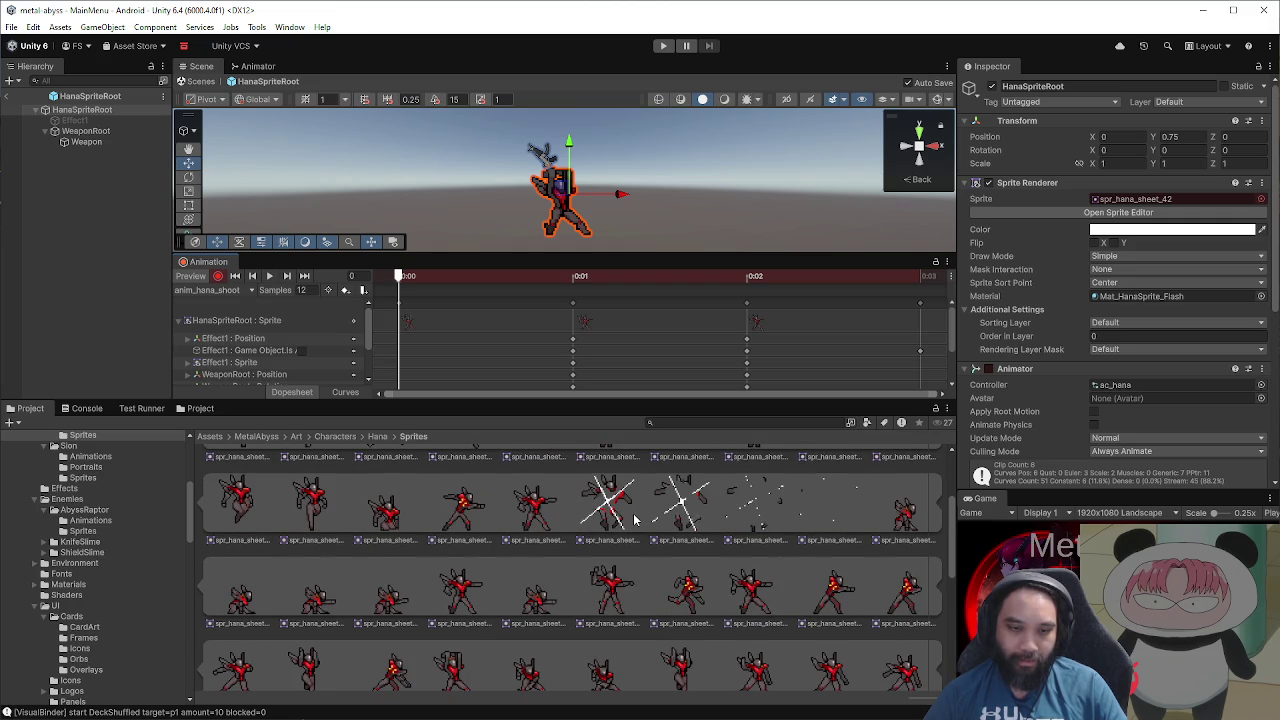
scroll(633, 519, "up", 4)
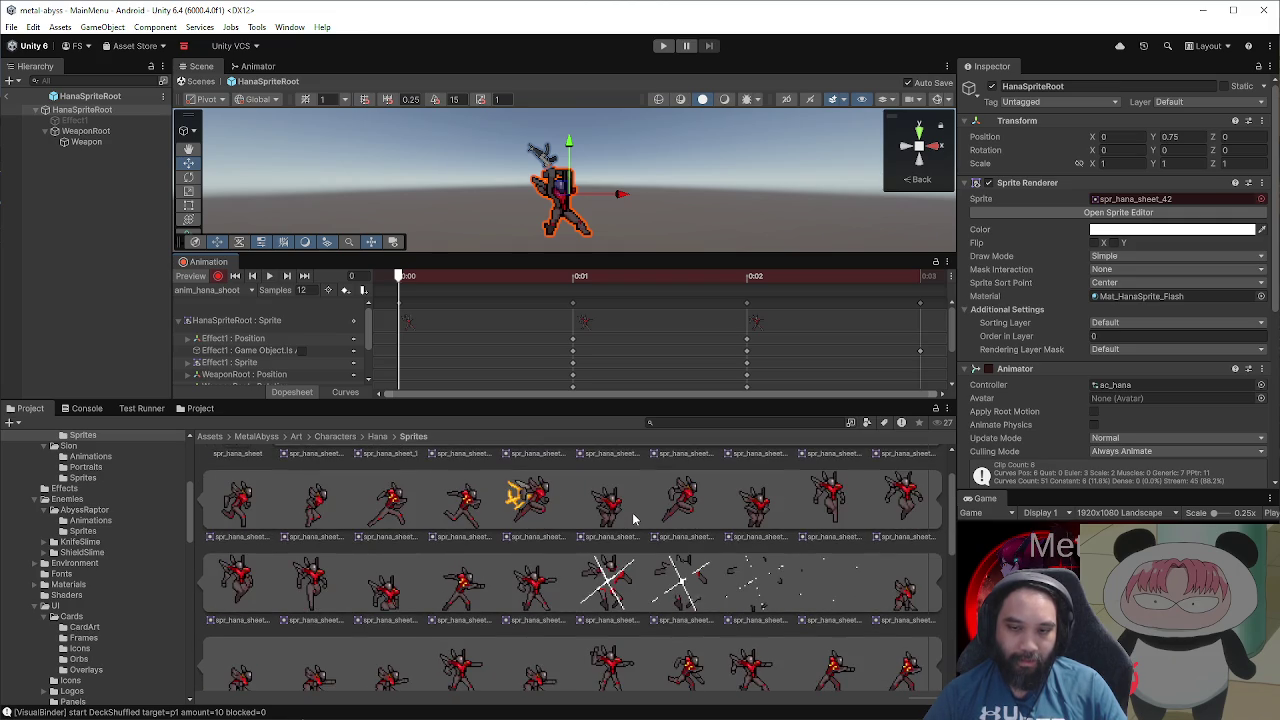
scroll(633, 519, "up", 4)
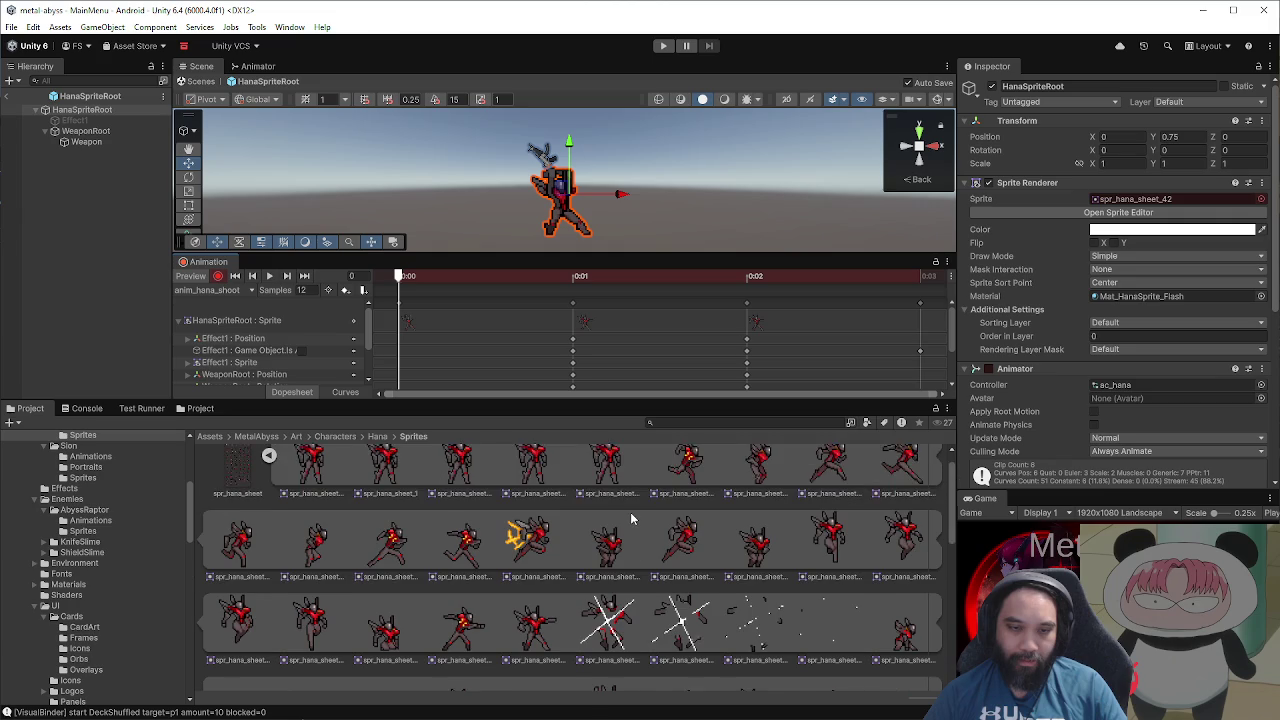
mouse_move(625, 401)
left_mouse_down()
mouse_move(618, 597)
mouse_move(615, 578)
left_mouse_up()
Step: Paste a copy of the spr_hana_sheet_42 sprite key at 0:03 and play the clip
left_click_drag(574, 381, 662, 378)
scroll(662, 378, "down", 1)
left_click(558, 428)
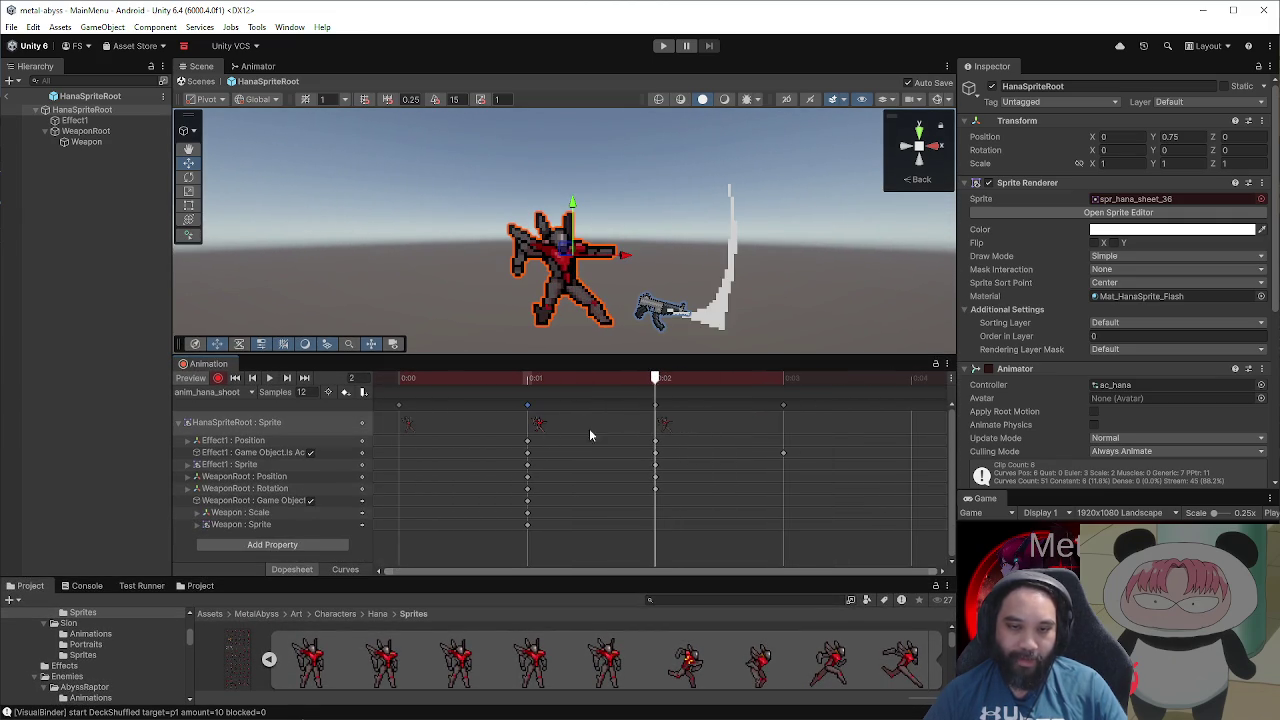
left_click(763, 379)
key("ctrl+v")
left_click_drag(676, 379, 385, 388)
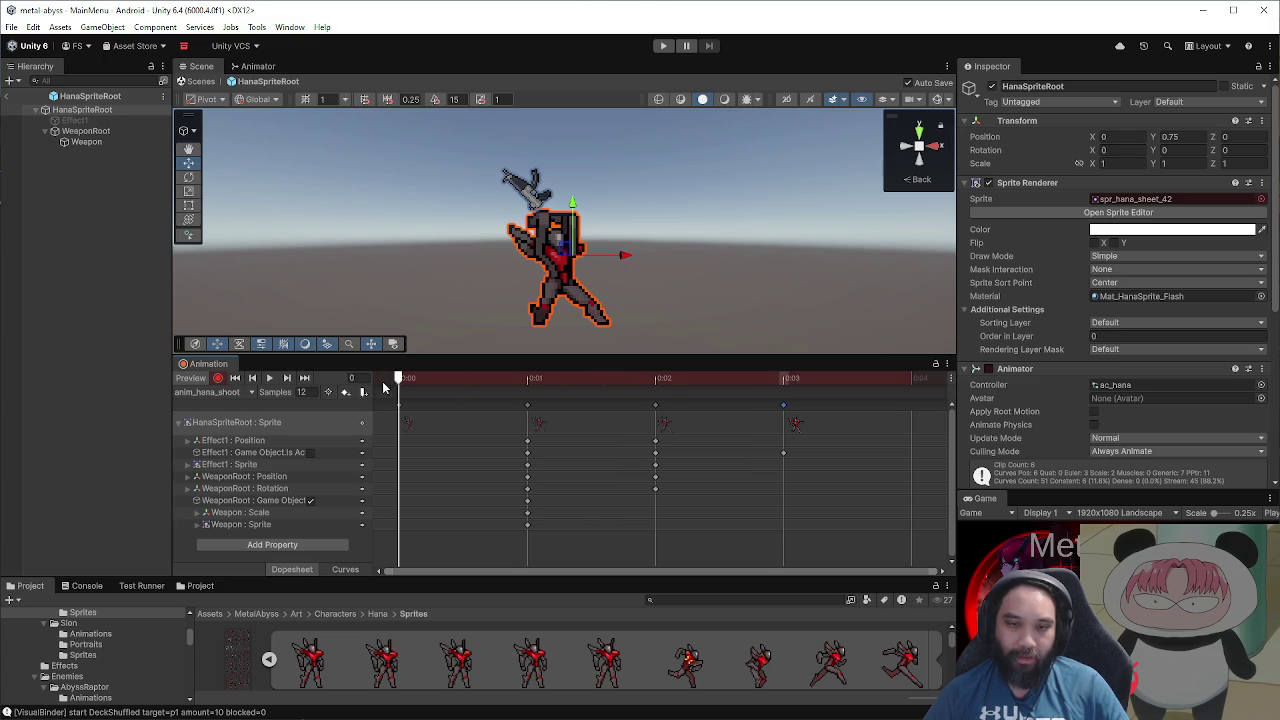
left_click(269, 378)
Step: Shift the 0:02 and 0:03 sprite keys one second later, then play and stop the preview
scroll(600, 457, "down", 2)
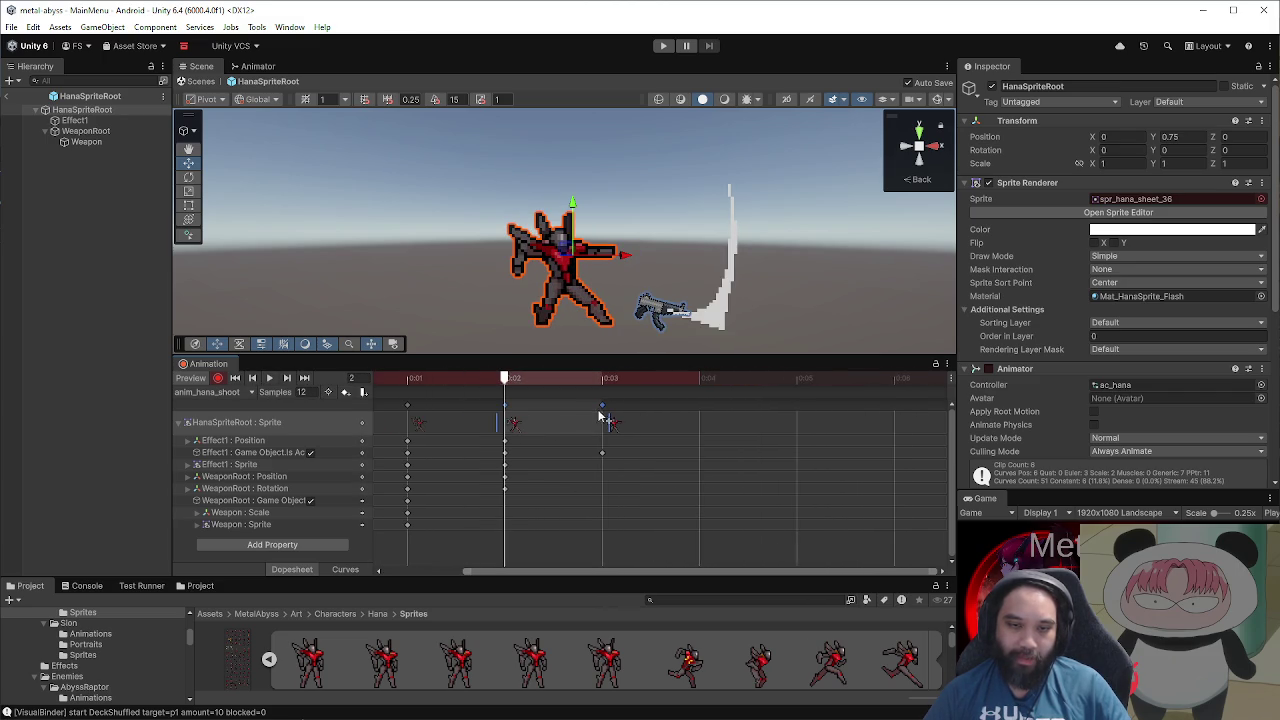
left_click(614, 427)
left_click(515, 428)
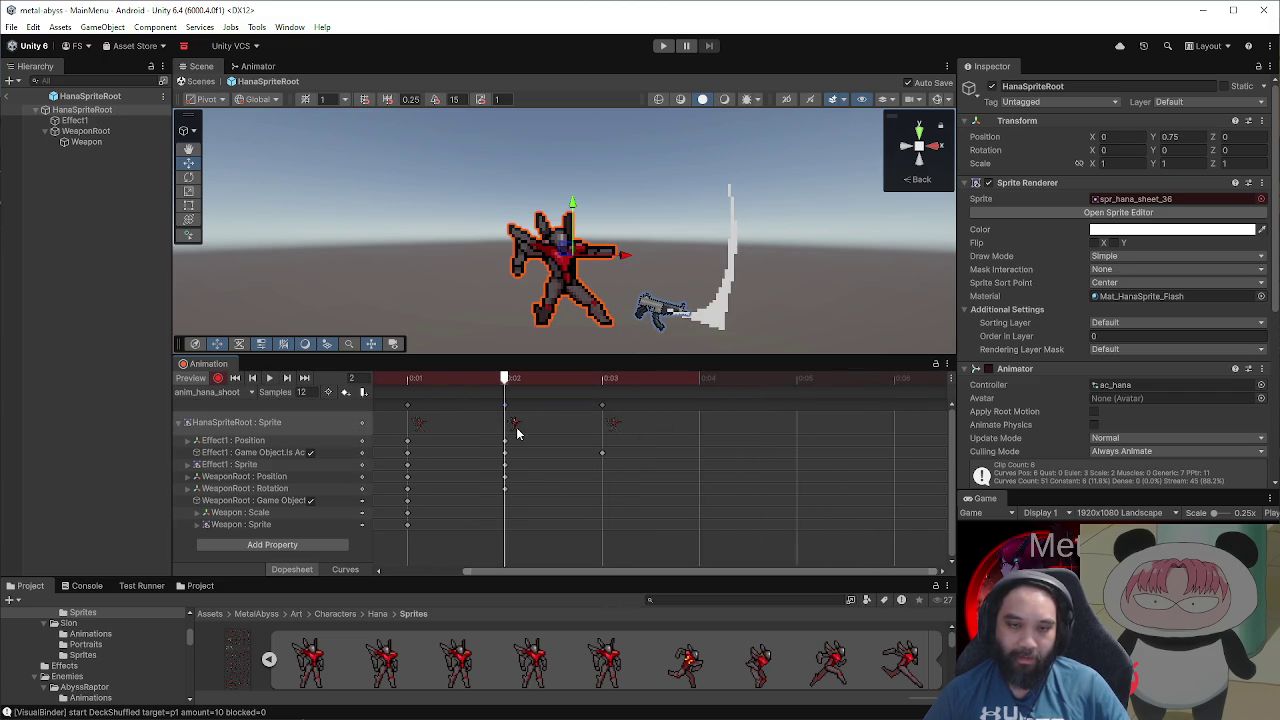
left_click(611, 426, "shift")
scroll(617, 431, "up", 1)
left_click_drag(643, 431, 750, 432)
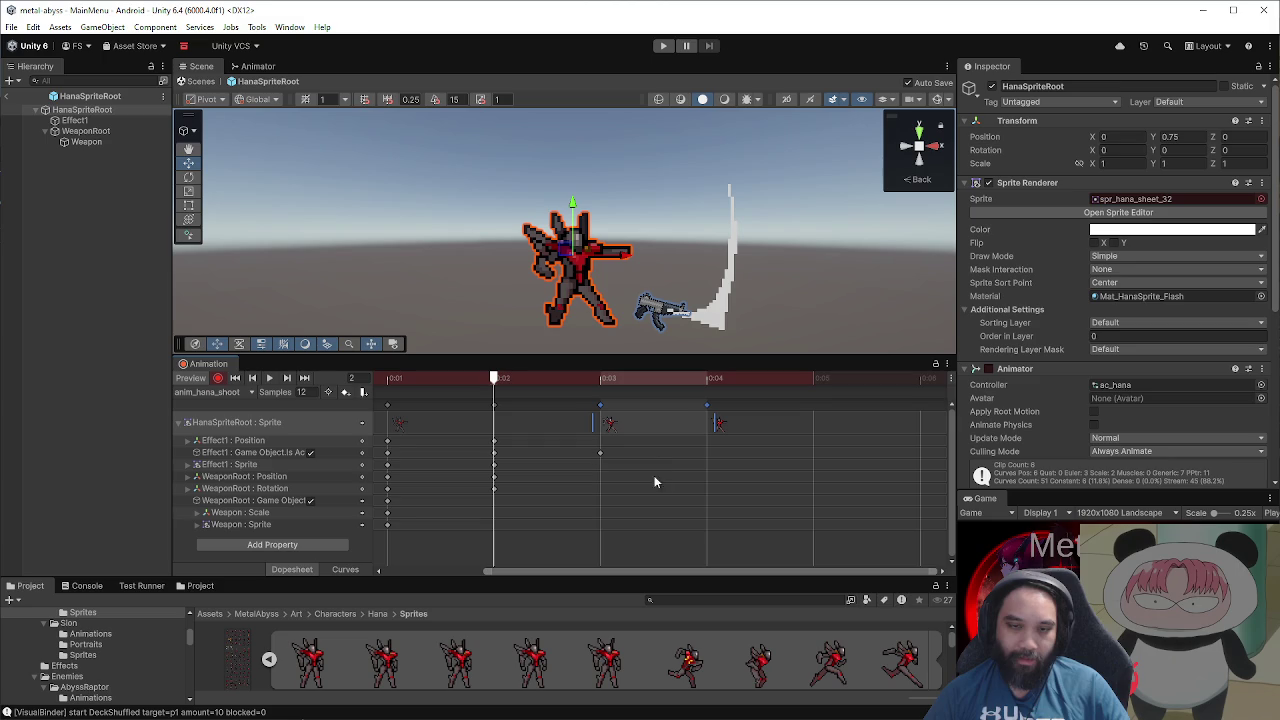
left_click(267, 379)
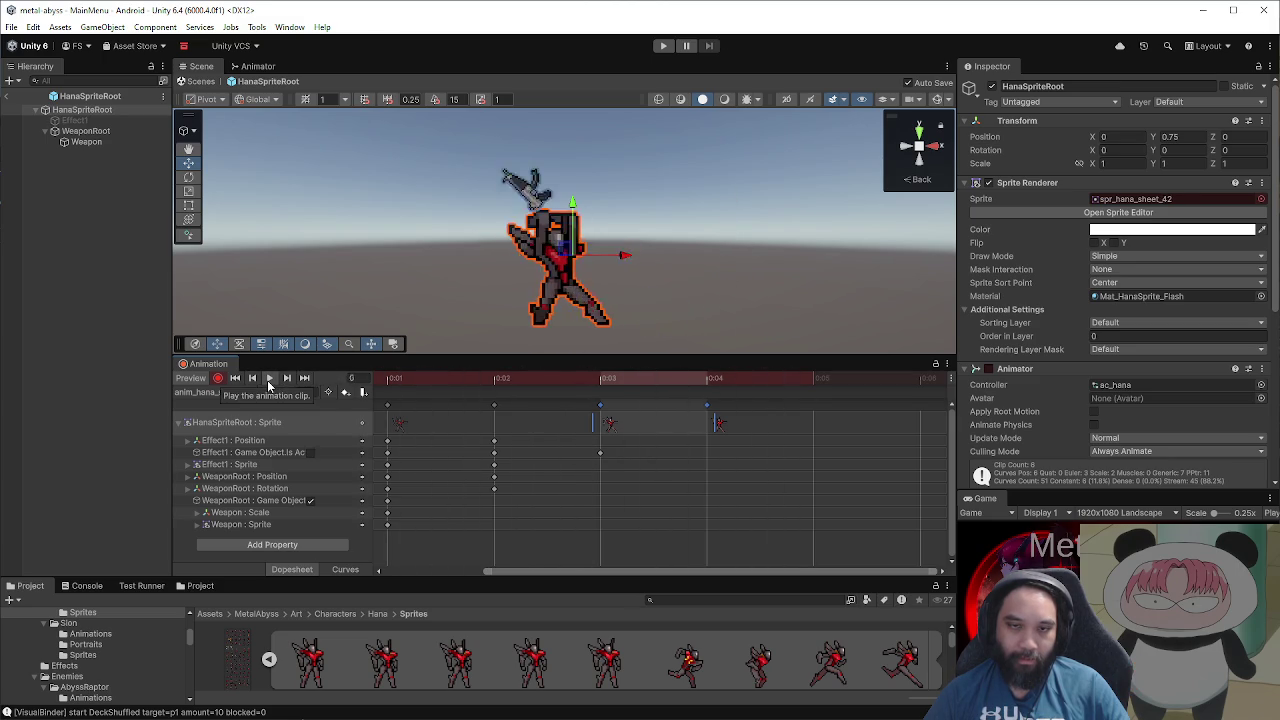
left_click(268, 379)
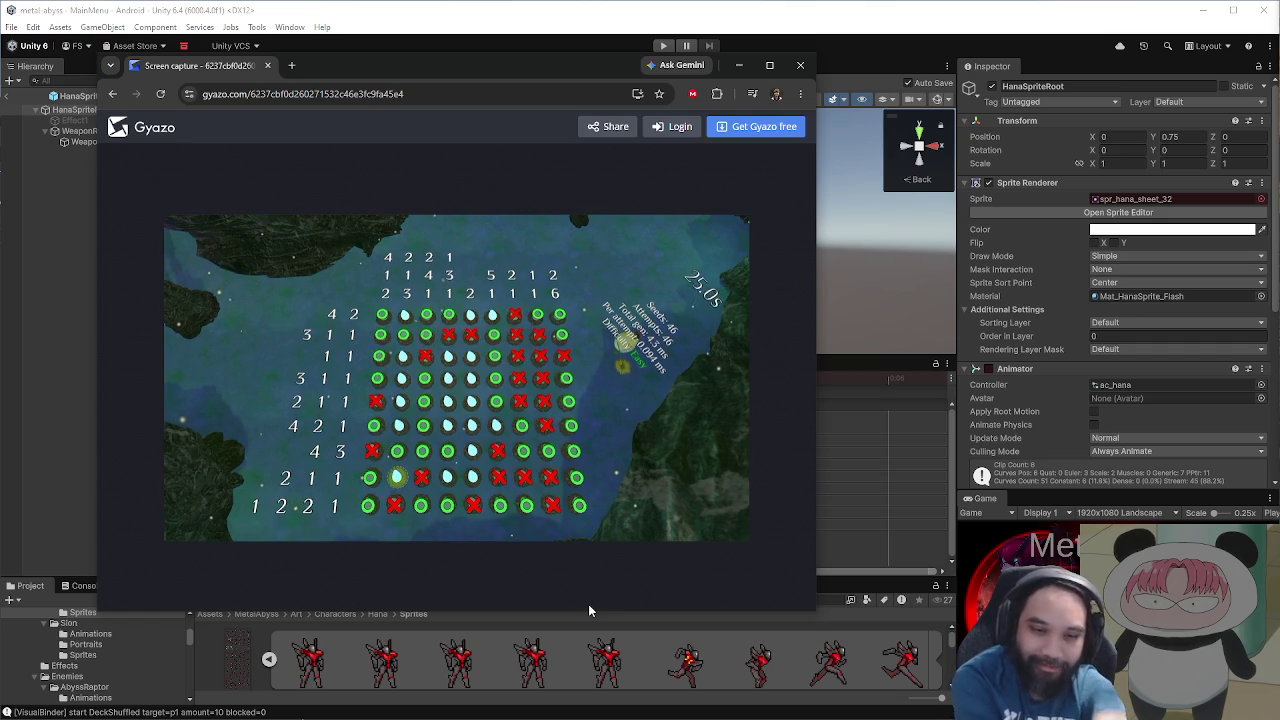
Step: Pause the Gyazo capture video and close its browser window
mouse_move(608, 460)
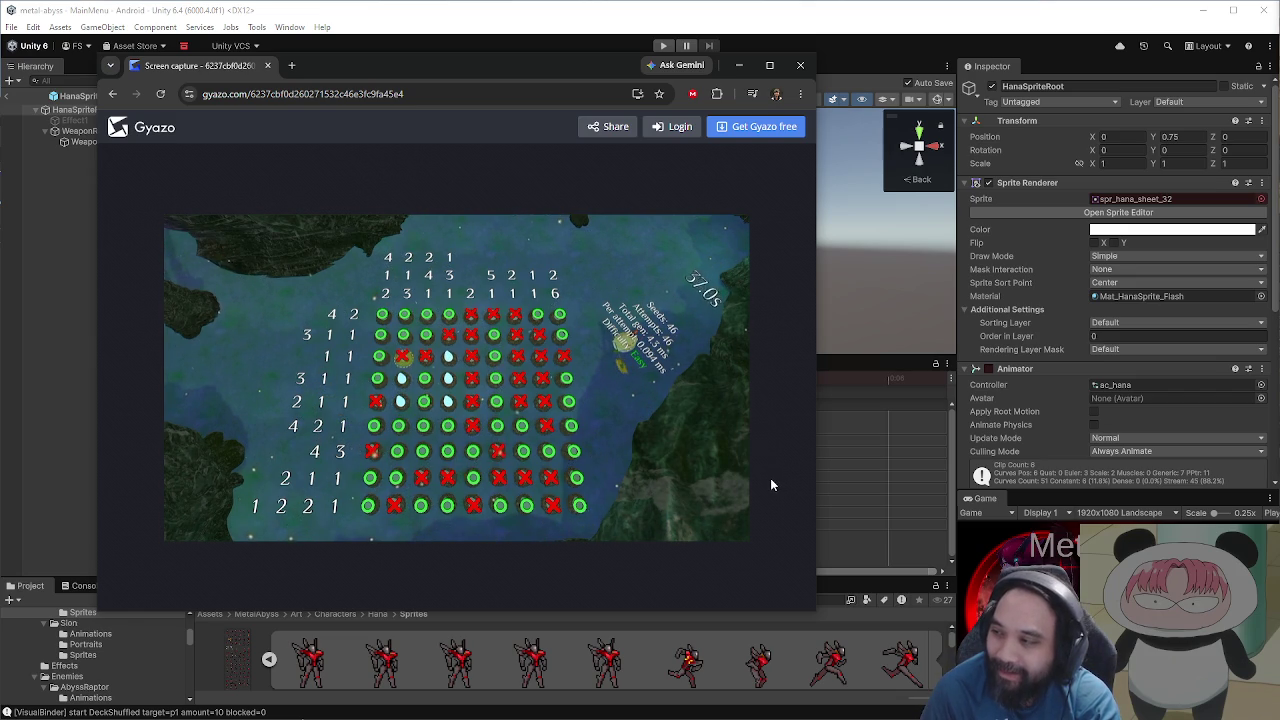
mouse_move(472, 460)
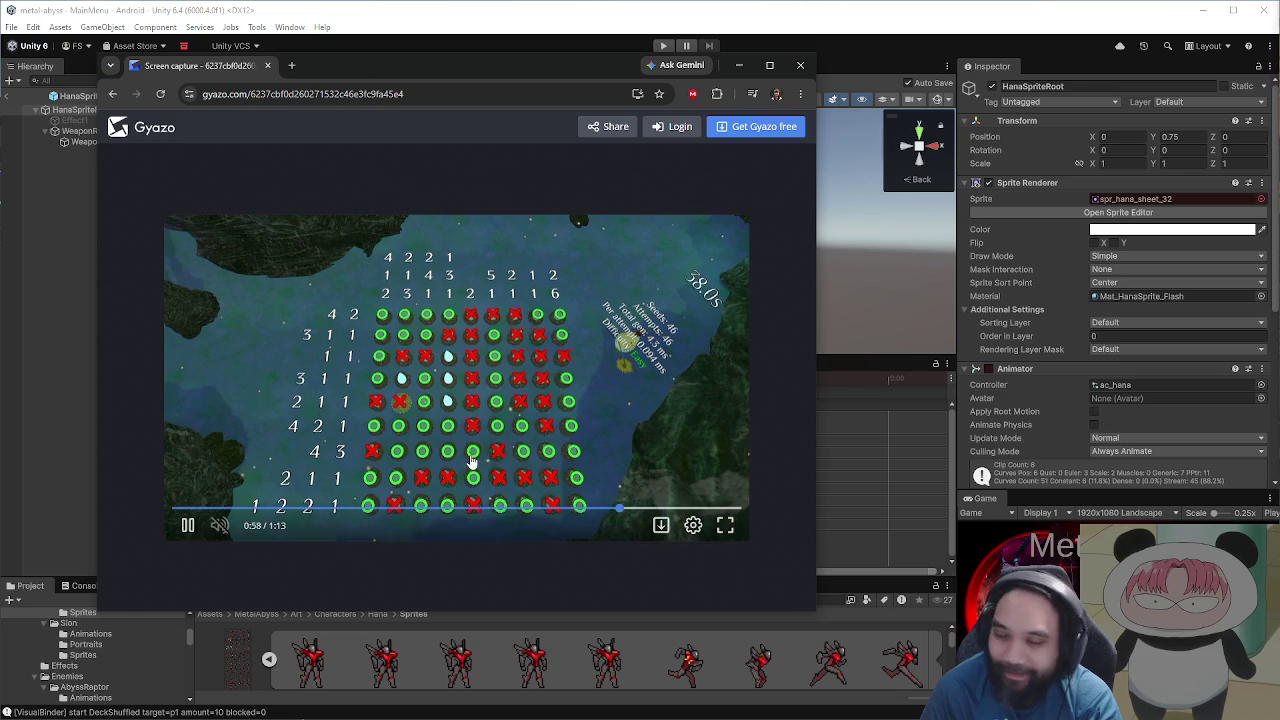
left_click(187, 528)
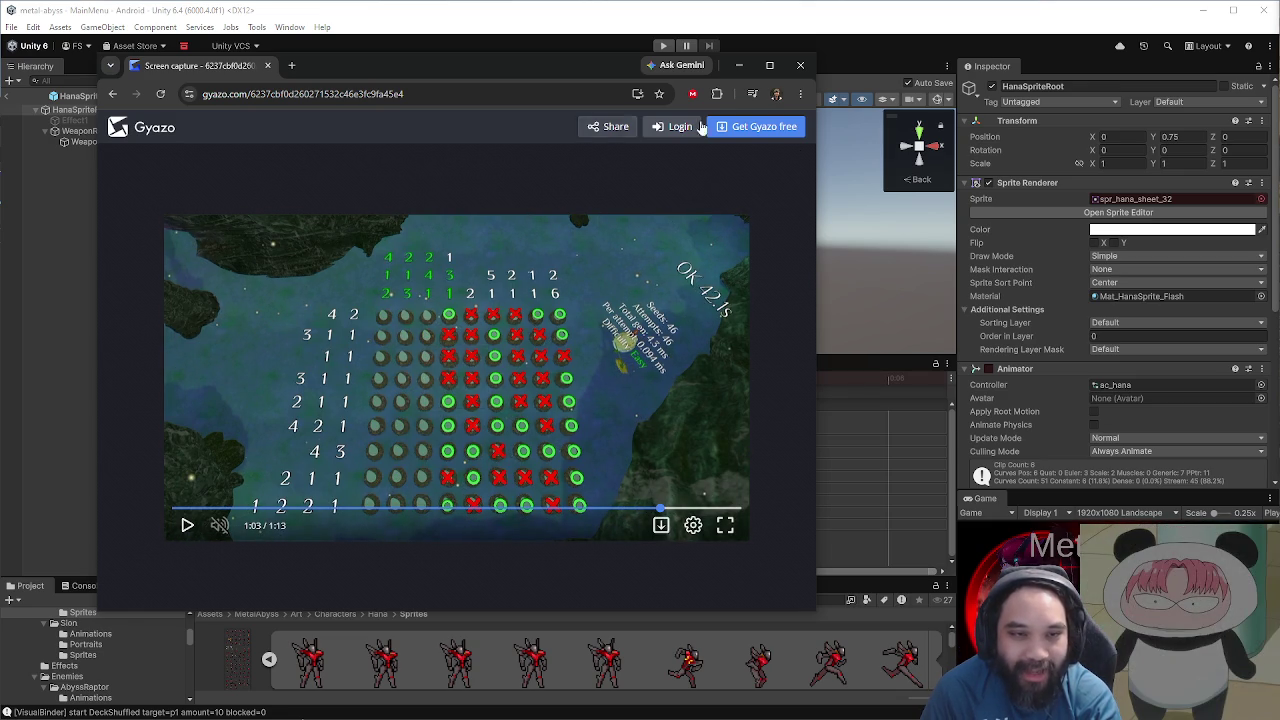
left_click(799, 65)
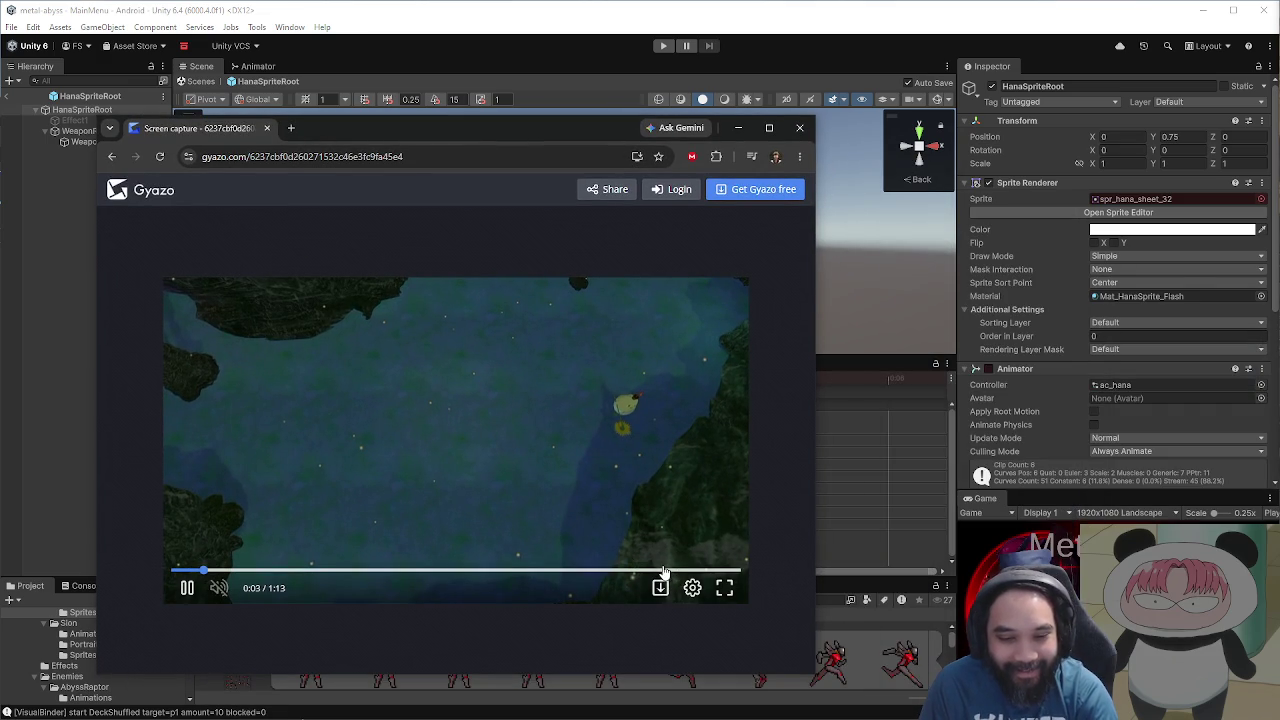
Step: Skip the capture ahead to the puzzle grid, reposition the browser, then jump near the end and pause
left_click(664, 571)
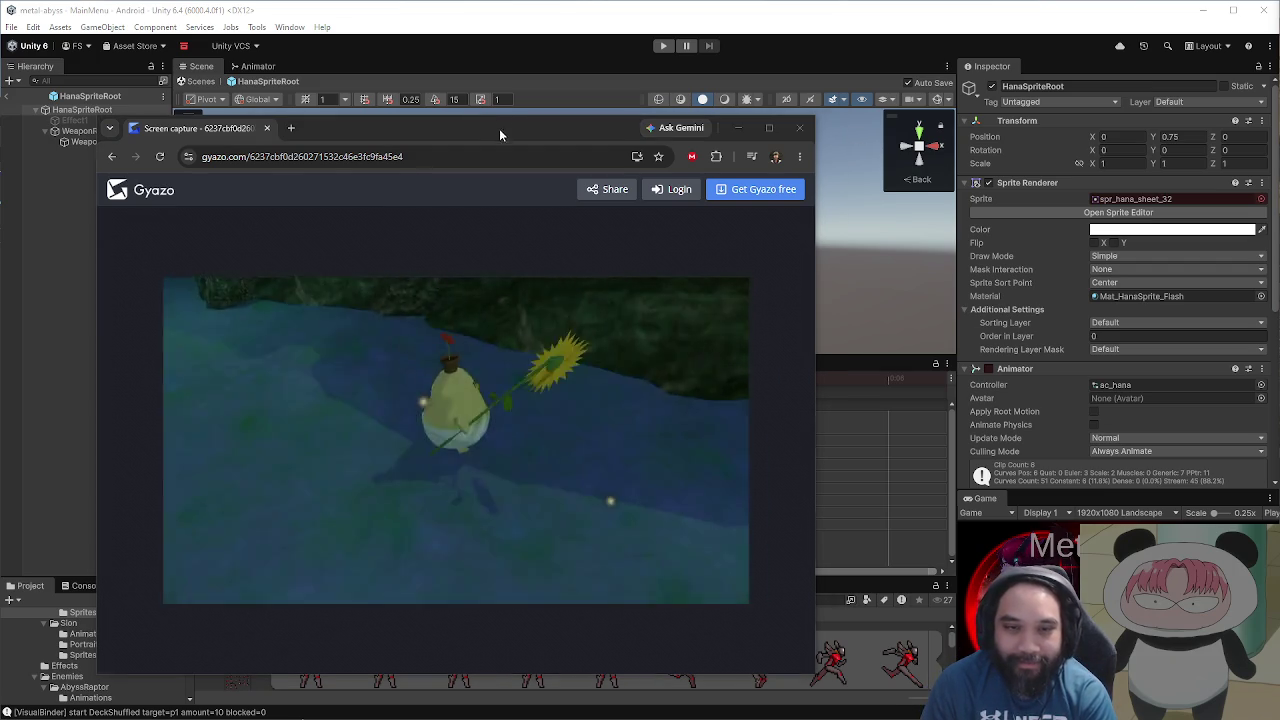
left_click_drag(501, 132, 655, 109)
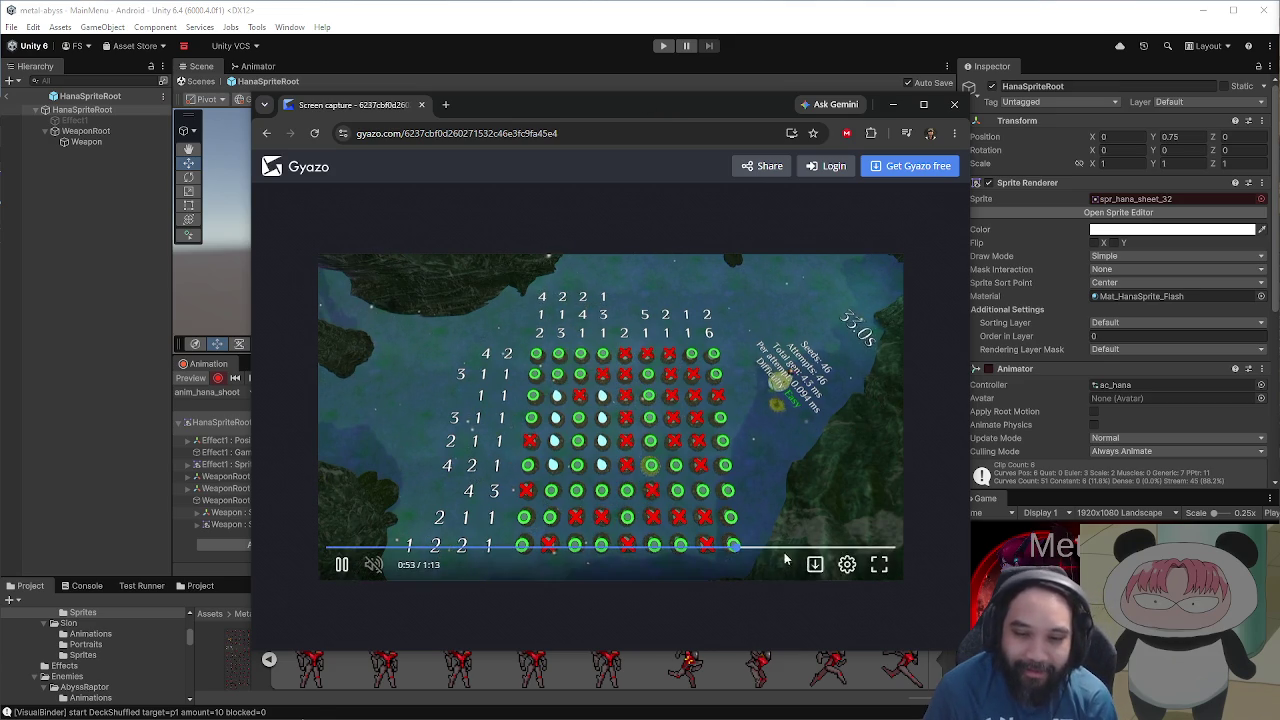
left_click(833, 549)
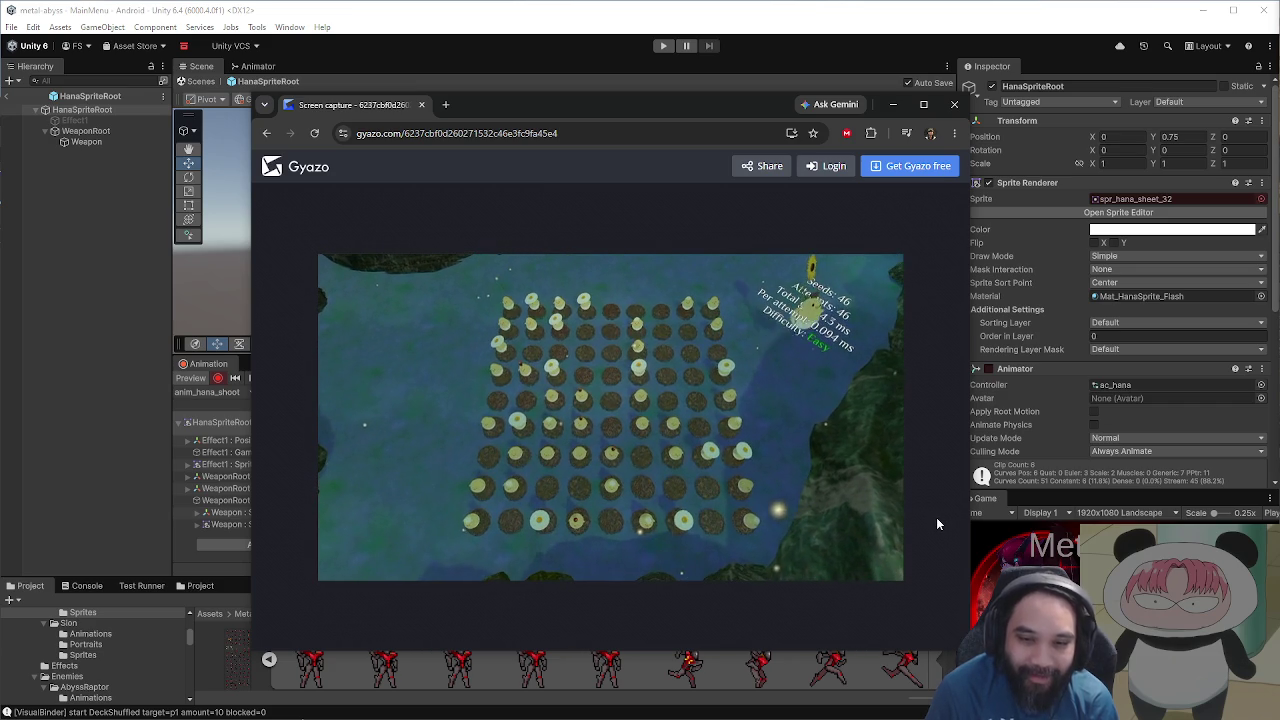
left_click(341, 566)
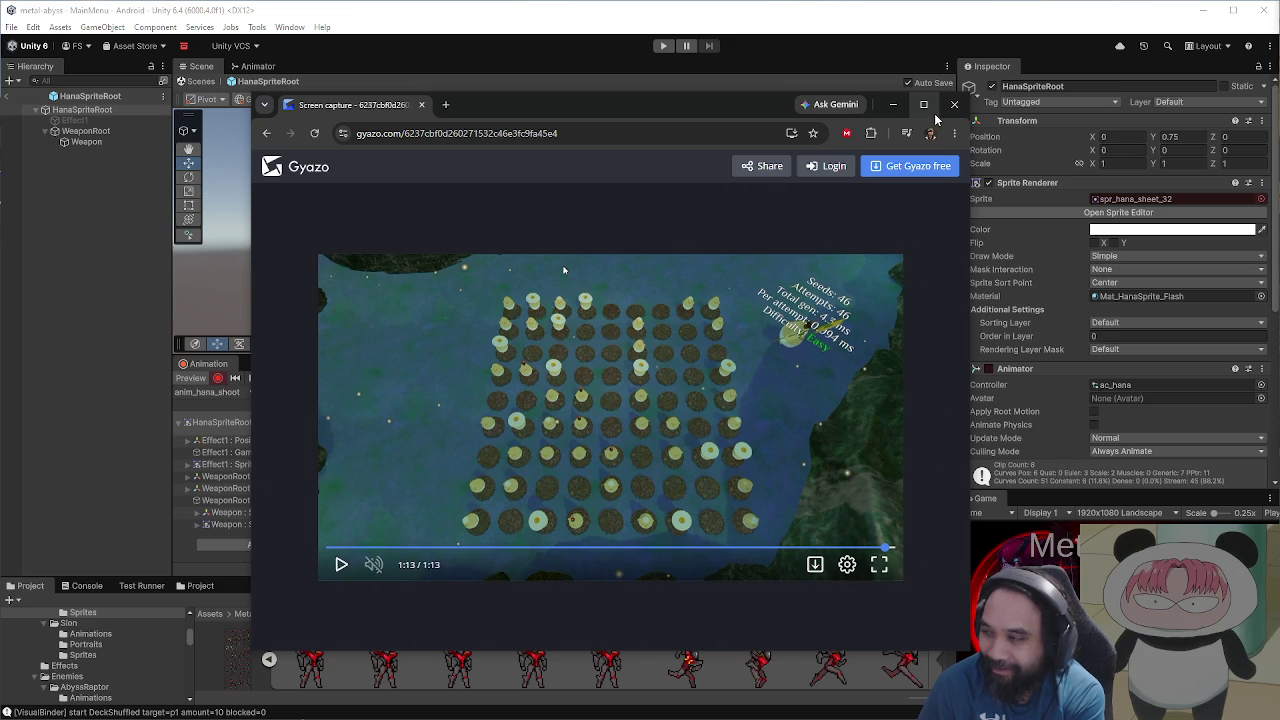
Step: Close the capture browser, then scrub and play anim_hana_shoot through frames 1–4 before stopping
left_click(954, 104)
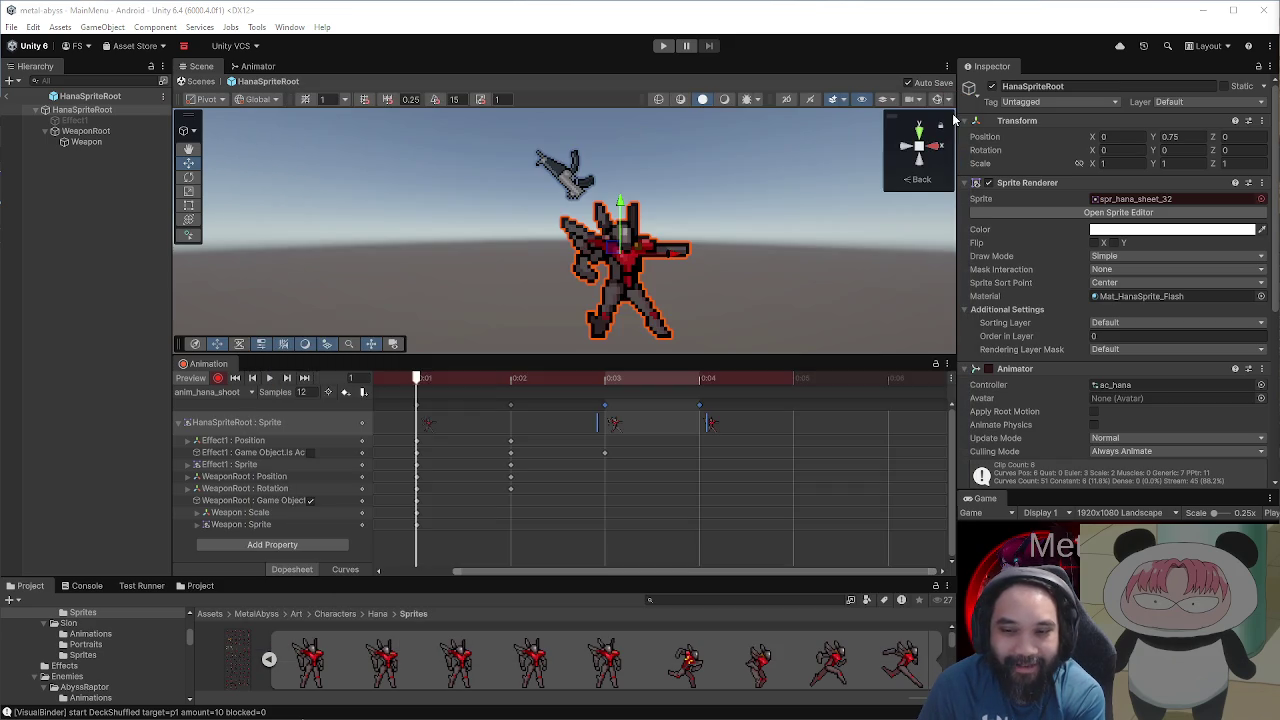
mouse_move(519, 384)
left_mouse_down()
mouse_move(426, 381)
mouse_move(679, 389)
mouse_move(388, 384)
mouse_move(692, 386)
mouse_move(412, 385)
mouse_move(639, 398)
mouse_move(424, 405)
left_mouse_up()
left_click(269, 379)
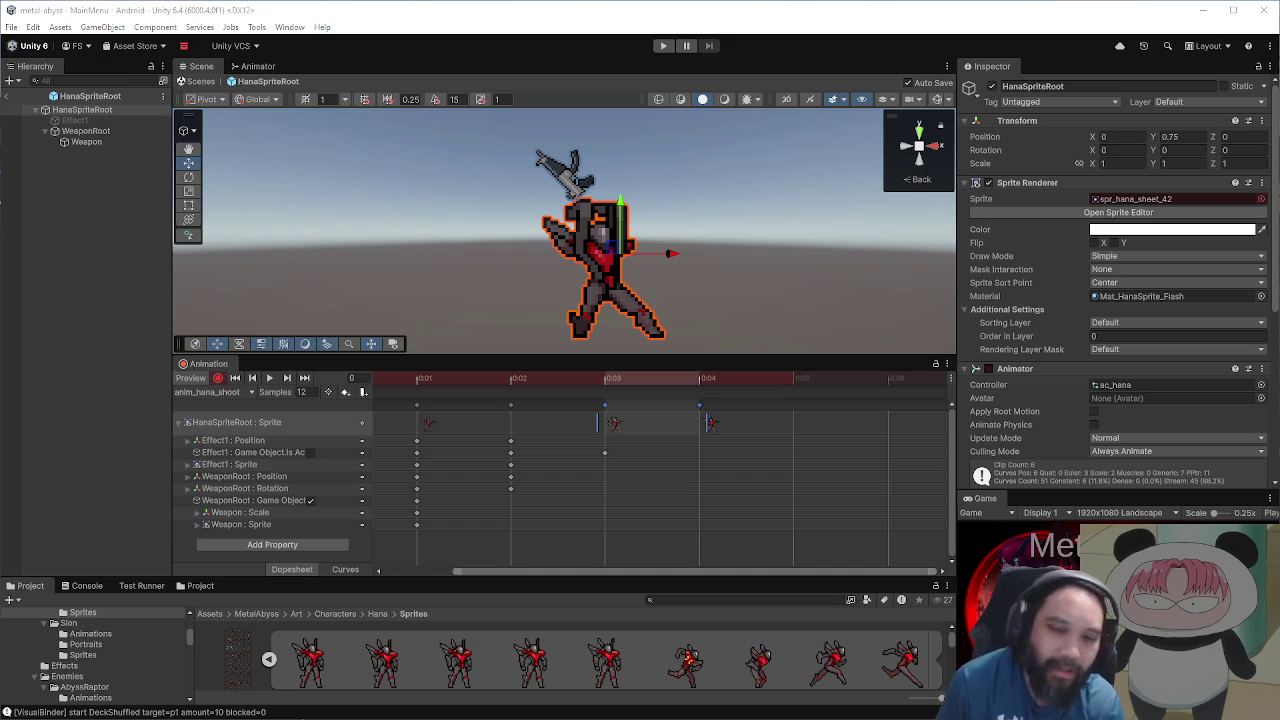
mouse_move(541, 384)
left_mouse_down()
mouse_move(418, 378)
mouse_move(668, 376)
mouse_move(388, 378)
mouse_move(675, 396)
mouse_move(398, 384)
mouse_move(640, 414)
mouse_move(415, 400)
mouse_move(673, 420)
mouse_move(418, 398)
left_mouse_up()
left_click(270, 379)
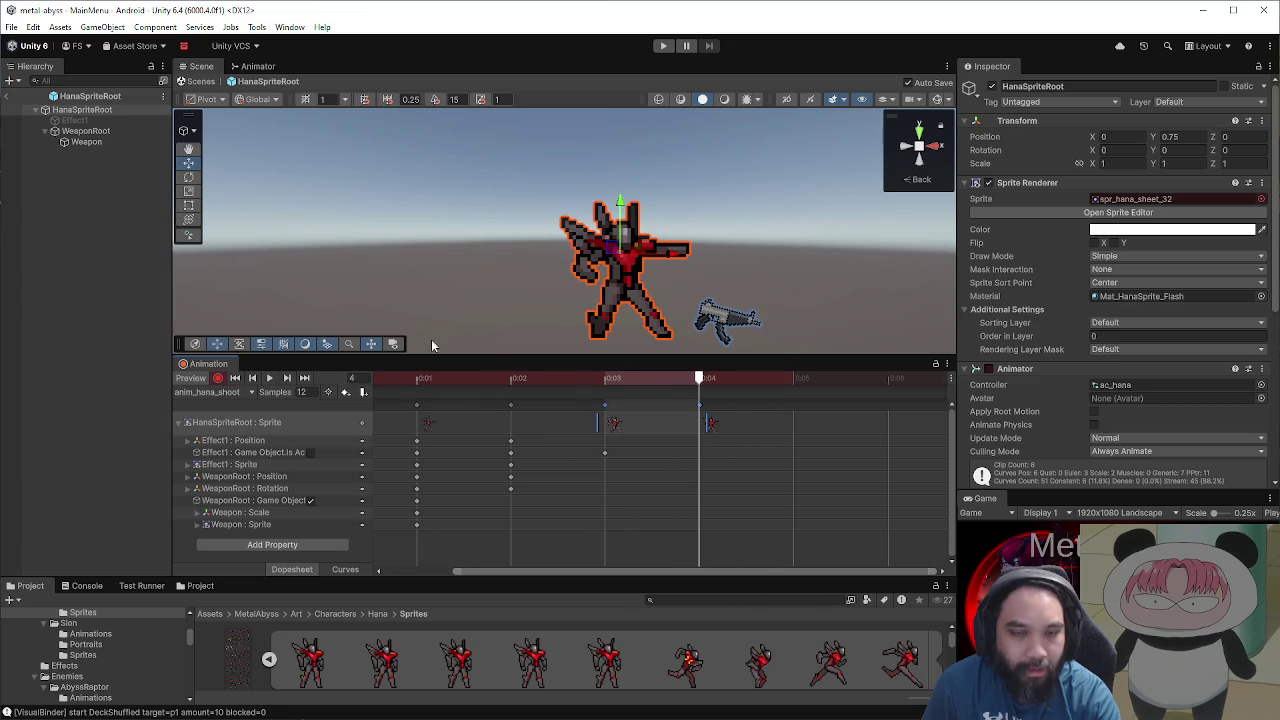
left_click(86, 142)
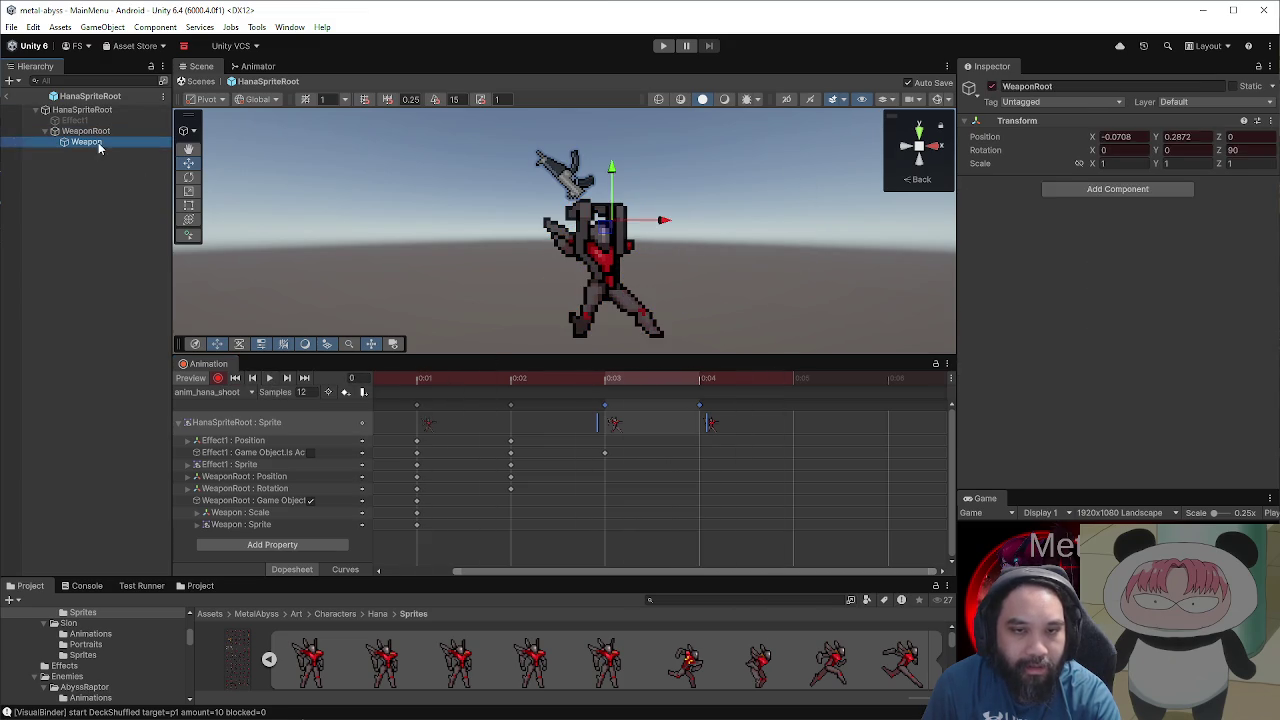
Step: Compare WeaponRoot and Weapon transforms and enter 0 into the Weapon's position fields
left_click(88, 131)
left_click(94, 143)
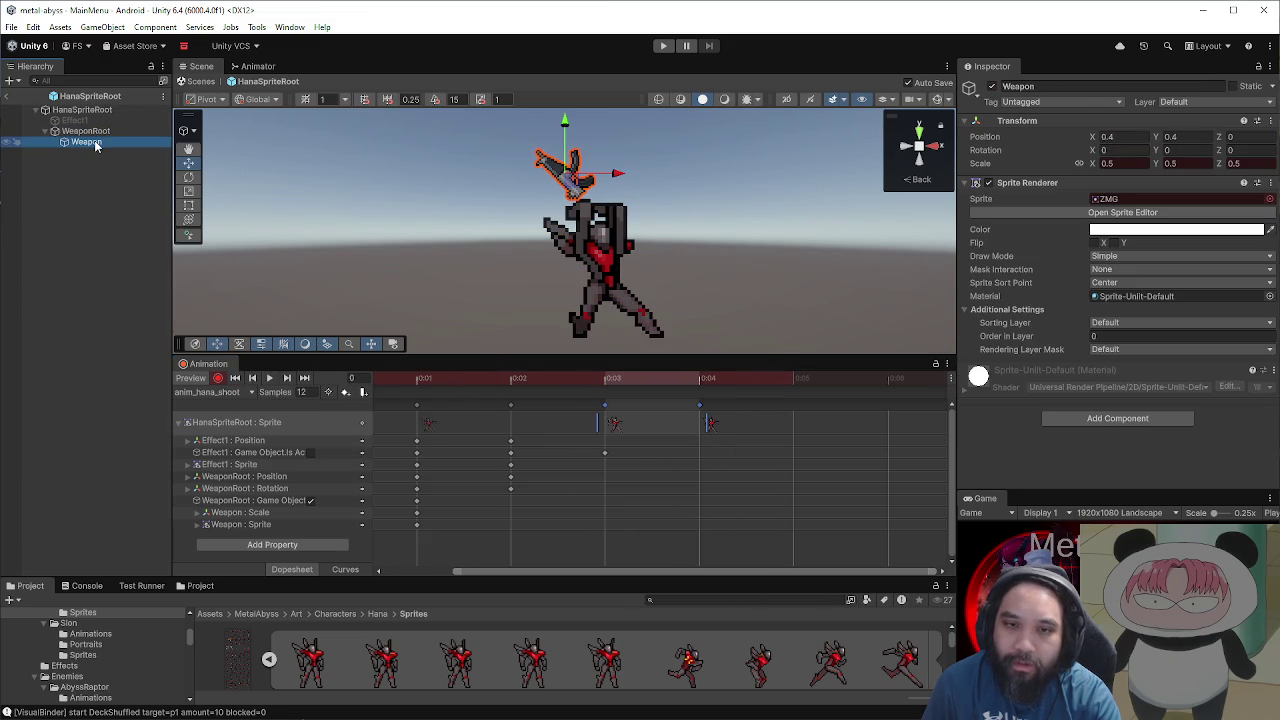
left_click(98, 134)
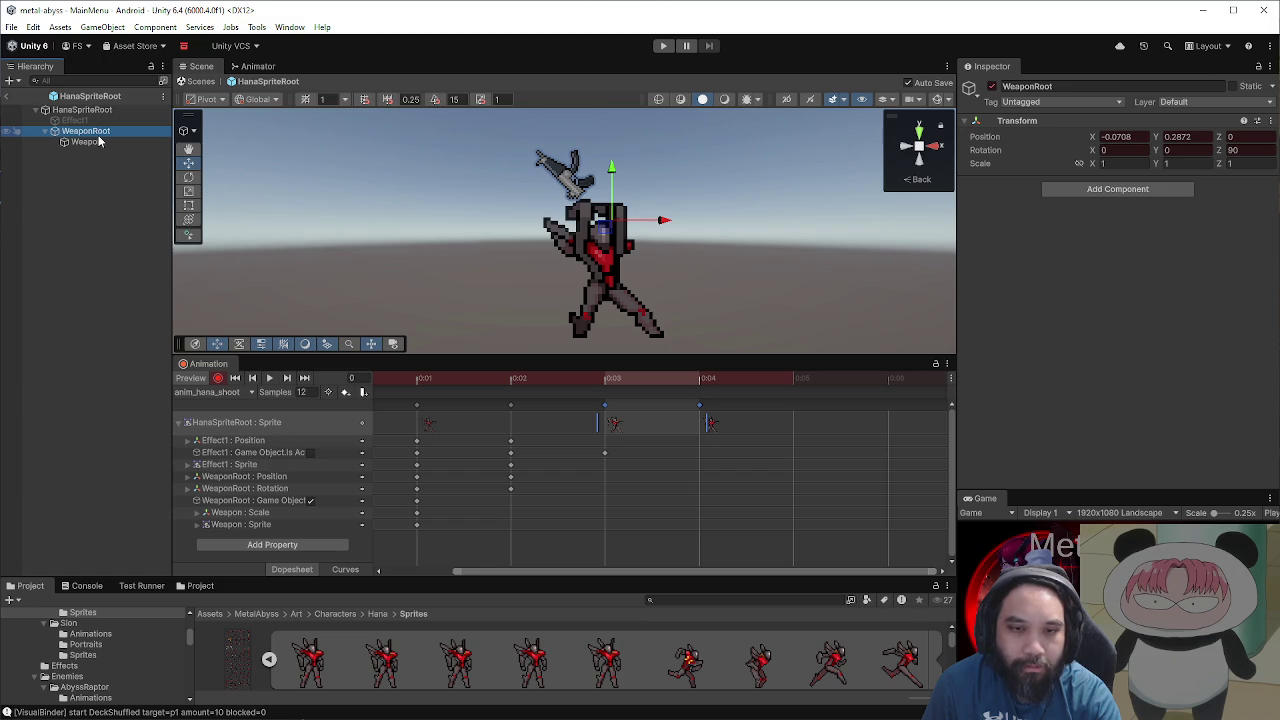
left_click(158, 153)
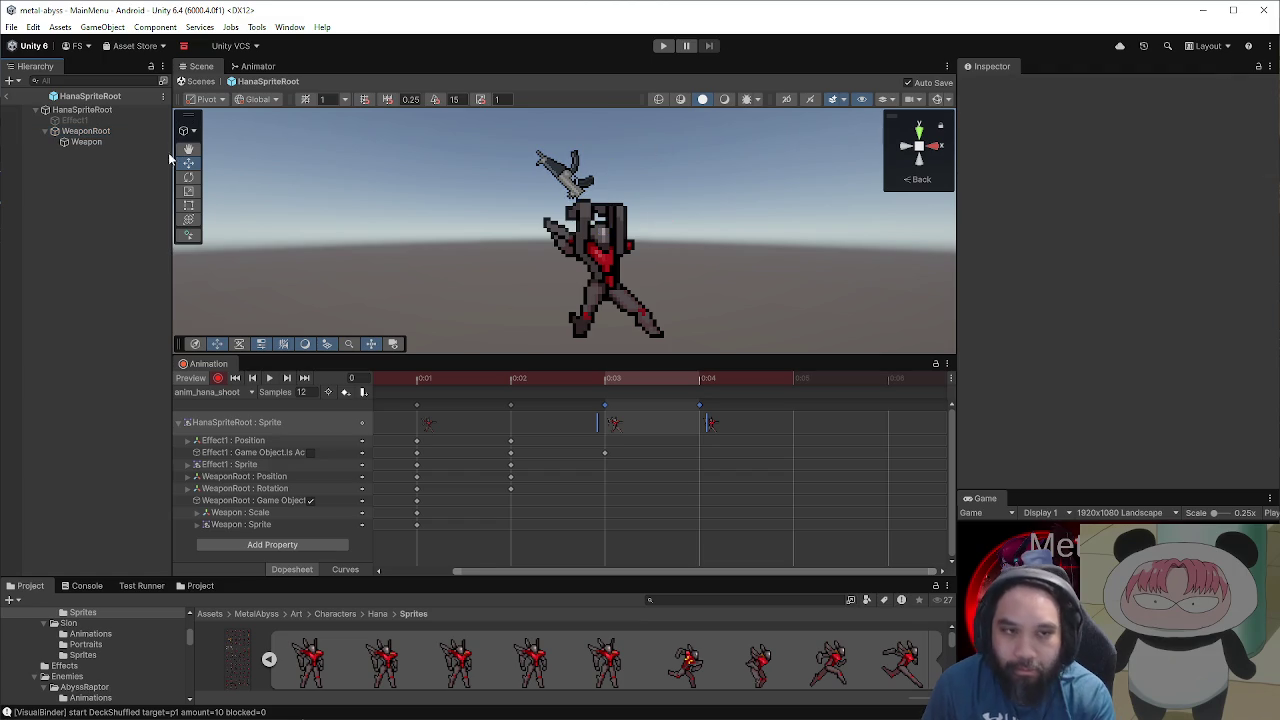
left_click(109, 141)
type("0")
key("Tab")
type("0")
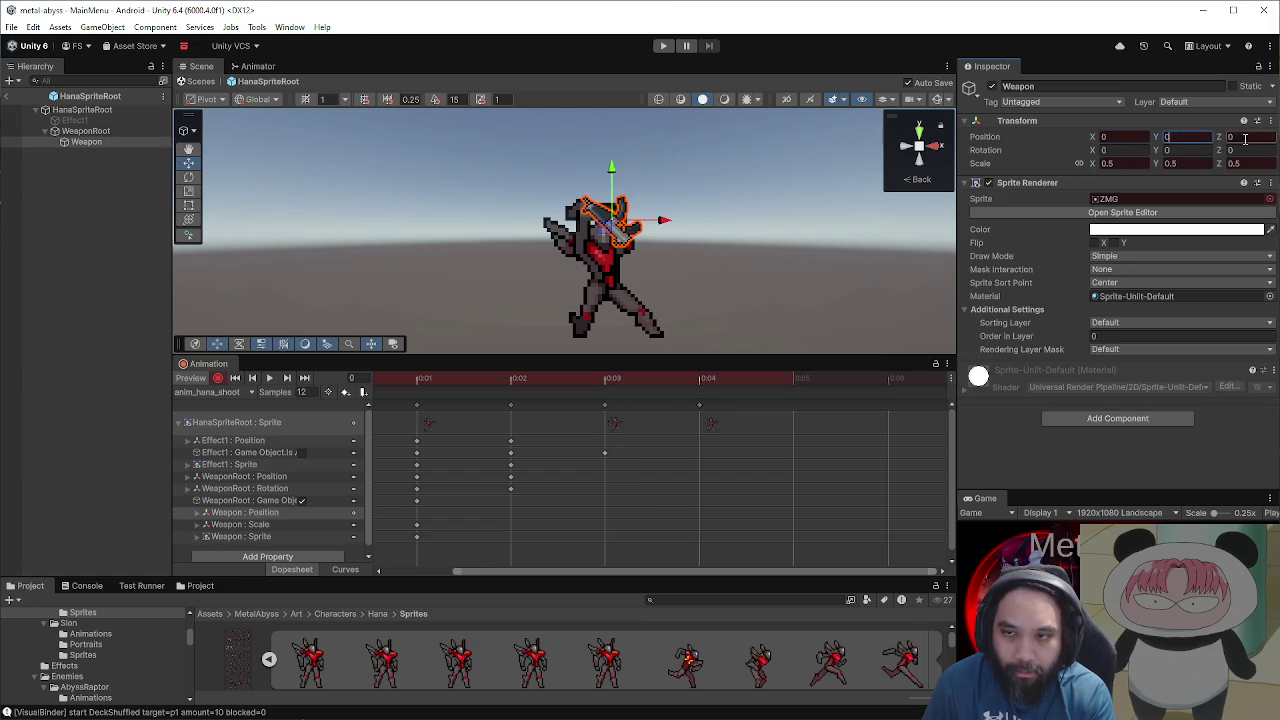
Step: Zero WeaponRoot's position X and Y at frame 0
left_click(85, 131)
left_click(1140, 138)
type("0")
left_click(1184, 137)
type("0")
key("Return")
scroll(712, 223, "up", 5)
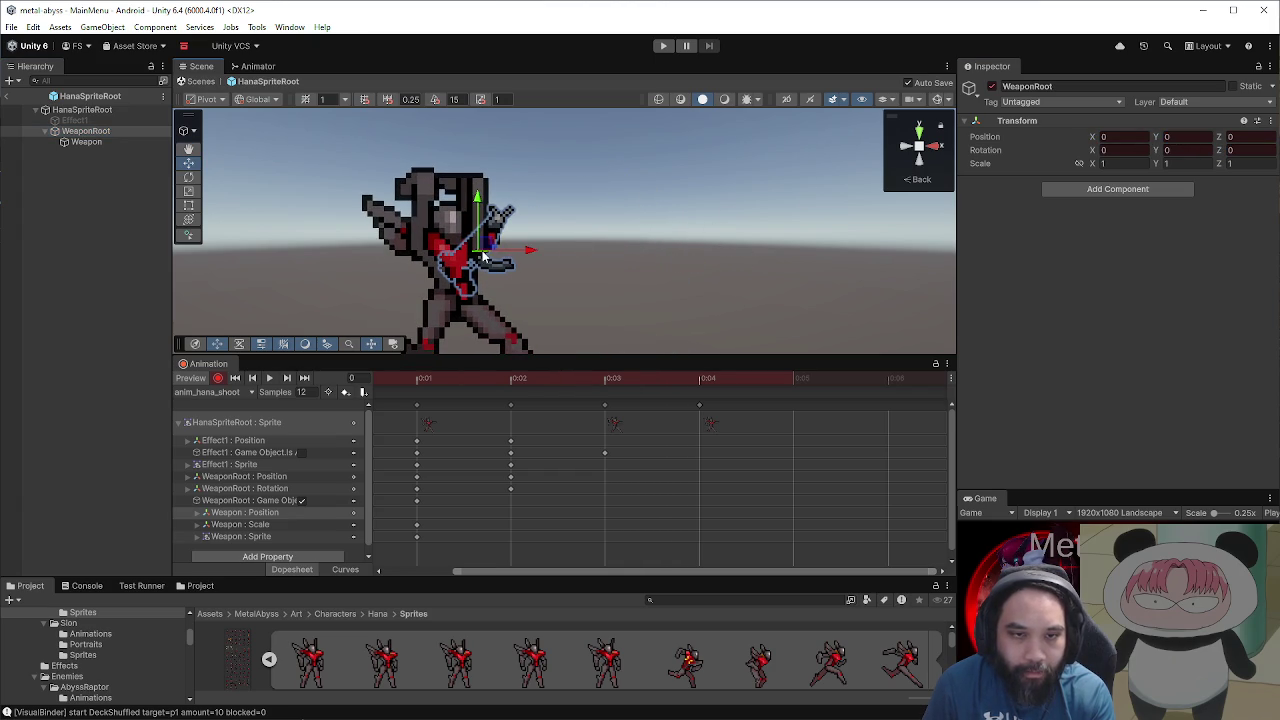
Step: Offset the Weapon to position X 0.09, Y 0.18
left_click(112, 142)
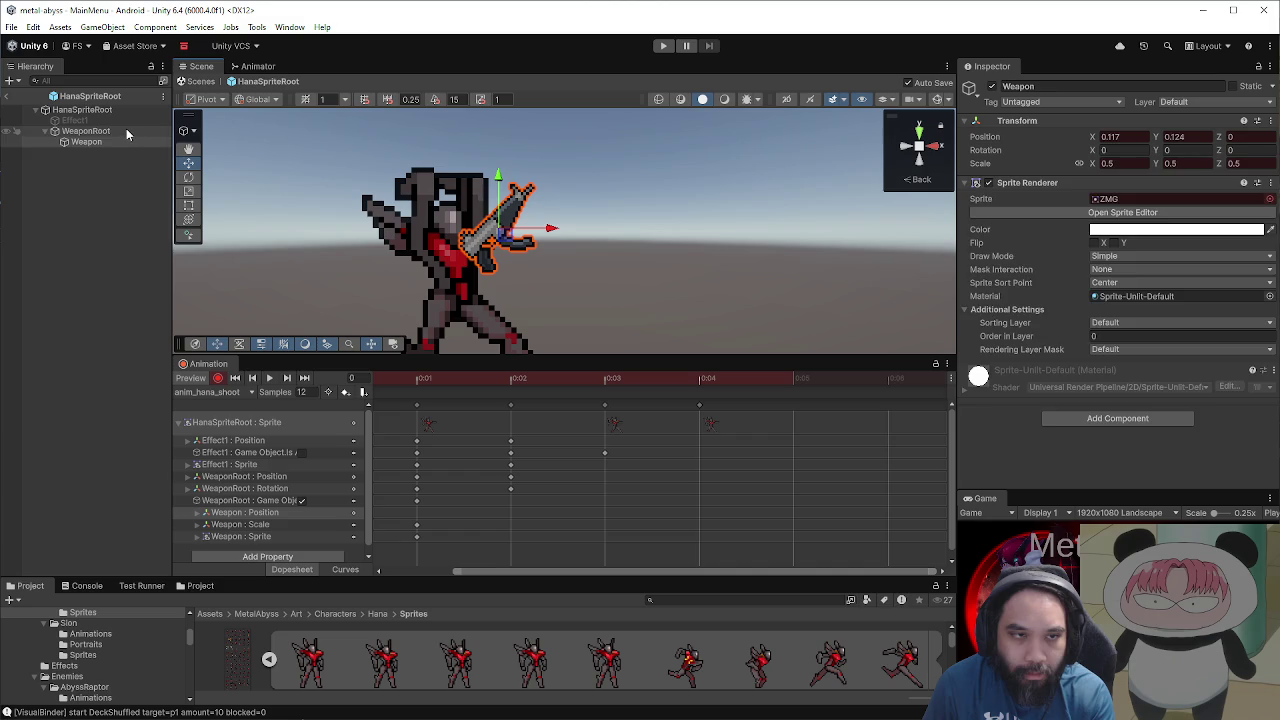
left_click(126, 130)
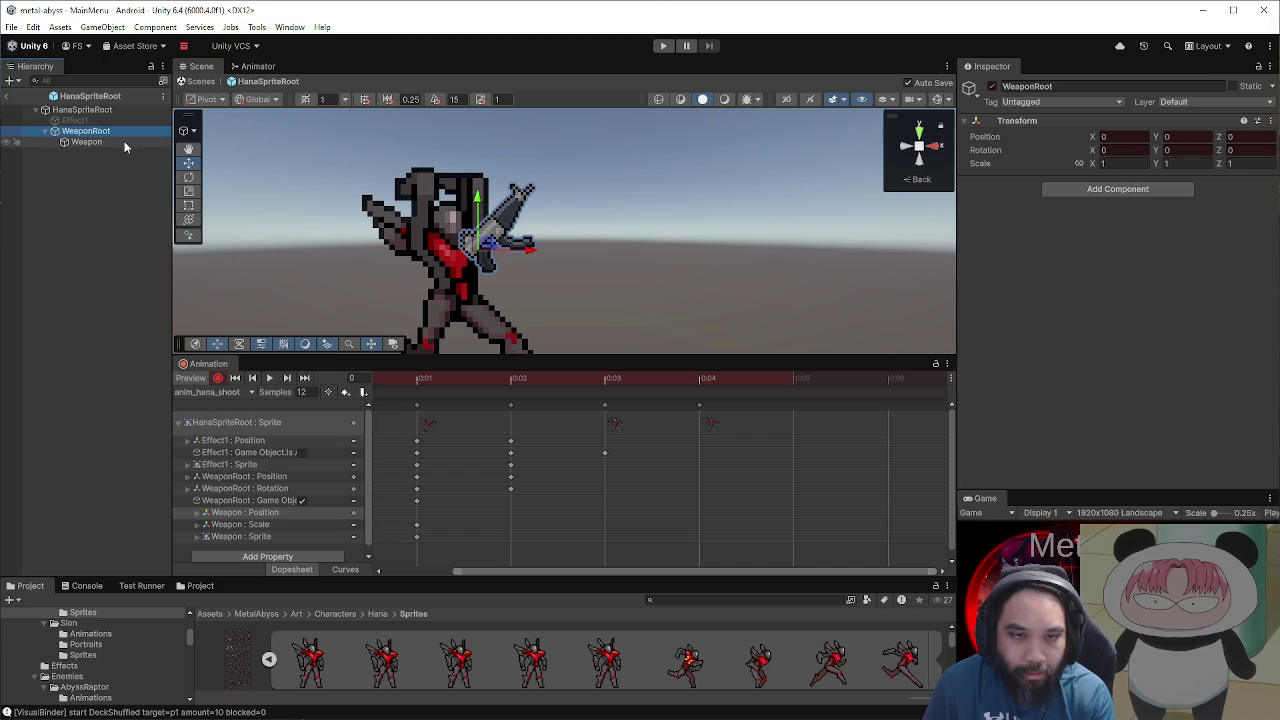
left_click(124, 141)
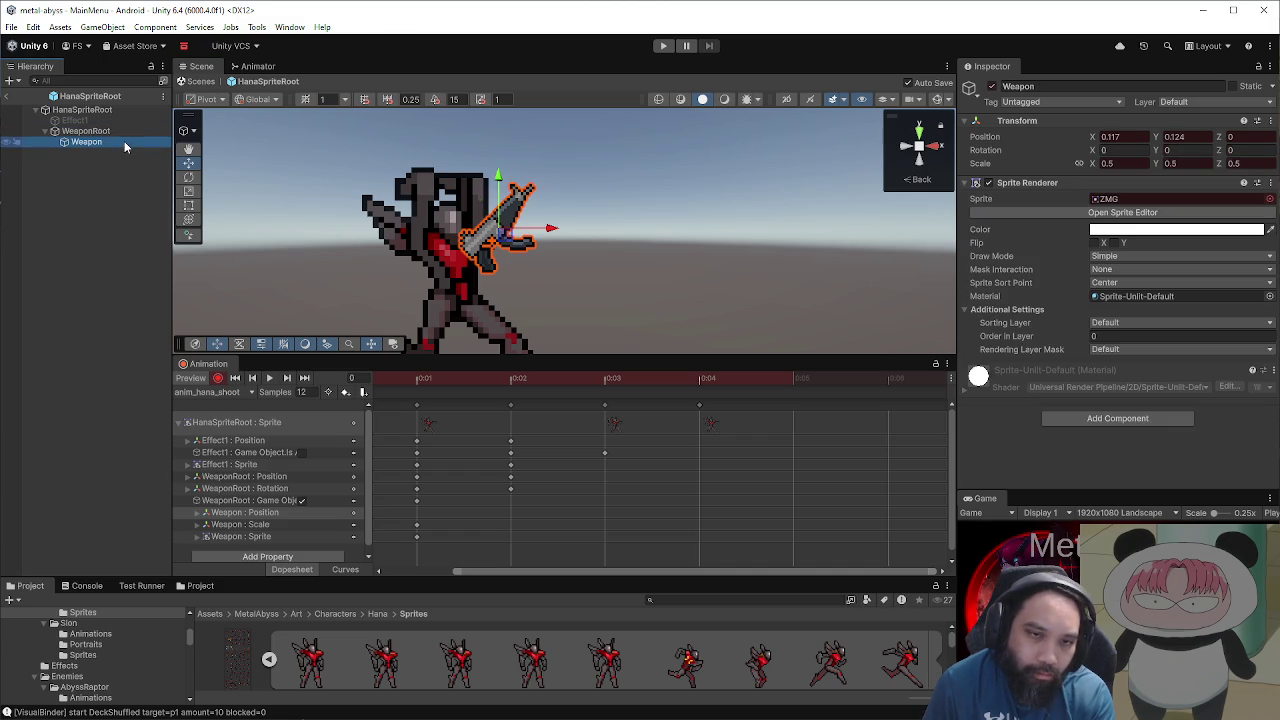
left_click(136, 133)
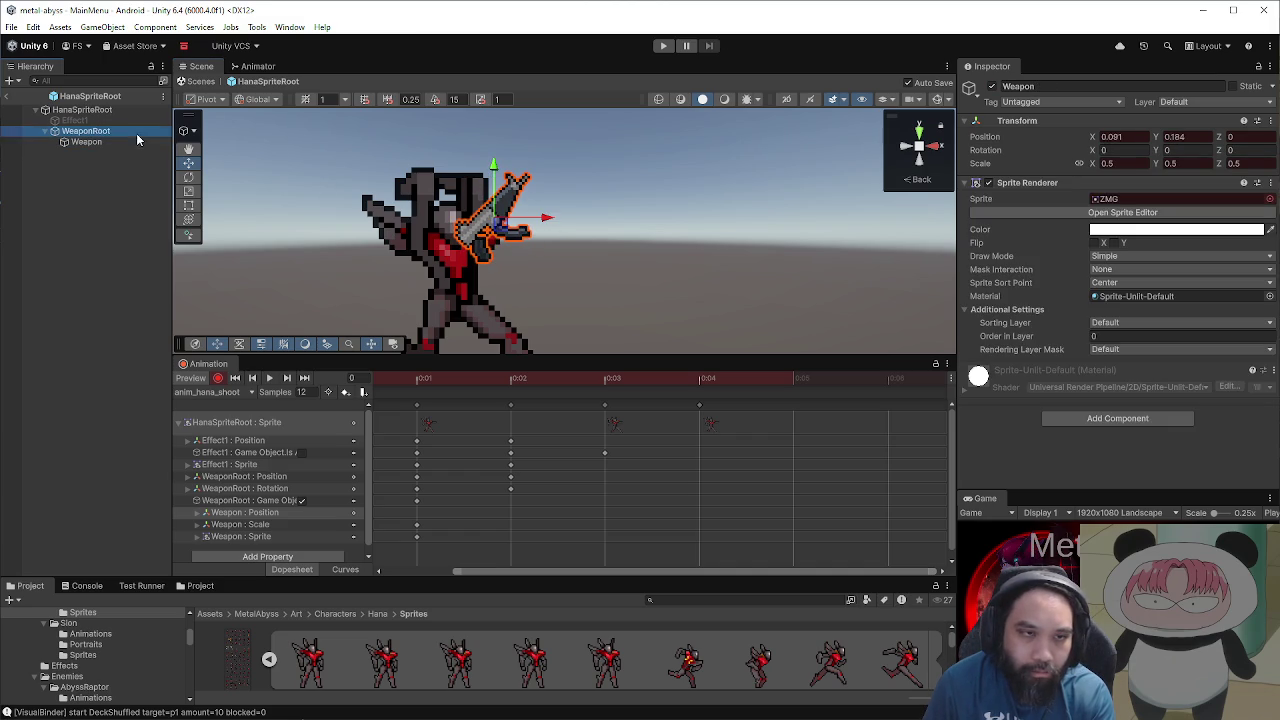
left_click(130, 142)
left_click(1136, 136)
key("Tab")
type("0.18")
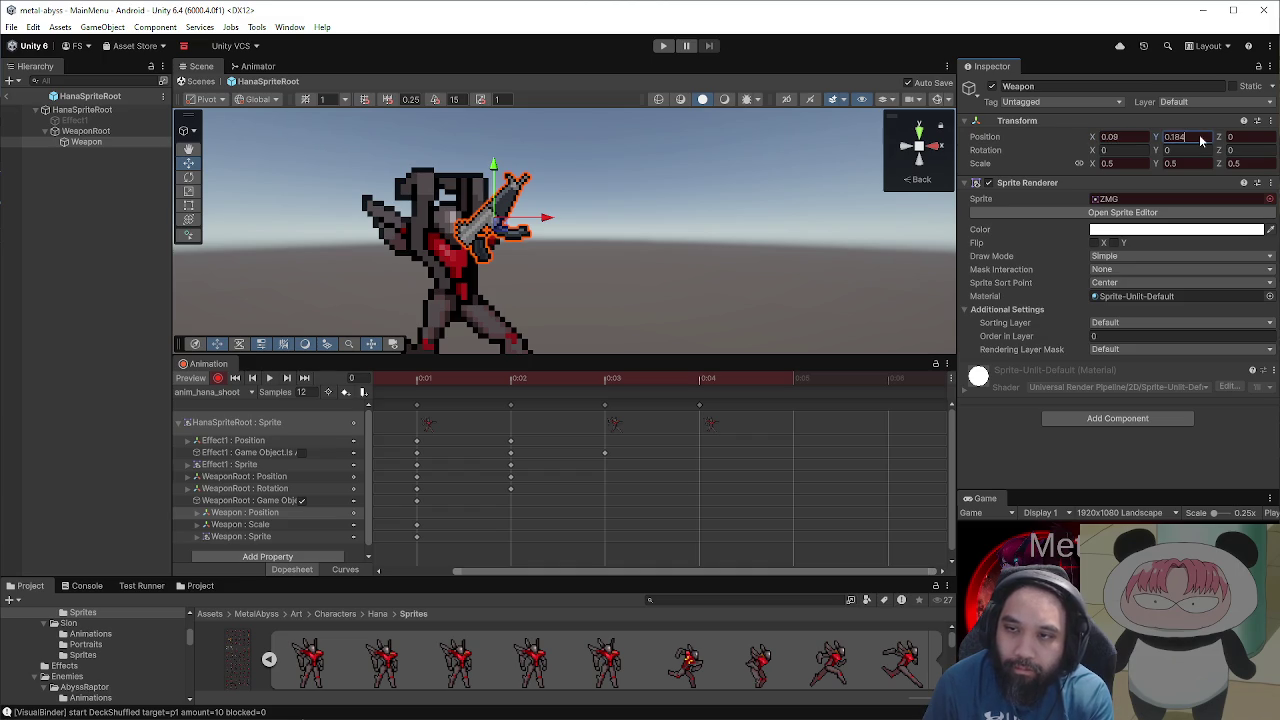
left_click(139, 130)
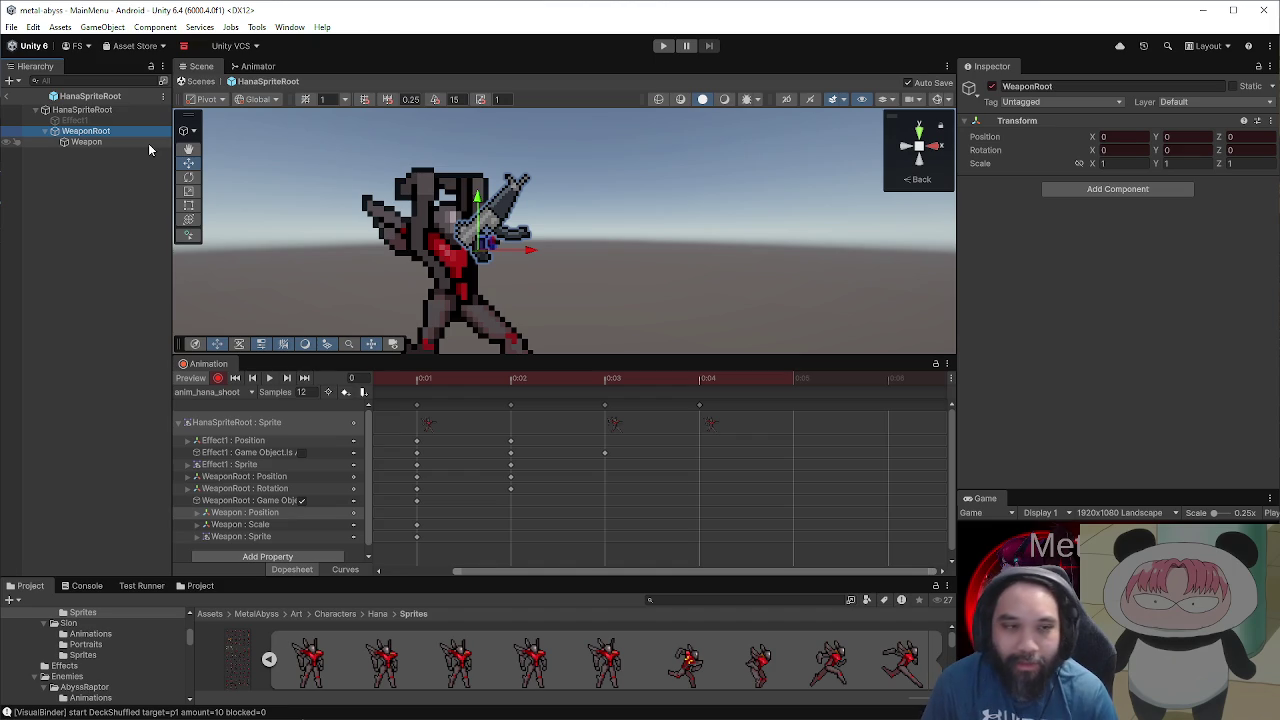
left_click(86, 142)
scroll(477, 205, "up", 1)
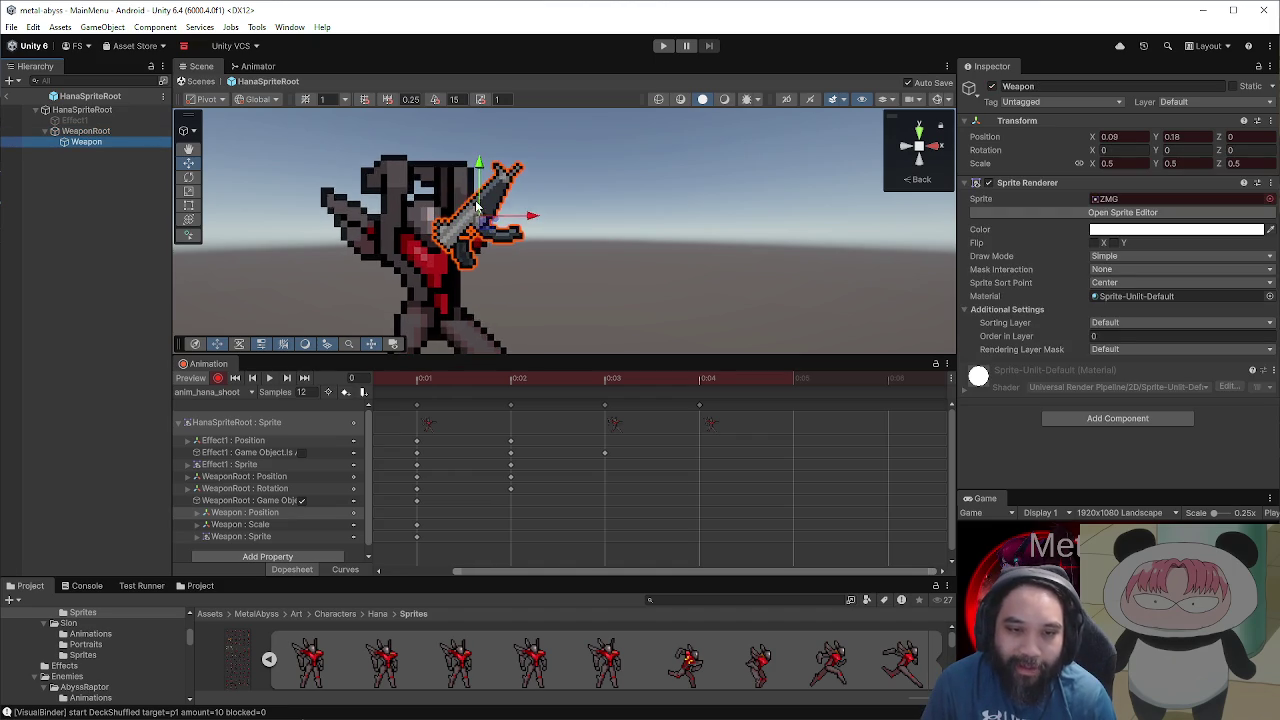
Step: Frame Hana and the weapon in the Scene view, checking WeaponRoot and HanaSpriteRoot
scroll(477, 205, "up", 1)
mouse_move(590, 350)
left_mouse_down()
mouse_move(760, 356)
mouse_move(760, 402)
left_mouse_up()
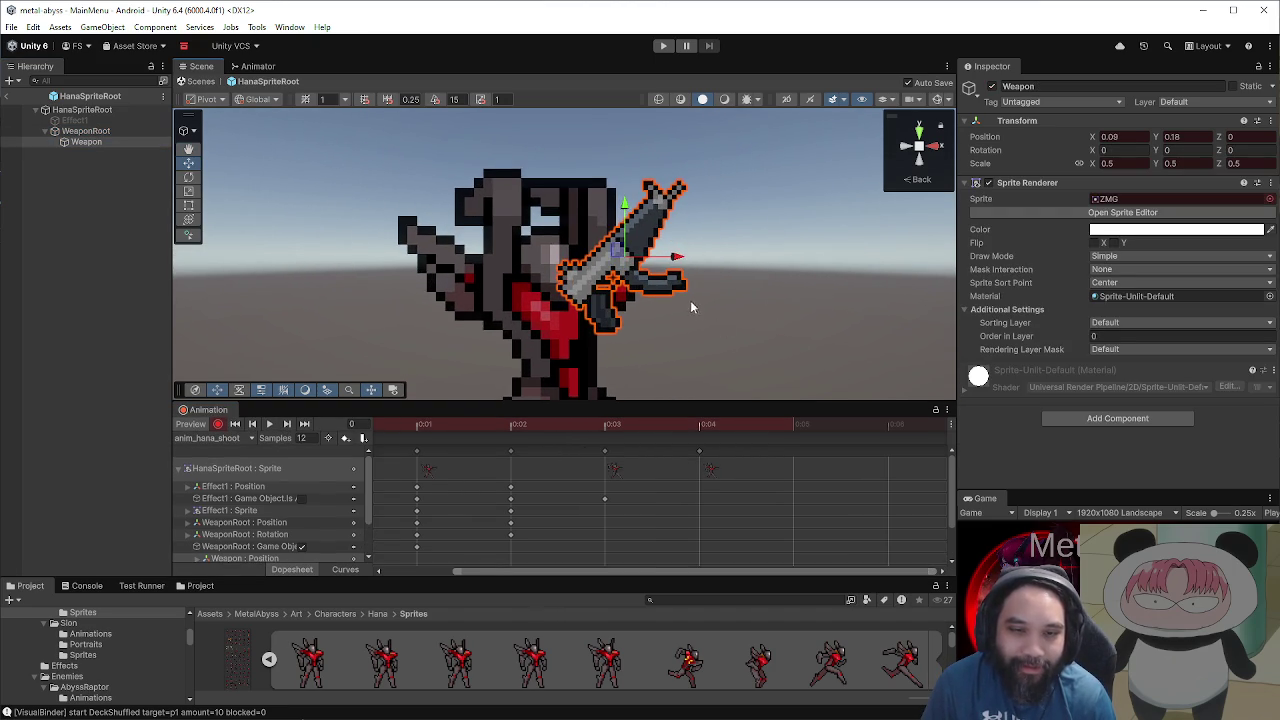
left_click_drag(702, 296, 650, 284)
left_click(80, 132)
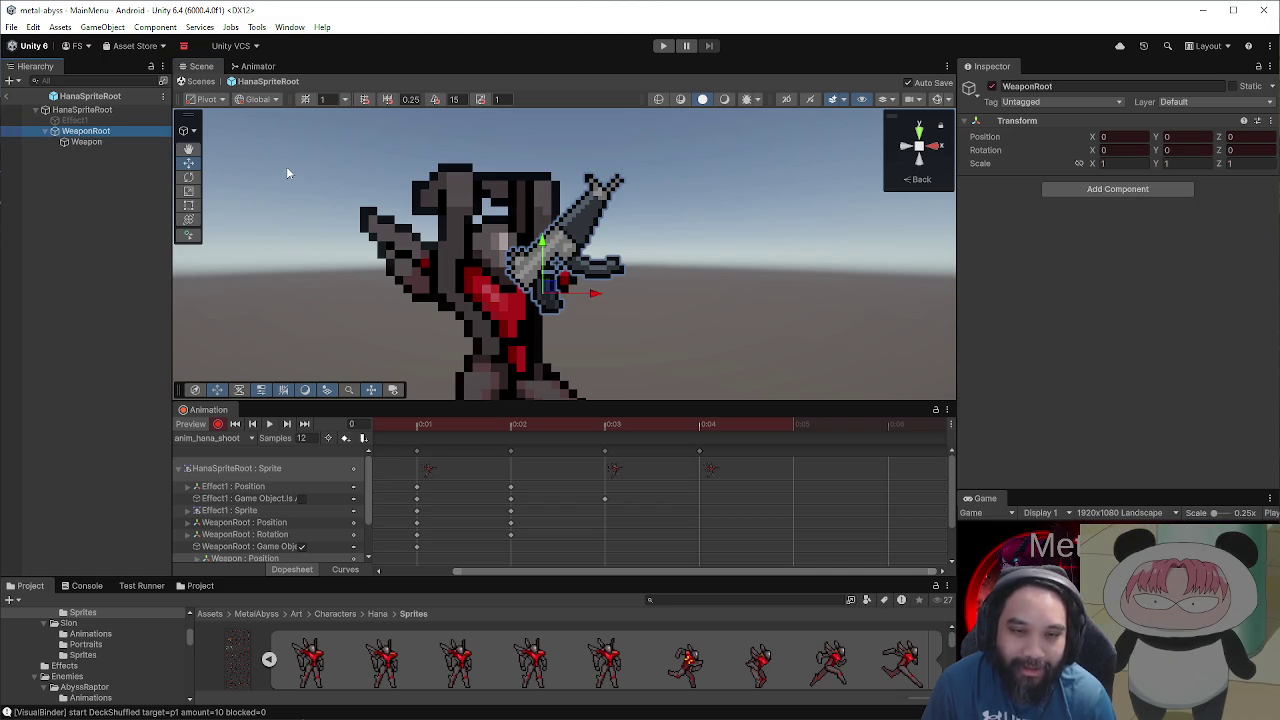
scroll(281, 172, "down", 3)
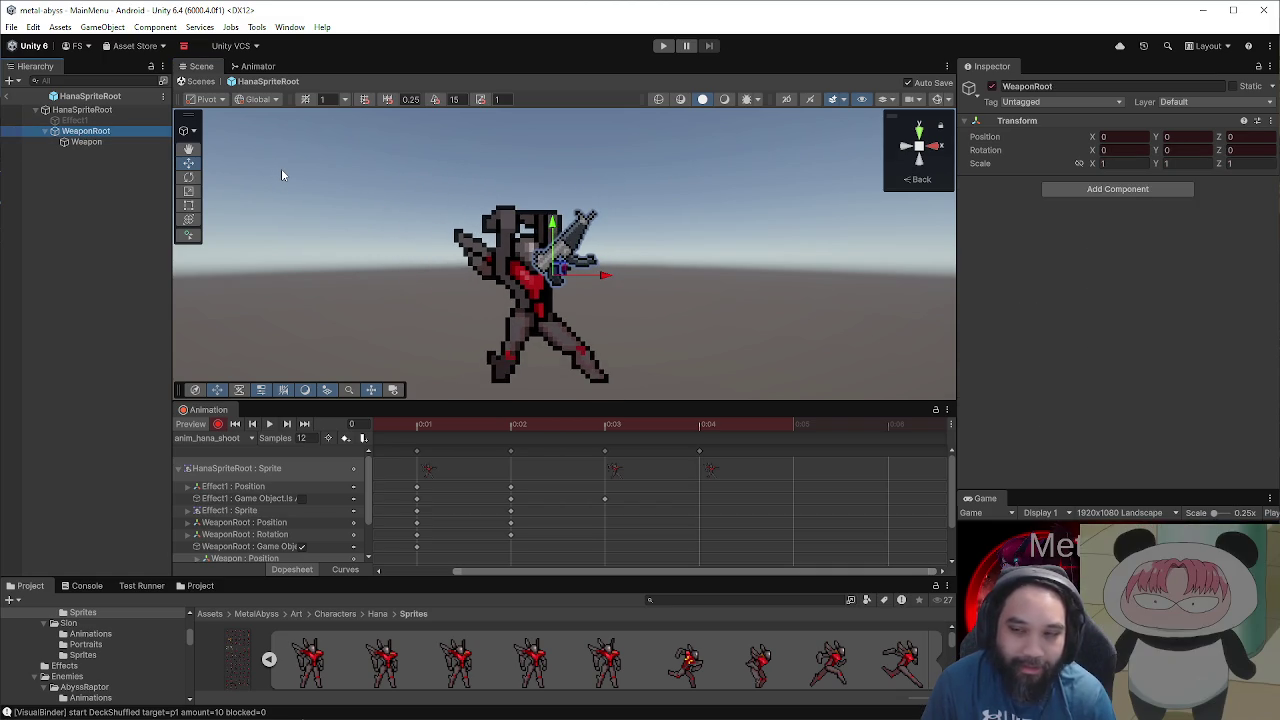
left_click(90, 110)
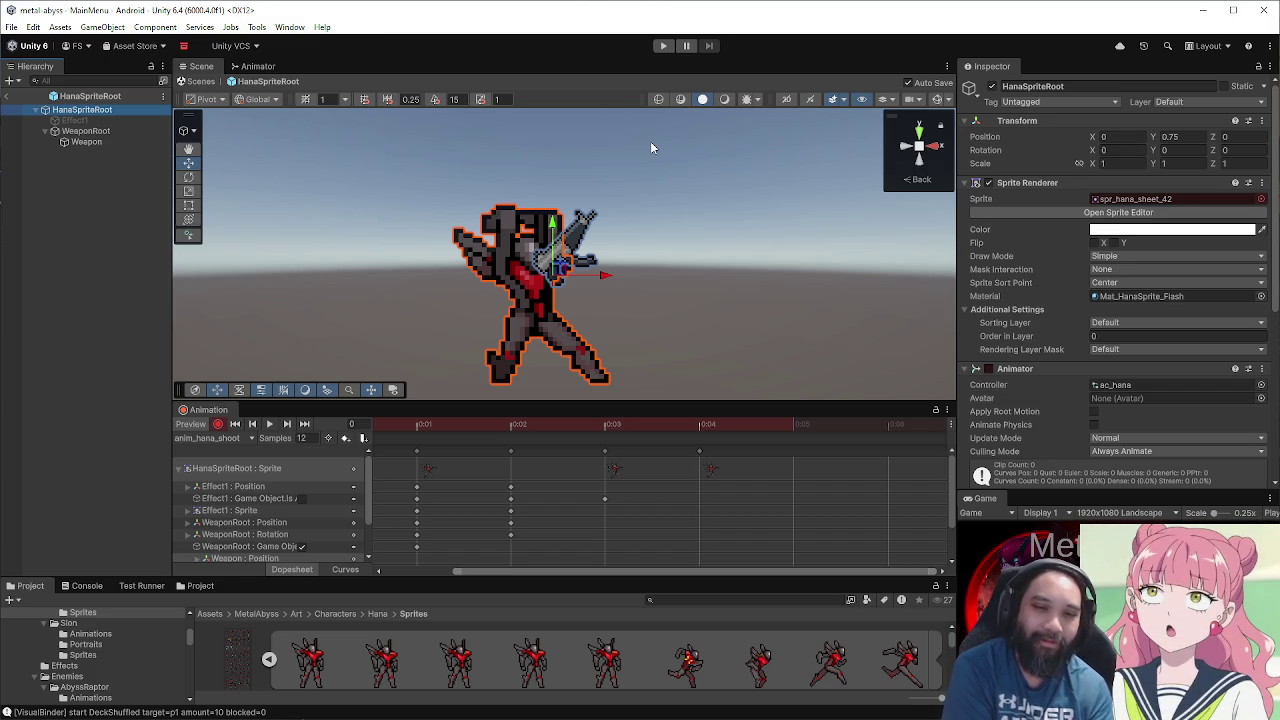
left_click(100, 131)
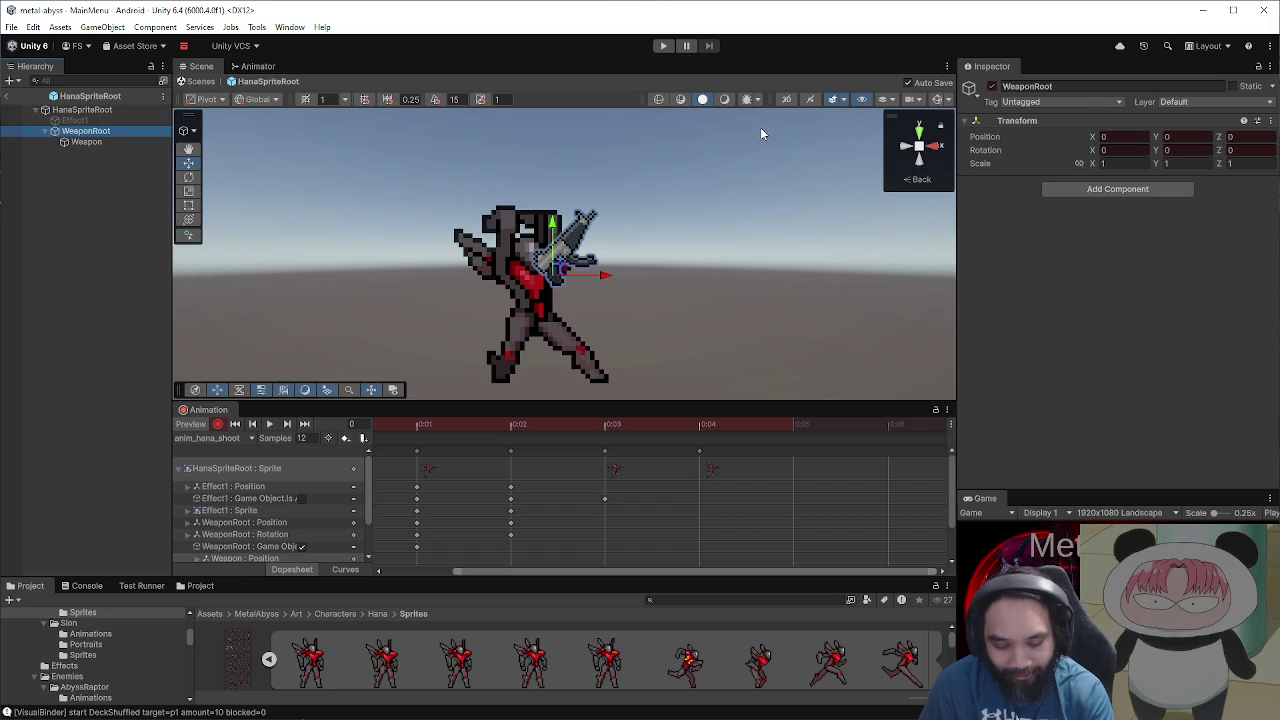
Step: Try Weapon scale 1, return it to 0.5, and jump the preview to frame 2
left_click(118, 140)
left_click(1125, 163)
type("1")
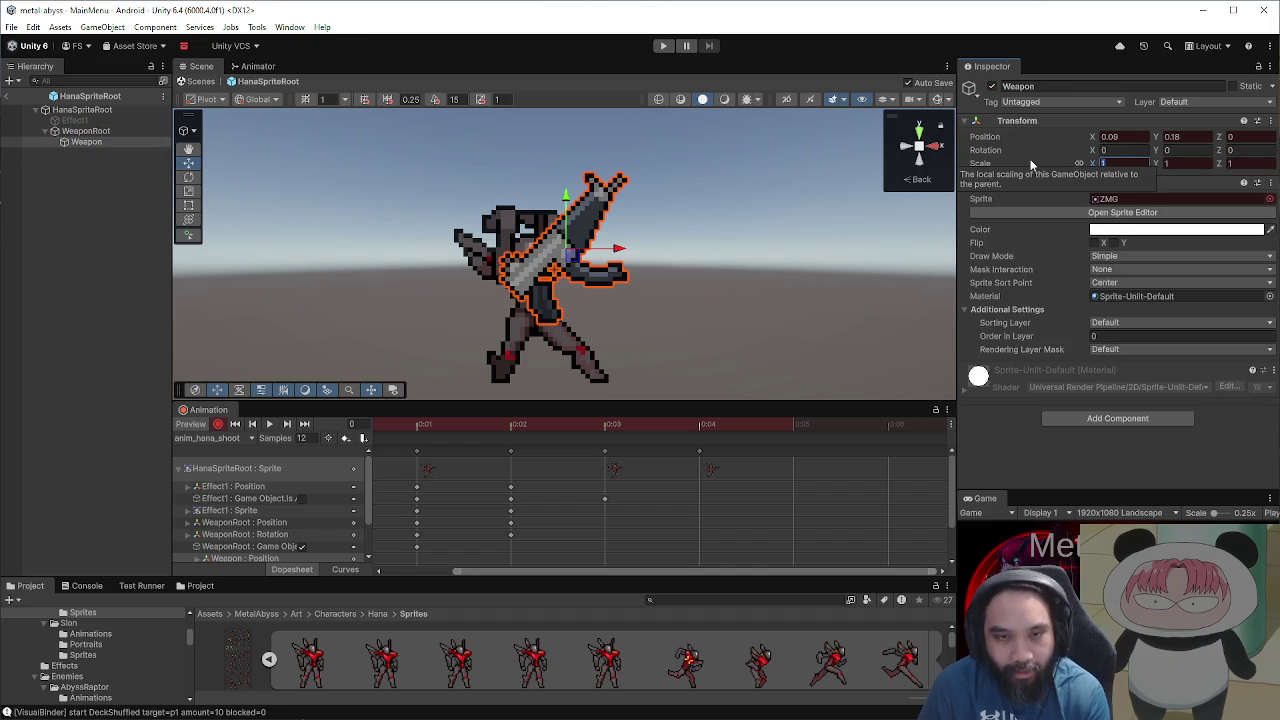
type("0.5")
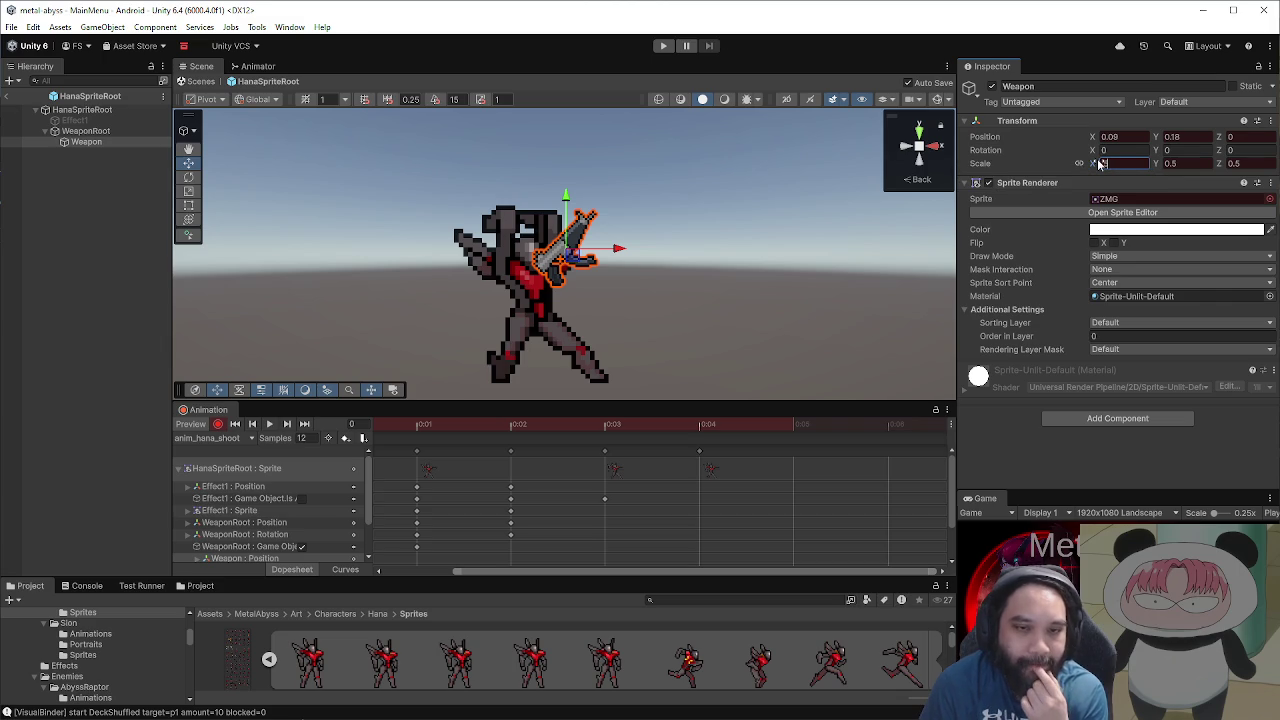
left_click(100, 131)
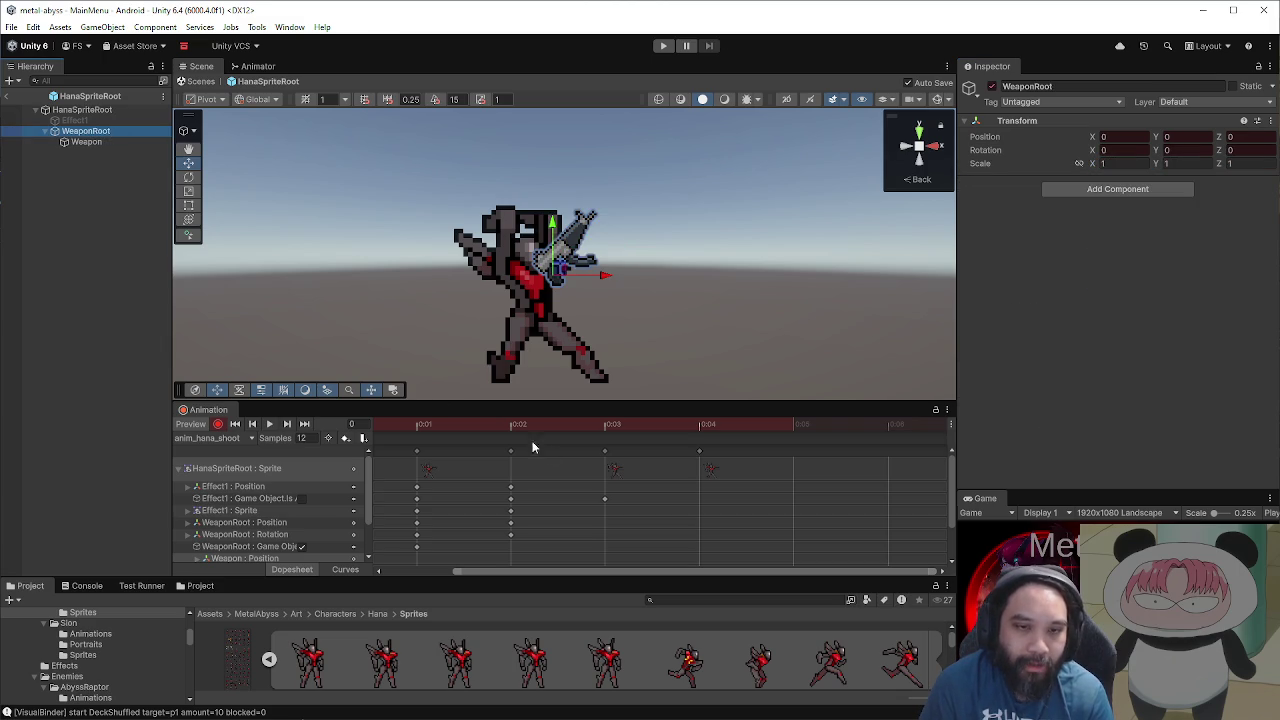
left_click(494, 424)
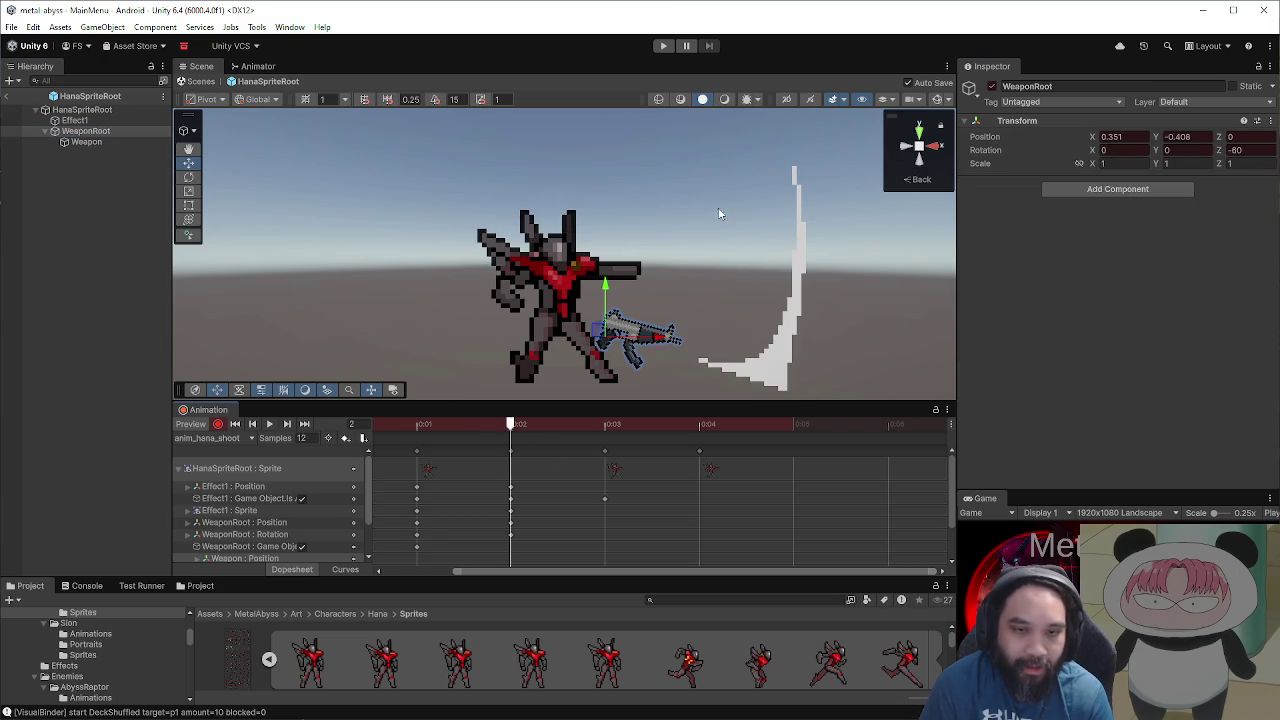
Step: At frame 2, nudge the gun up-right and set WeaponRoot's Z rotation to -45
left_click_drag(610, 328, 640, 260)
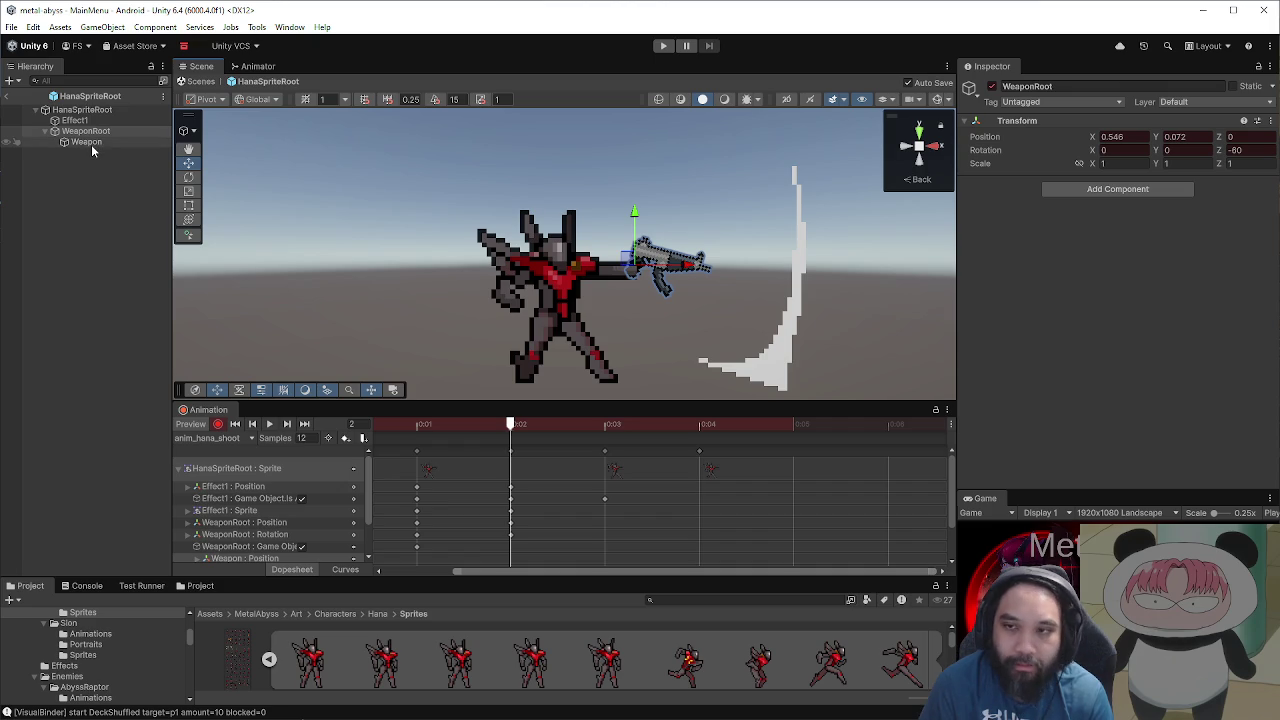
left_click(1256, 150)
type("-30")
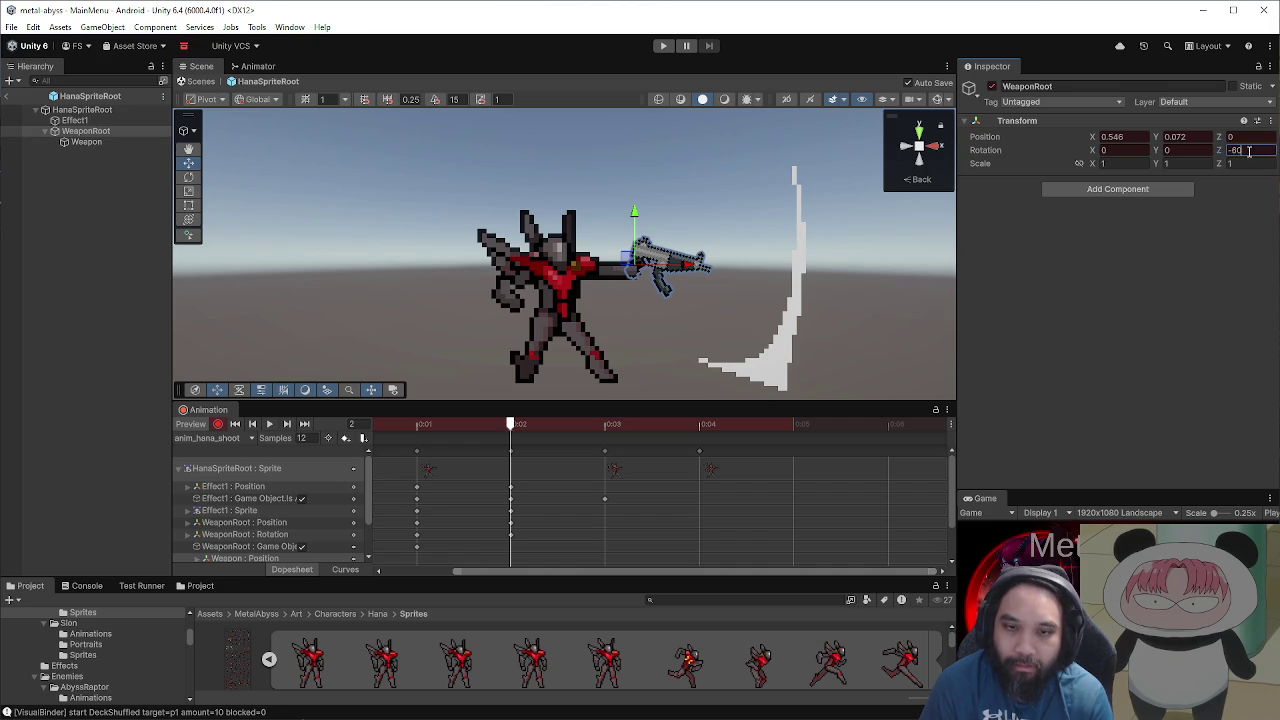
type("-45")
scroll(790, 262, "up", 3)
scroll(790, 262, "up", 3)
Step: Fine-tune the gun rightward to about X 0.501, Y 0.026, then deselect it
mouse_move(557, 286)
left_mouse_down()
mouse_move(525, 268)
mouse_move(505, 277)
mouse_move(512, 314)
mouse_move(527, 302)
left_mouse_up()
scroll(735, 314, "down", 3)
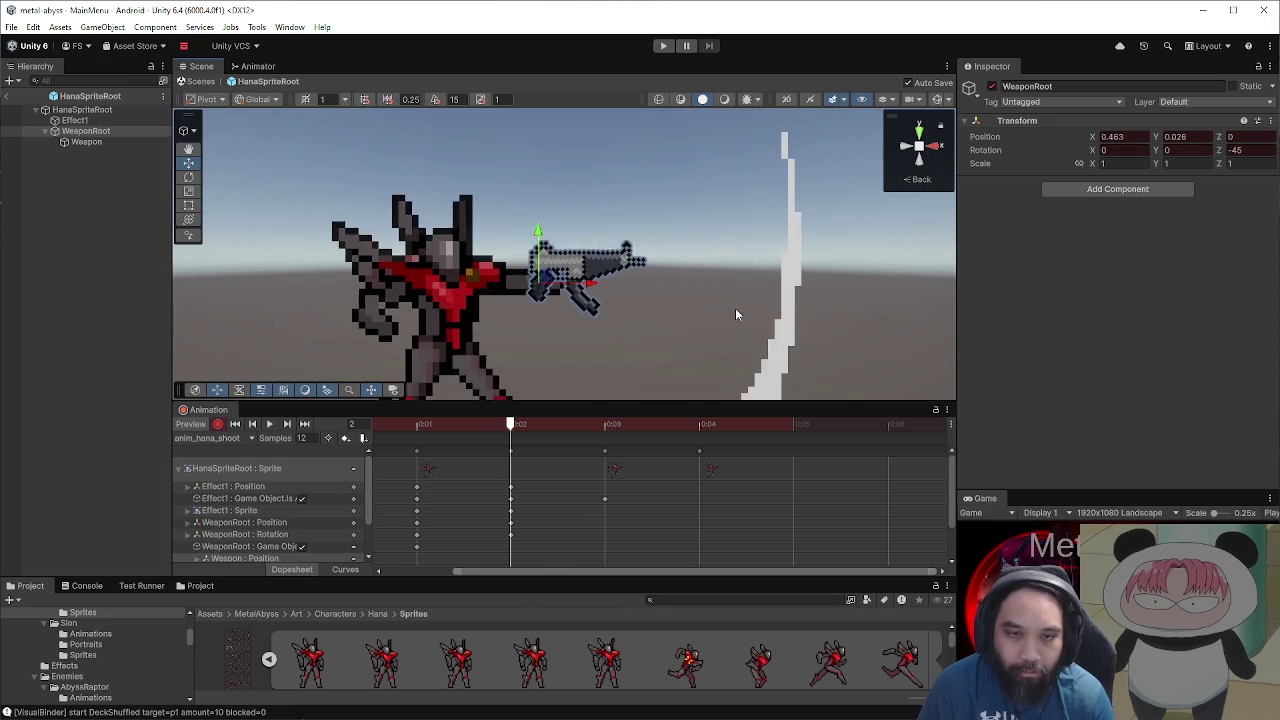
scroll(735, 314, "down", 2)
scroll(673, 270, "up", 2)
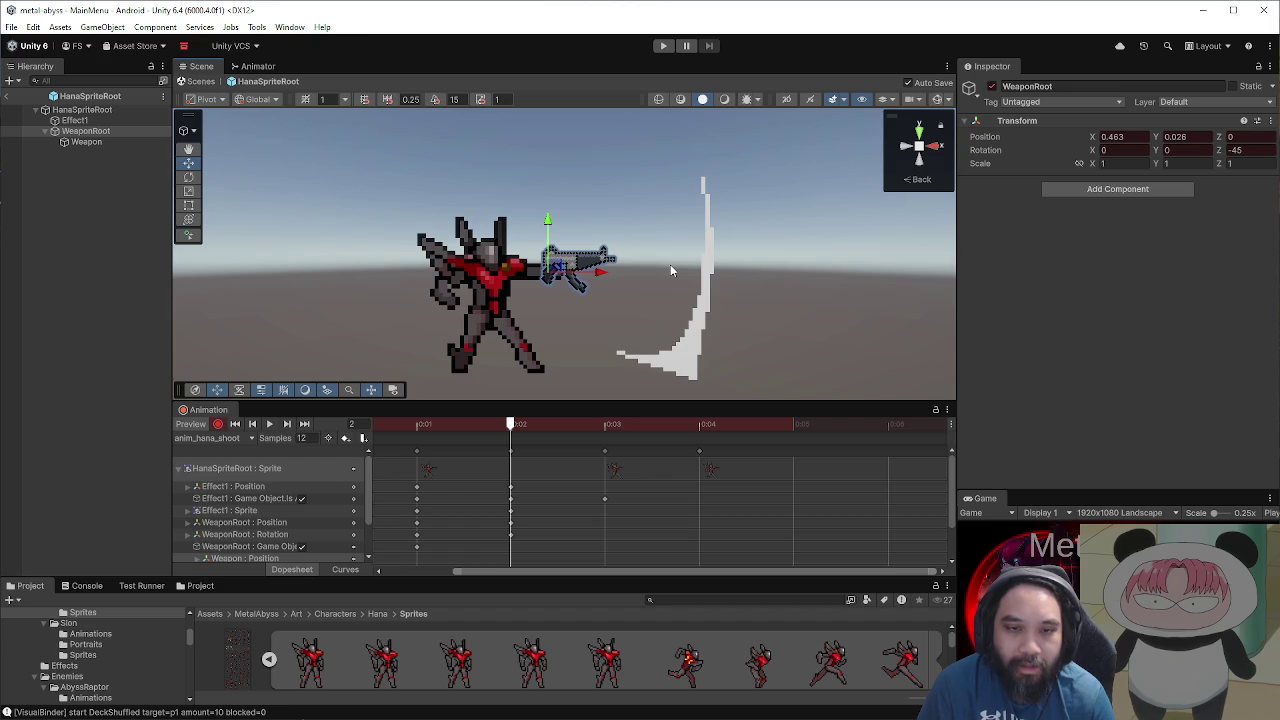
scroll(623, 264, "up", 5)
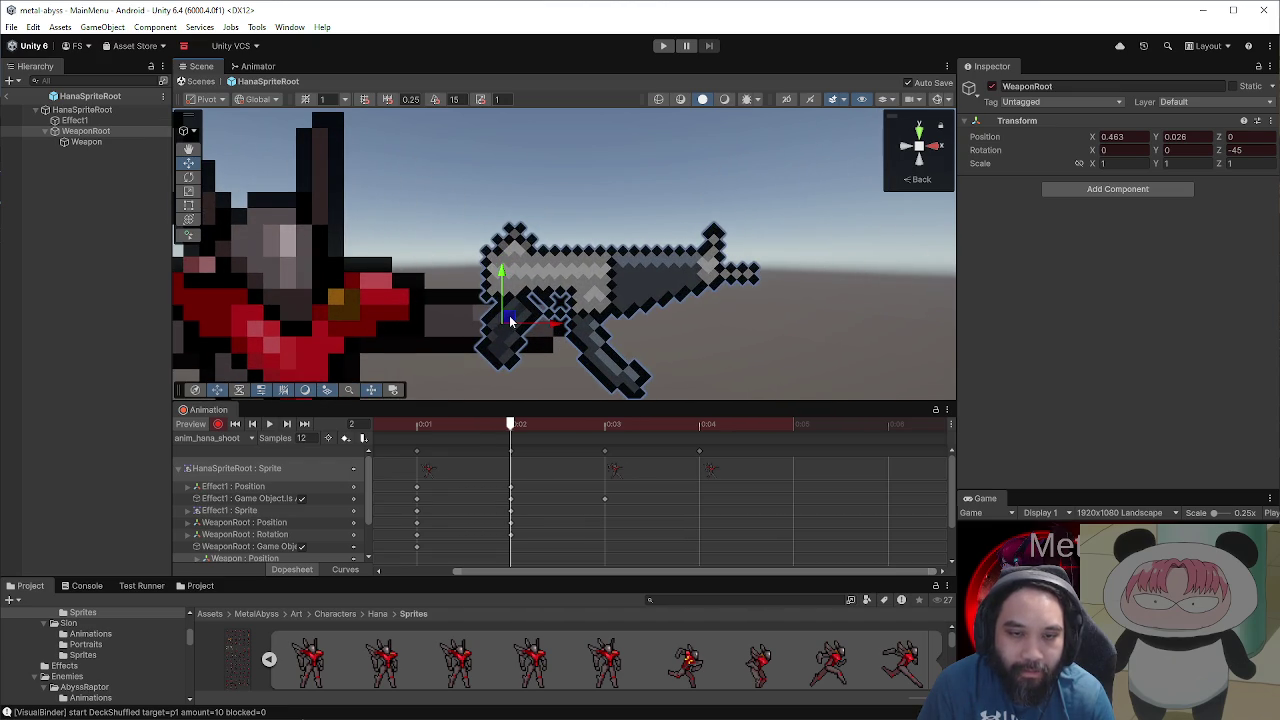
mouse_move(510, 320)
left_mouse_down()
mouse_move(522, 291)
mouse_move(516, 320)
mouse_move(500, 316)
mouse_move(528, 286)
mouse_move(503, 297)
mouse_move(508, 320)
mouse_move(517, 286)
mouse_move(507, 315)
left_mouse_up()
scroll(546, 296, "down", 3)
scroll(548, 299, "down", 3)
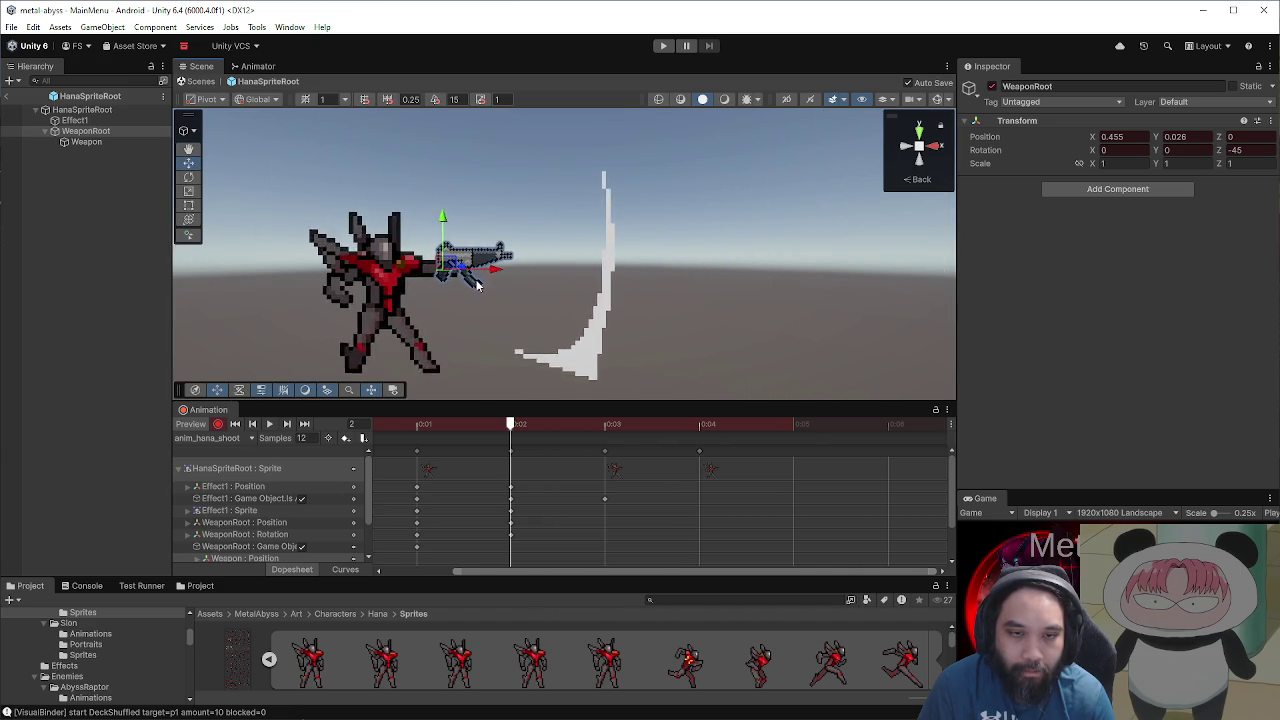
scroll(470, 284, "up", 4)
mouse_move(432, 284)
left_mouse_down()
mouse_move(470, 285)
mouse_move(443, 294)
left_mouse_up()
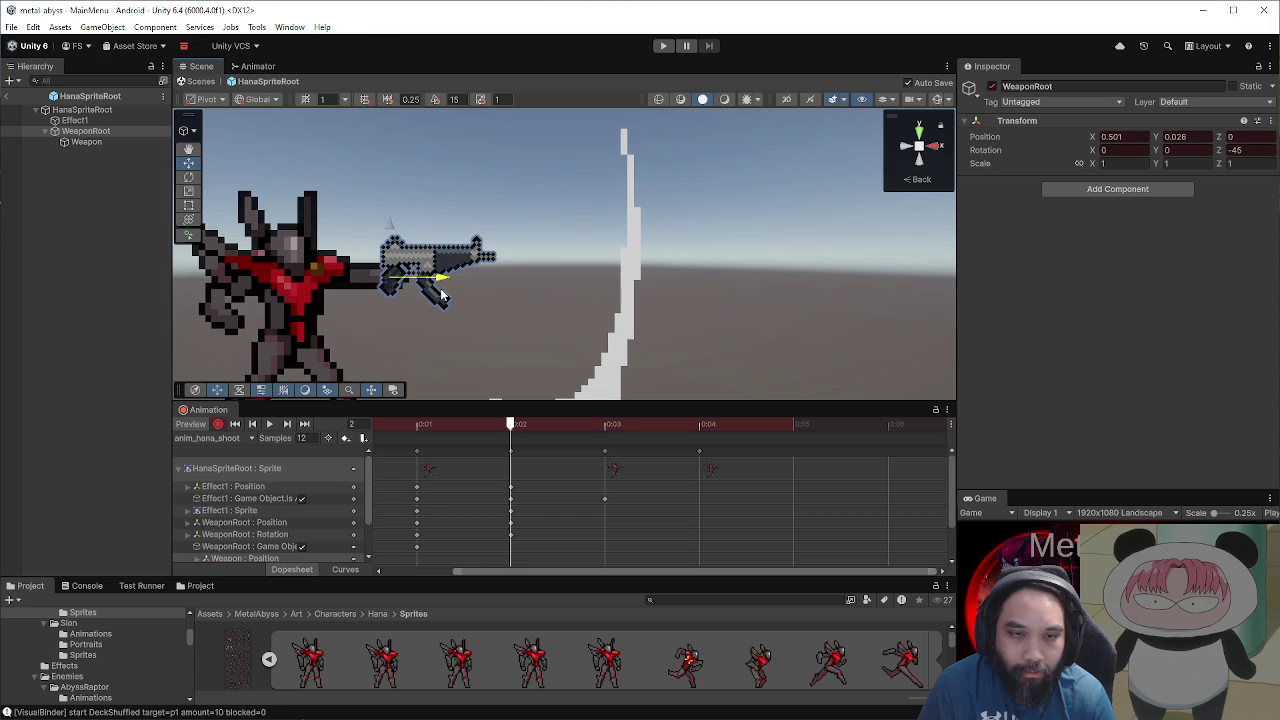
left_click(582, 310)
scroll(570, 302, "down", 3)
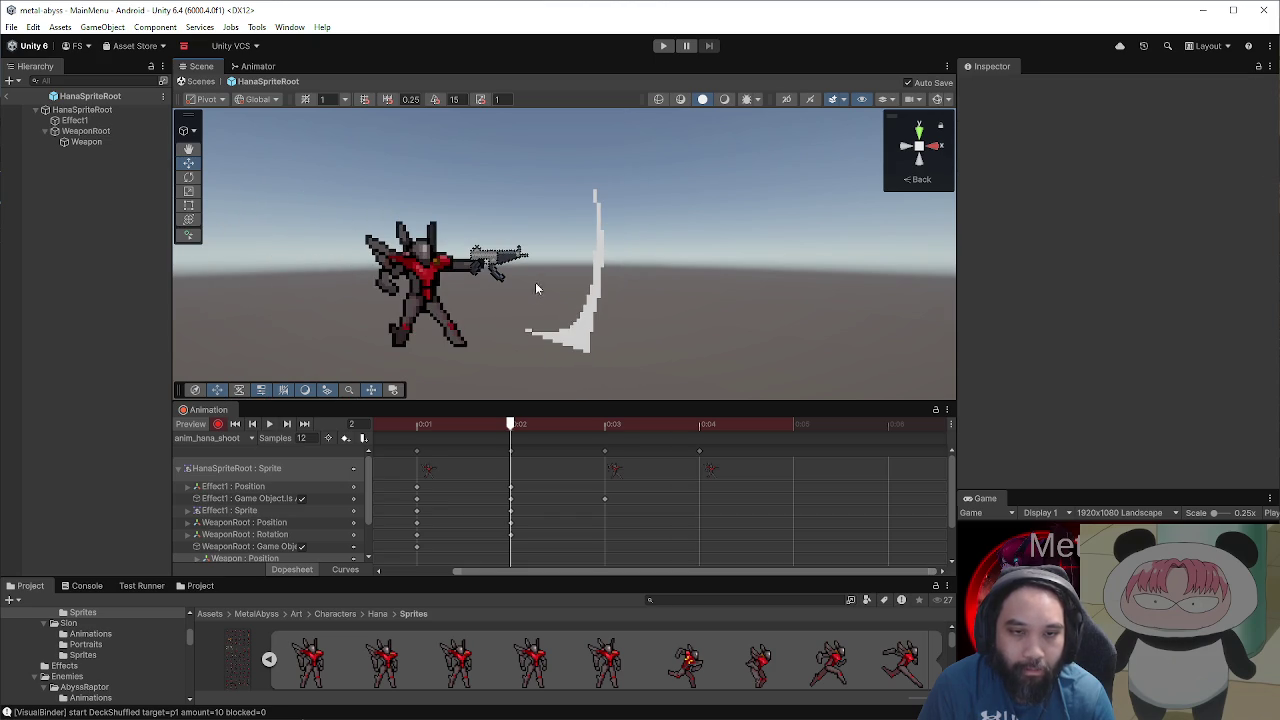
Step: Select WeaponRoot and review frames 0–2, enlarging the Animation timeline
left_click(86, 131)
left_click(418, 424)
mouse_move(418, 424)
left_mouse_down()
mouse_move(509, 424)
mouse_move(339, 437)
mouse_move(395, 437)
left_mouse_up()
left_click_drag(485, 571, 410, 577)
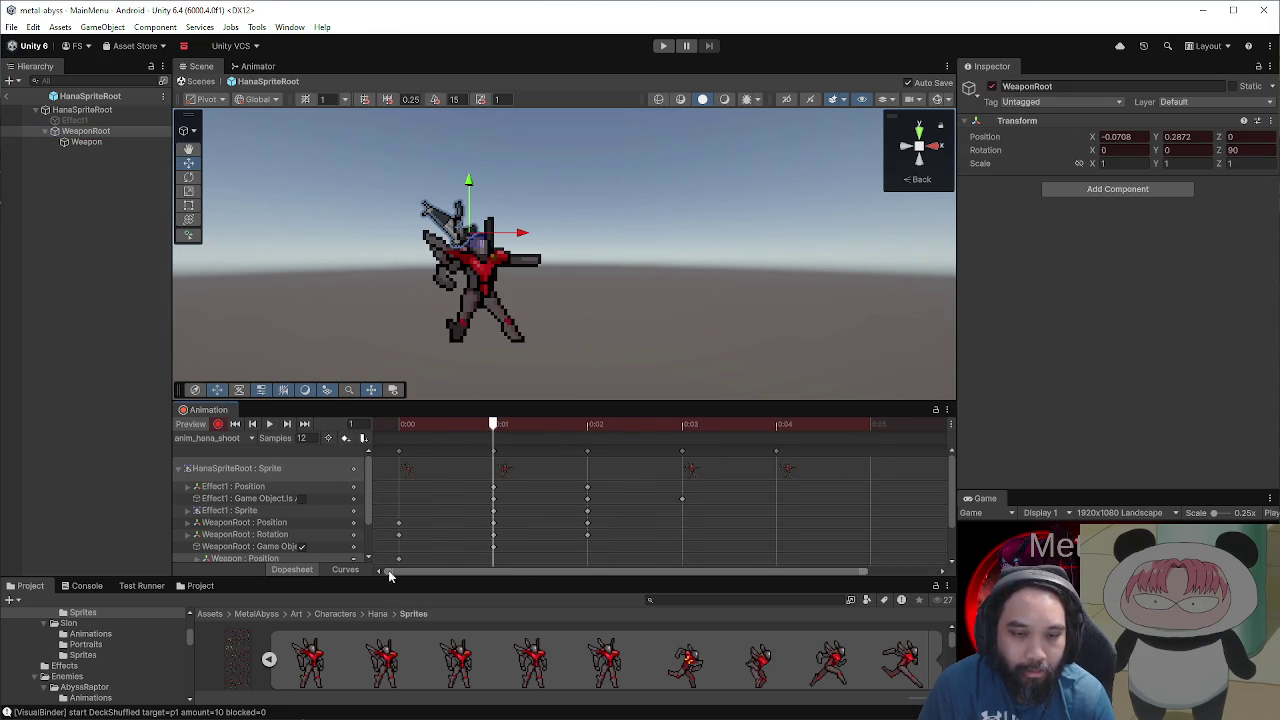
left_click(384, 424)
left_click(578, 438)
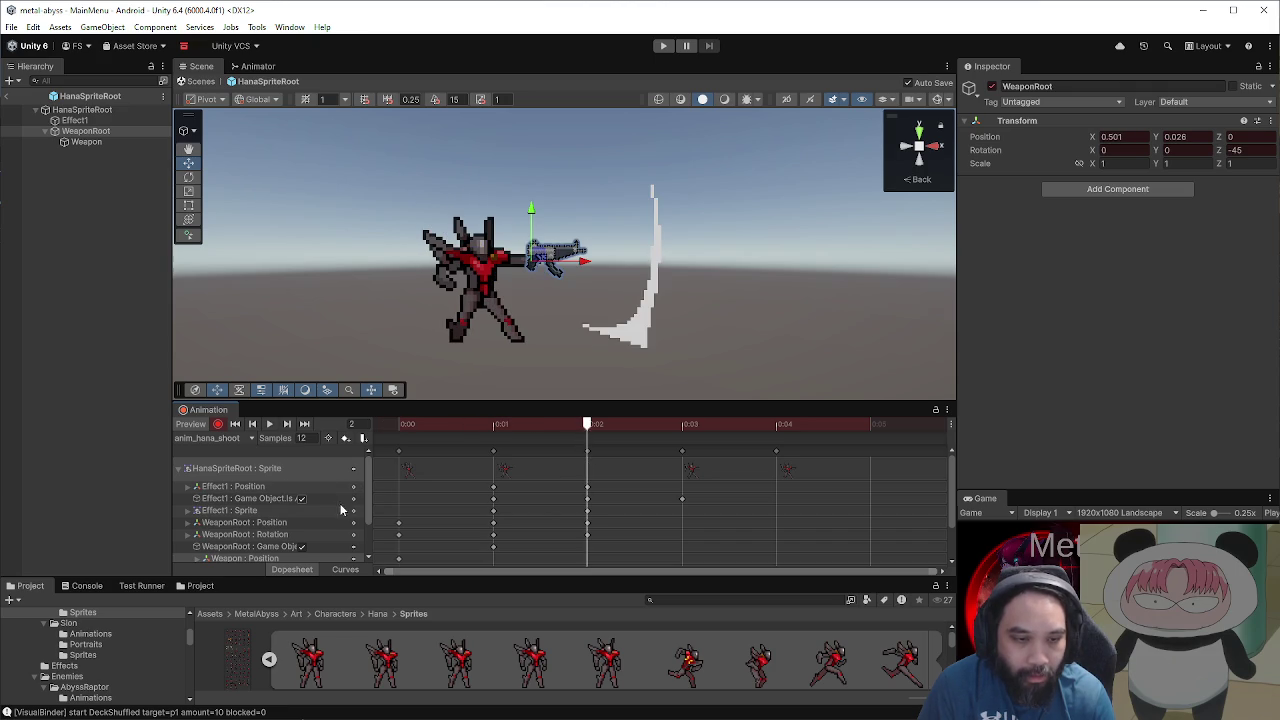
scroll(563, 521, "down", 1)
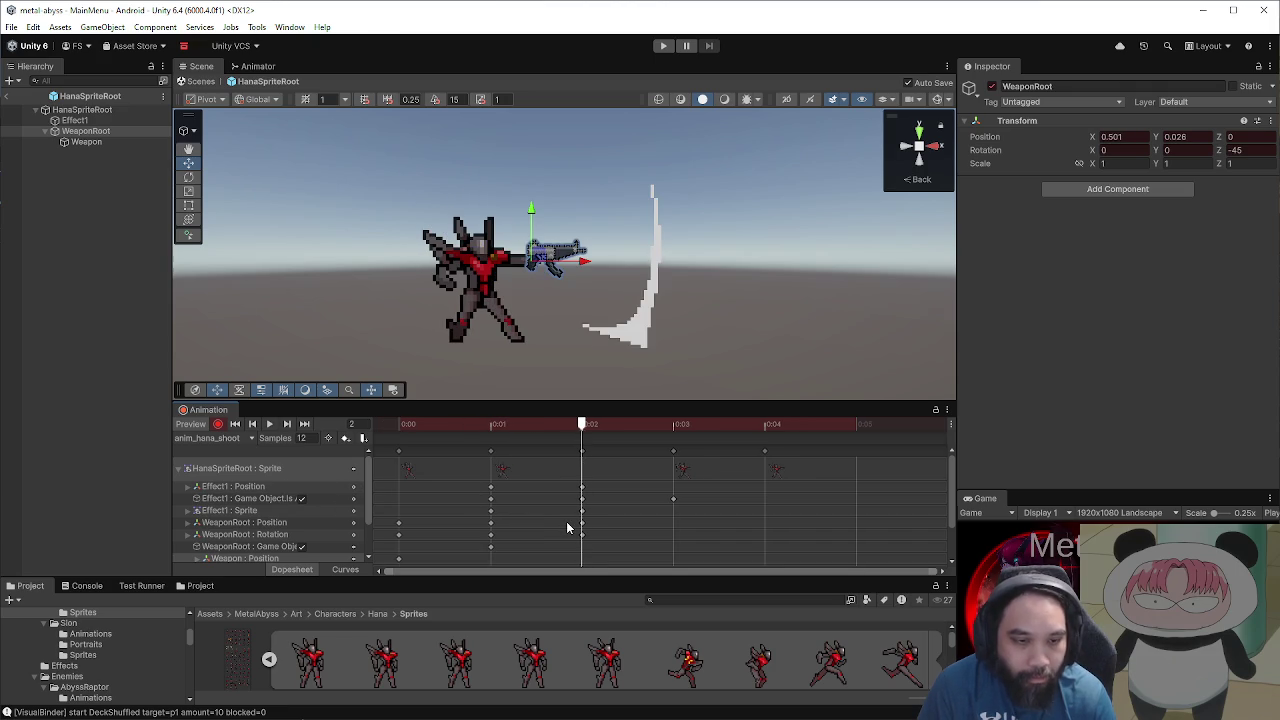
left_click(530, 438)
key("period")
left_click_drag(464, 401, 474, 356)
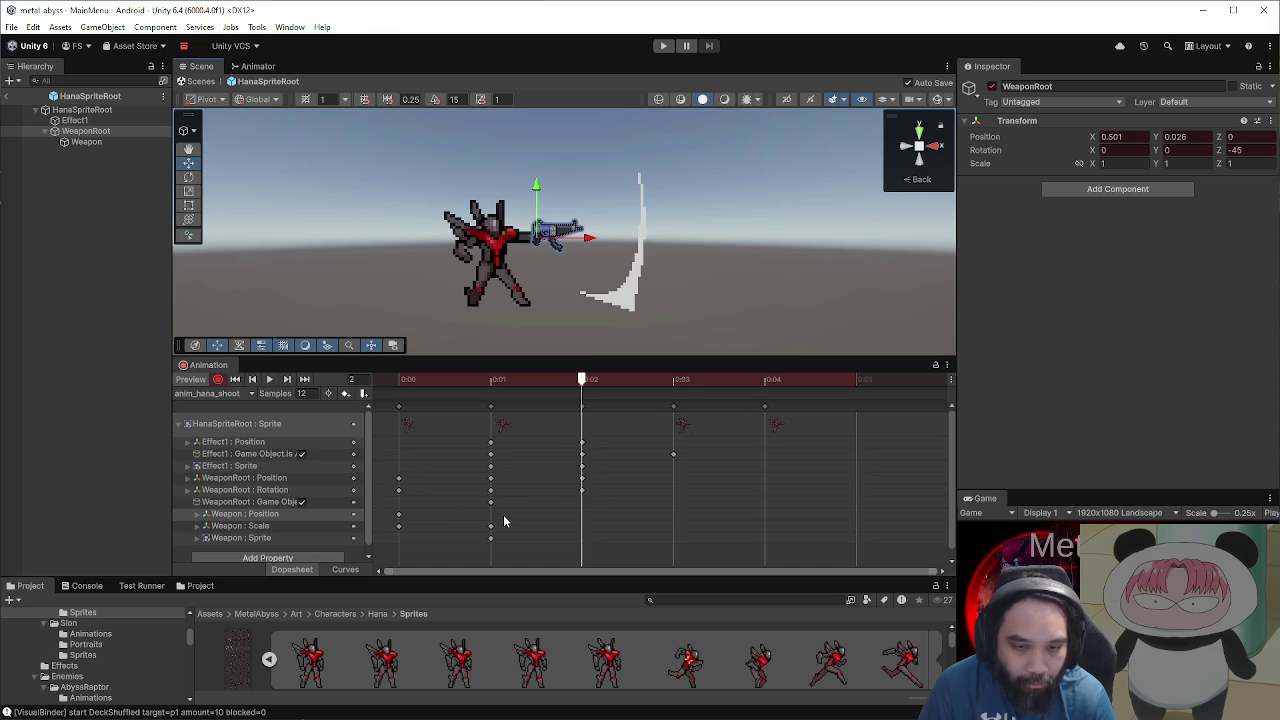
left_click(488, 381)
mouse_move(488, 388)
left_mouse_down()
mouse_move(567, 392)
mouse_move(437, 388)
mouse_move(542, 402)
left_mouse_up()
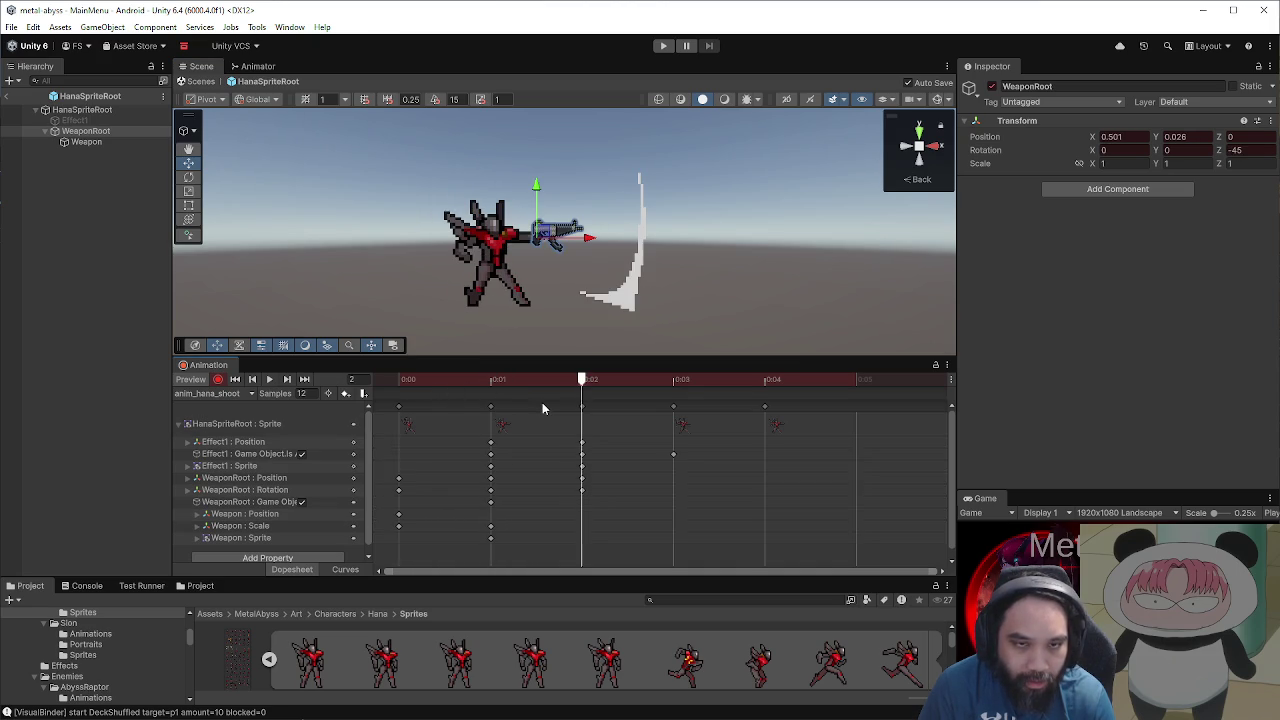
Step: Move the WeaponRoot position key from frame 2 to frame 1 and check the poses
left_click_drag(582, 478, 490, 478)
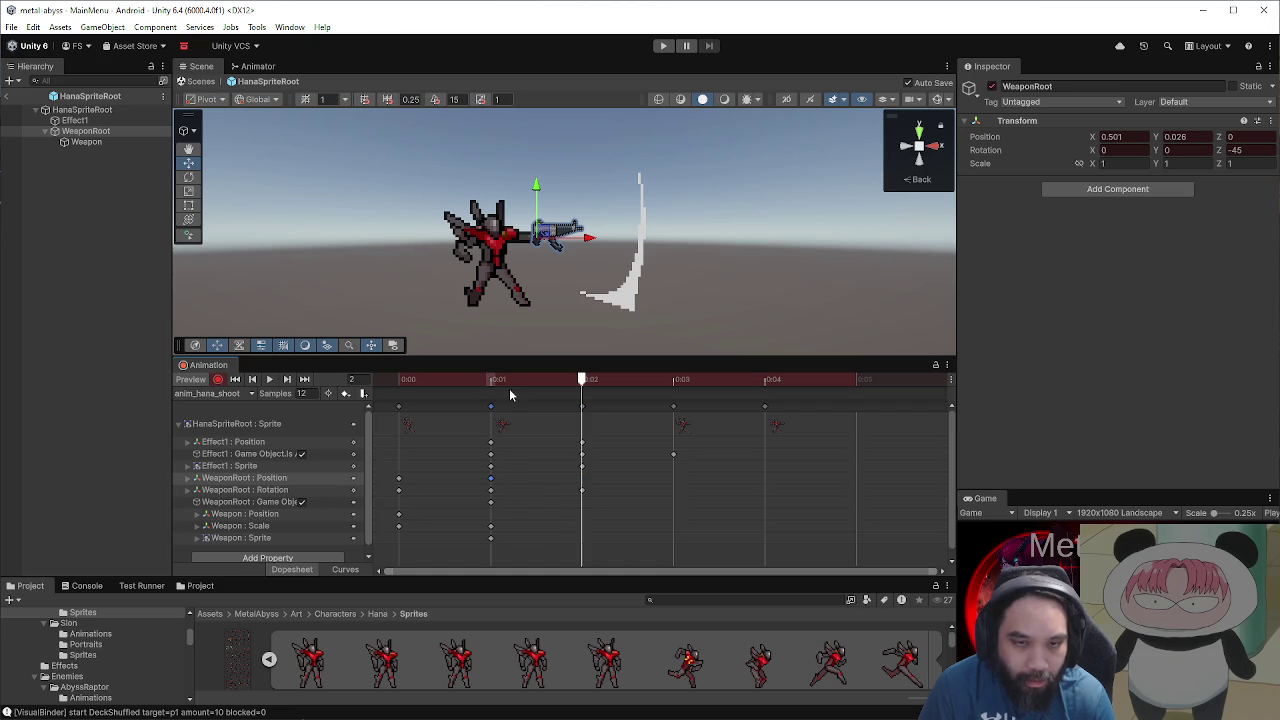
left_click(476, 386)
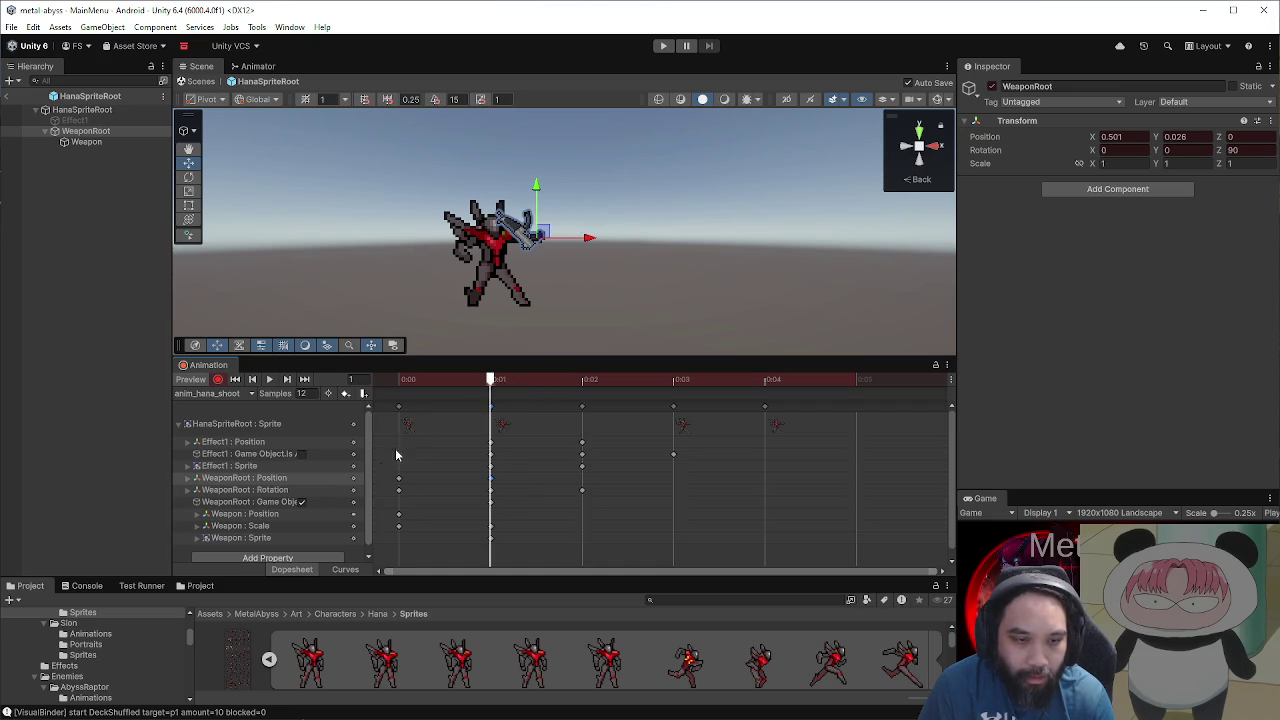
left_click(585, 385)
left_click(490, 489)
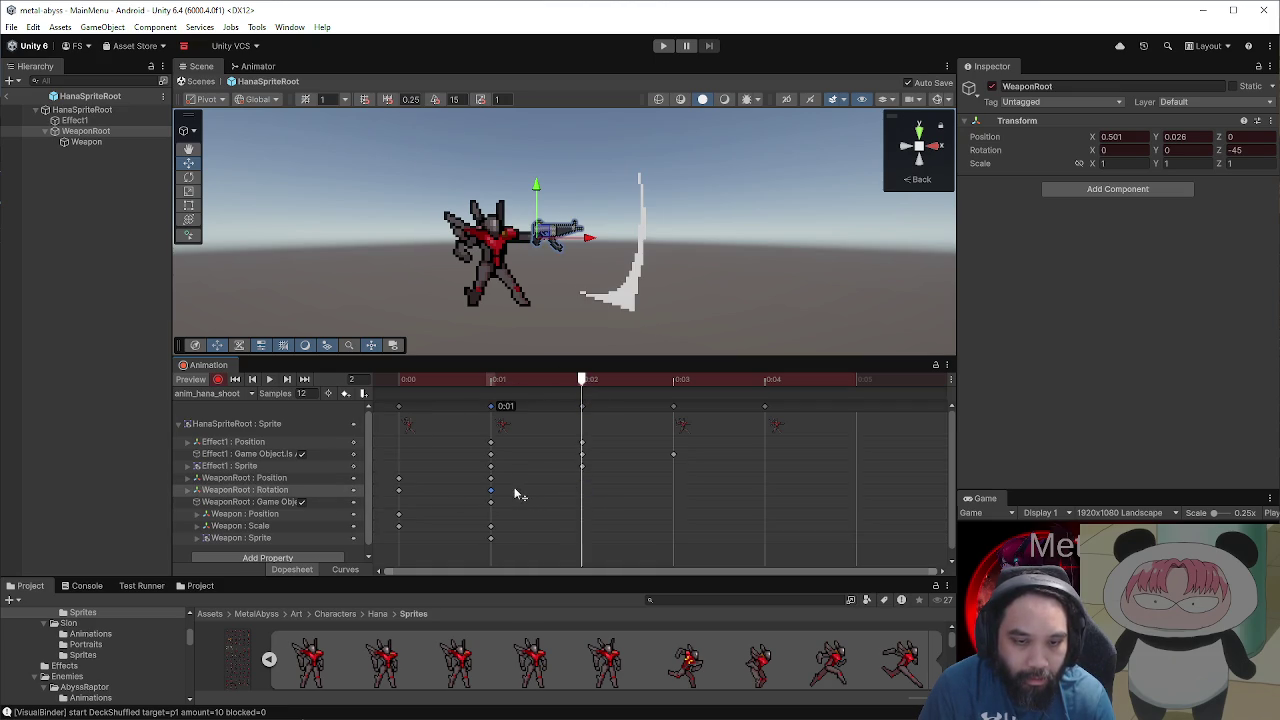
left_click(400, 381)
Step: At frame 0, after trying an up-left offset, reset WeaponRoot's position X and Y to 0
scroll(486, 271, "up", 5)
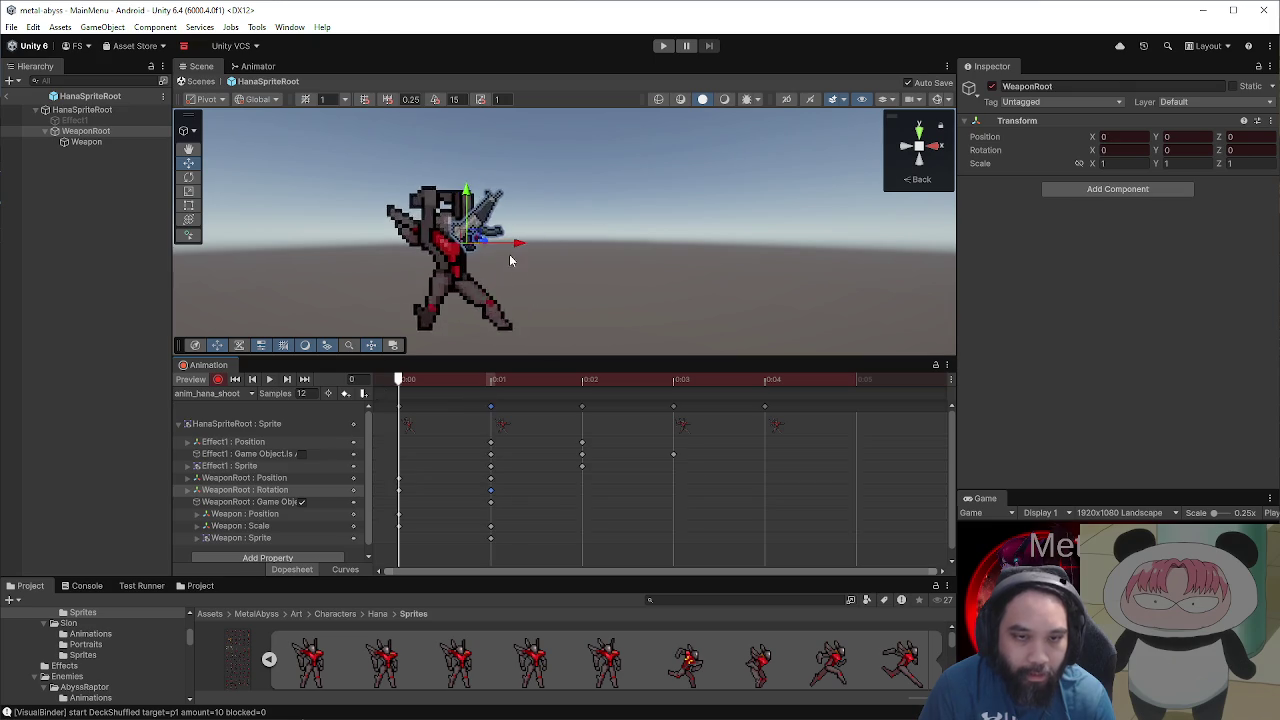
scroll(486, 271, "up", 2)
left_click_drag(575, 277, 660, 280)
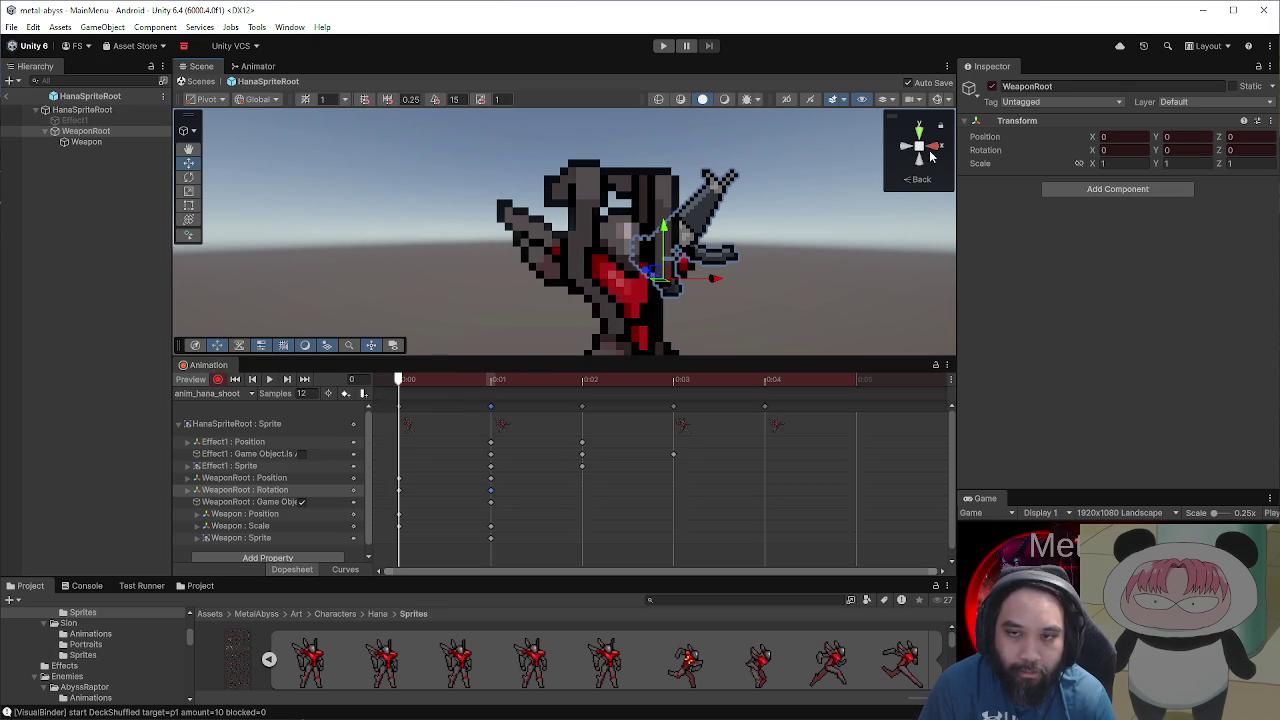
scroll(921, 150, "up", 1)
mouse_move(676, 293)
left_mouse_down()
mouse_move(583, 217)
mouse_move(543, 217)
left_mouse_up()
scroll(608, 254, "down", 3)
left_click_drag(594, 274, 600, 222)
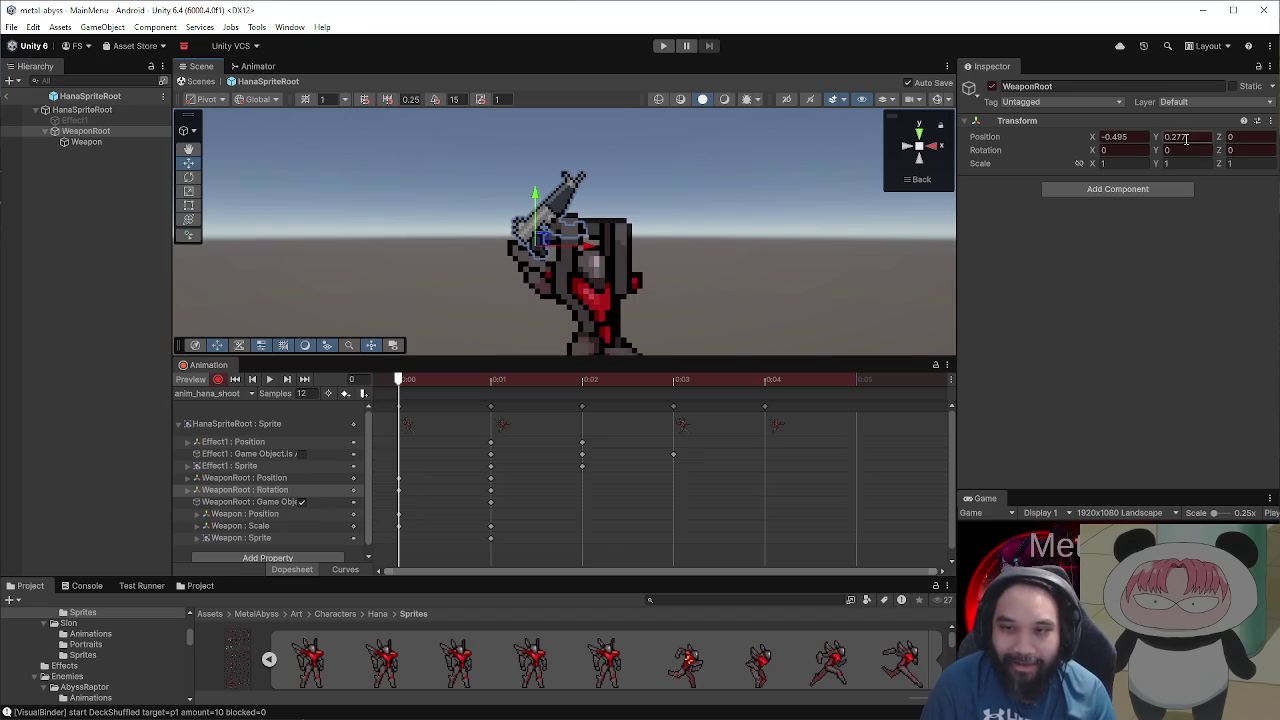
type("0")
double_click(1115, 137)
type("0")
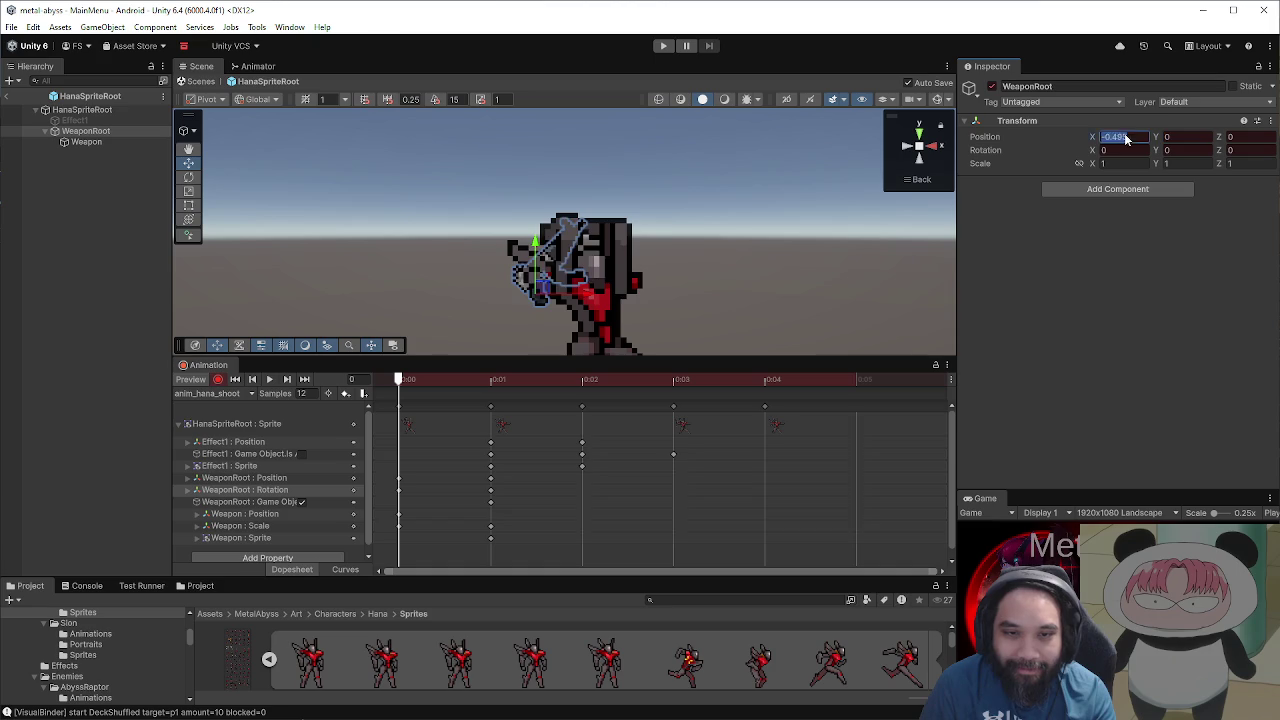
left_click(297, 480)
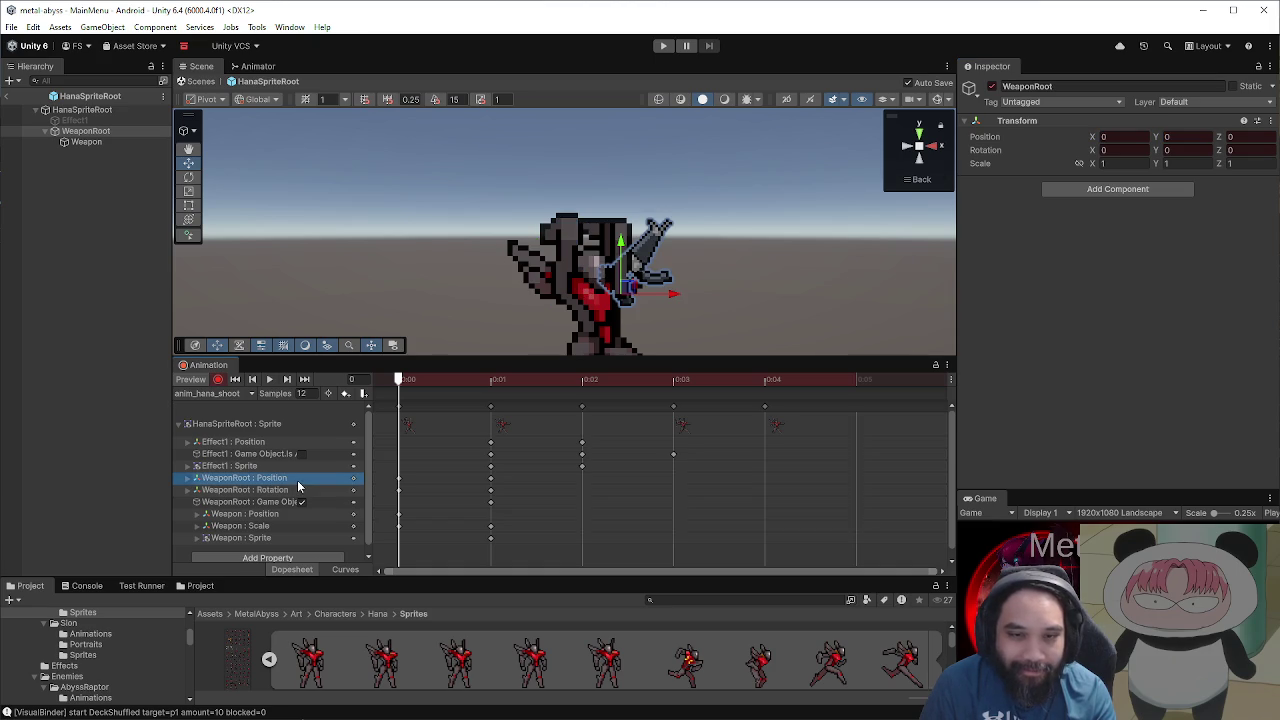
Step: At frame 0, rotate WeaponRoot to Z 90 and raise the gun to about -0.303, 0.347
left_click(301, 490)
left_click(299, 477)
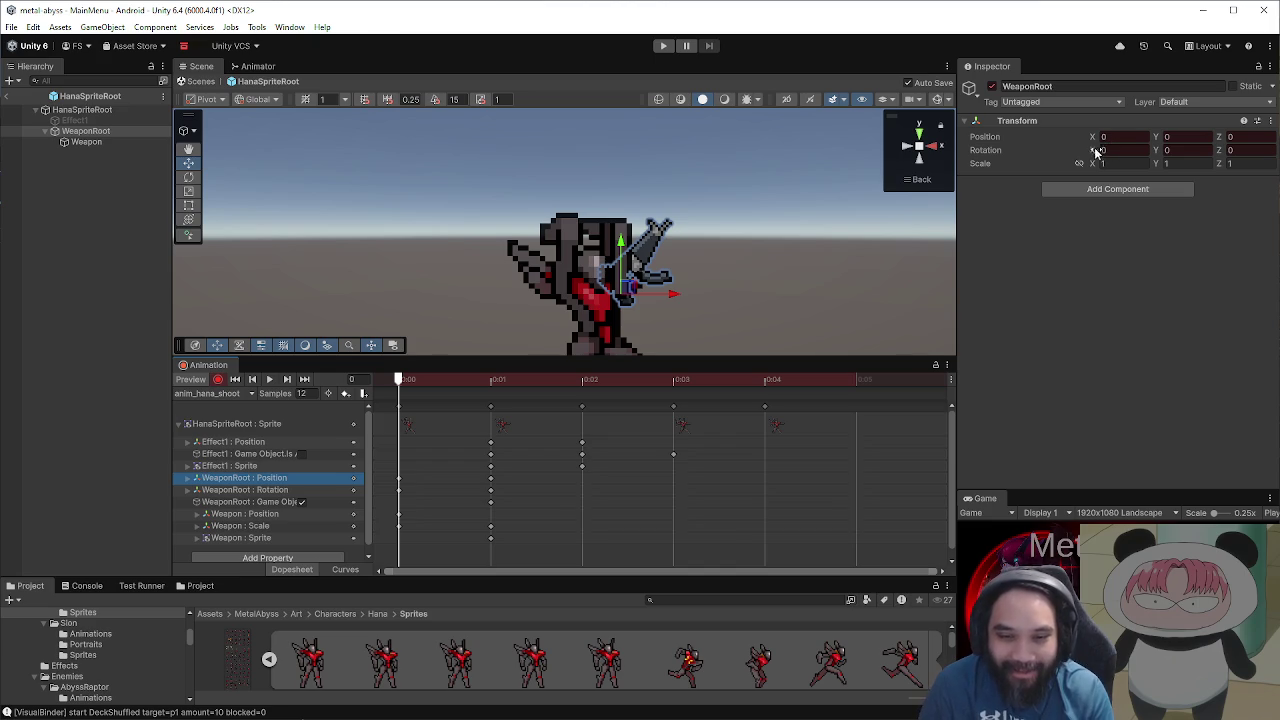
left_click(311, 489)
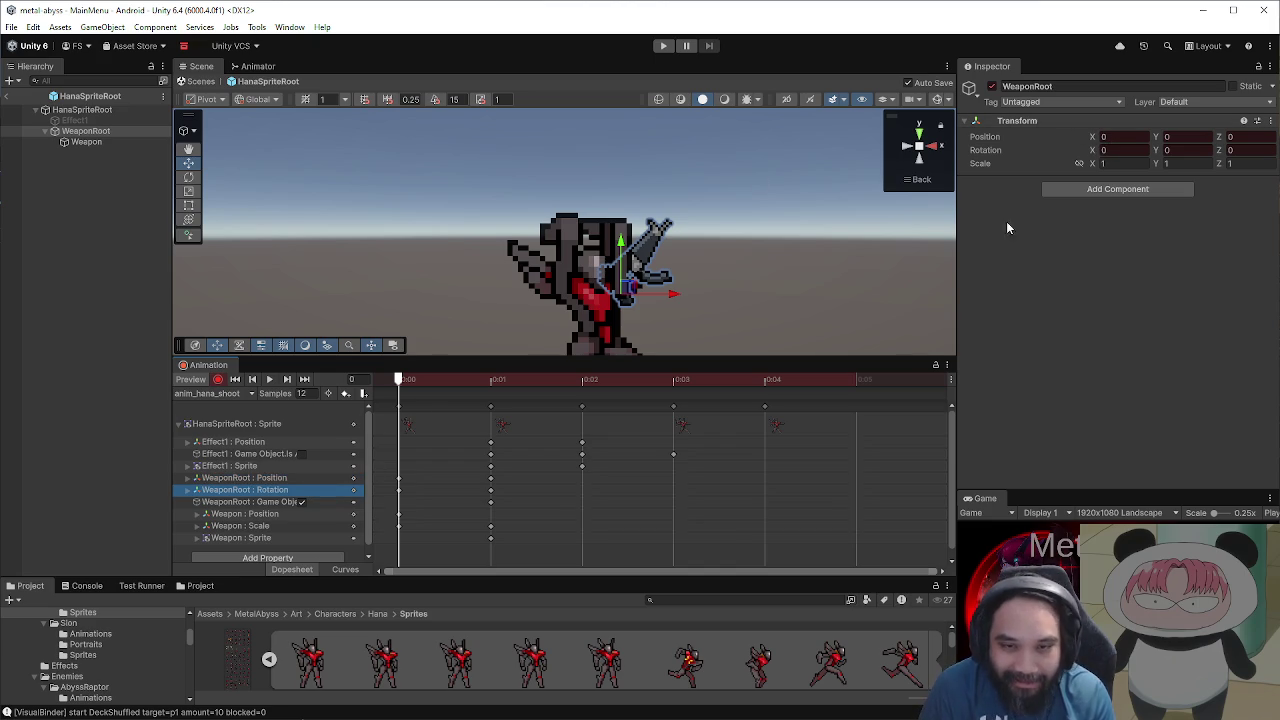
left_click(1240, 150)
type("90")
left_click_drag(630, 292, 577, 240)
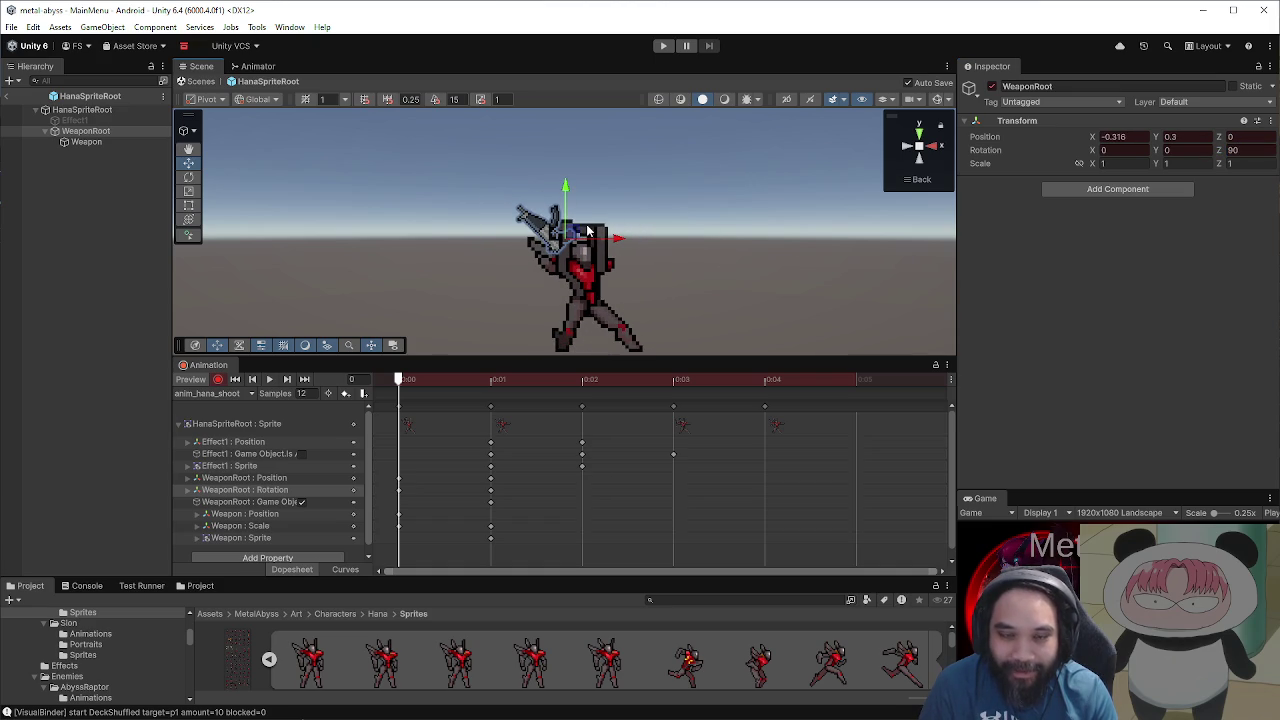
scroll(587, 231, "up", 5)
mouse_move(579, 255)
left_mouse_down()
mouse_move(565, 234)
mouse_move(575, 252)
mouse_move(591, 219)
mouse_move(585, 240)
left_mouse_up()
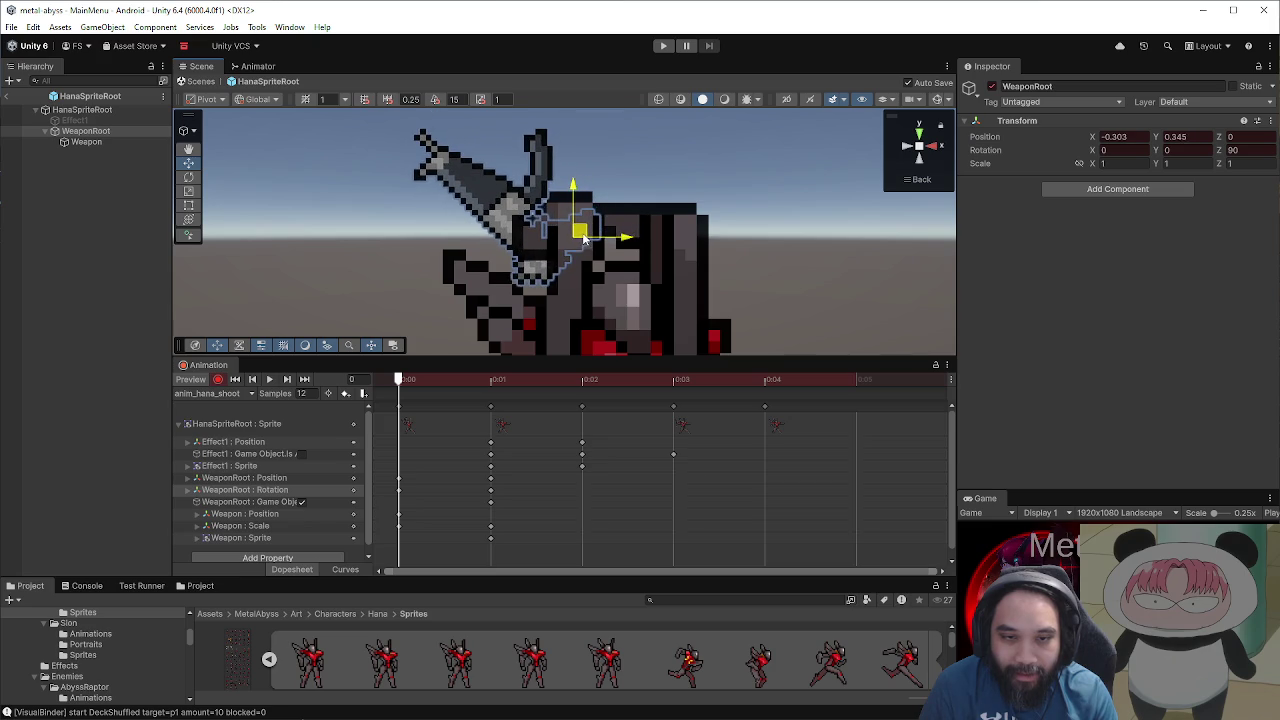
scroll(725, 265, "down", 5)
Step: Scrub through the first frames and play the shoot clip preview
left_click(491, 380)
left_click(432, 378)
mouse_move(432, 378)
left_mouse_down()
mouse_move(646, 378)
mouse_move(412, 378)
left_mouse_up()
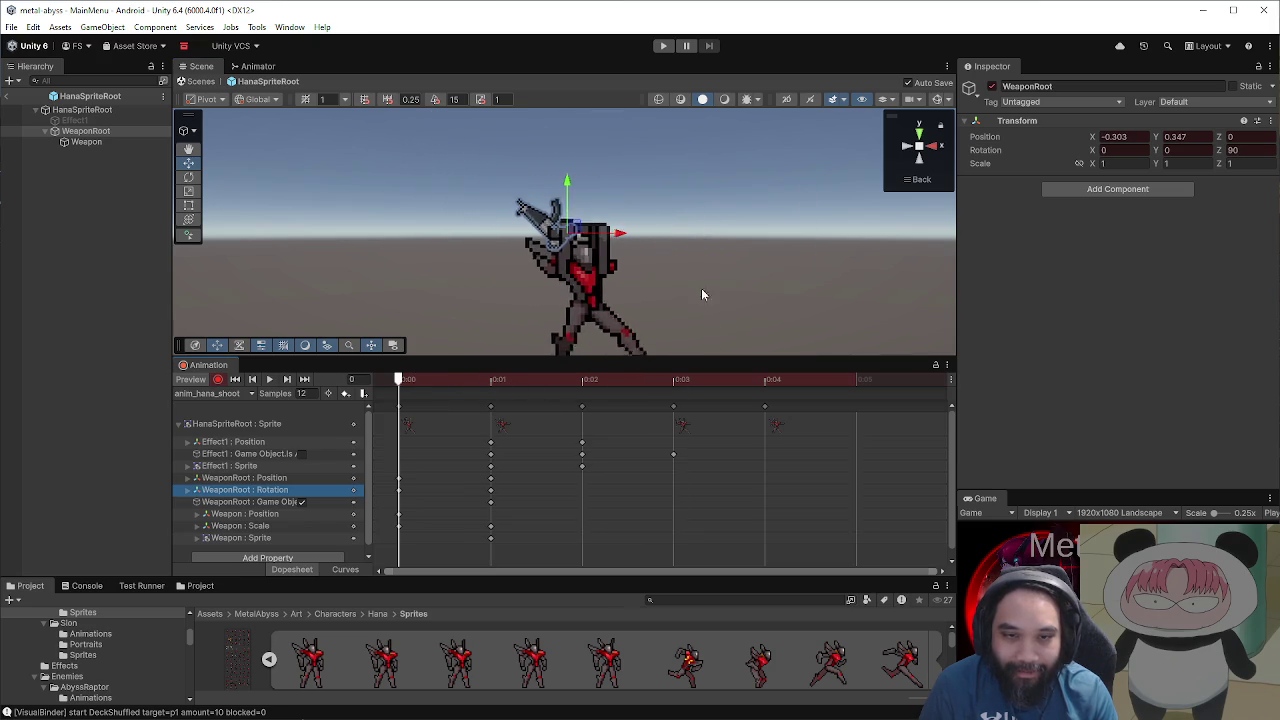
scroll(686, 289, "down", 2)
left_click(269, 379)
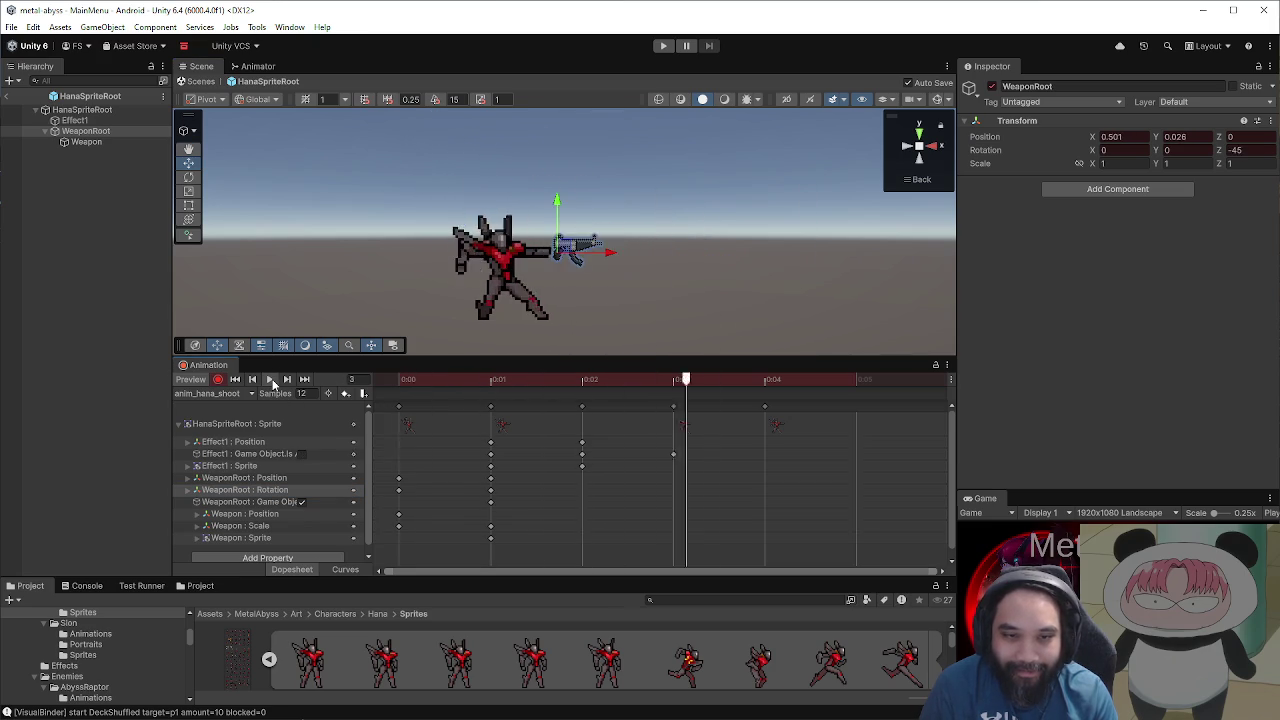
Step: Stop playback and add WeaponRoot position and rotation keys at frame 3
key("space")
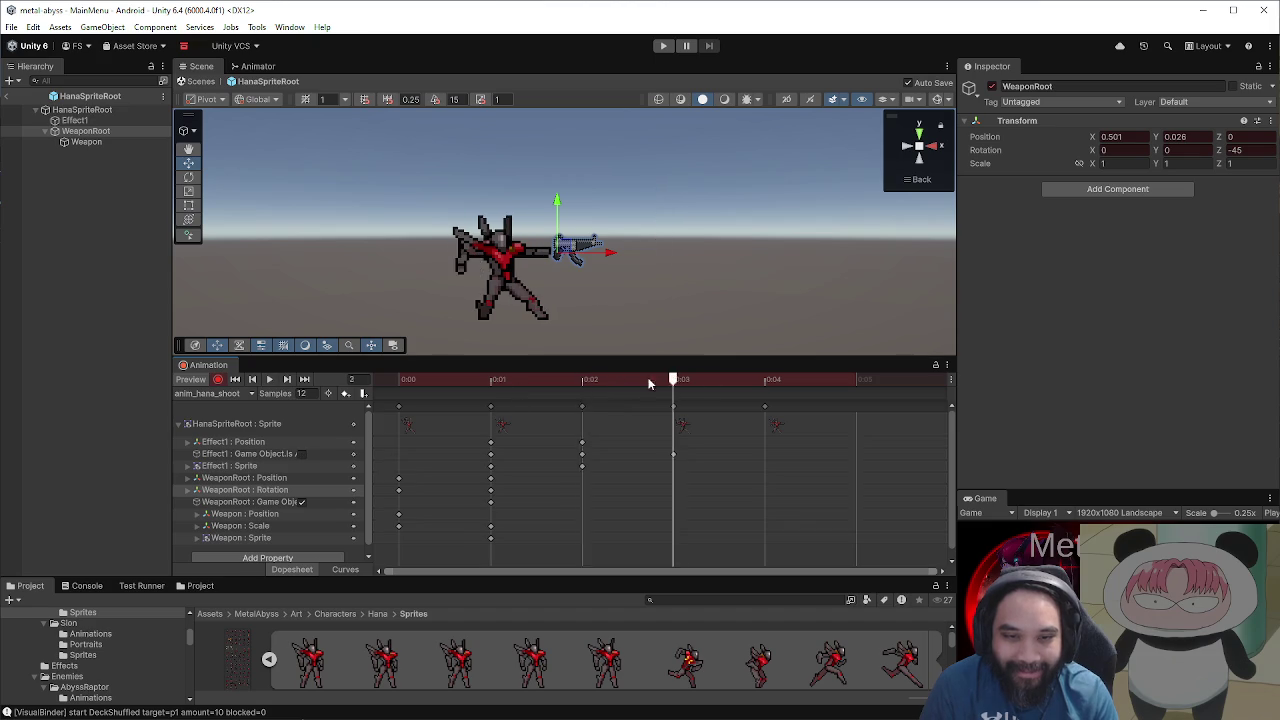
left_click(648, 379)
left_click(766, 379)
left_click(687, 380)
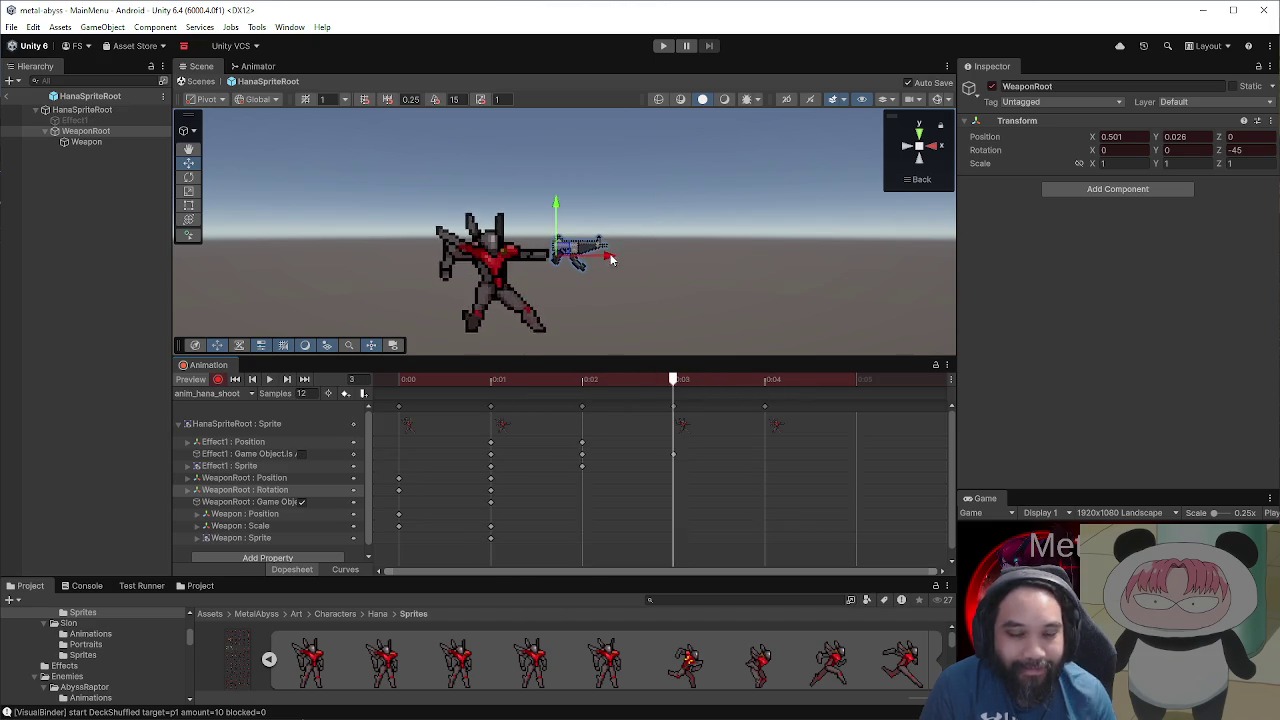
scroll(600, 300, "up", 3)
right_click(676, 478)
left_click(690, 484)
right_click(676, 498)
left_click(690, 502)
Step: Add WeaponRoot position and rotation keys at frame 4
left_click(508, 382)
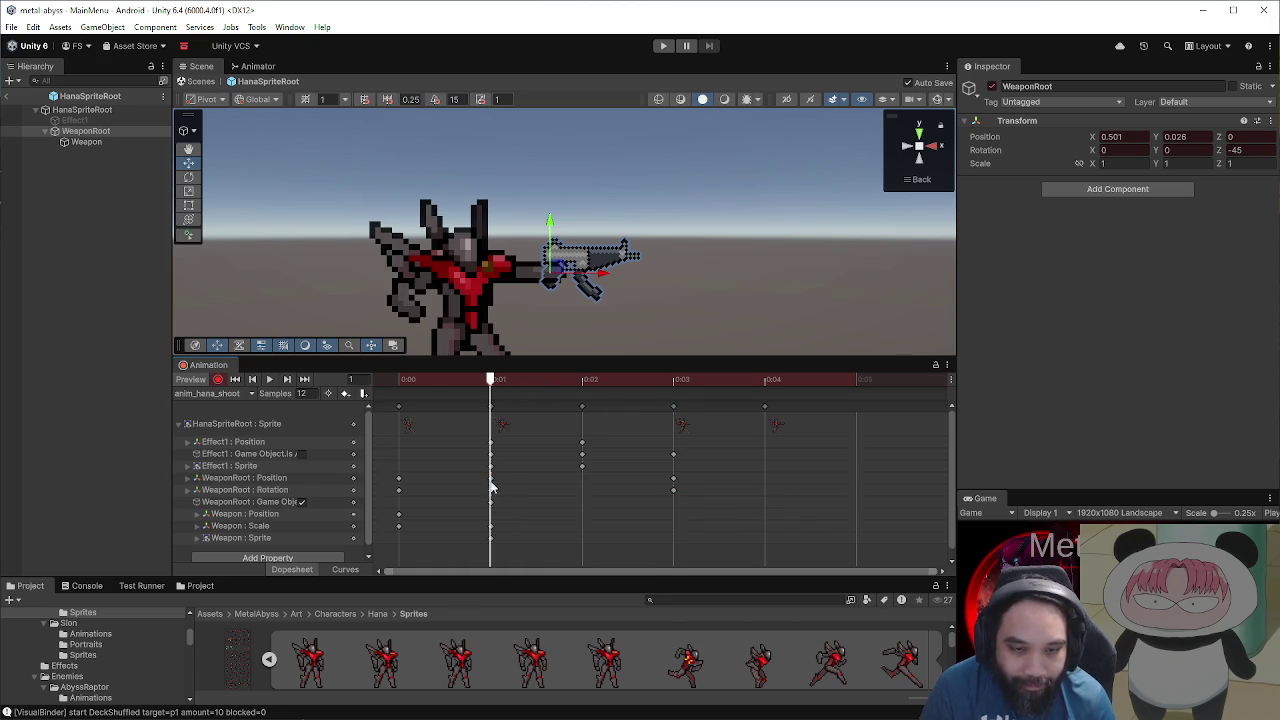
left_click_drag(484, 472, 496, 494)
left_click_drag(676, 382, 741, 382)
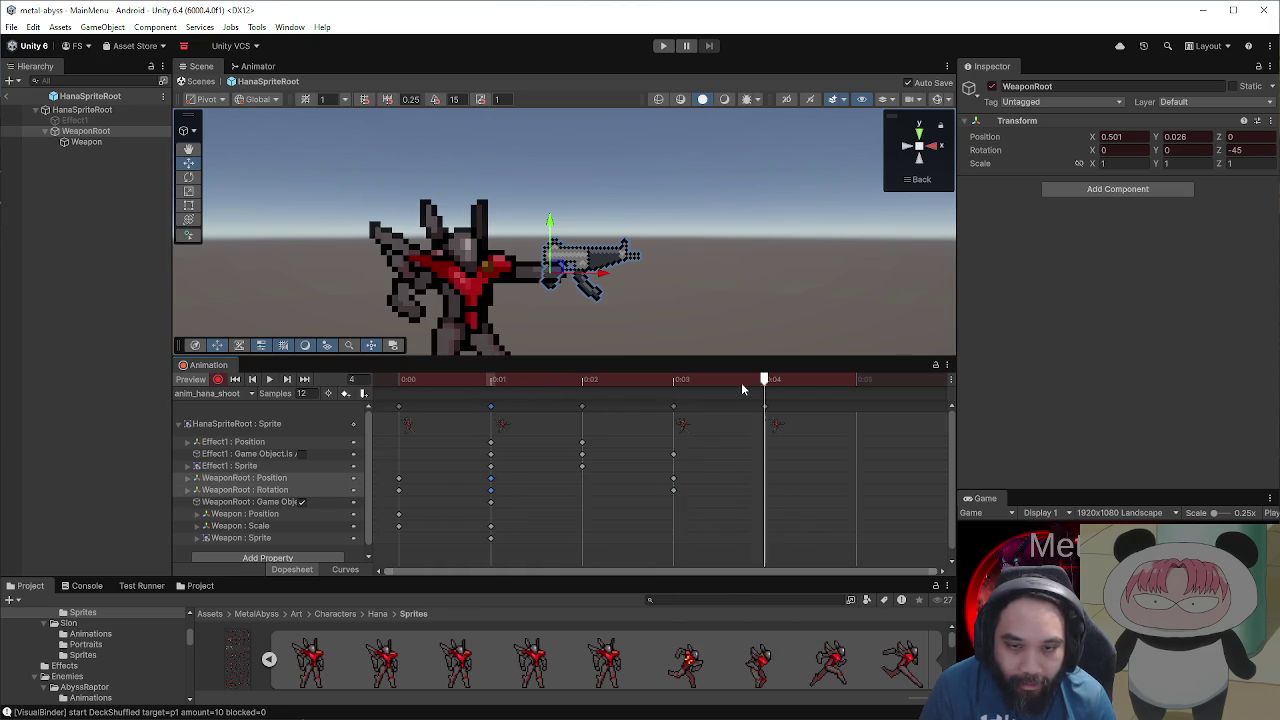
right_click(763, 478)
left_click(768, 486)
right_click(764, 490)
left_click(770, 497)
left_click(672, 381)
Step: Pull the gun back left to X 0.383 at frame 3 and preview the clip
left_click_drag(588, 287, 568, 287)
left_click(270, 381)
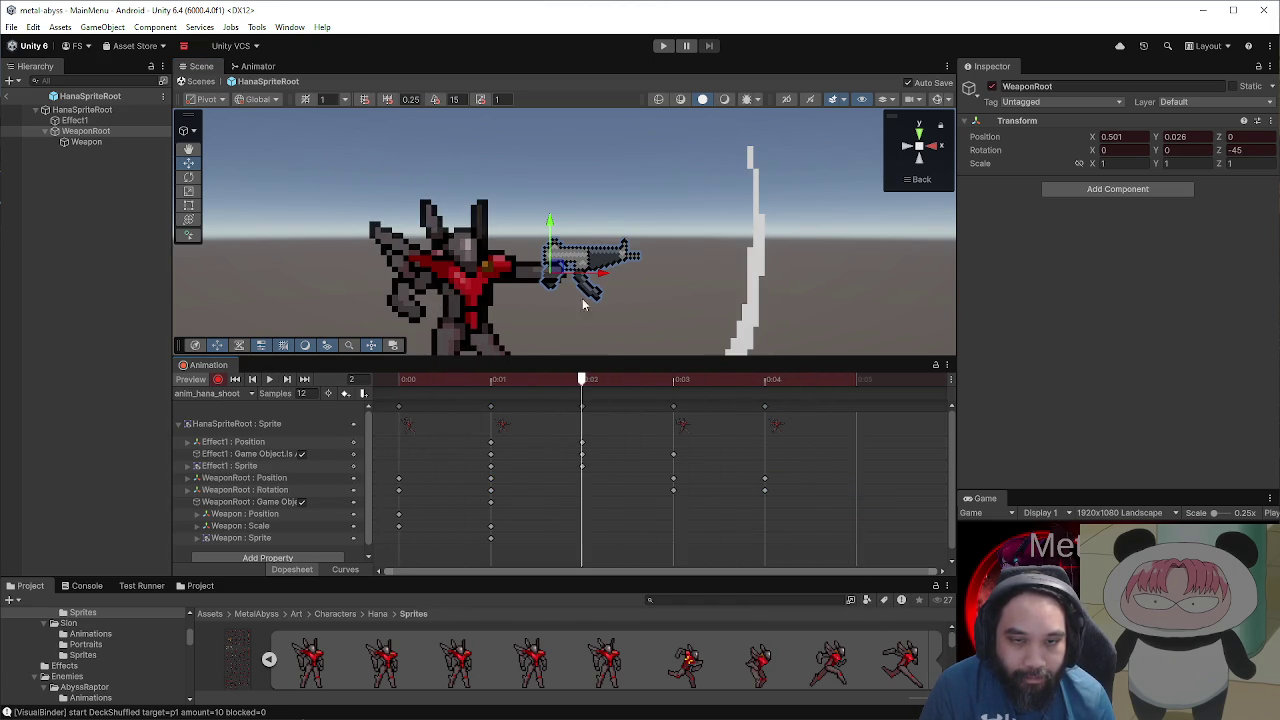
left_click(675, 381)
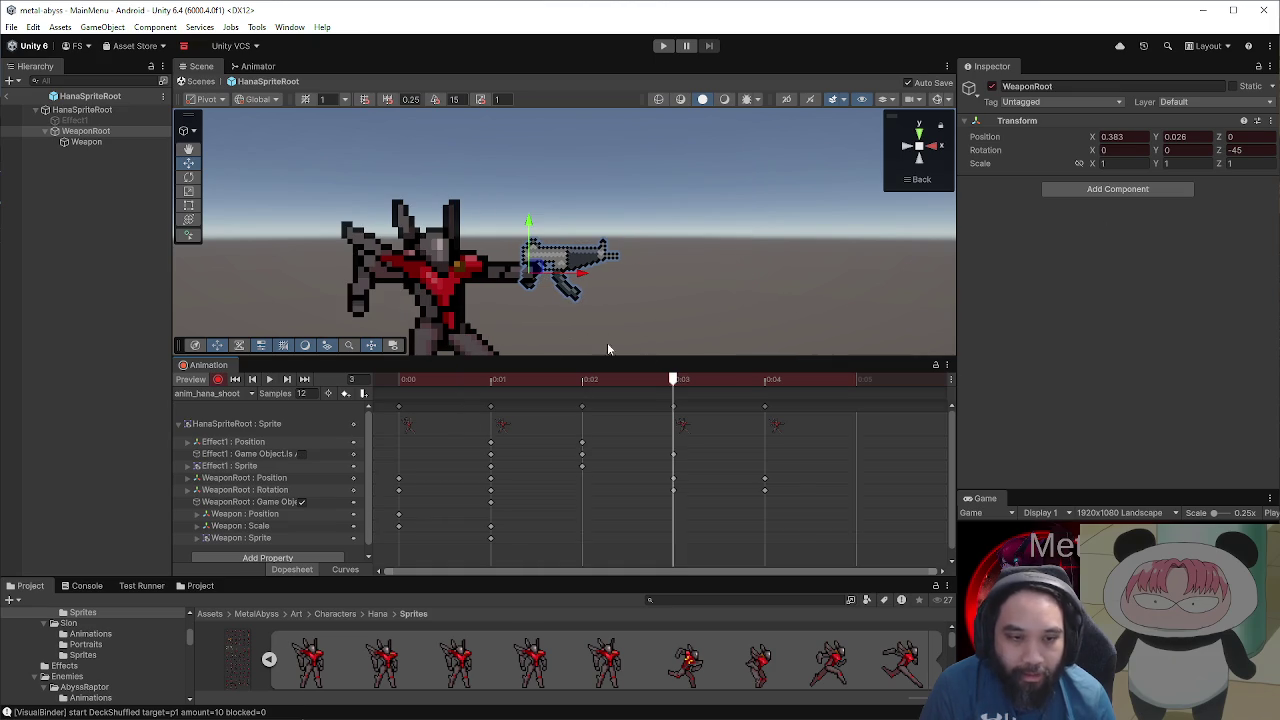
Step: Set WeaponRoot's Z rotation to -30 at frame 3 and nudge the gun to X 0.324, Y 0.007
left_click(1236, 150)
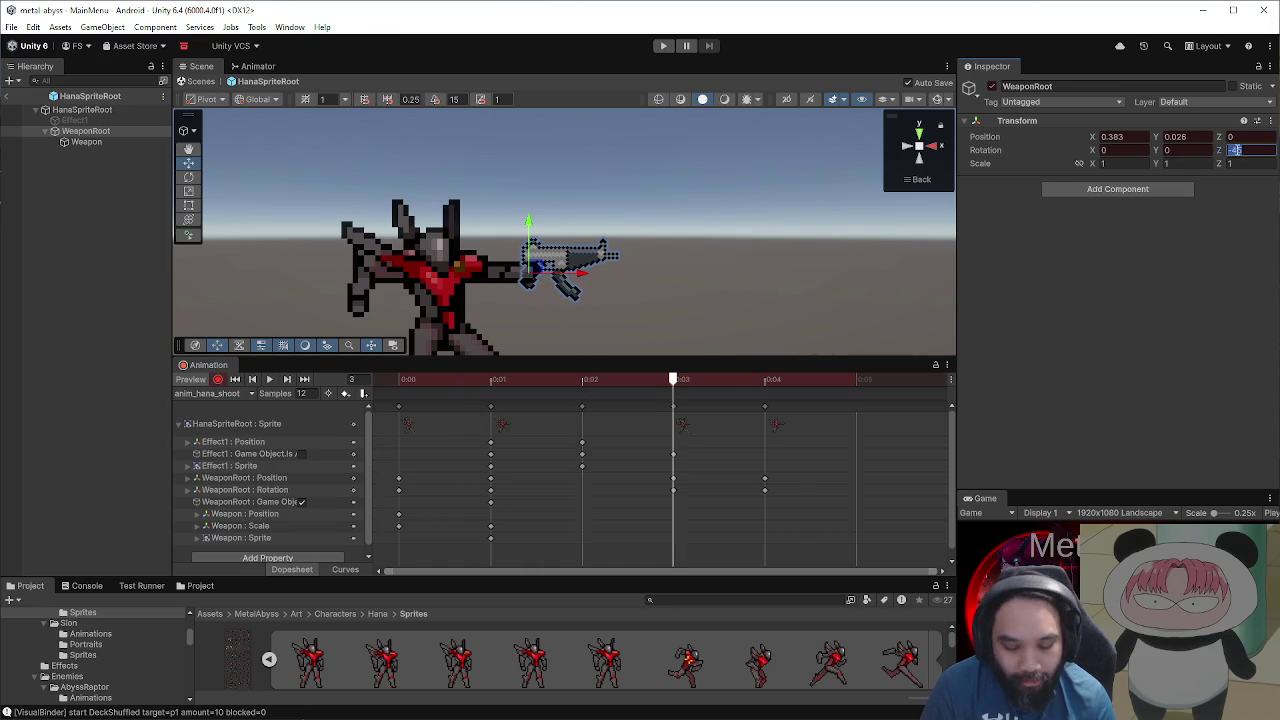
type("-60")
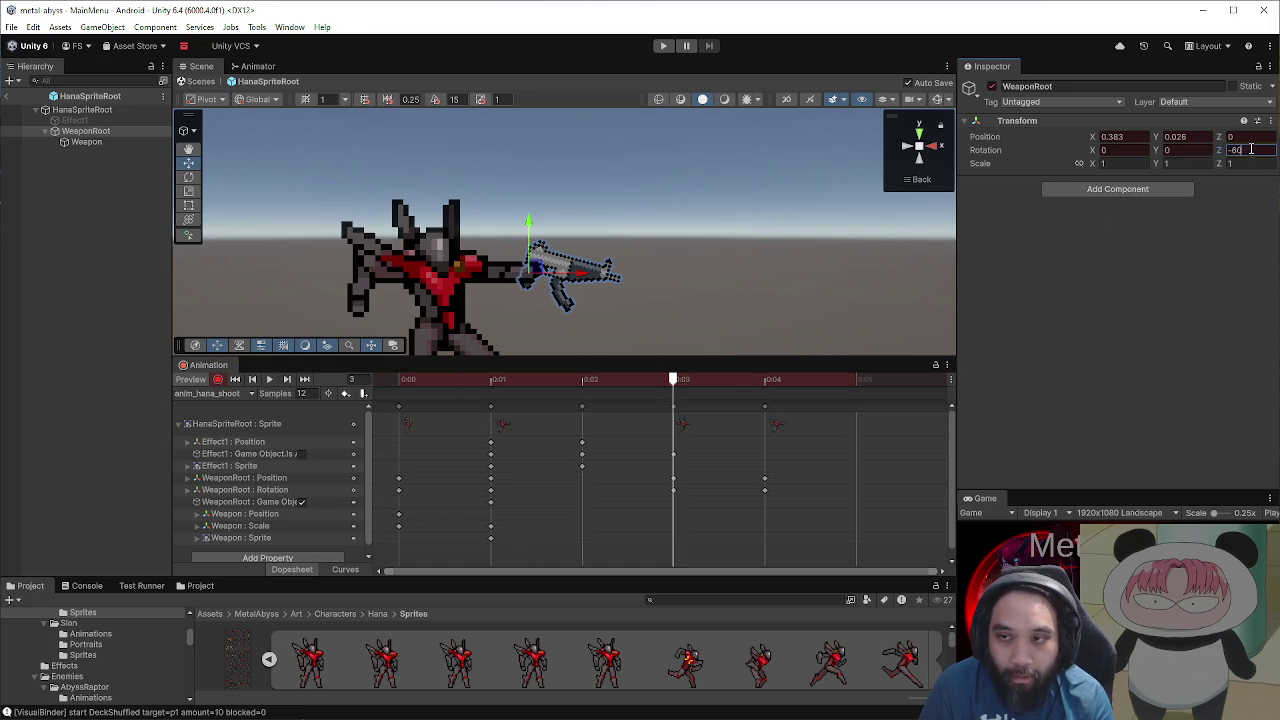
key("BackSpace")
key("BackSpace")
type("30")
scroll(656, 238, "up", 5)
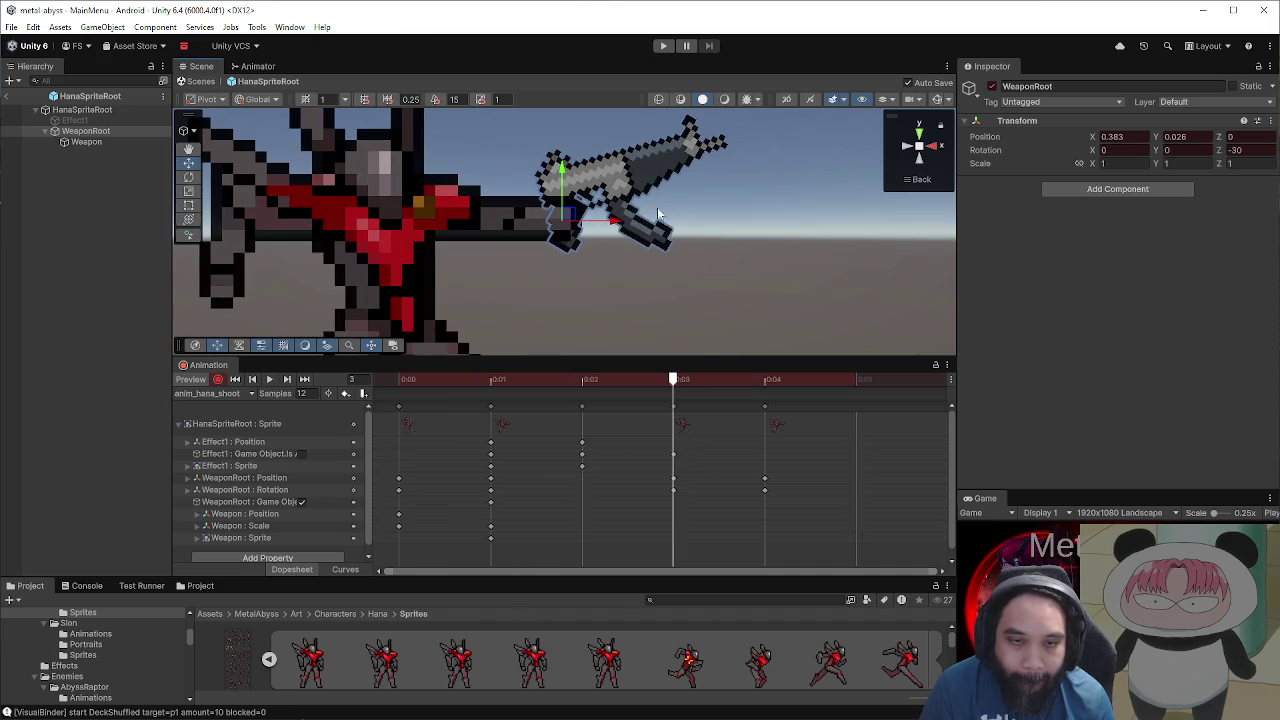
left_click_drag(588, 226, 552, 229)
scroll(654, 292, "down", 5)
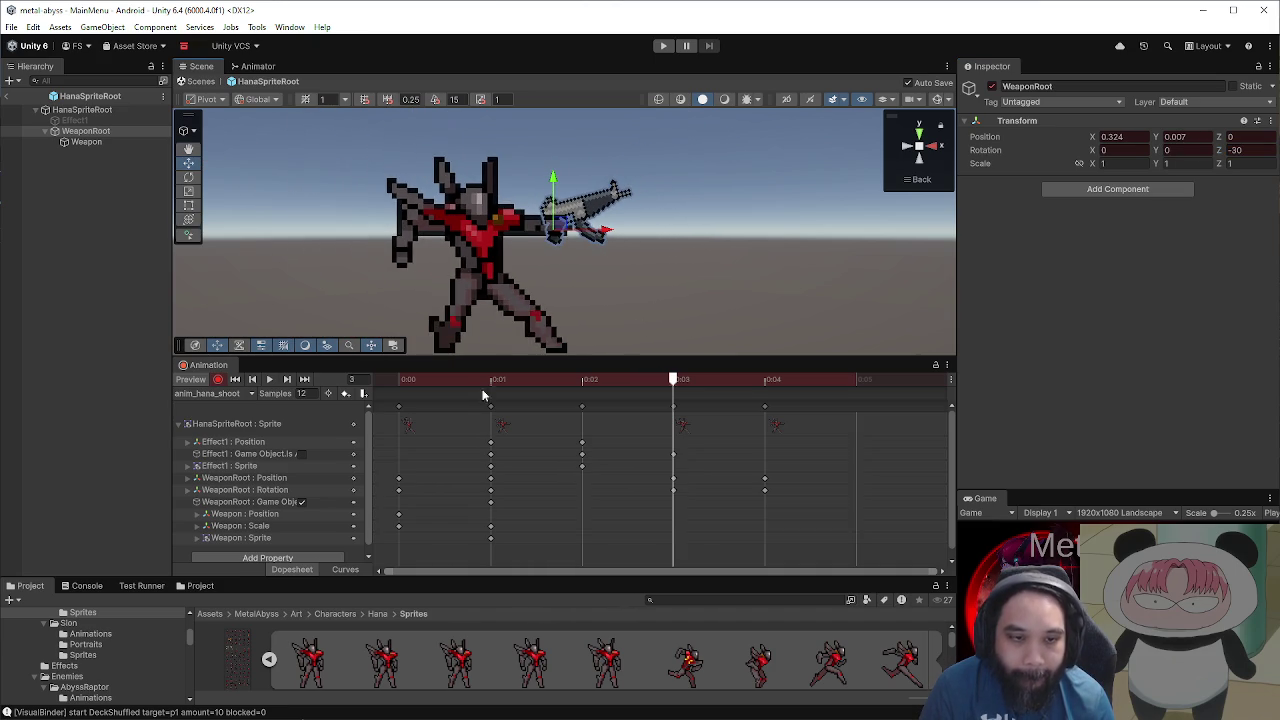
Step: Preview the shoot animation, then select and focus the Effect1 slash
left_click(267, 381)
scroll(564, 302, "down", 3)
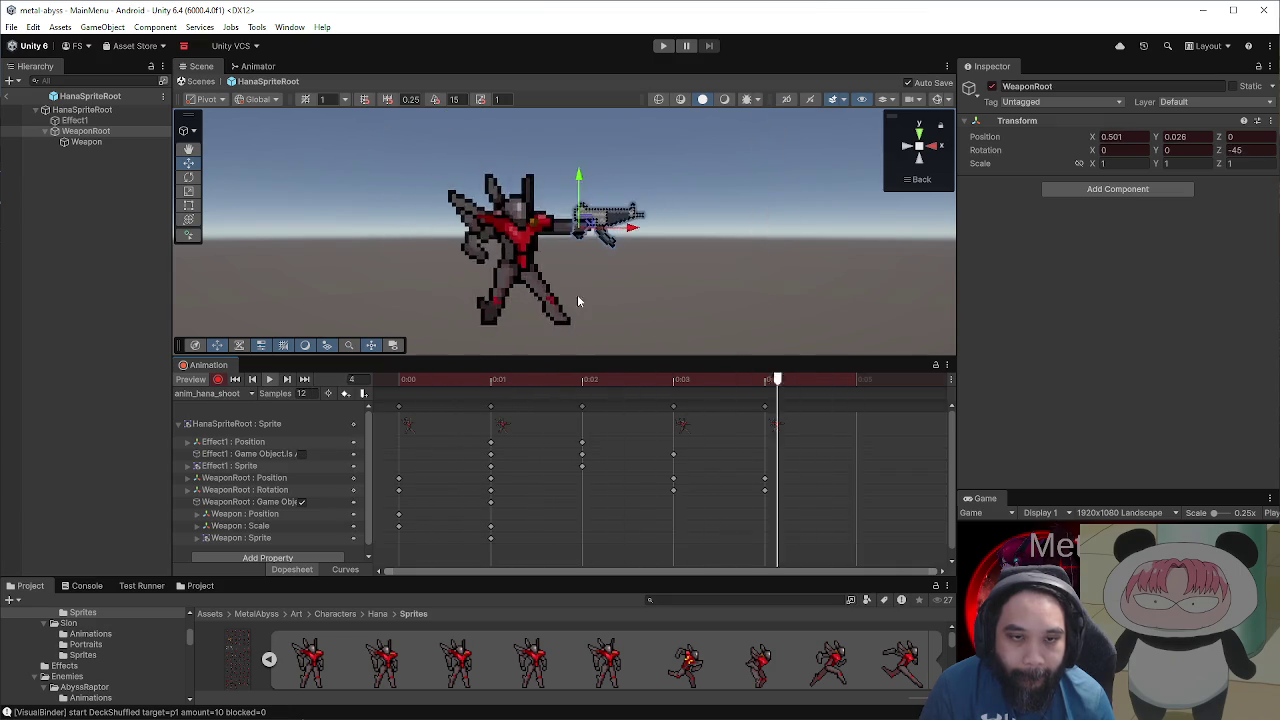
scroll(540, 292, "down", 2)
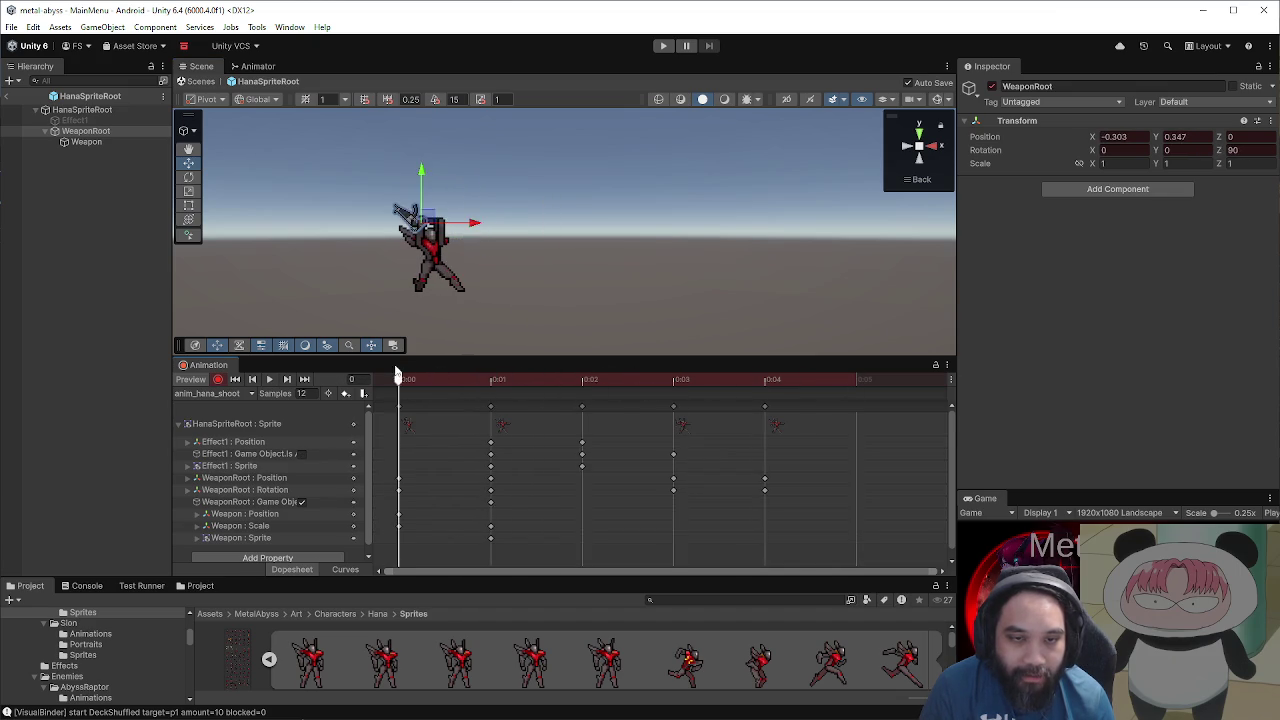
double_click(85, 121)
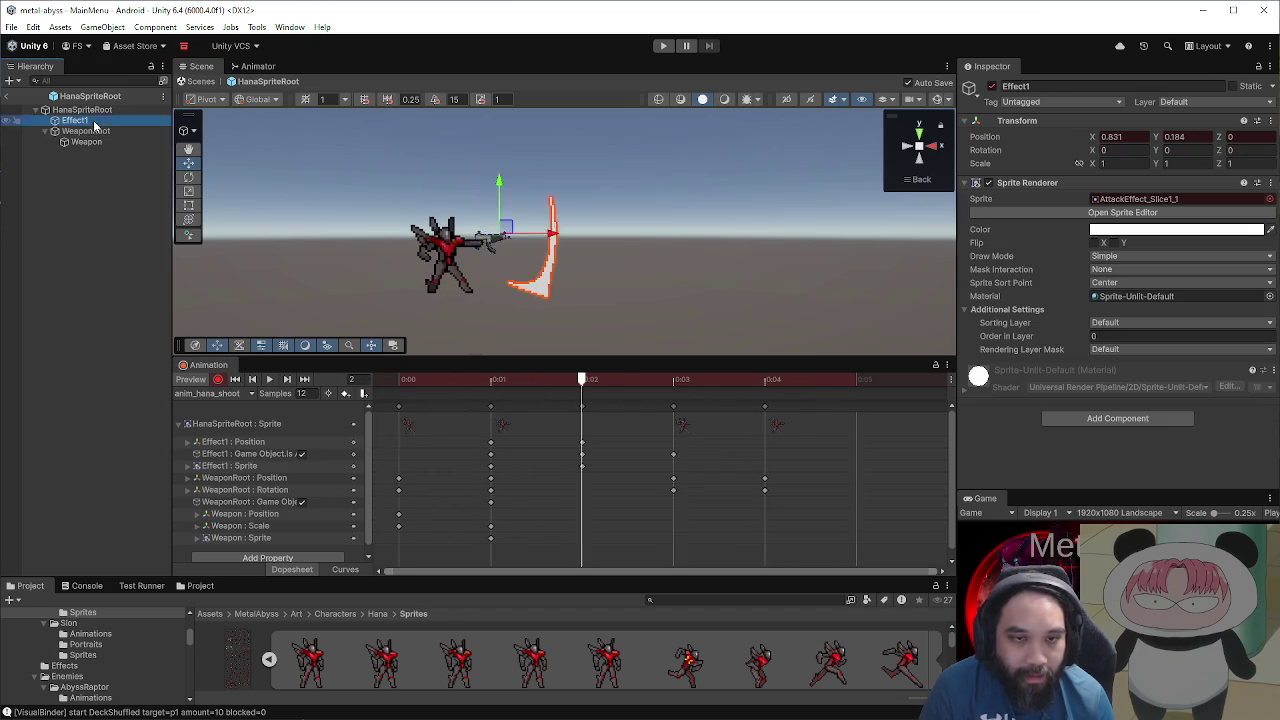
Step: Scrub frames 0–2 to check the Effect1 slash, ending on the first frame
left_click_drag(445, 382, 563, 389)
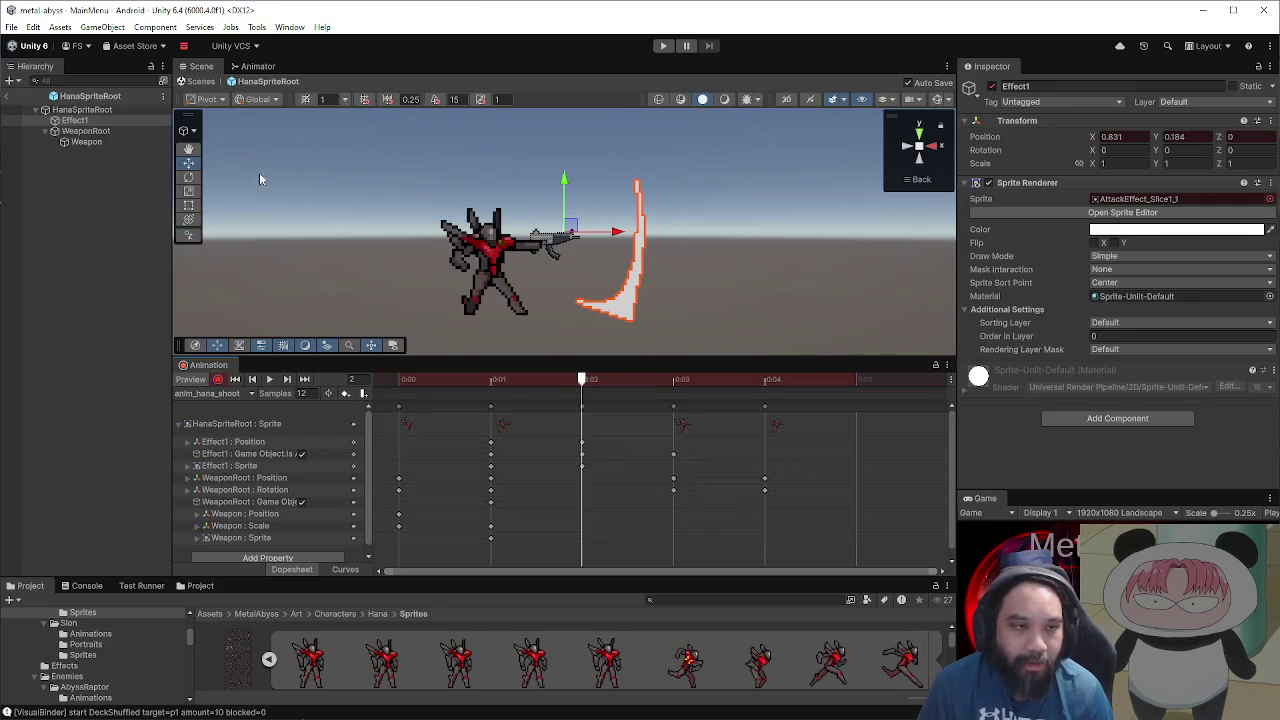
left_click(400, 379)
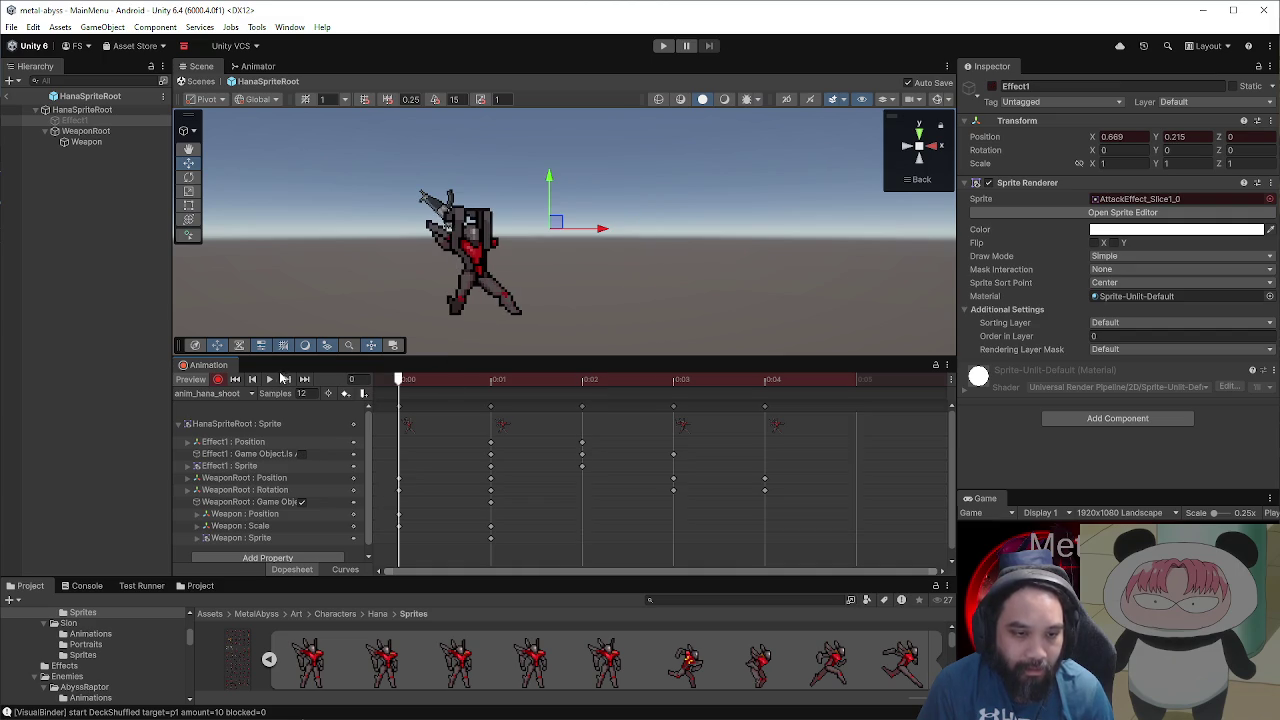
mouse_move(491, 386)
left_mouse_down()
mouse_move(558, 384)
mouse_move(517, 391)
mouse_move(552, 398)
mouse_move(514, 397)
mouse_move(568, 399)
left_mouse_up()
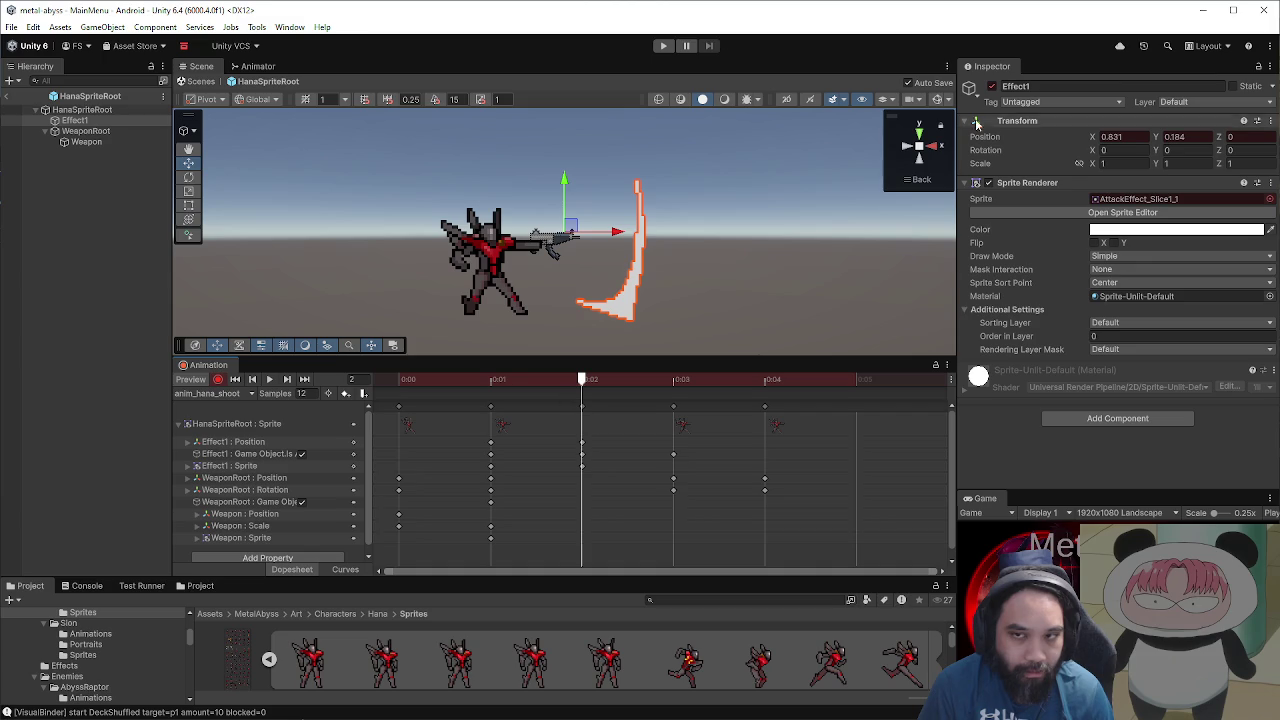
left_click(991, 87)
mouse_move(586, 380)
left_mouse_down()
mouse_move(851, 380)
mouse_move(370, 373)
left_mouse_up()
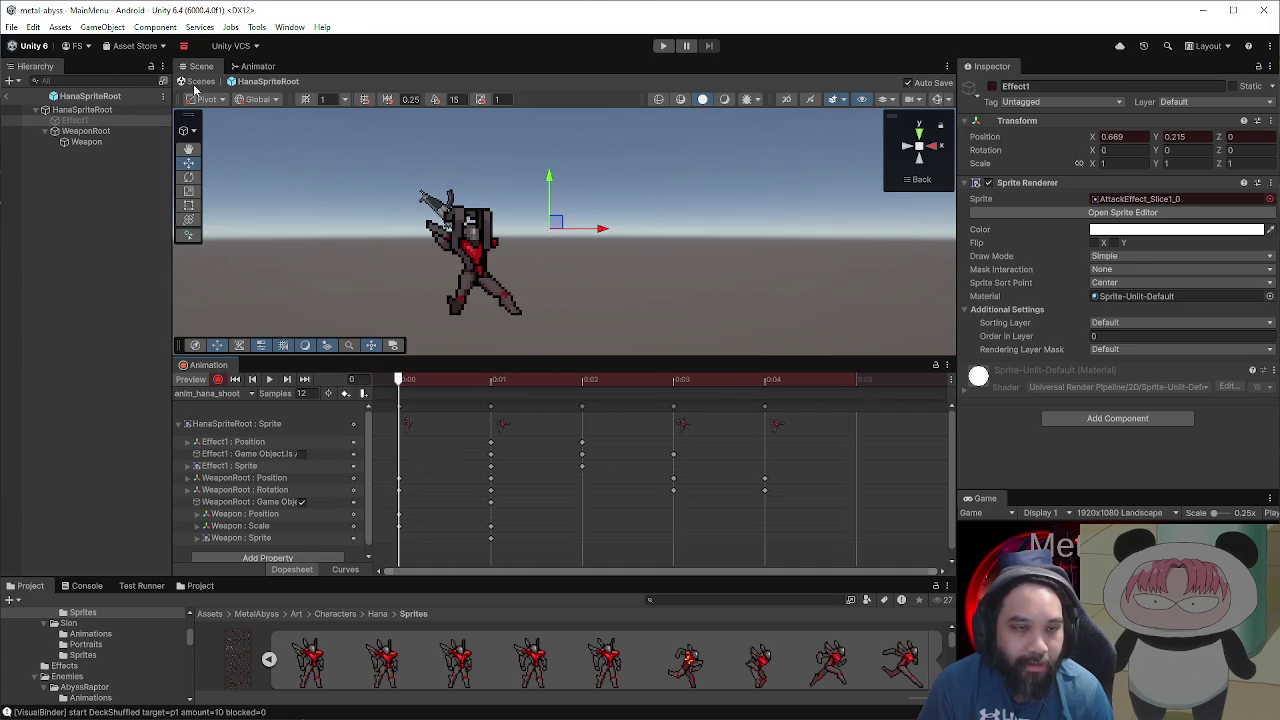
Step: Switch to the Animator graph and pan to show all of ac_hana's states
left_click(250, 68)
scroll(680, 268, "down", 2)
left_click_drag(655, 295, 651, 257)
scroll(651, 257, "up", 2)
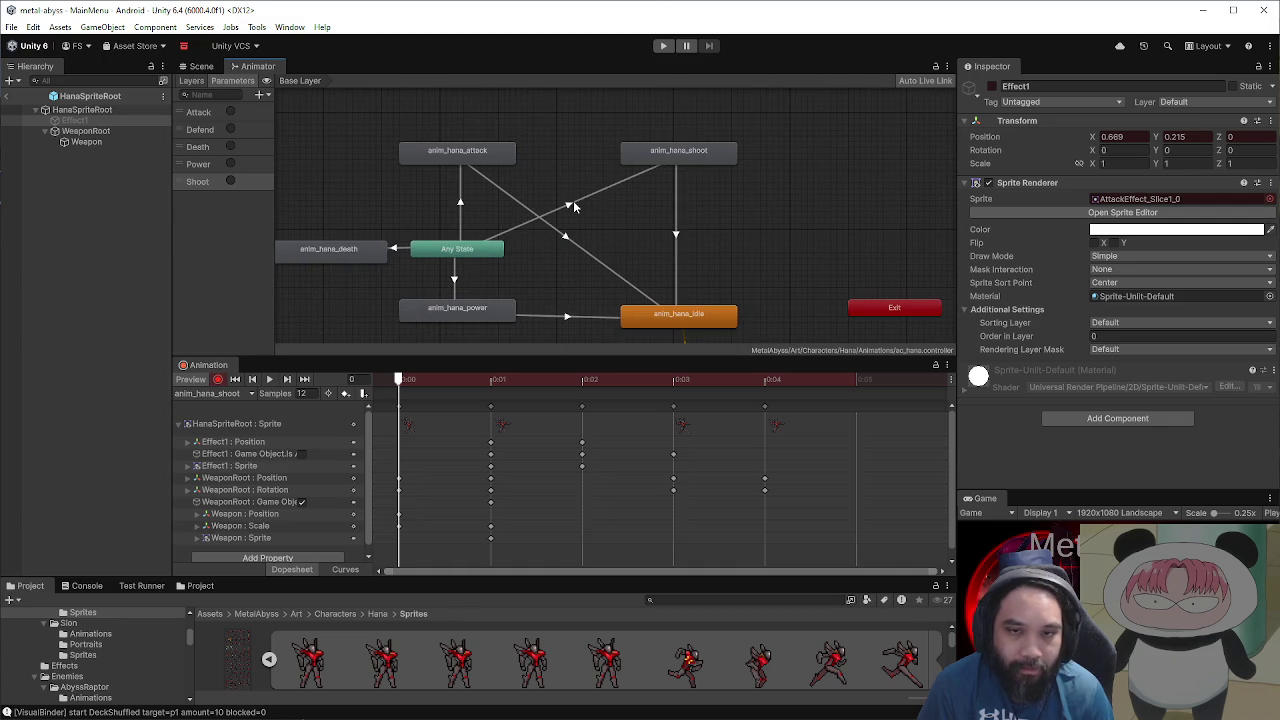
Step: Select the Any State to anim_hana_attack transition and bring up its transition settings
left_click(461, 208)
scroll(535, 207, "up", 2)
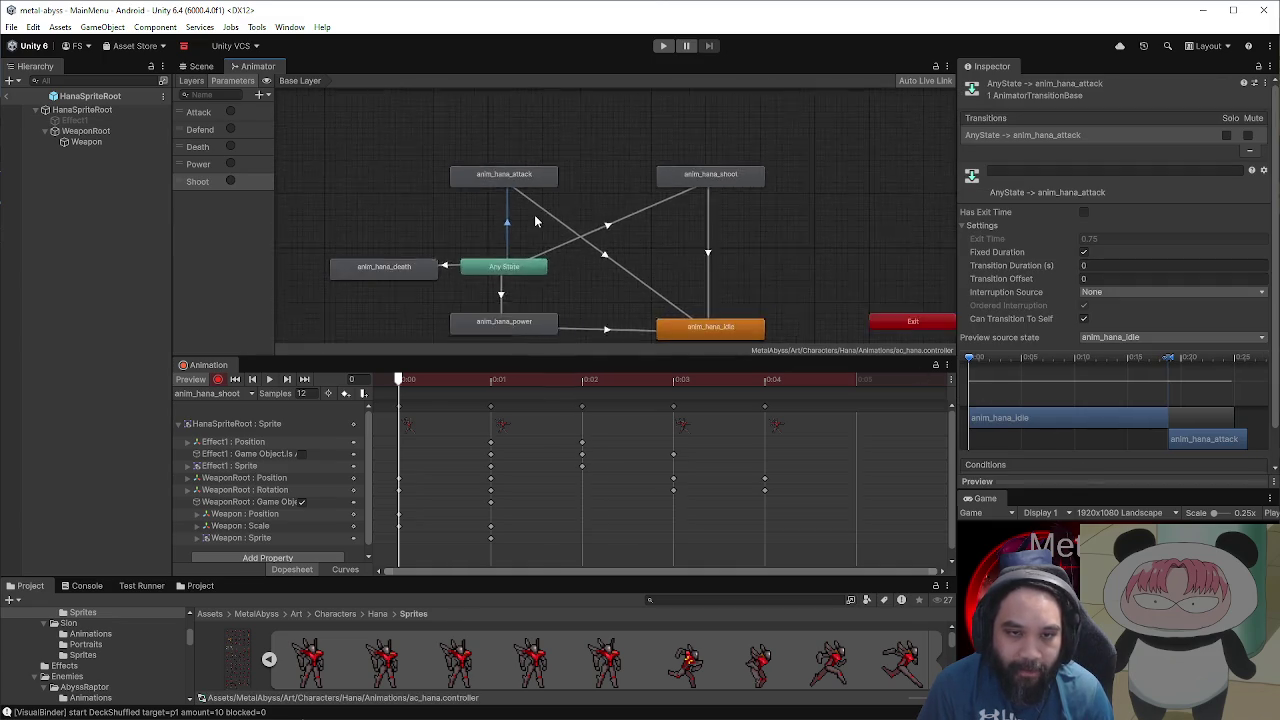
left_click_drag(564, 240, 544, 238)
right_click(471, 229)
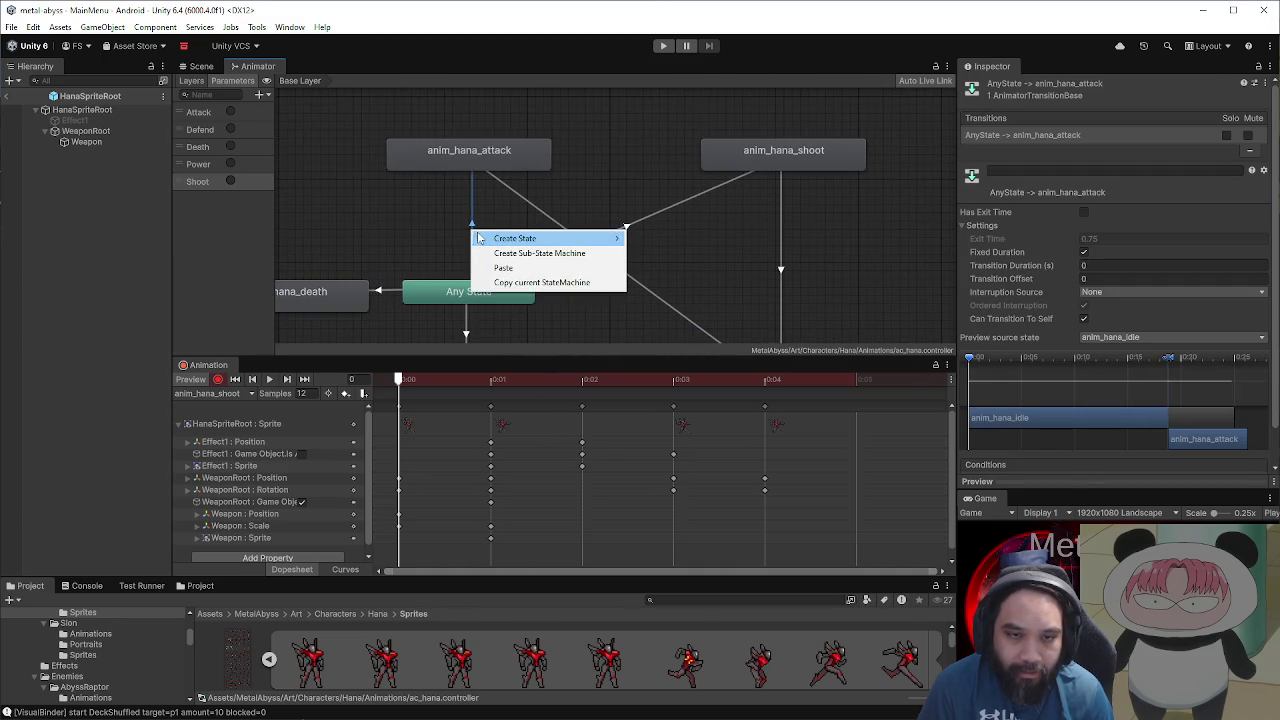
left_click(467, 222)
left_click(470, 222)
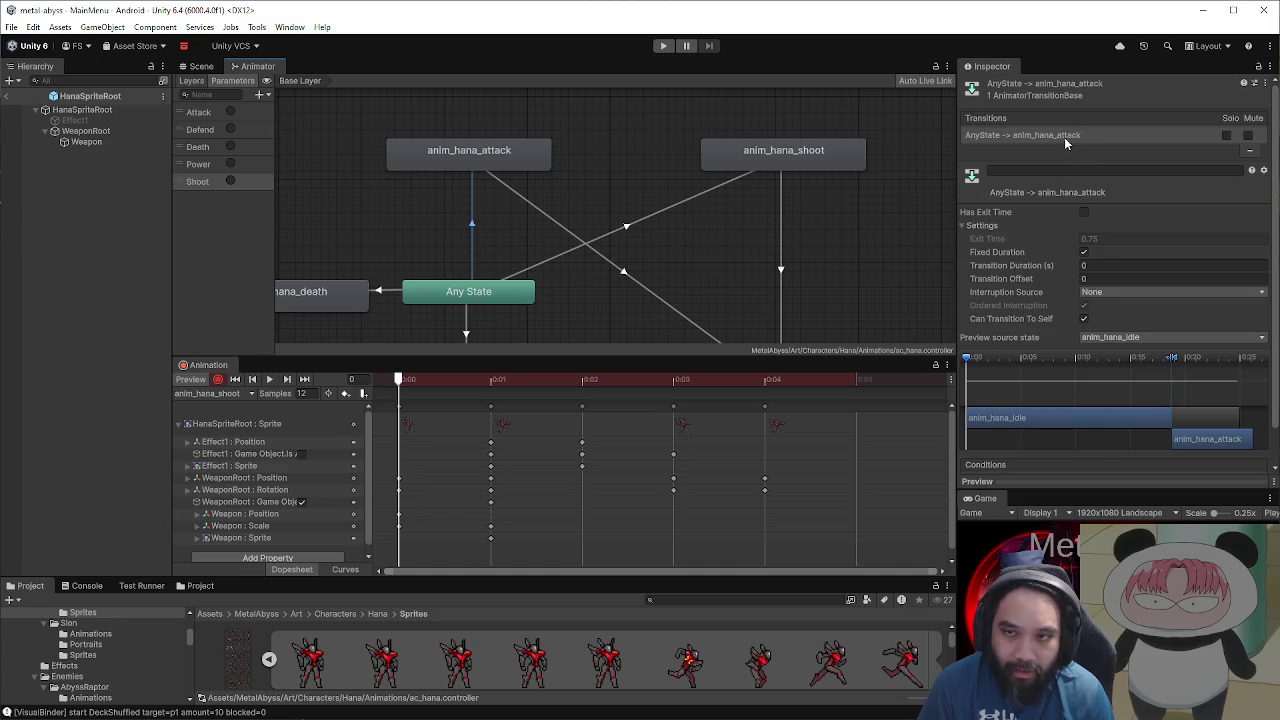
left_click(1106, 484)
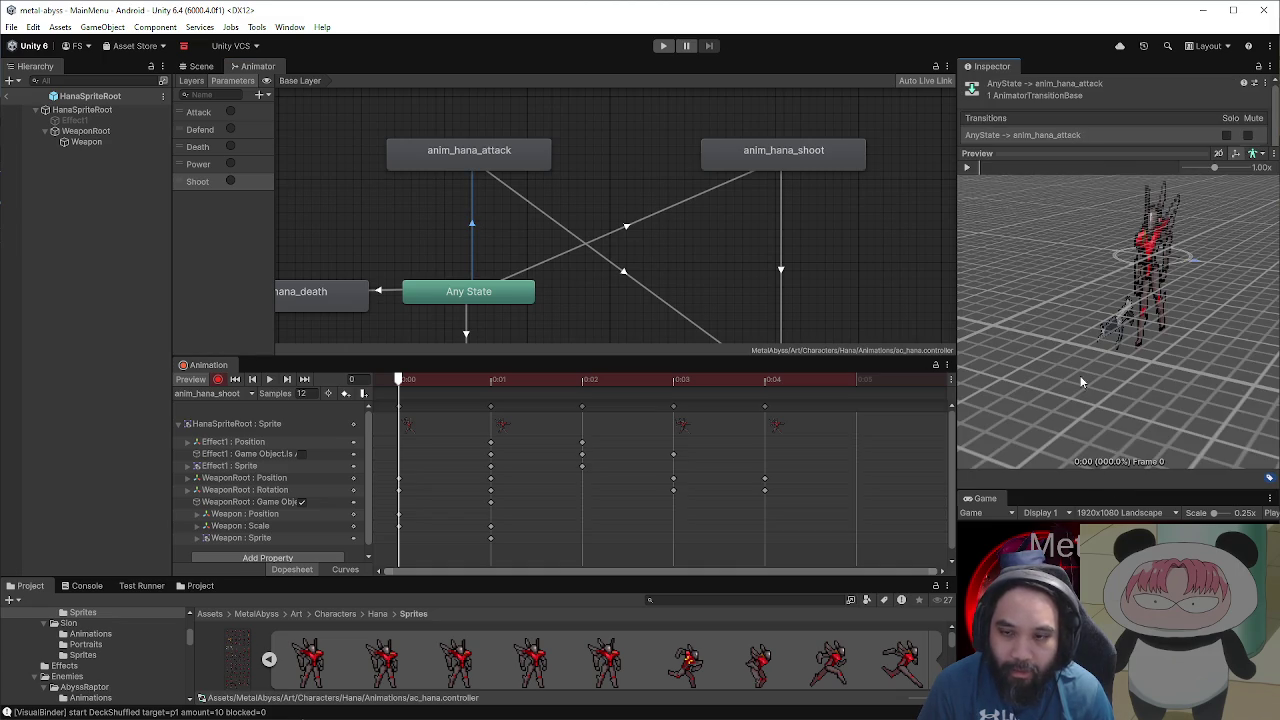
left_click(1070, 153)
Step: Check the transition's condition dropdown, setting it to Shoot and then picking a trigger
scroll(1068, 398, "down", 2)
left_click(1060, 442)
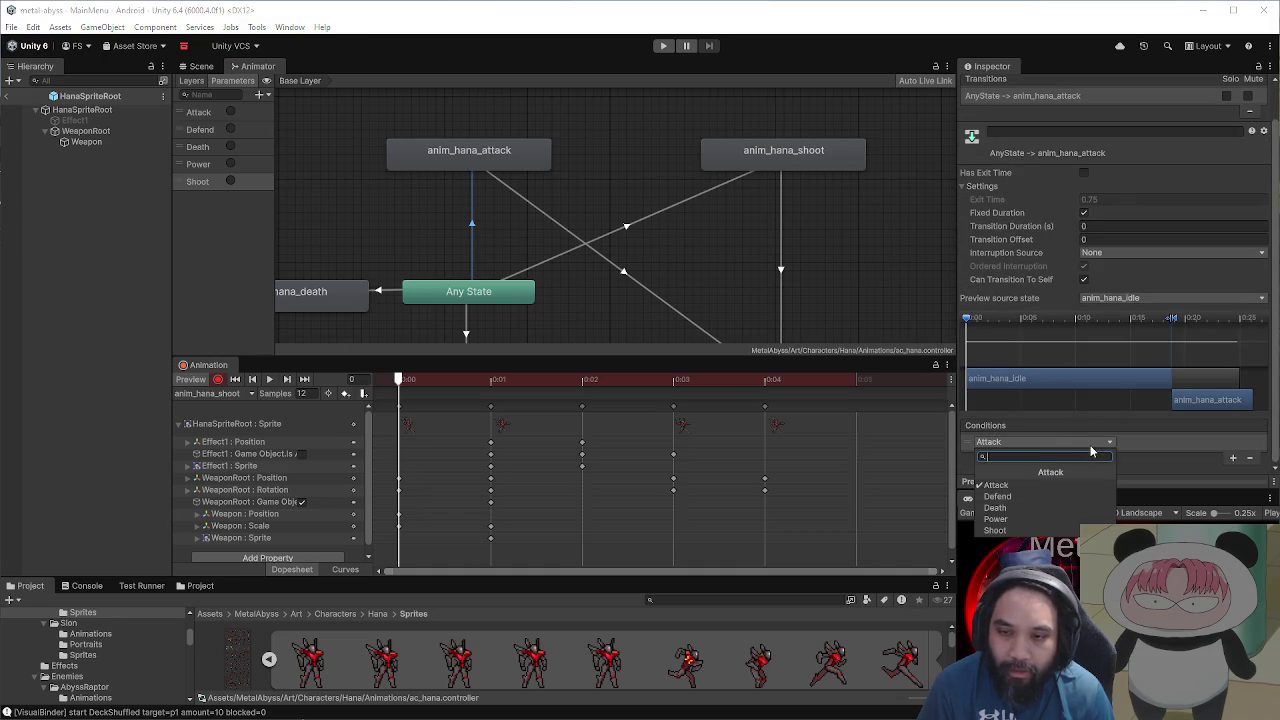
left_click(1016, 531)
left_click(1002, 445)
left_click(1012, 485)
Step: Deselect the transition and leave the Hana prefab back to the MainMenu scene
left_click(416, 106)
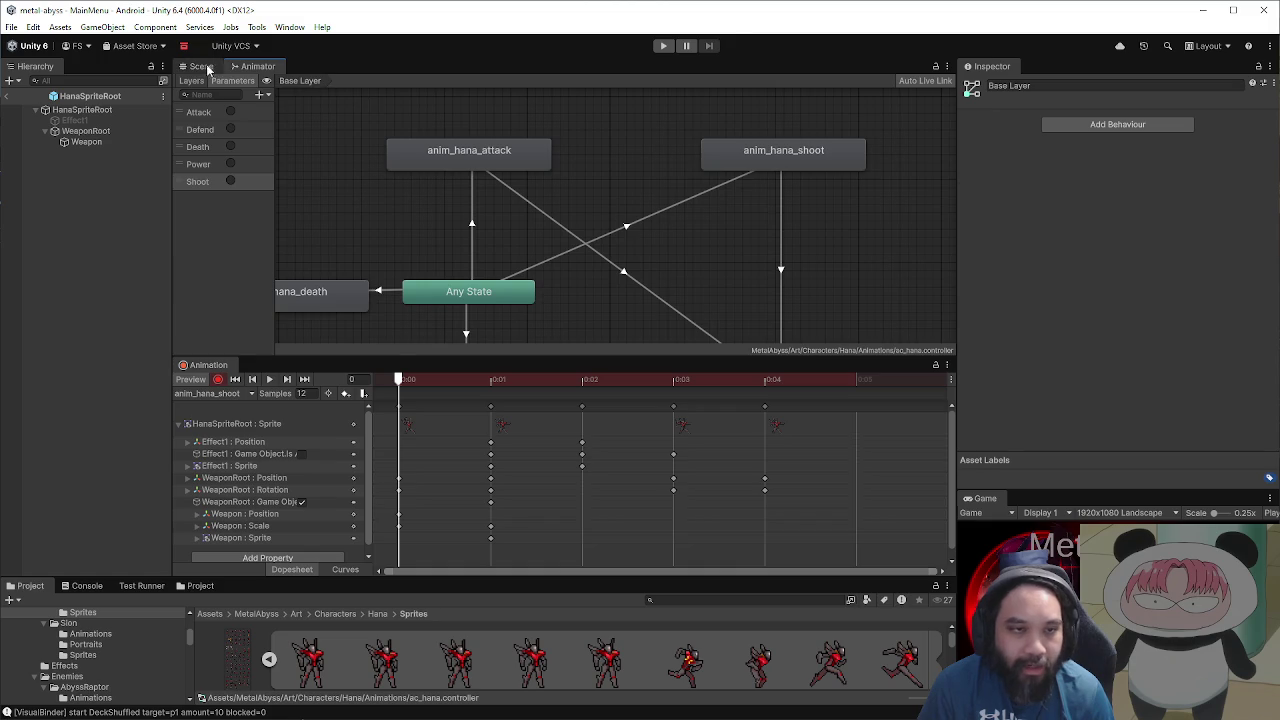
left_click(201, 66)
left_click(195, 81)
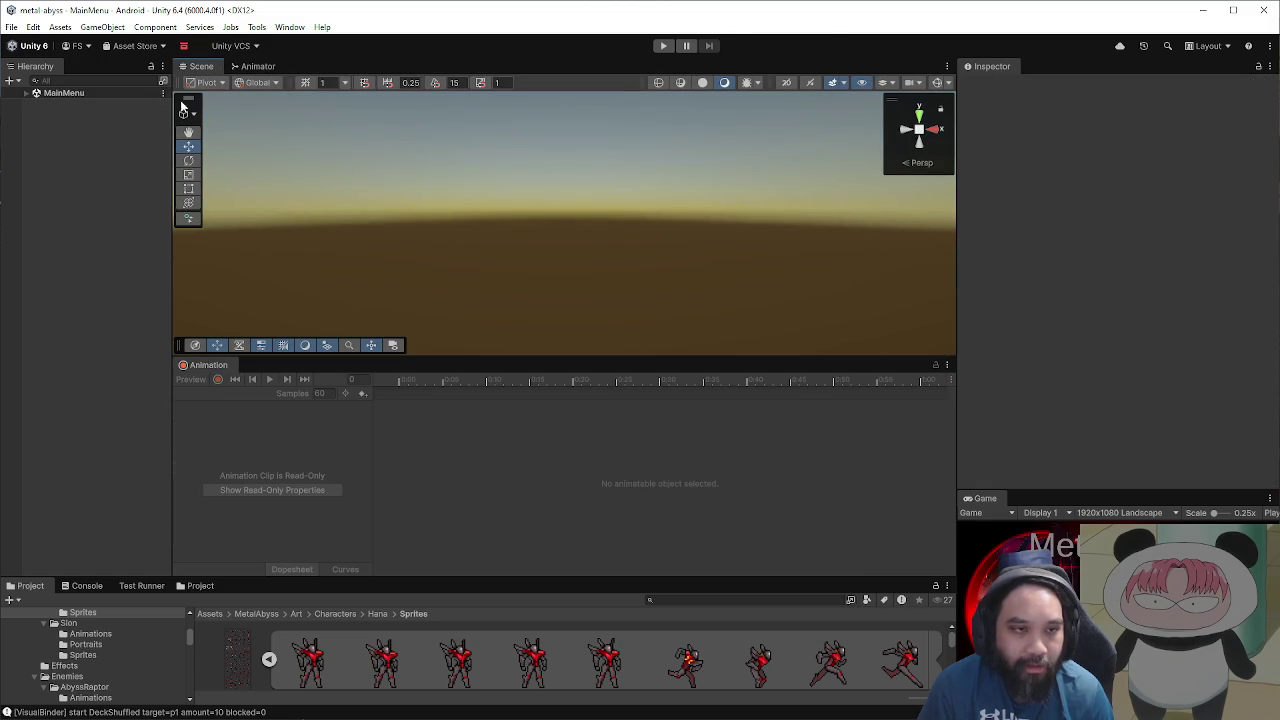
Step: Dock the Game view beside the Scene view, enlarge it, and enter Play mode
left_click_drag(986, 503, 417, 127)
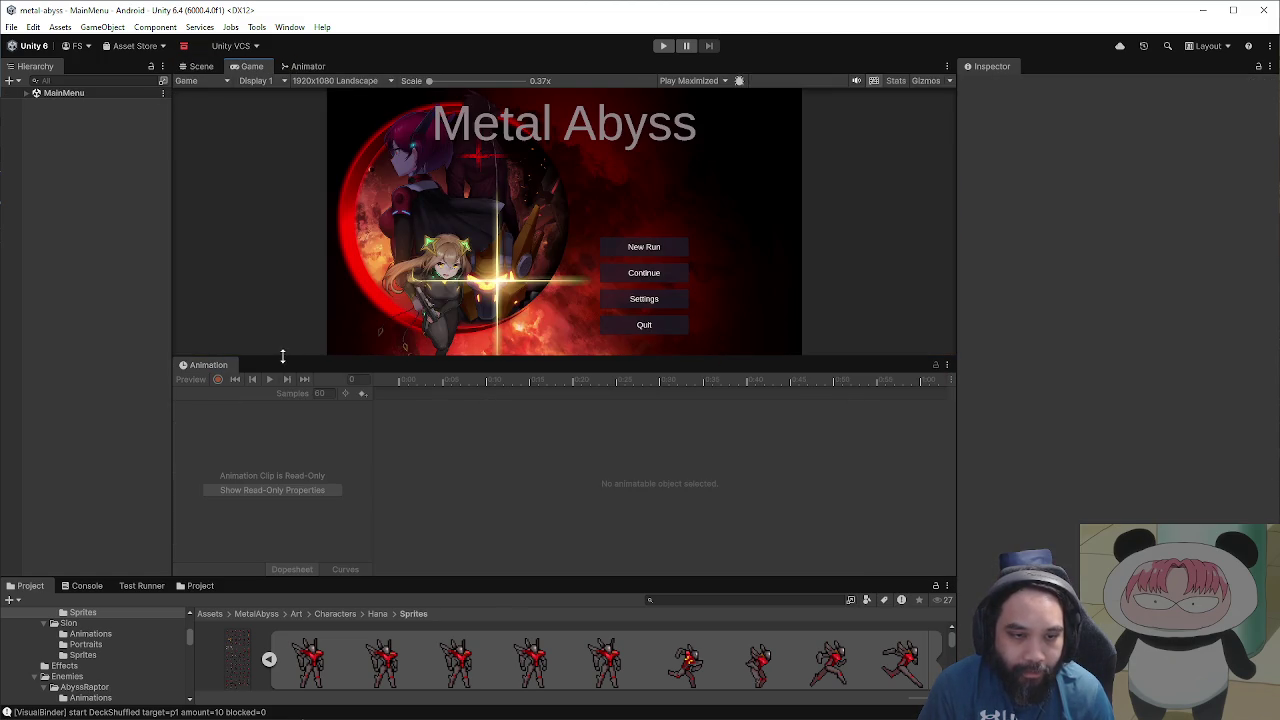
left_click_drag(283, 358, 307, 550)
left_click(663, 45)
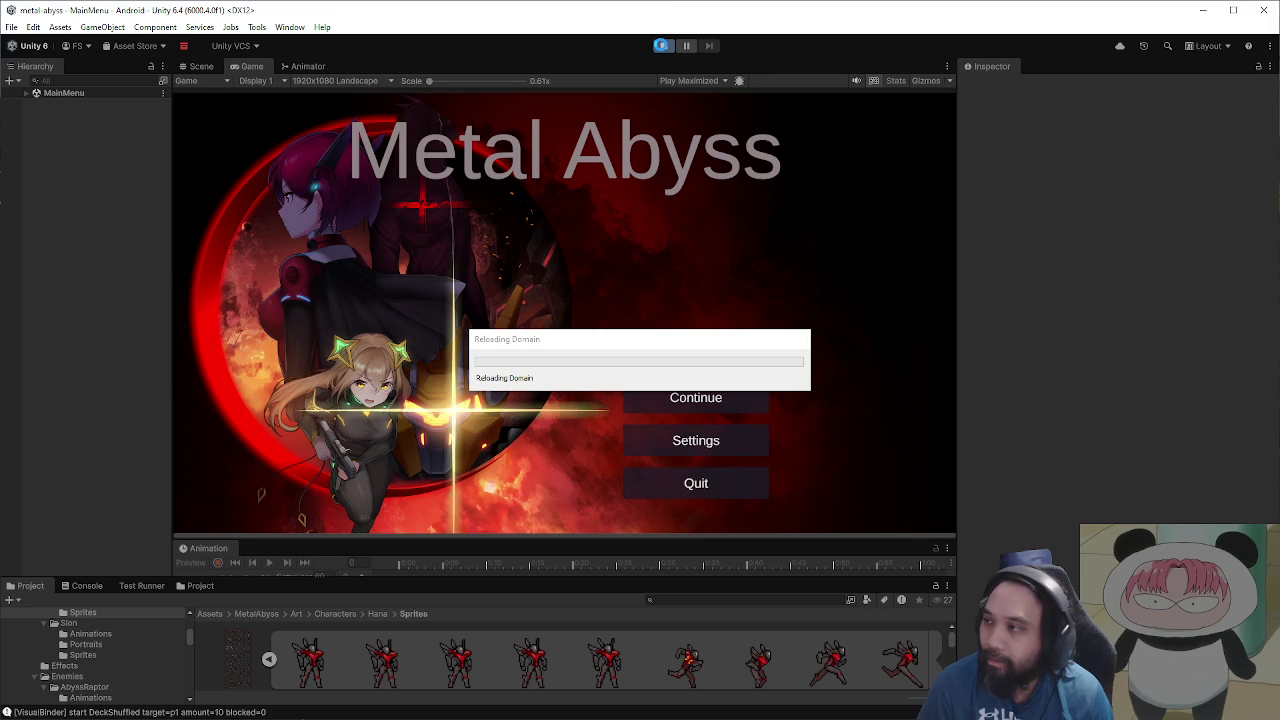
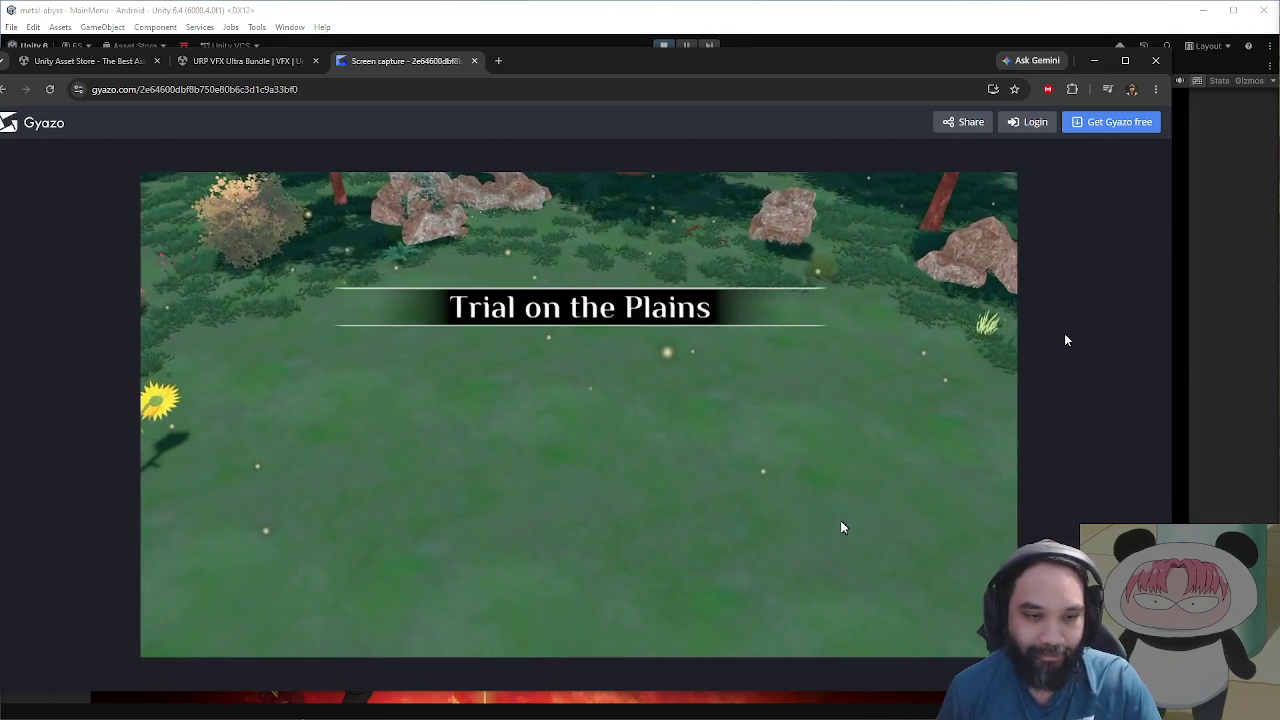
Step: Close the Gyazo screen capture to return to the URP VFX Ultra Bundle store page
mouse_move(920, 331)
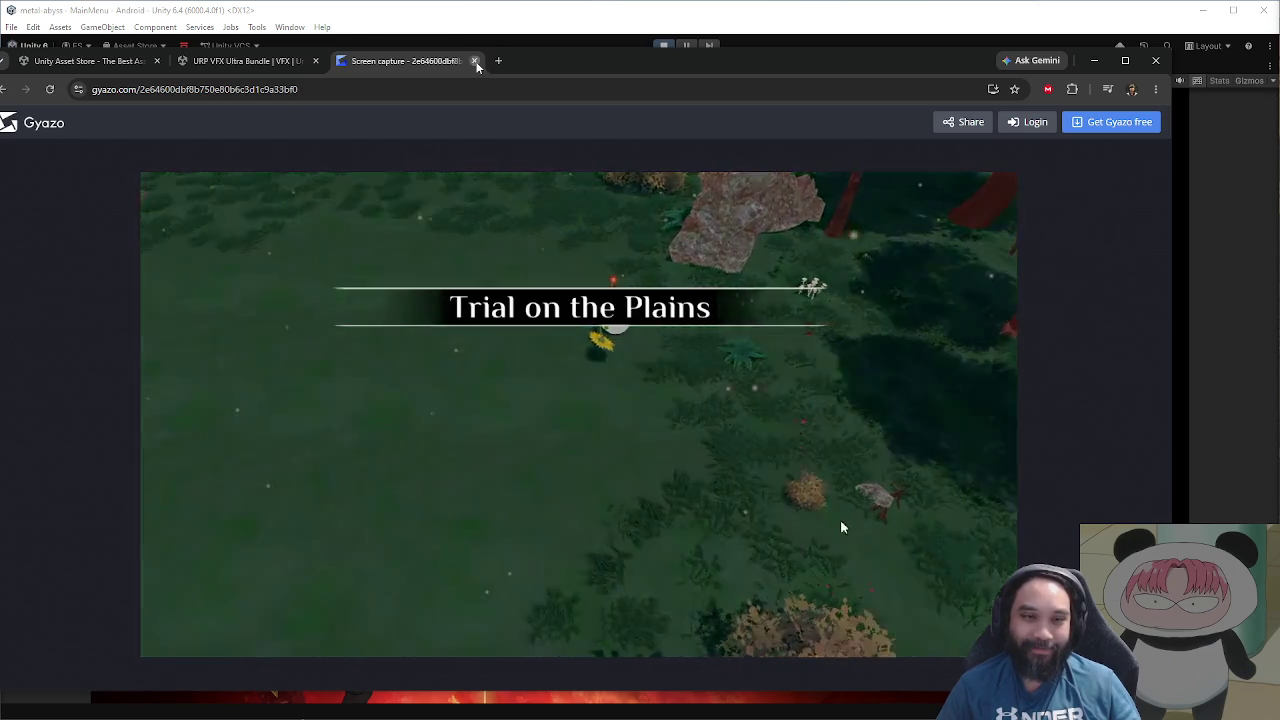
left_click(474, 61)
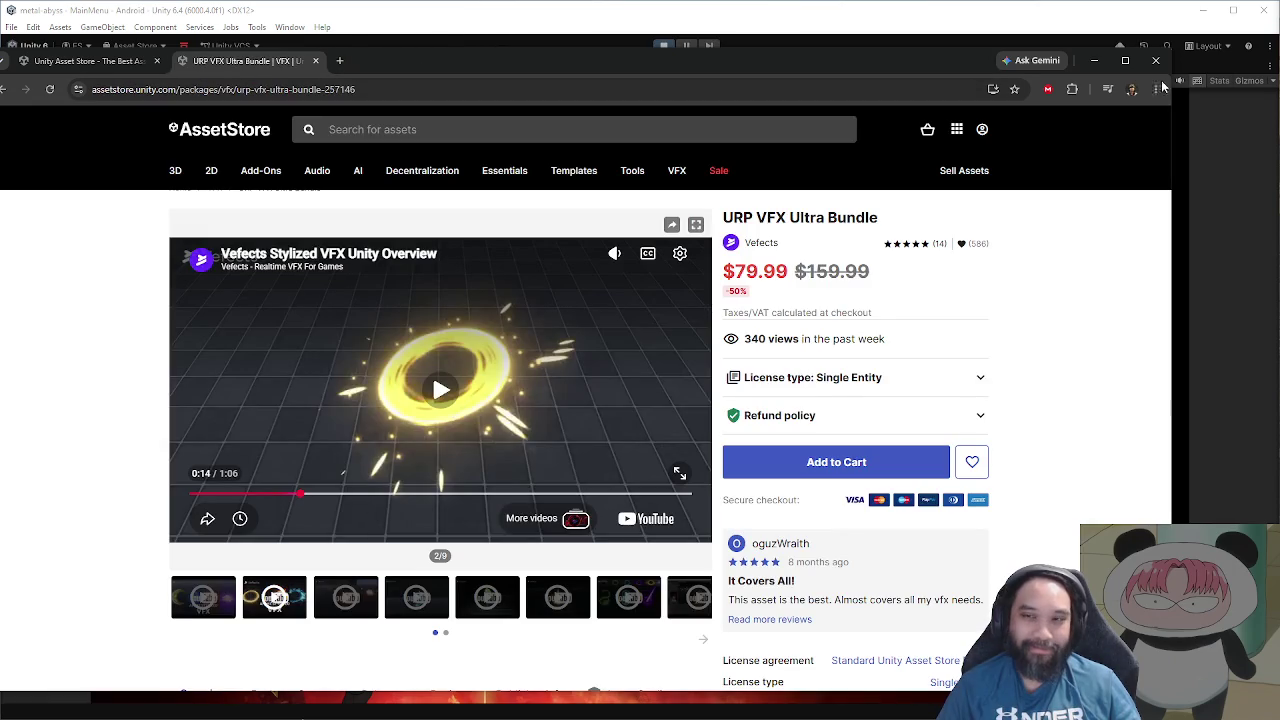
Step: Minimize the browser and start a new Metal Abyss run from the Game view title menu
left_click(1093, 63)
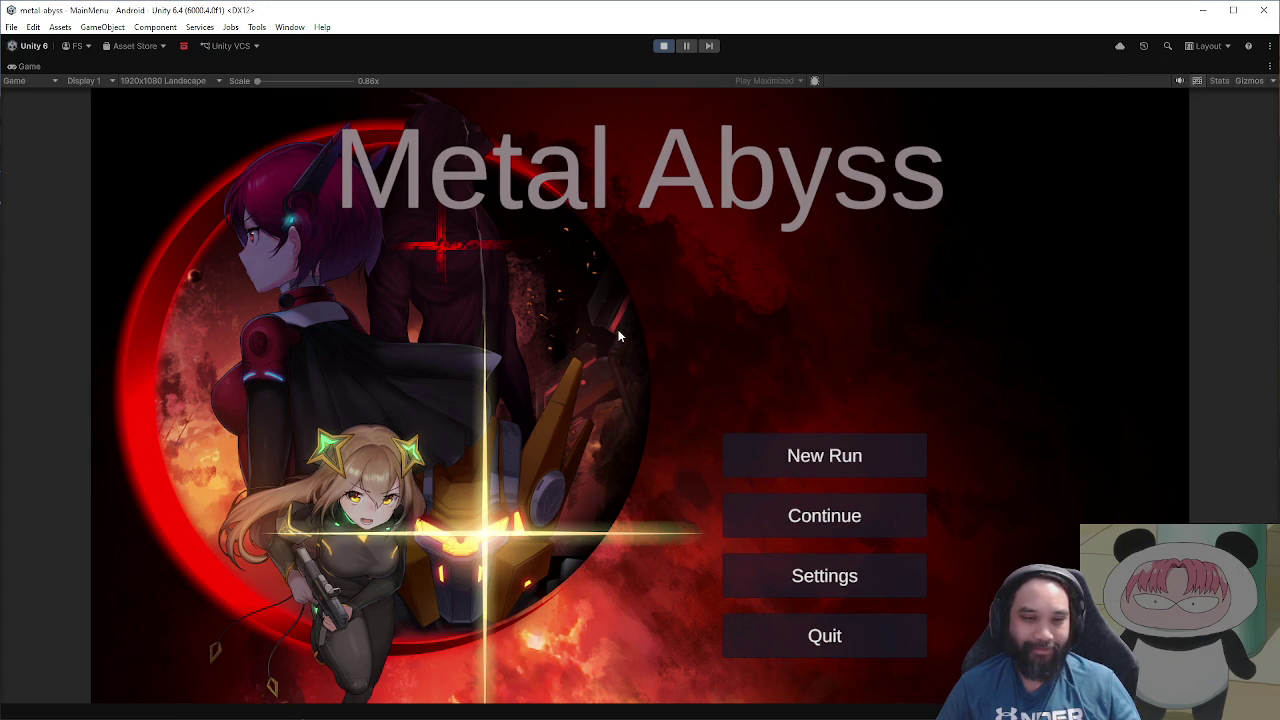
left_click(890, 462)
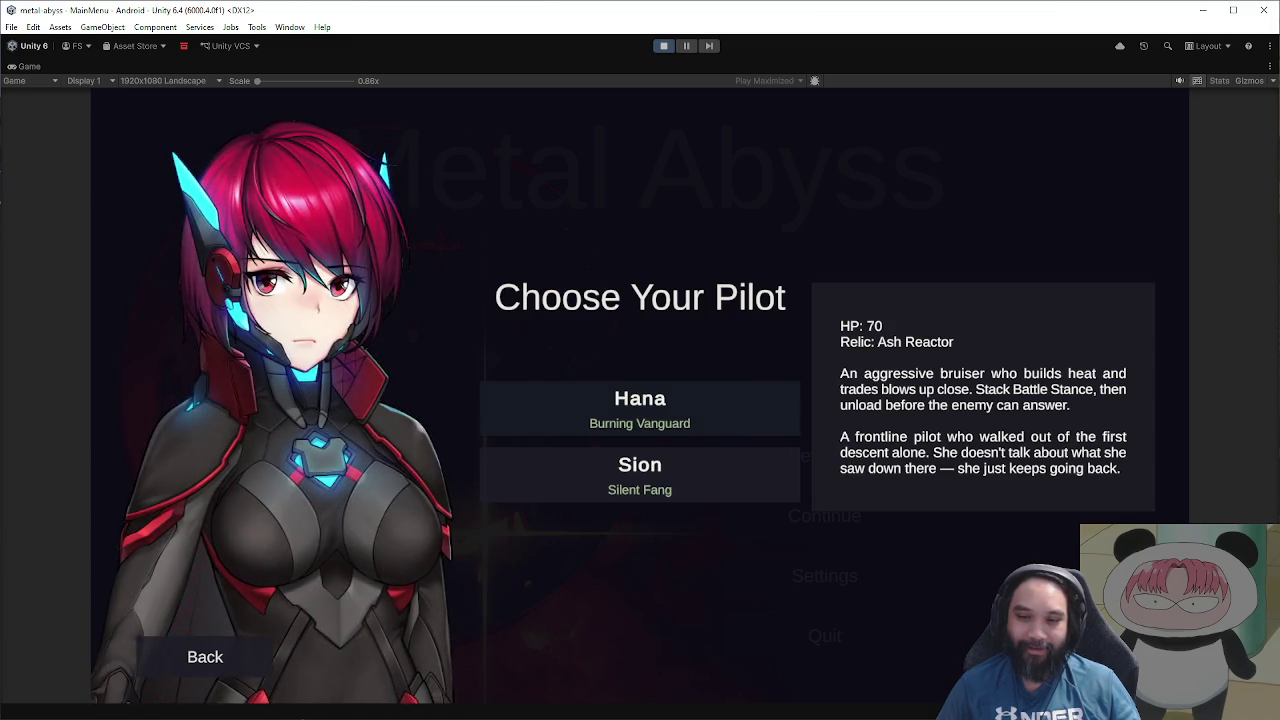
Step: Pick Hana as pilot, skip the opening dialogue and enter the first combat node
key("Return")
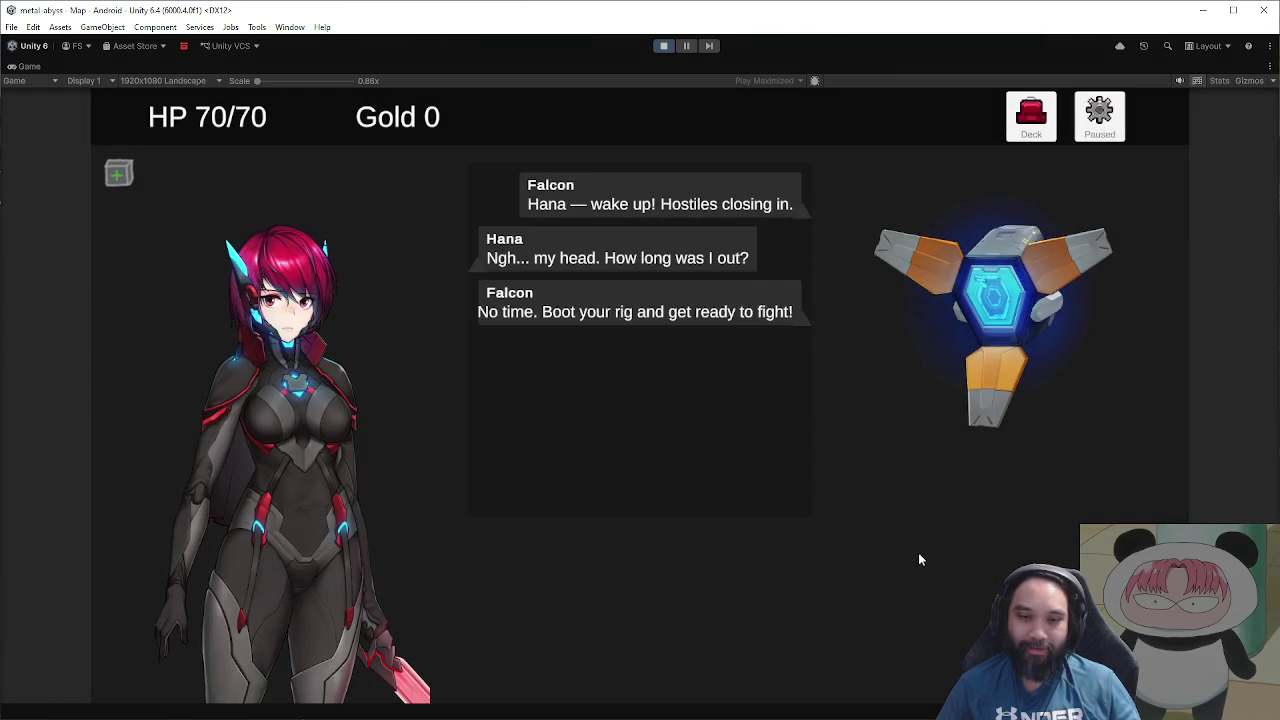
left_click(830, 560)
left_click(451, 346)
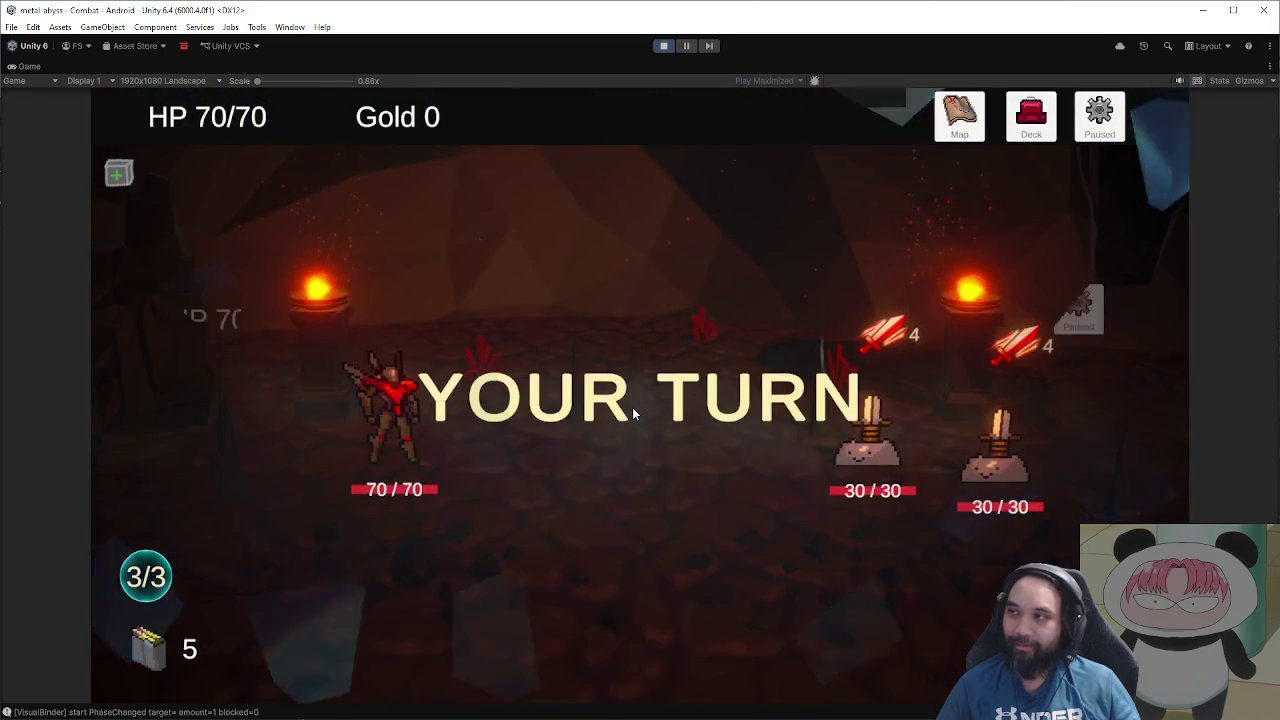
Step: Play three Slash Attacks on the left enemy and end the turn
mouse_move(708, 620)
left_mouse_down()
mouse_move(857, 434)
mouse_move(855, 460)
left_mouse_up()
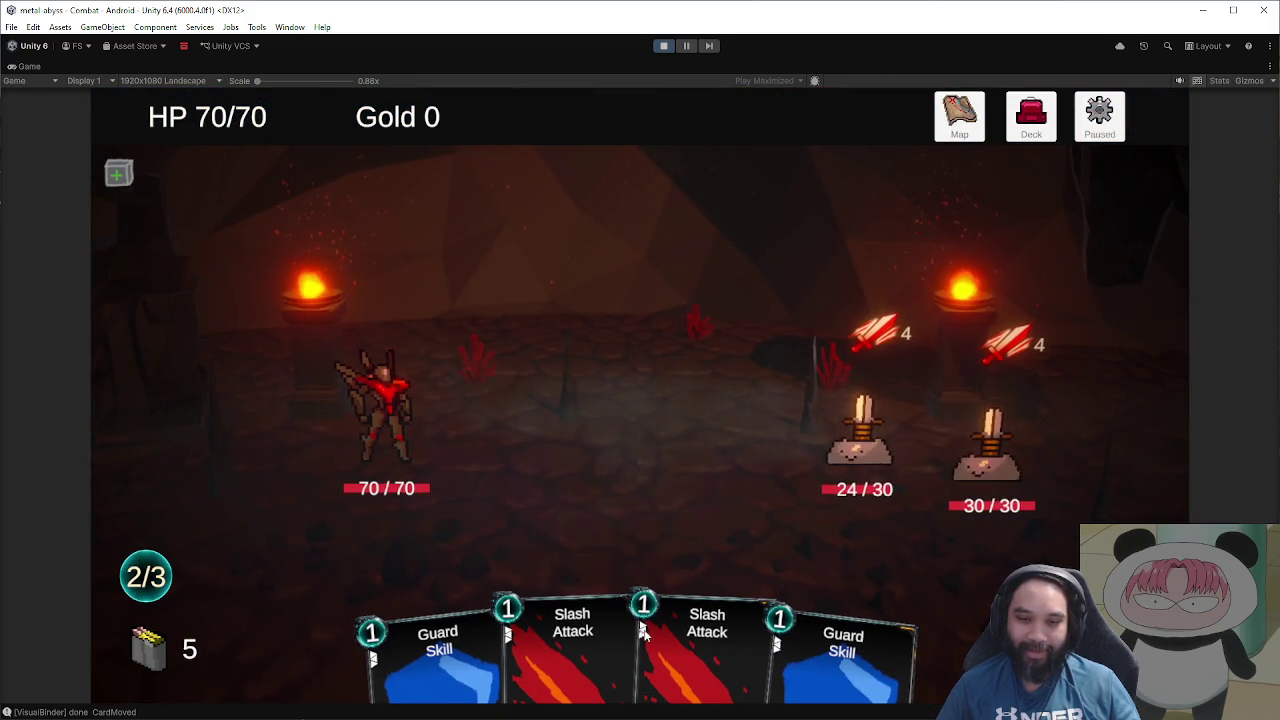
left_click_drag(640, 628, 846, 506)
left_click_drag(623, 622, 875, 452)
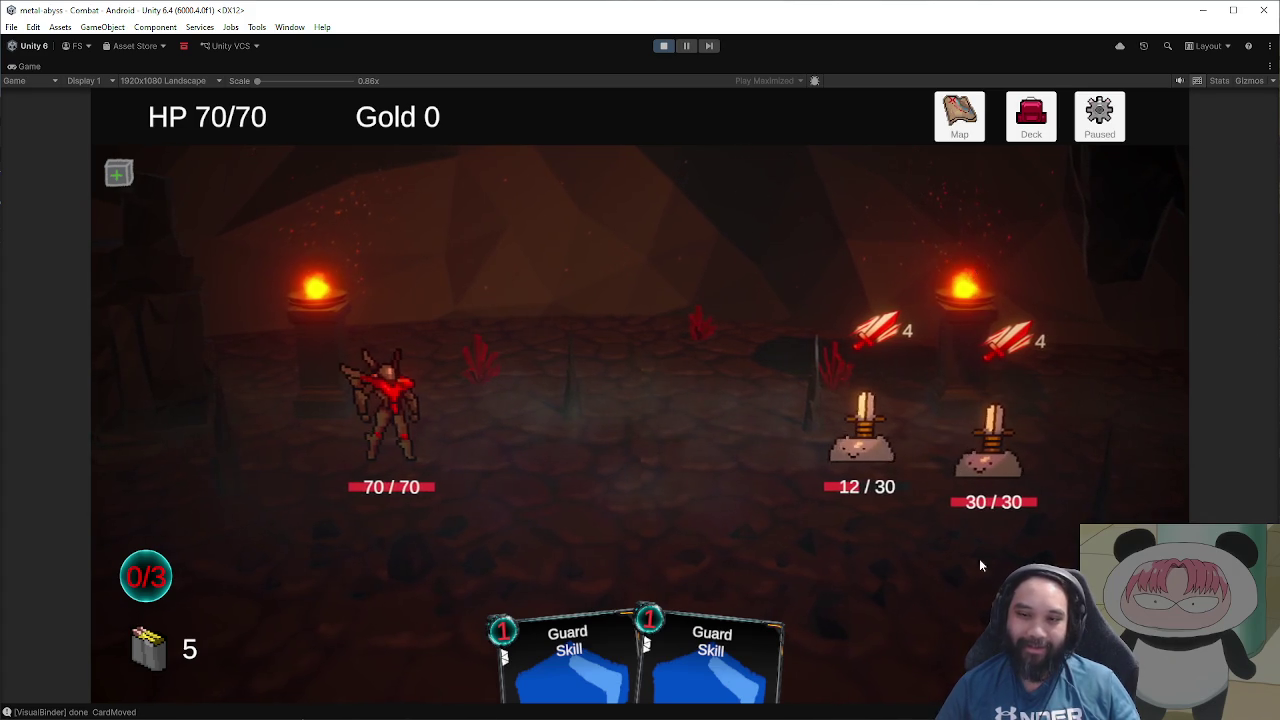
key("e")
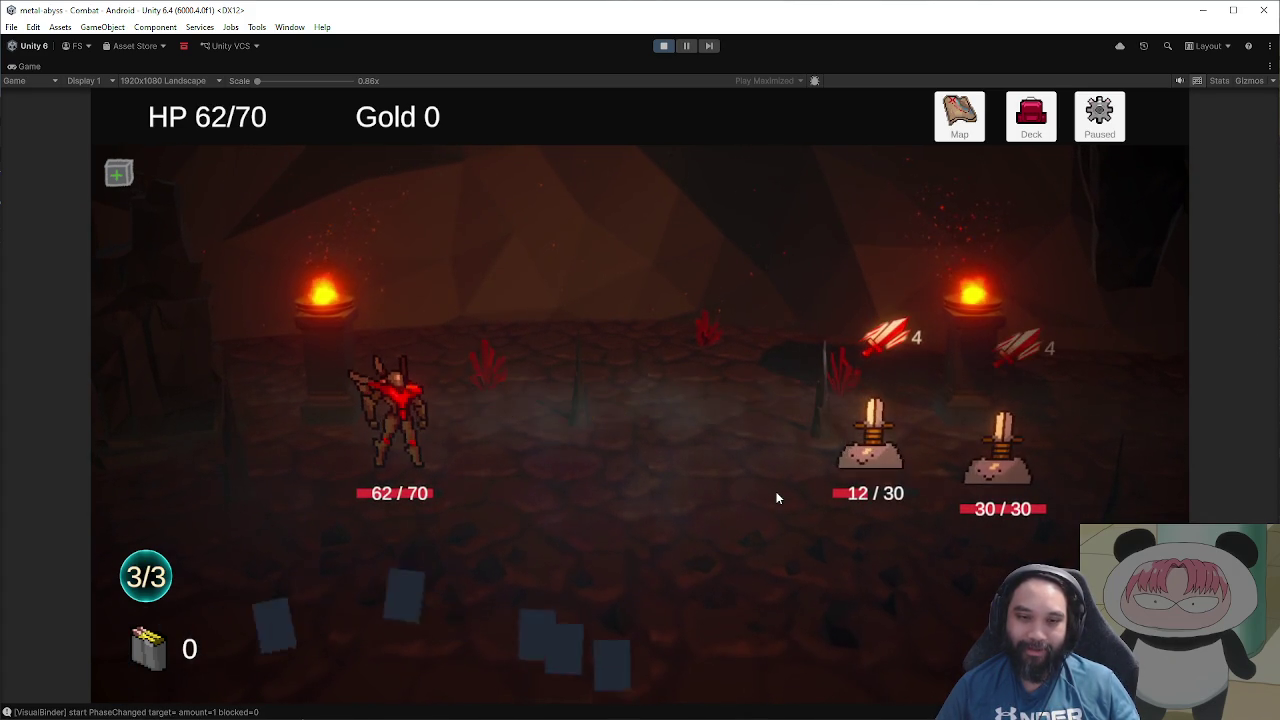
Step: Kill the left enemy with two Slashes and play Guard for block
left_click(621, 595)
left_click(610, 590)
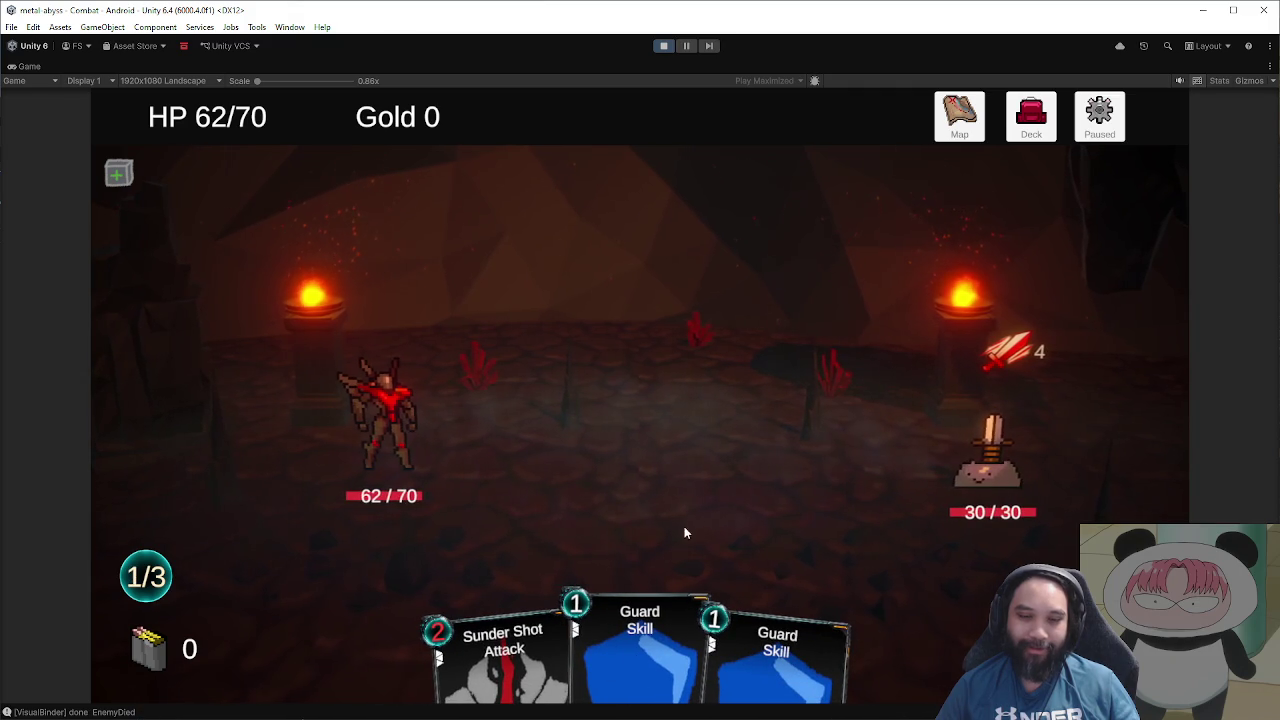
left_click(748, 598)
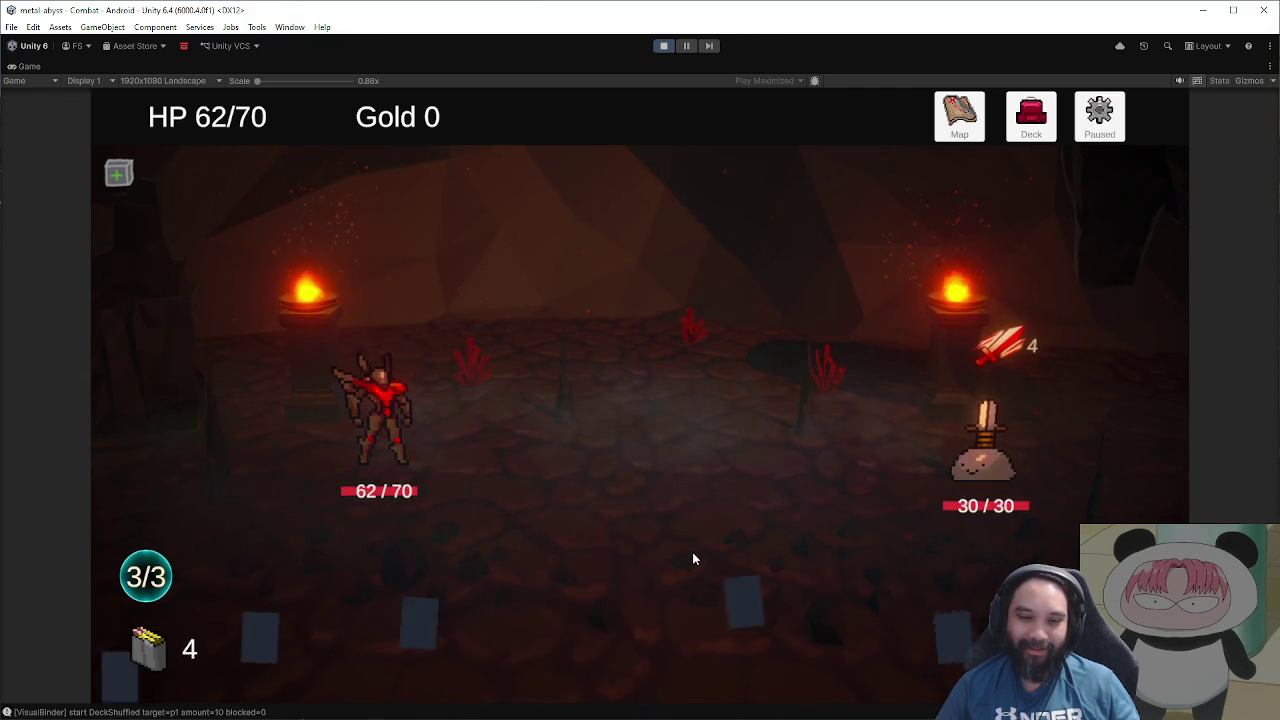
Step: Slash the remaining enemy repeatedly and finish it with Sunder Shot
left_click(614, 652)
left_click(975, 455)
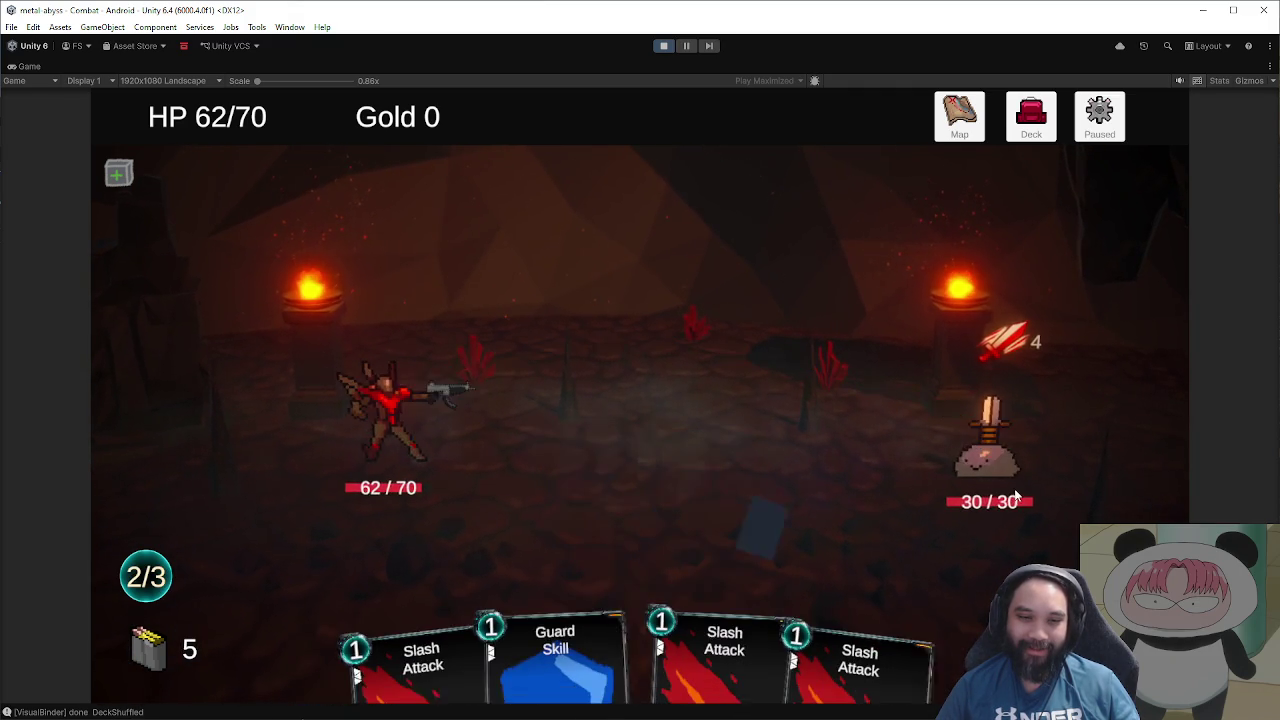
left_click(786, 645)
left_click(947, 496)
left_click(776, 648)
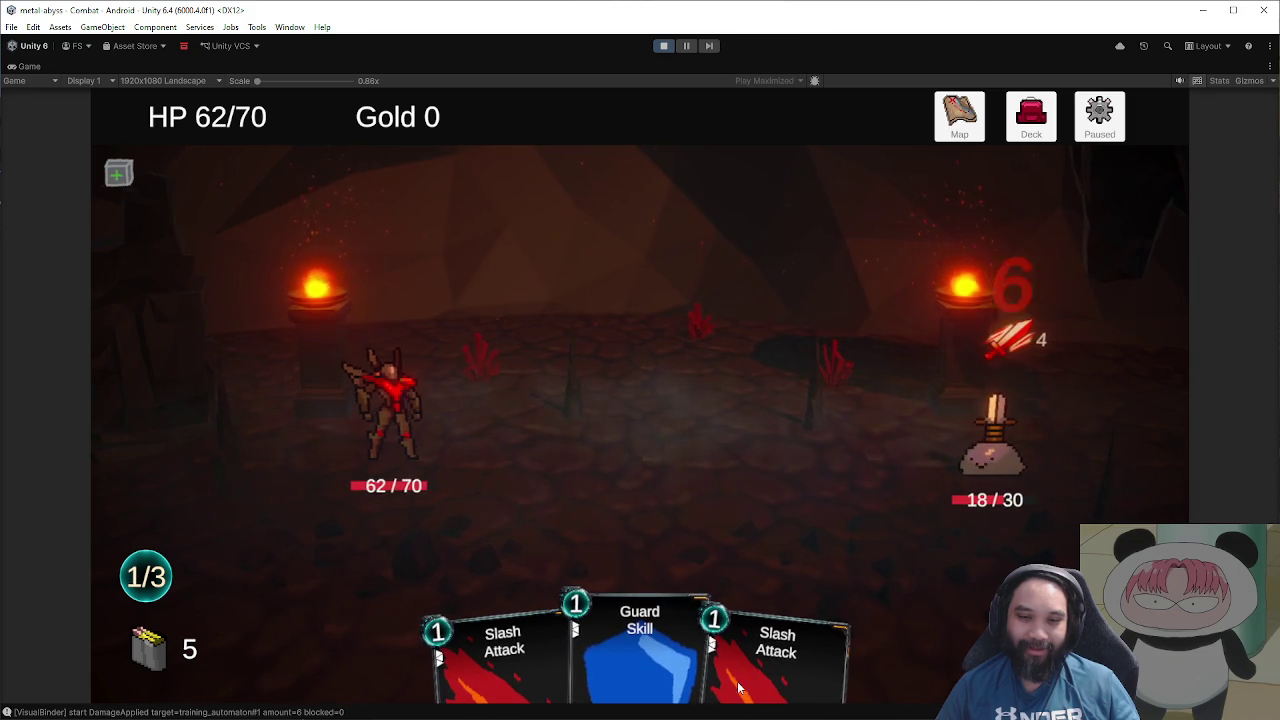
left_click(959, 474)
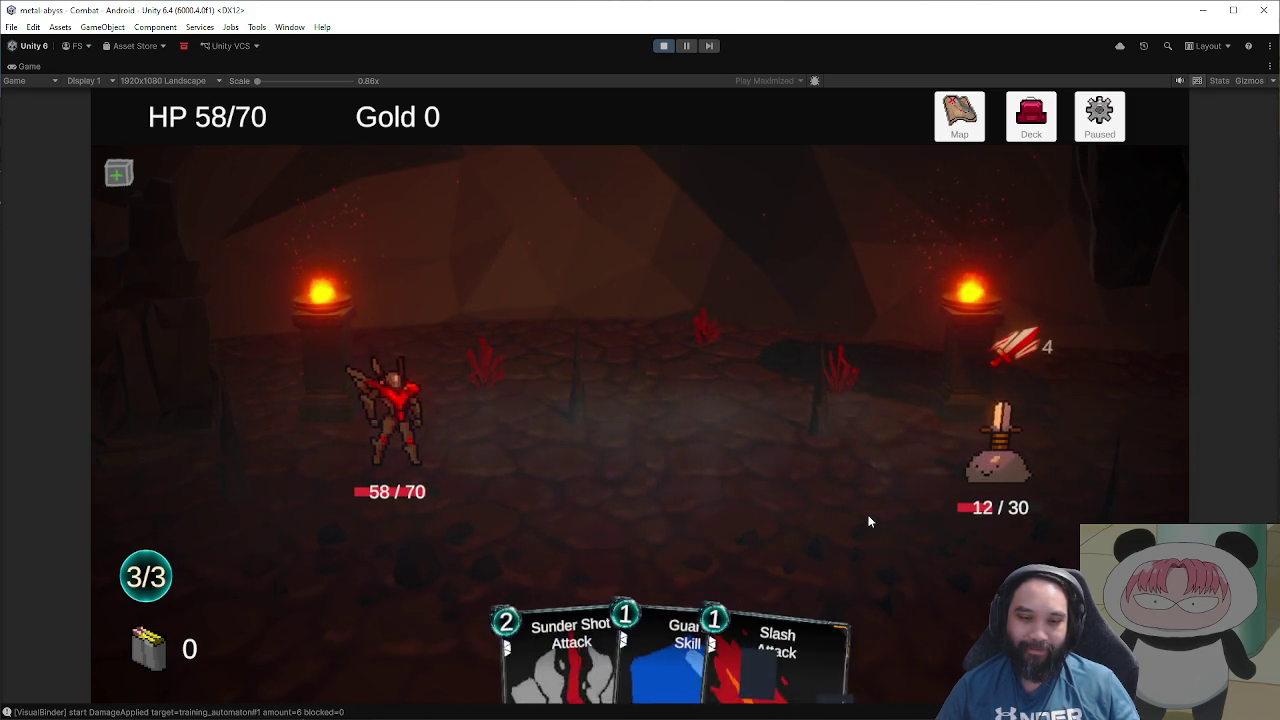
left_click(760, 620)
left_click(955, 510)
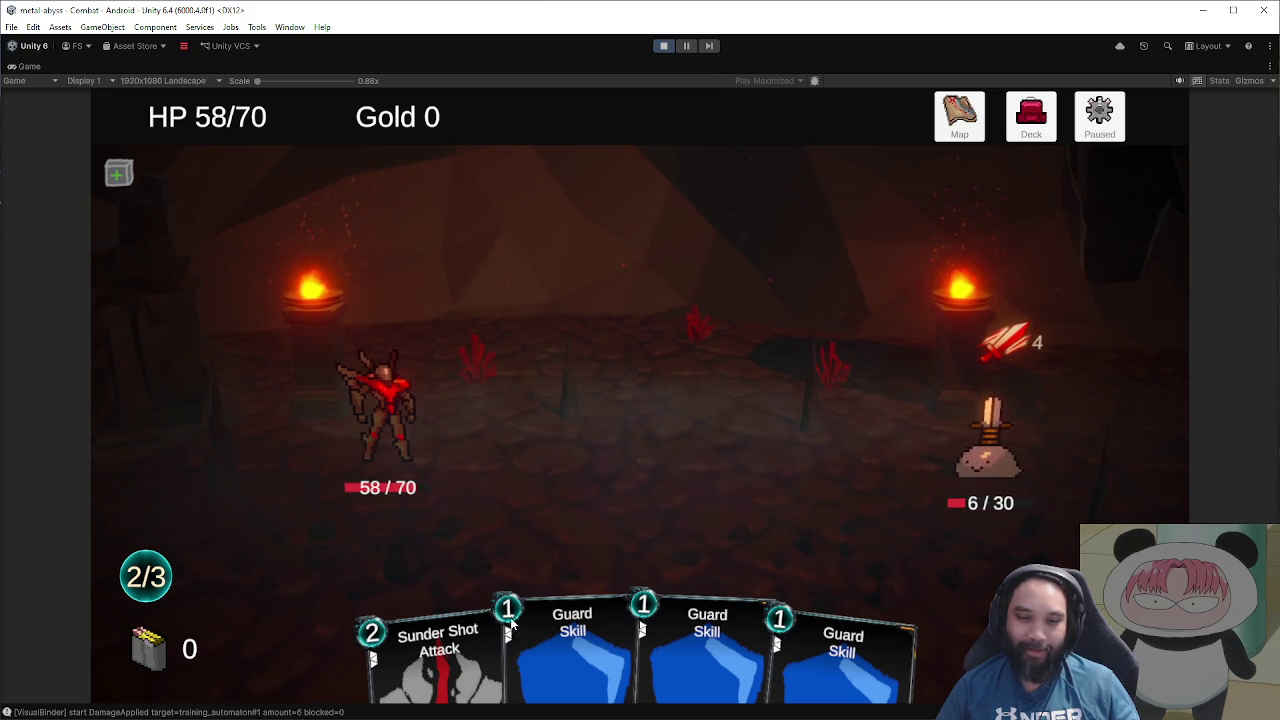
left_click_drag(437, 650, 976, 448)
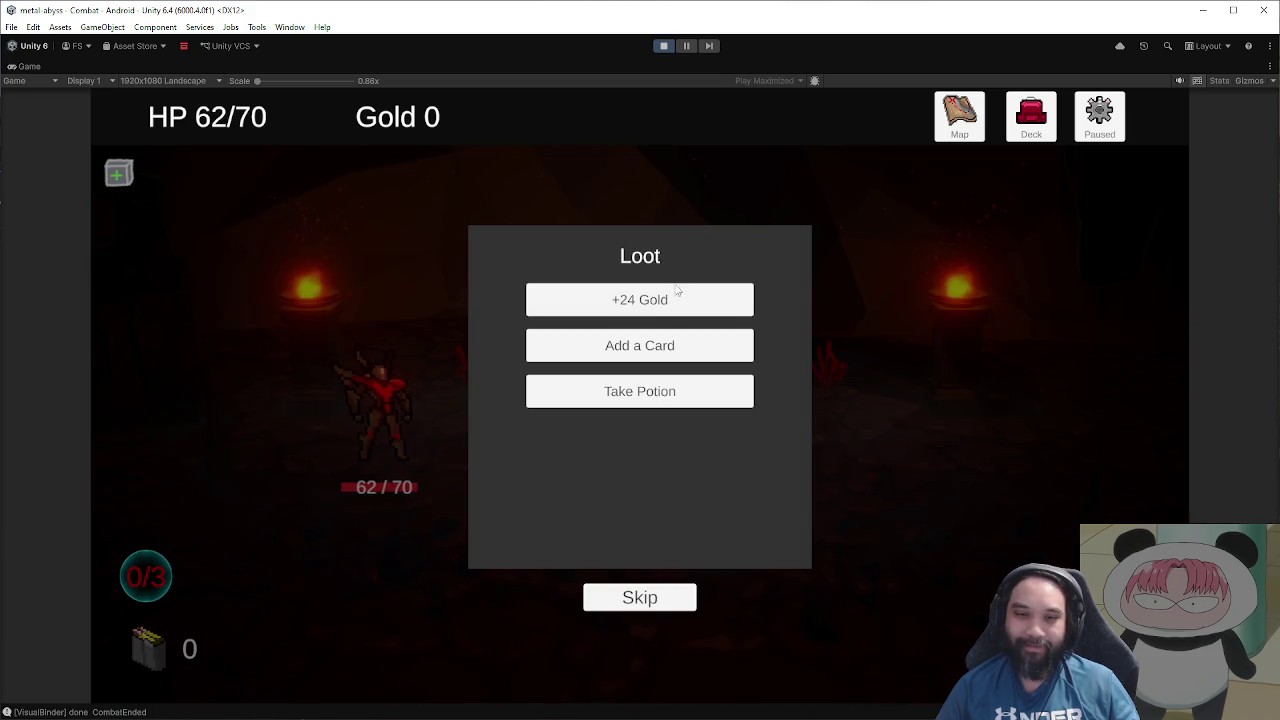
Step: Collect the 24 gold, add Suppression Shot to the deck and take the potion
left_click(676, 298)
left_click(676, 298)
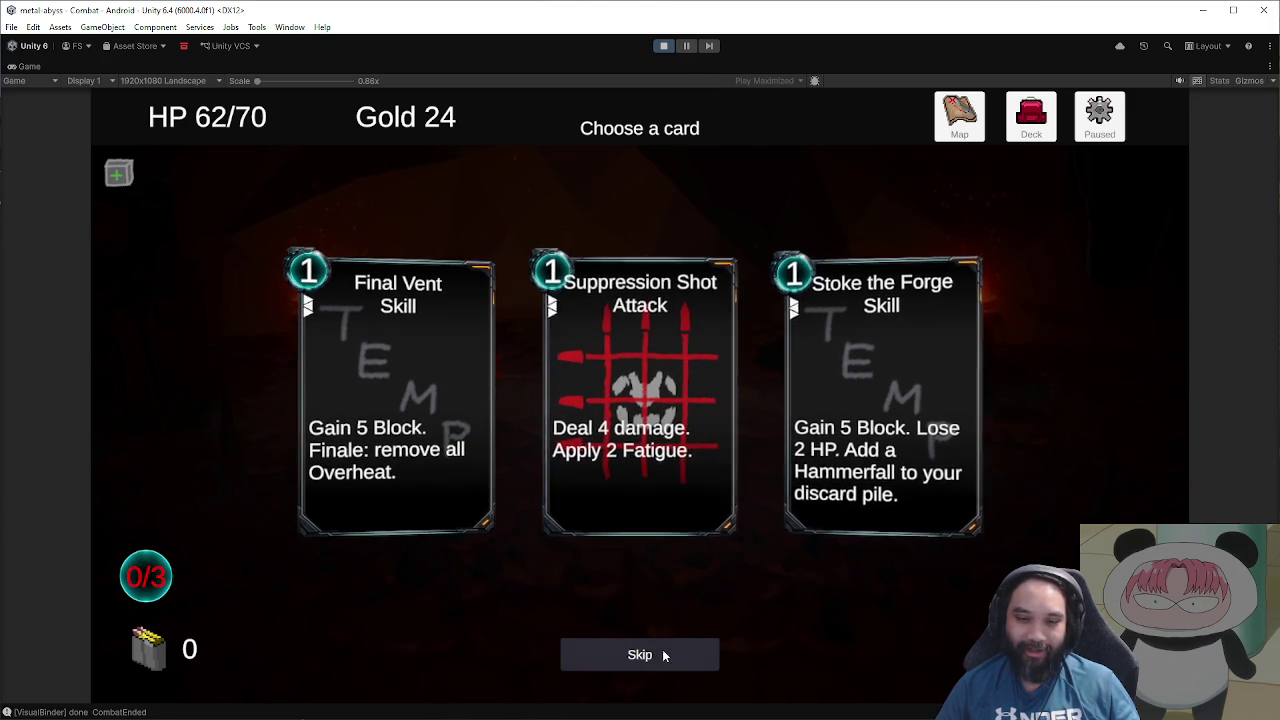
left_click(688, 656)
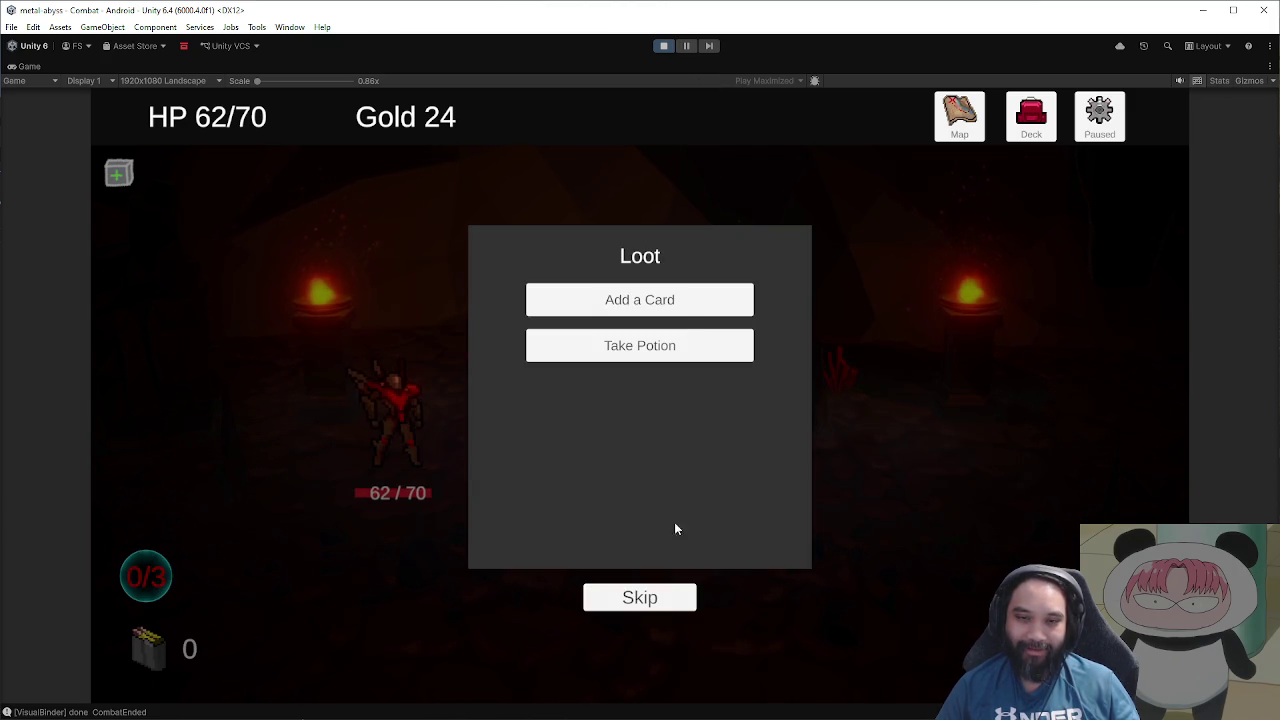
left_click(680, 310)
left_click(643, 655)
left_click(636, 309)
left_click(640, 400)
left_click(852, 645)
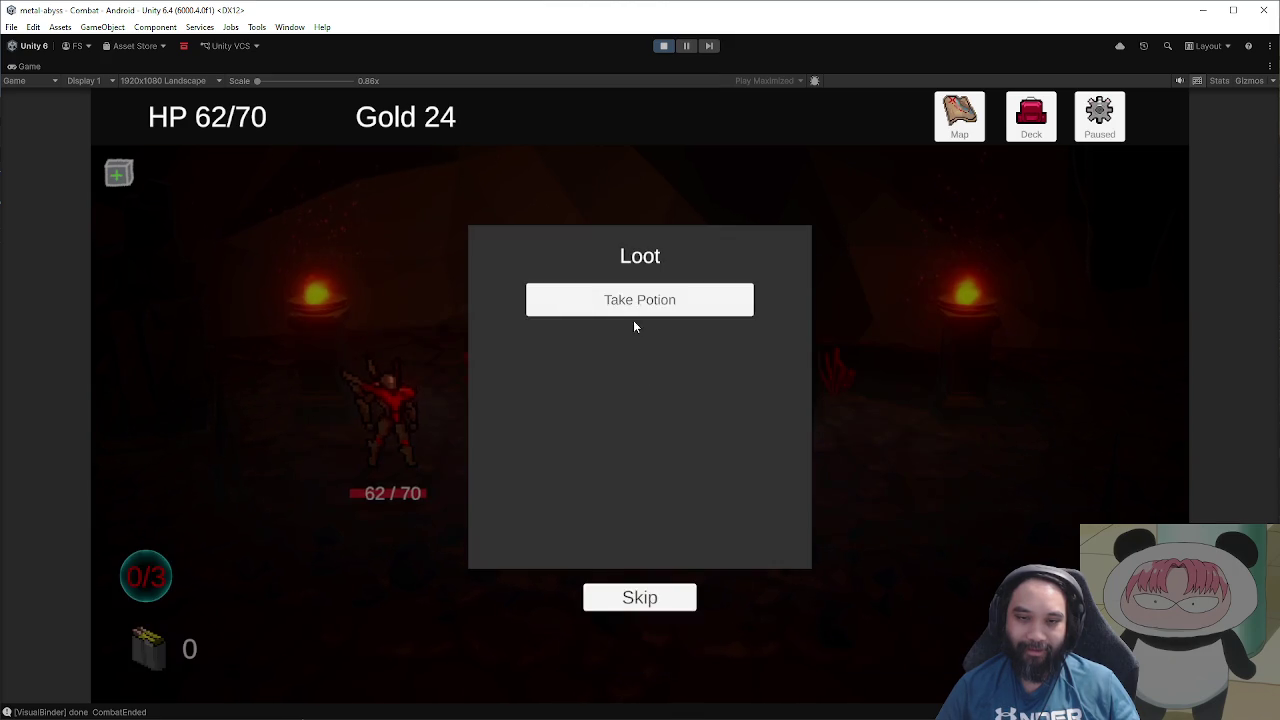
left_click(636, 305)
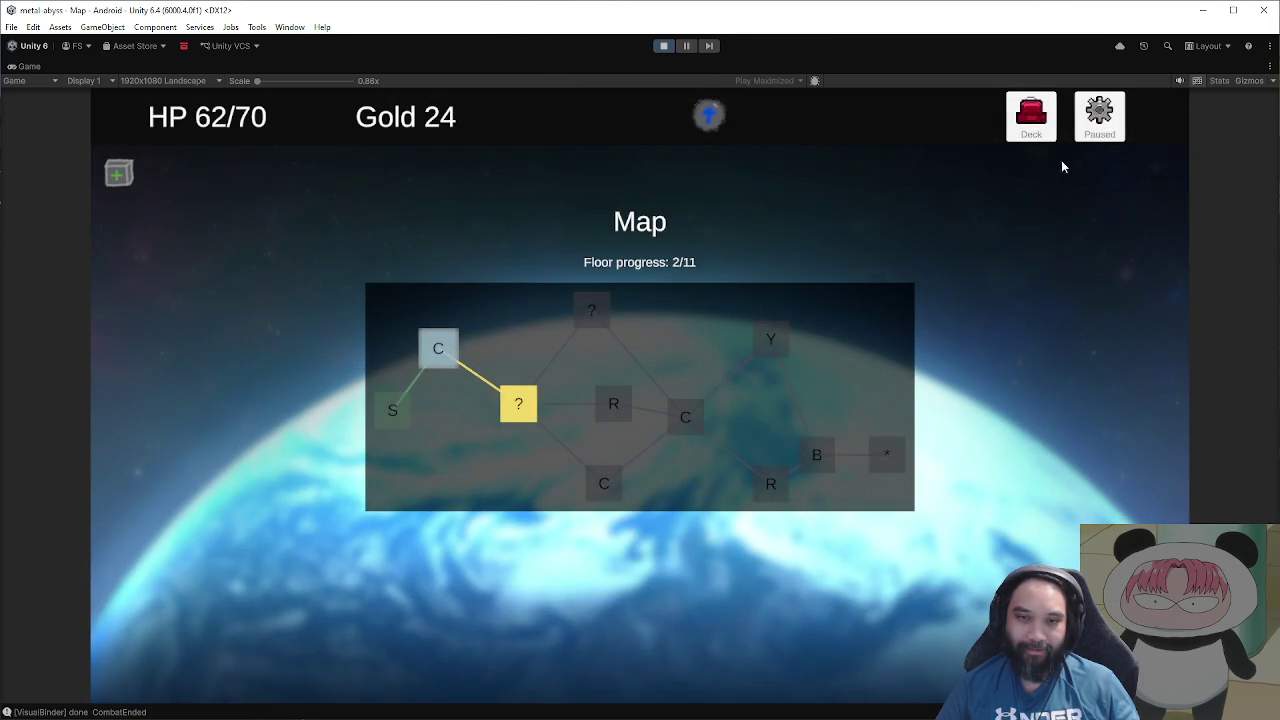
Step: Check the deck, train for +8 max HP, answer Falcon, and enter the next combat
left_click(1040, 124)
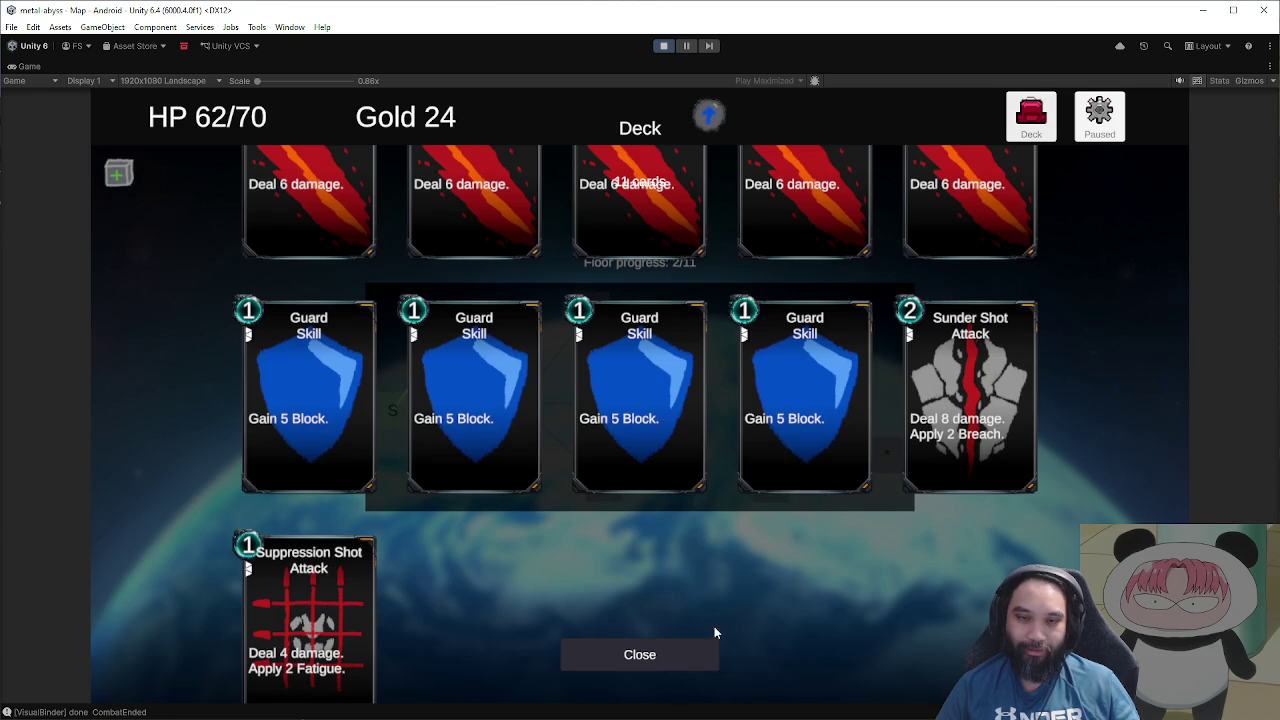
left_click(712, 652)
left_click(517, 406)
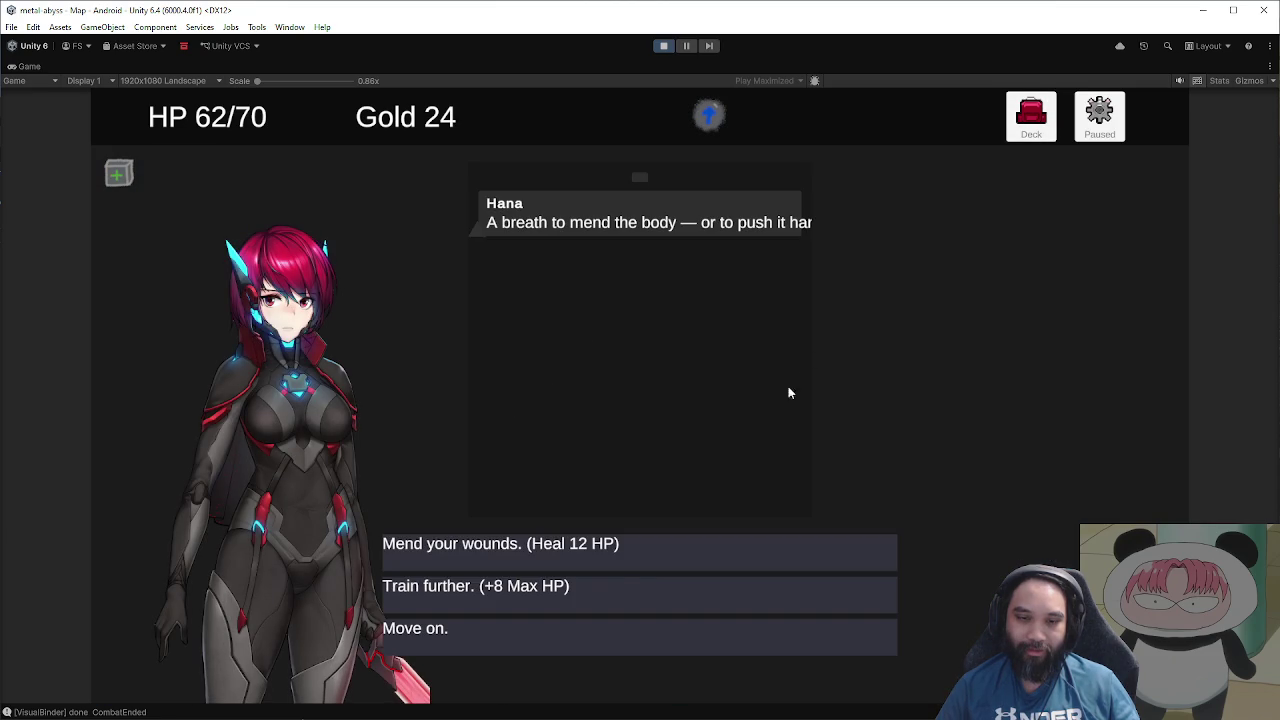
left_click(646, 590)
left_click(594, 318)
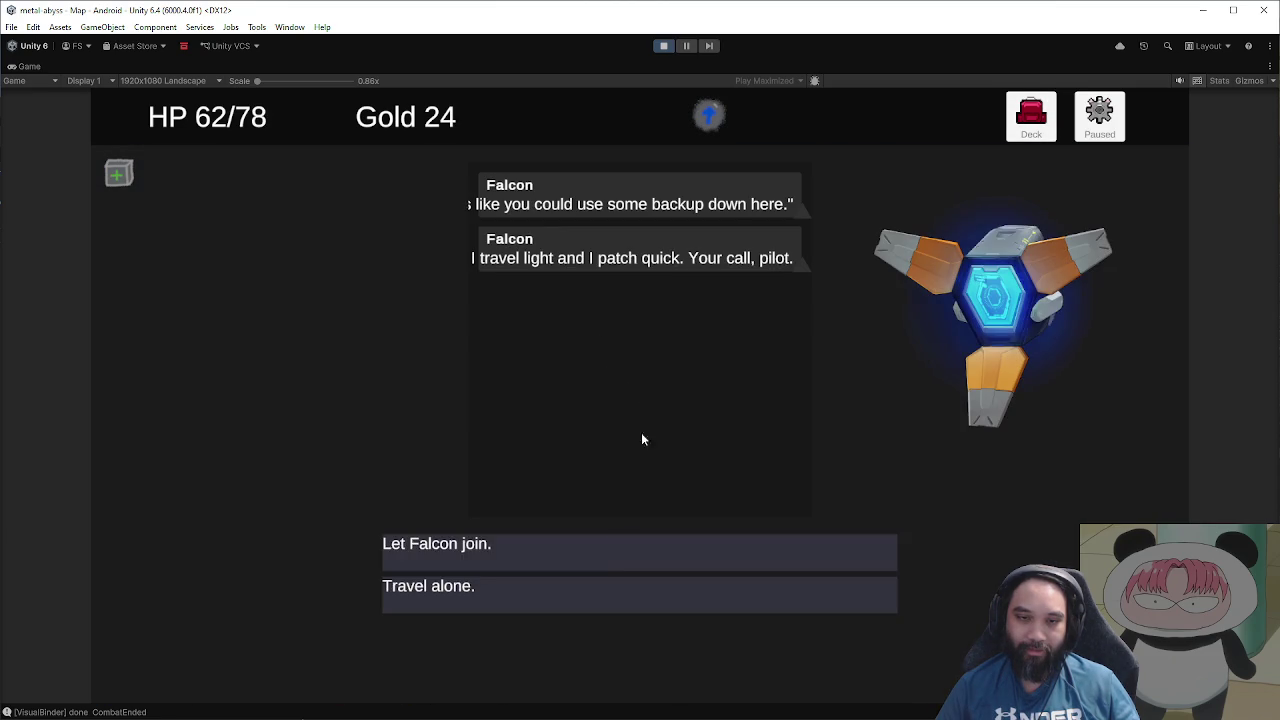
left_click(613, 562)
left_click(694, 421)
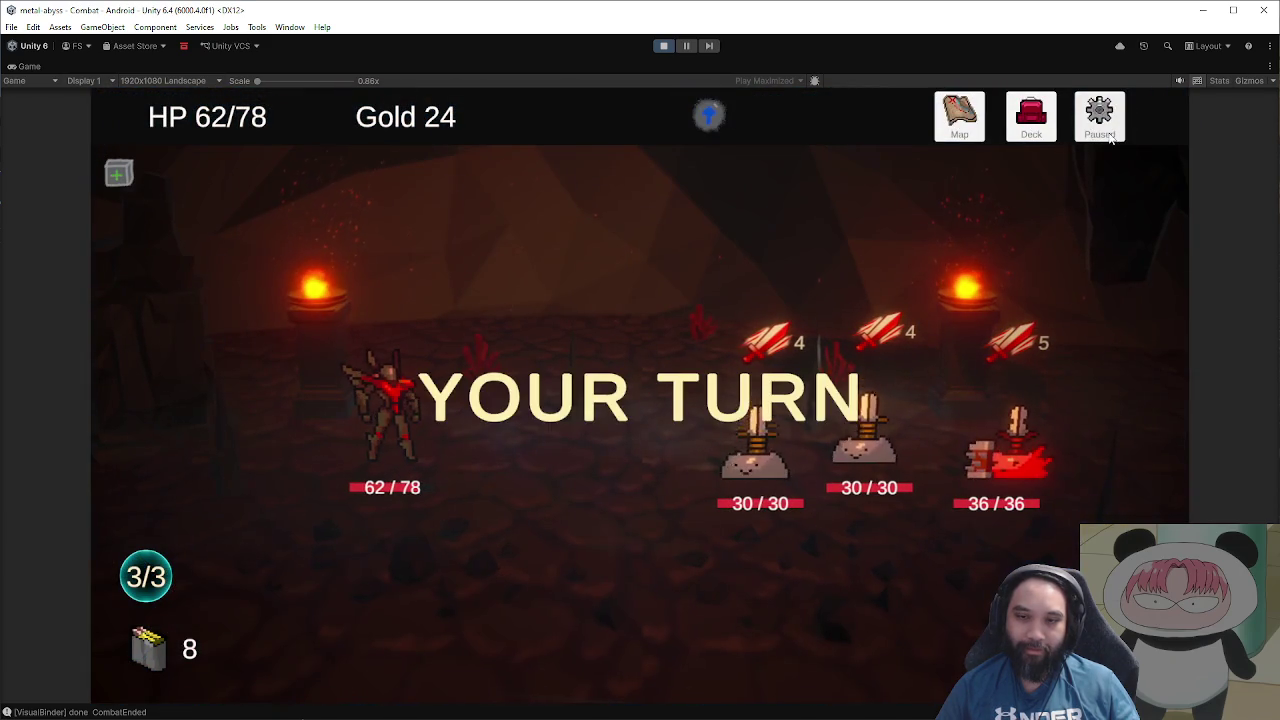
Step: Pause the combat and browse the debug panel's card list
left_click(1099, 118)
left_click(785, 594)
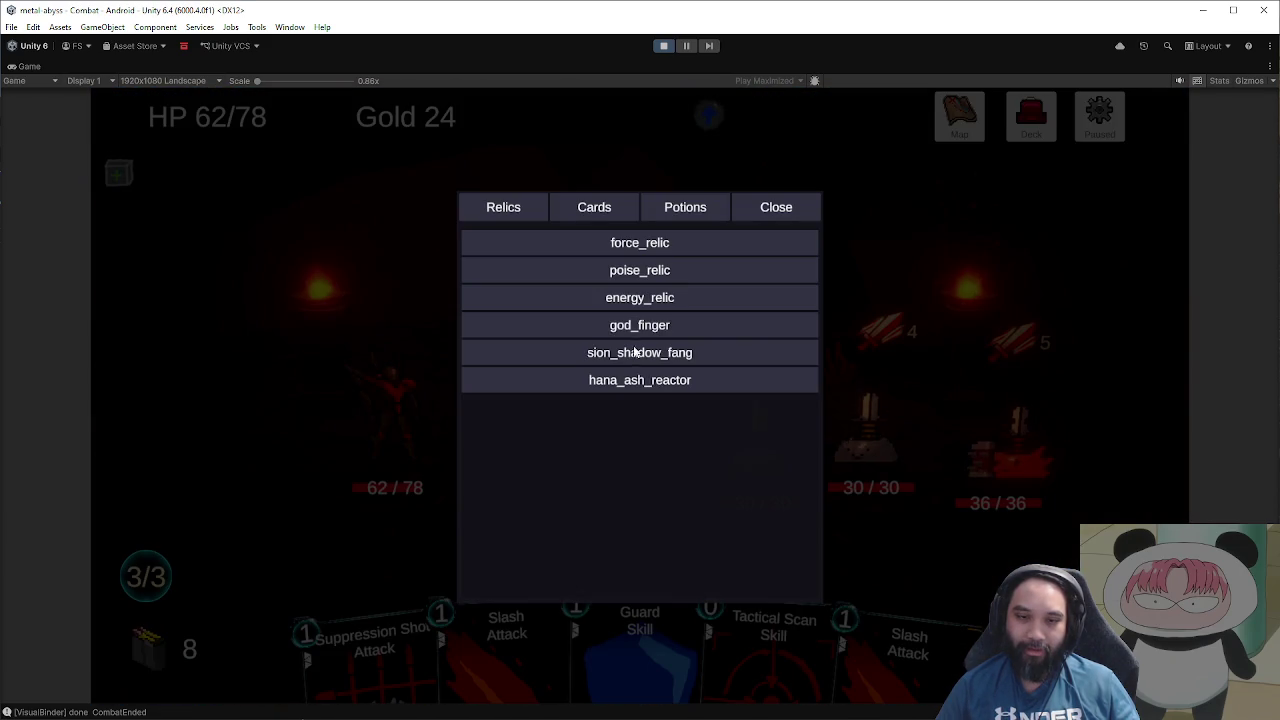
left_click(630, 214)
scroll(645, 472, "up", 2)
scroll(680, 490, "down", 10)
scroll(700, 490, "down", 4)
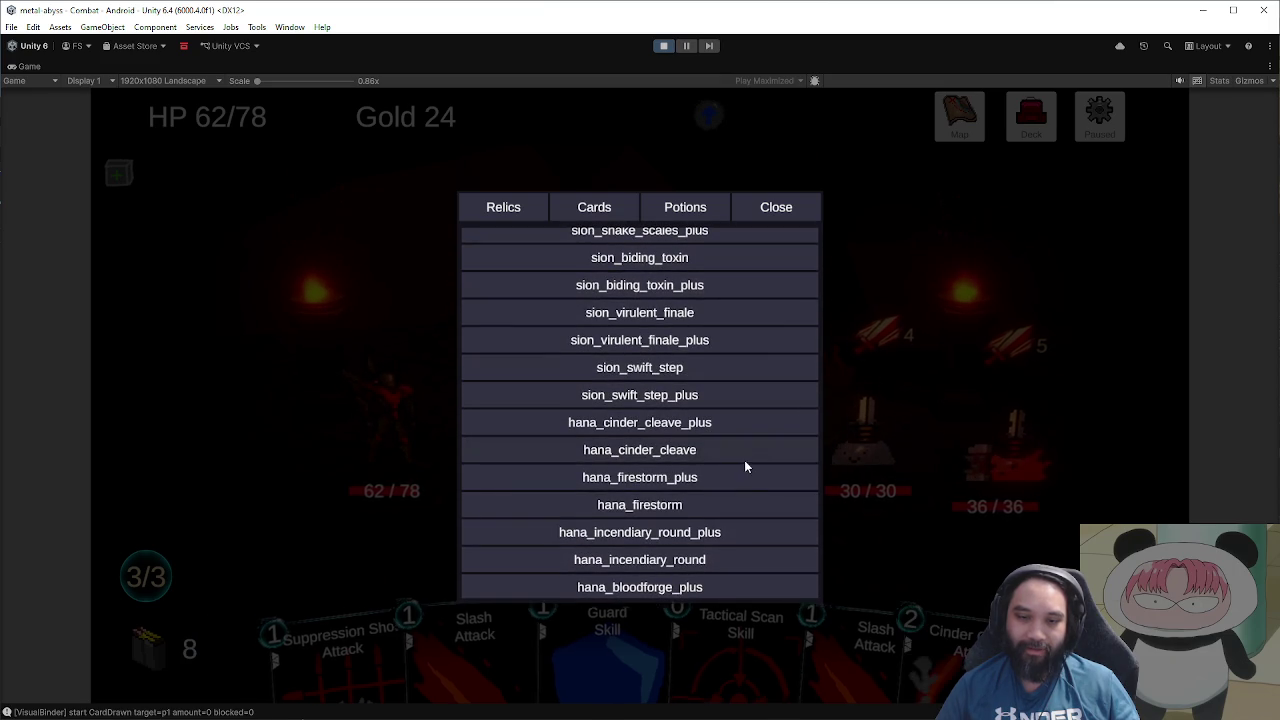
Step: Close the debug card list and pause menu, then pick up Cinder Cleave
left_click(792, 210)
left_click(757, 486)
mouse_move(912, 592)
left_mouse_down()
mouse_move(658, 381)
mouse_move(592, 373)
mouse_move(592, 354)
left_mouse_up()
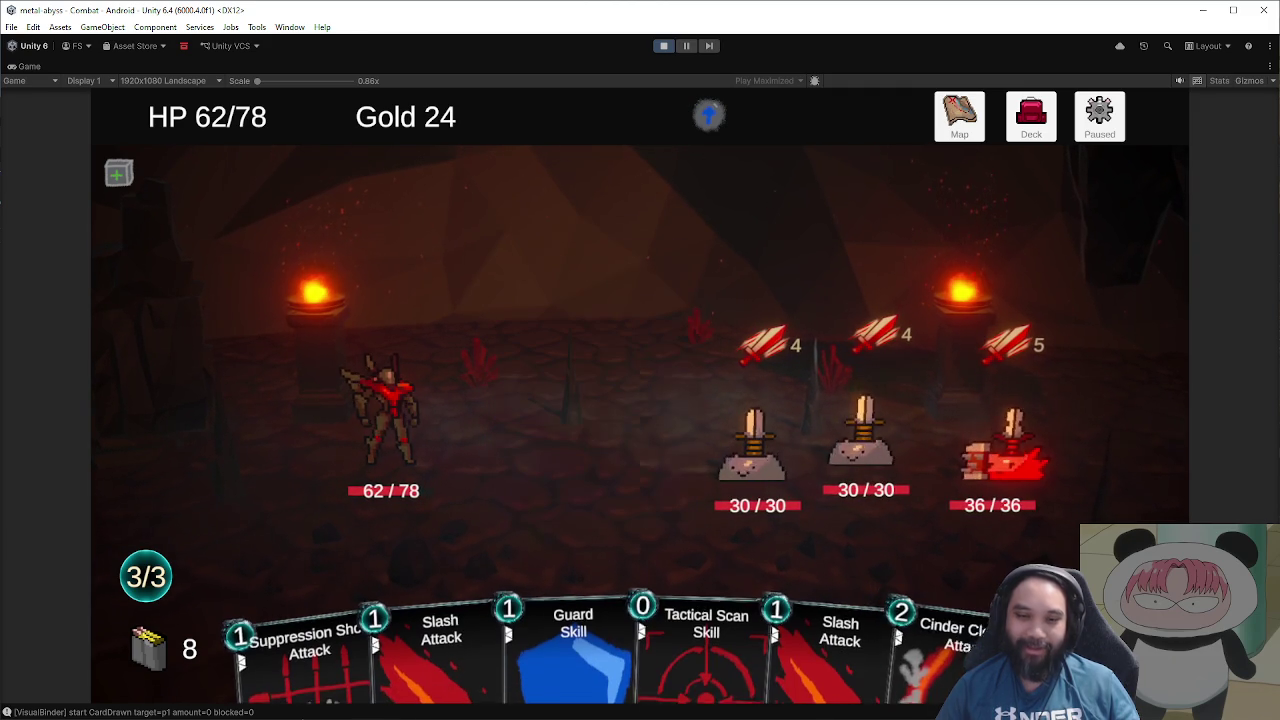
Step: Hit all enemies with Cinder Cleave, play Tactical Scan, and Slash the first enemy
mouse_move(897, 652)
left_mouse_down()
mouse_move(500, 337)
mouse_move(530, 365)
left_mouse_up()
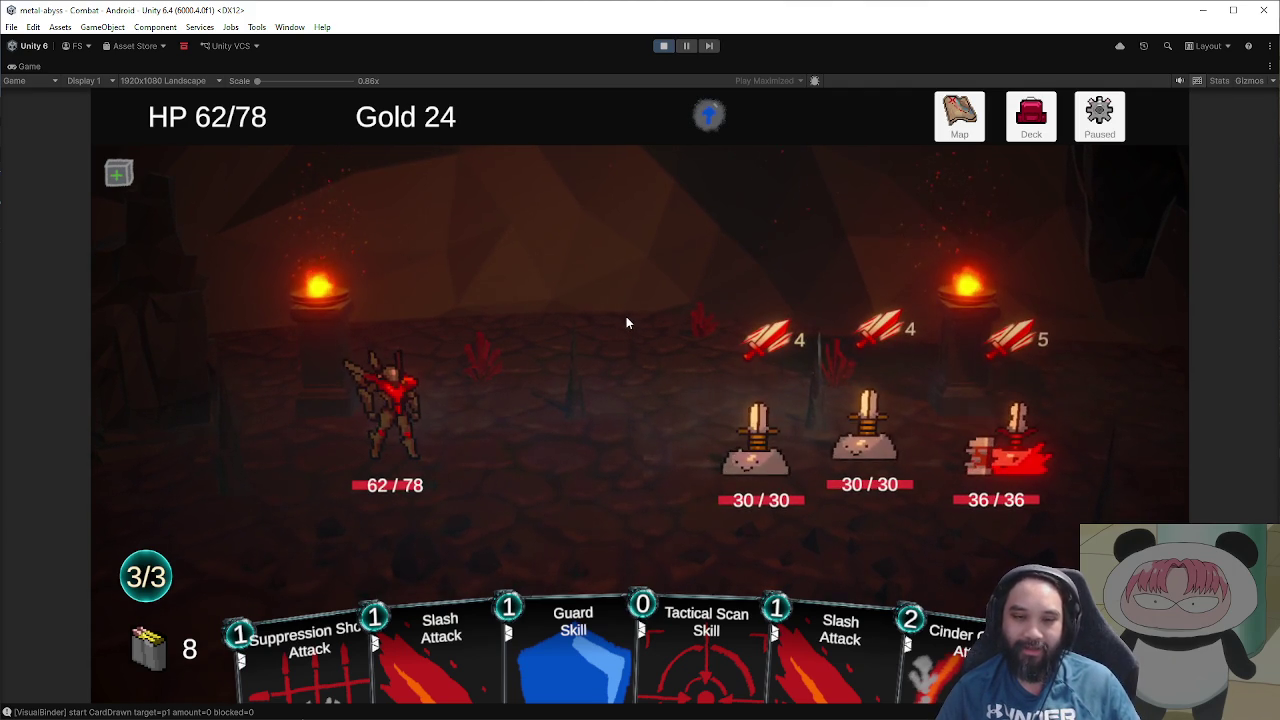
key("6")
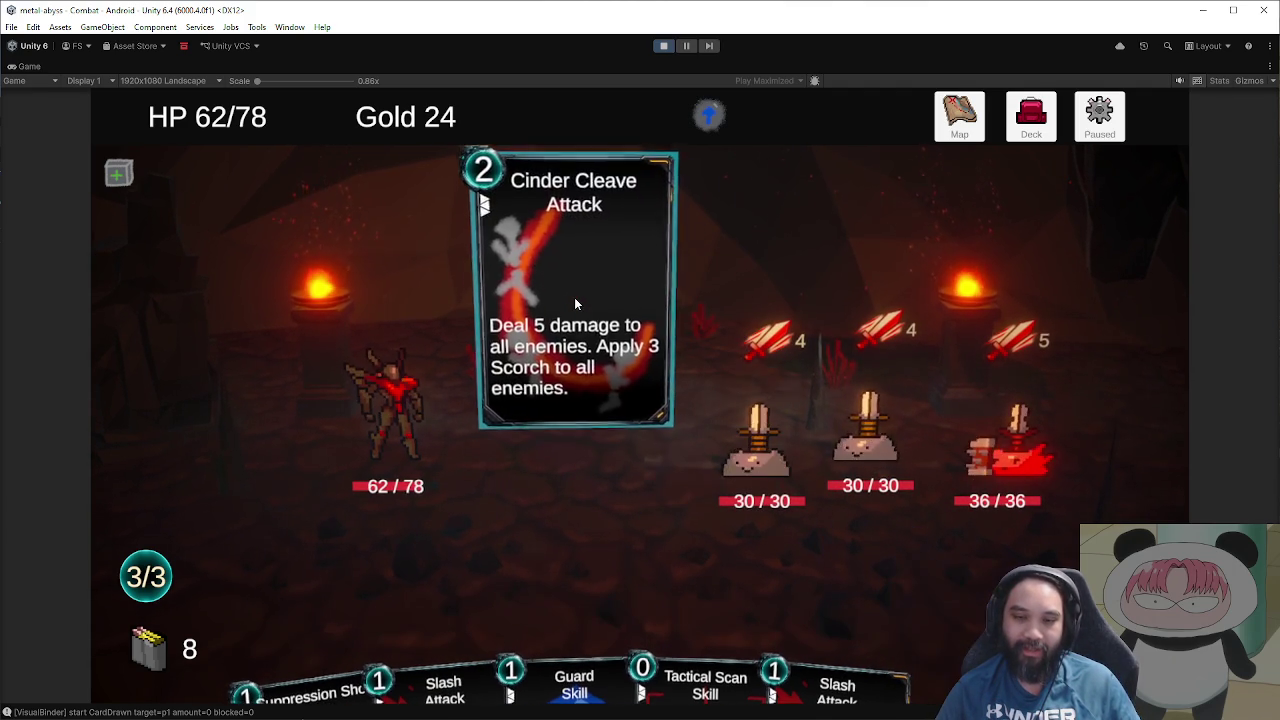
left_click(574, 297)
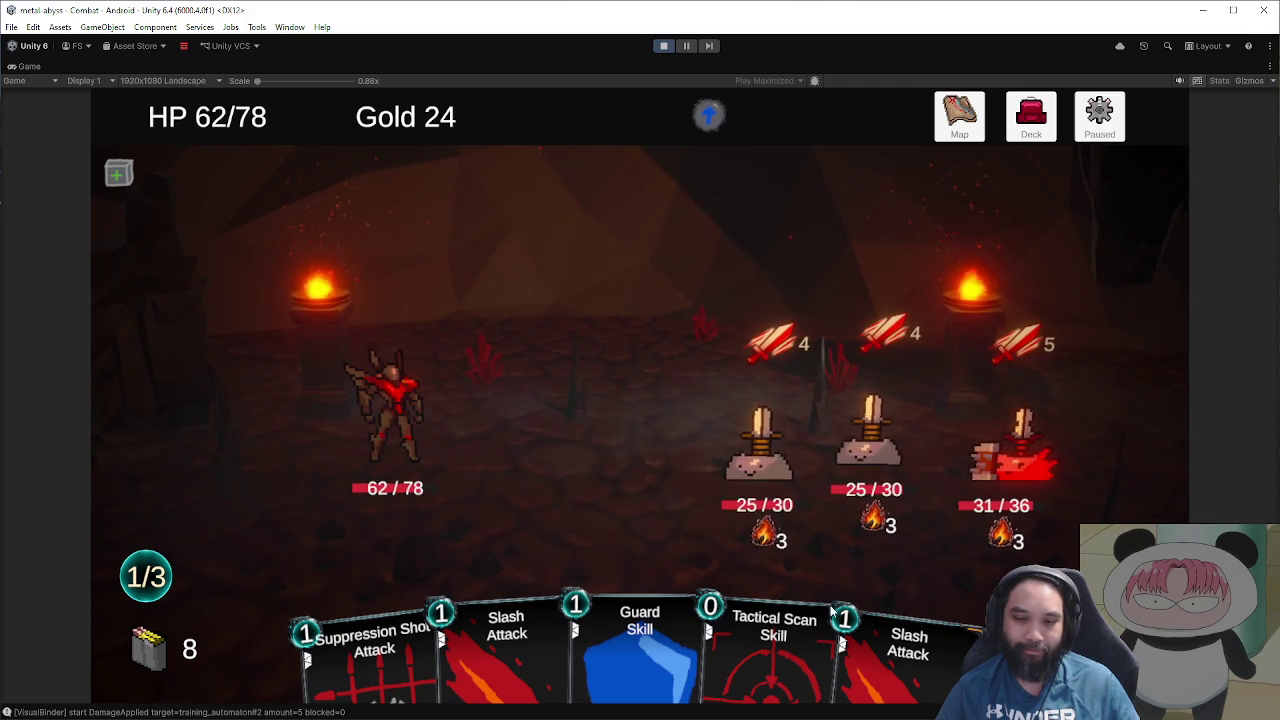
left_click(773, 635)
left_click(766, 478)
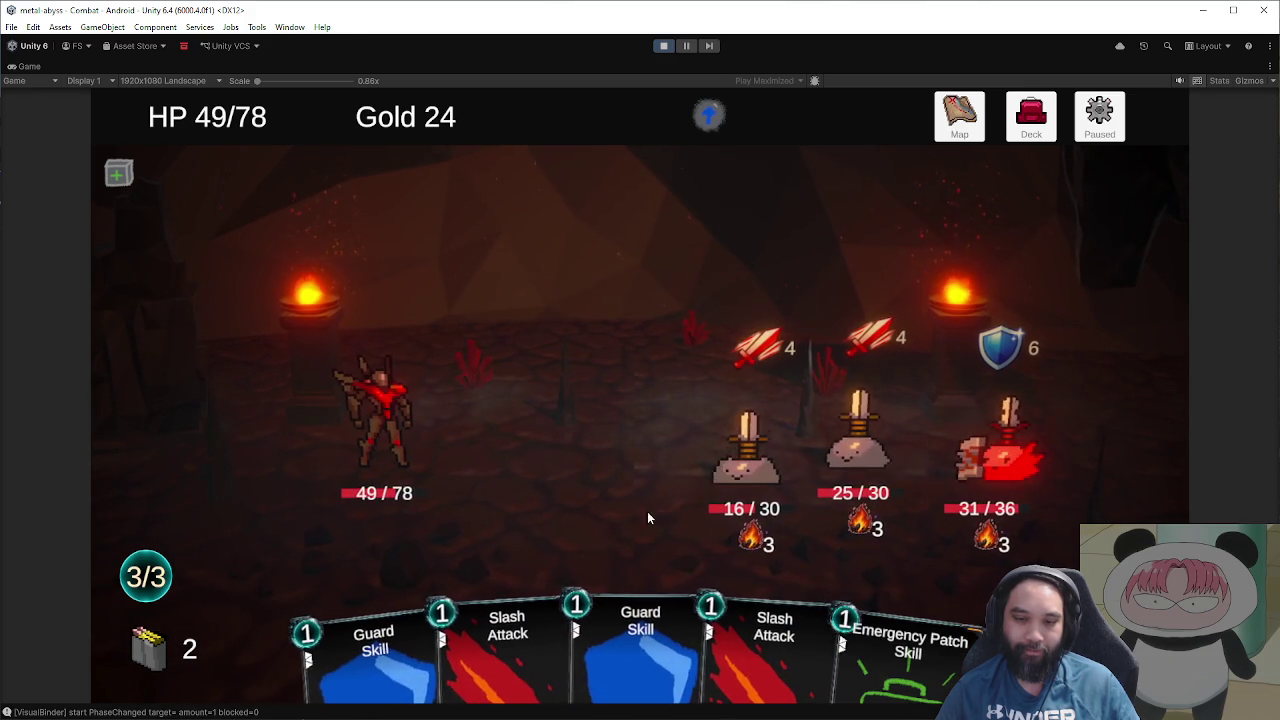
Step: Finish the 4/30 enemy with Slash Attack and cast Cinder Cleave again
left_click(765, 650)
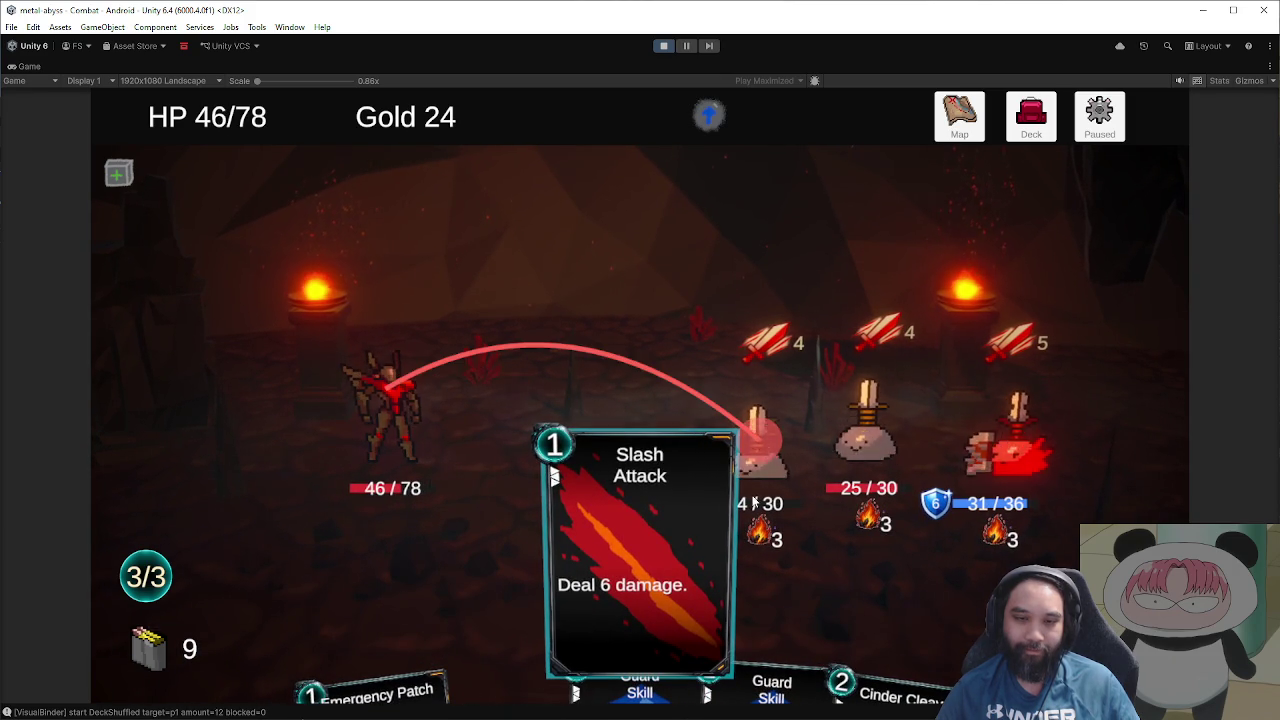
left_click_drag(570, 486, 688, 492)
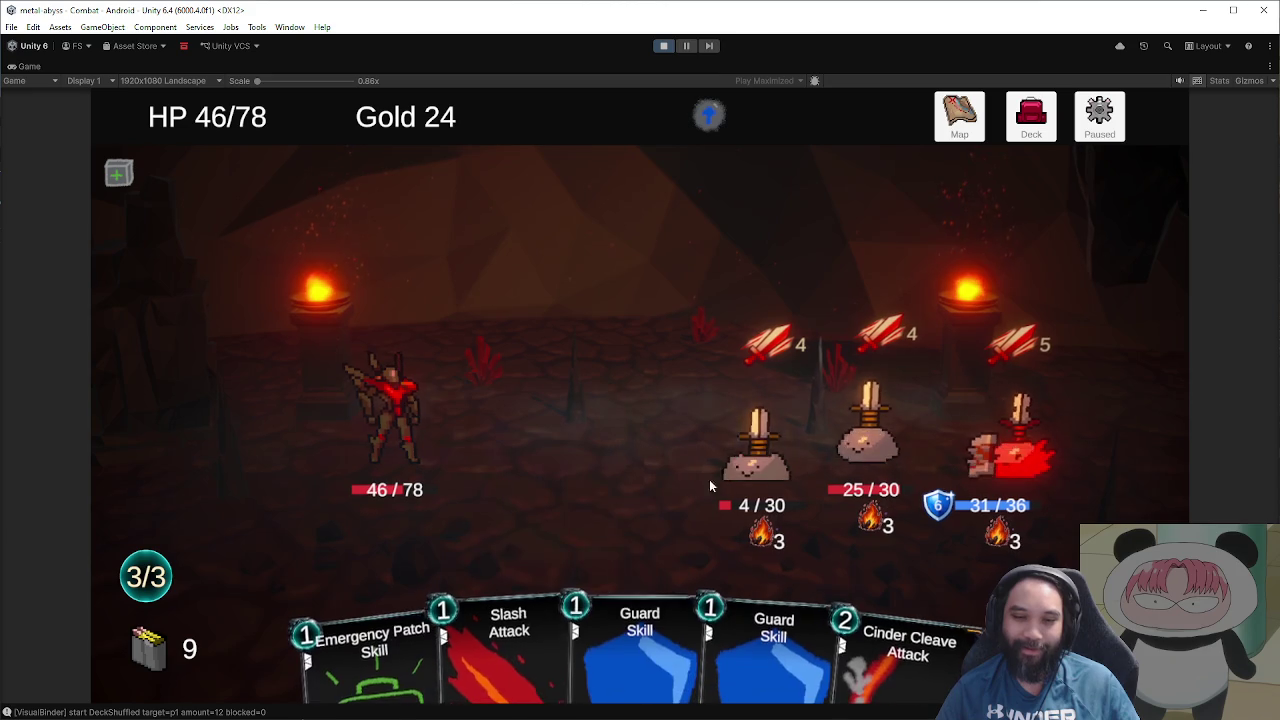
mouse_move(480, 600)
left_mouse_down()
mouse_move(757, 451)
mouse_move(743, 483)
left_mouse_up()
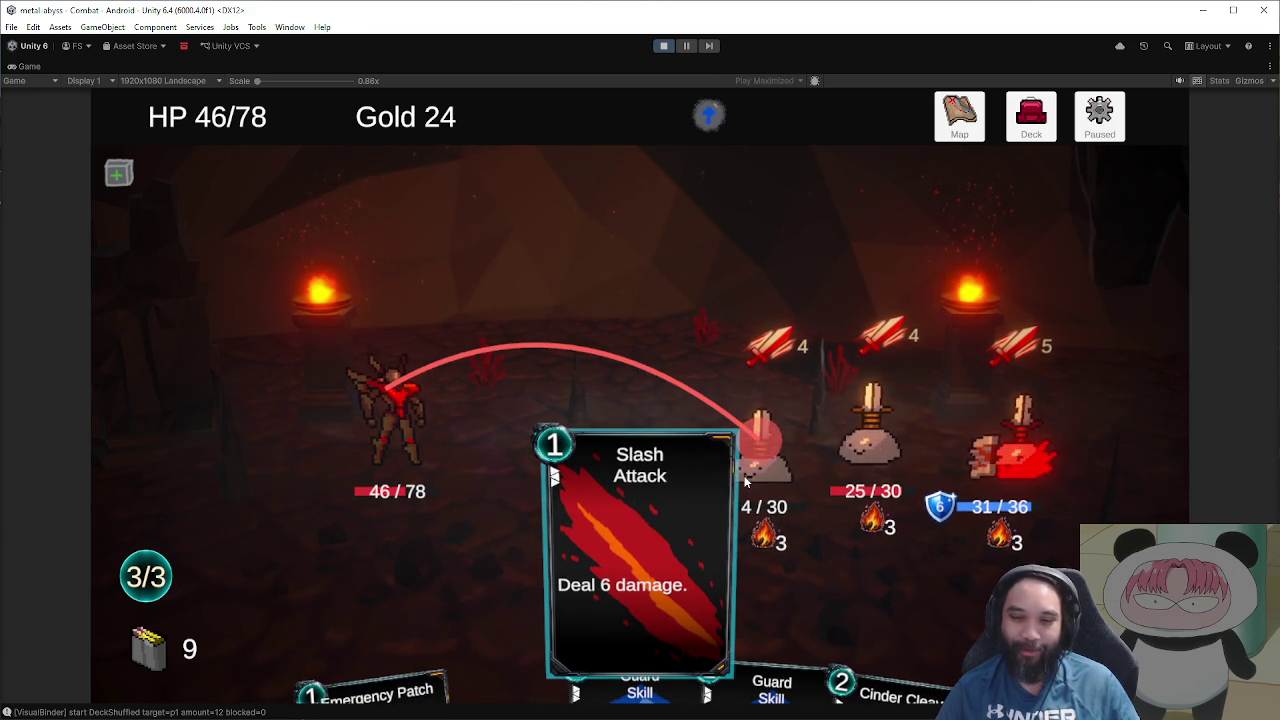
left_click_drag(745, 480, 754, 448)
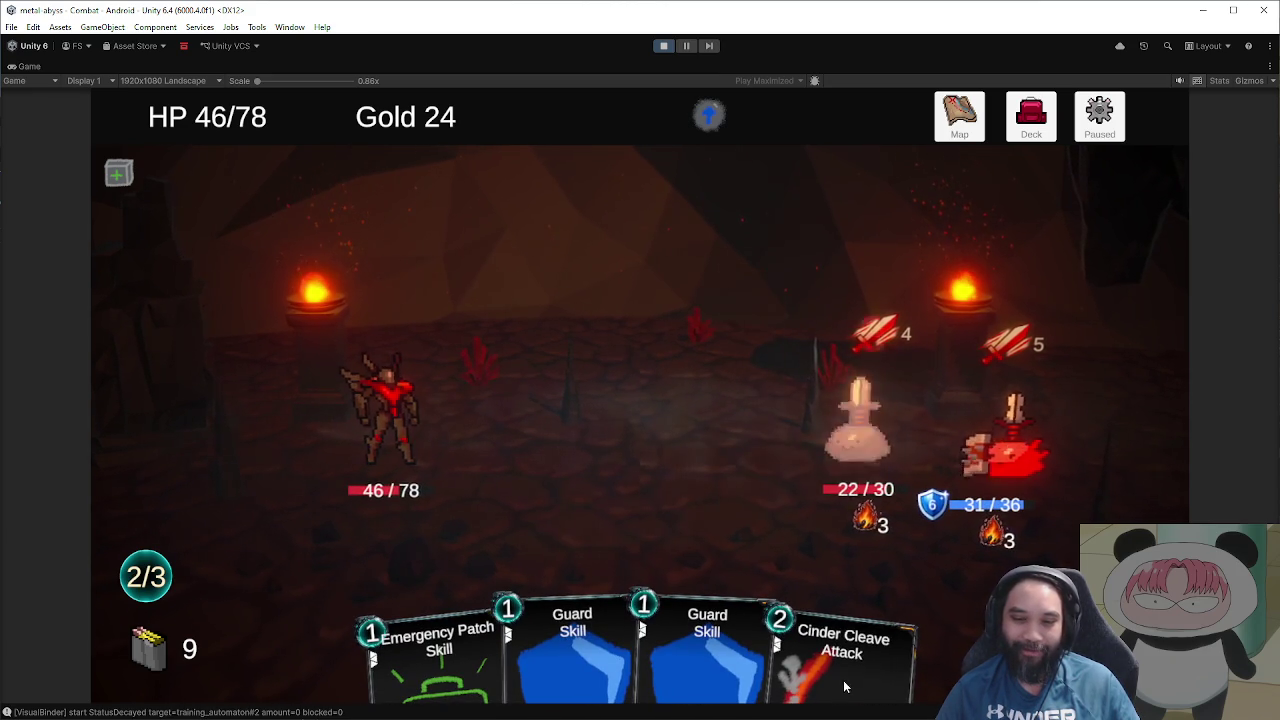
left_click_drag(838, 480, 515, 321)
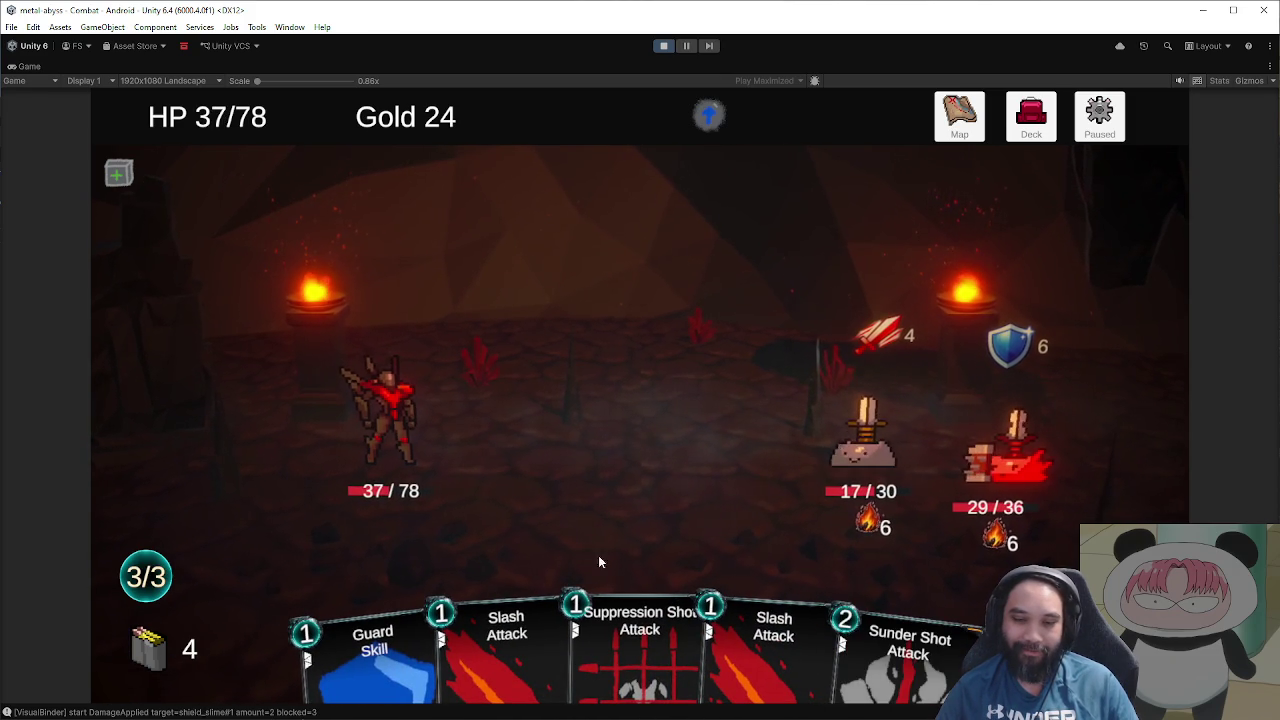
Step: Bring the slime to 1 HP with Suppression Shot and Slashes, then strip the automaton's shield
left_click_drag(640, 630, 808, 467)
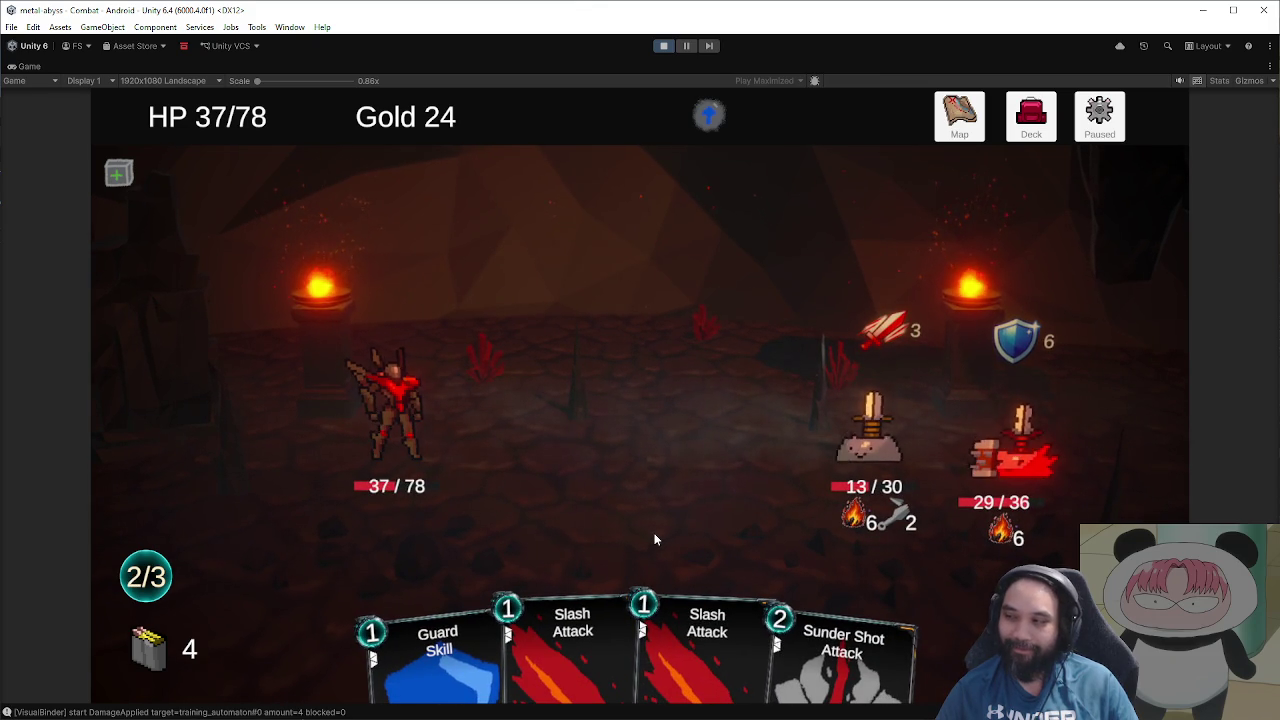
left_click_drag(707, 640, 840, 462)
mouse_move(614, 650)
left_mouse_down()
mouse_move(862, 440)
mouse_move(866, 464)
left_mouse_up()
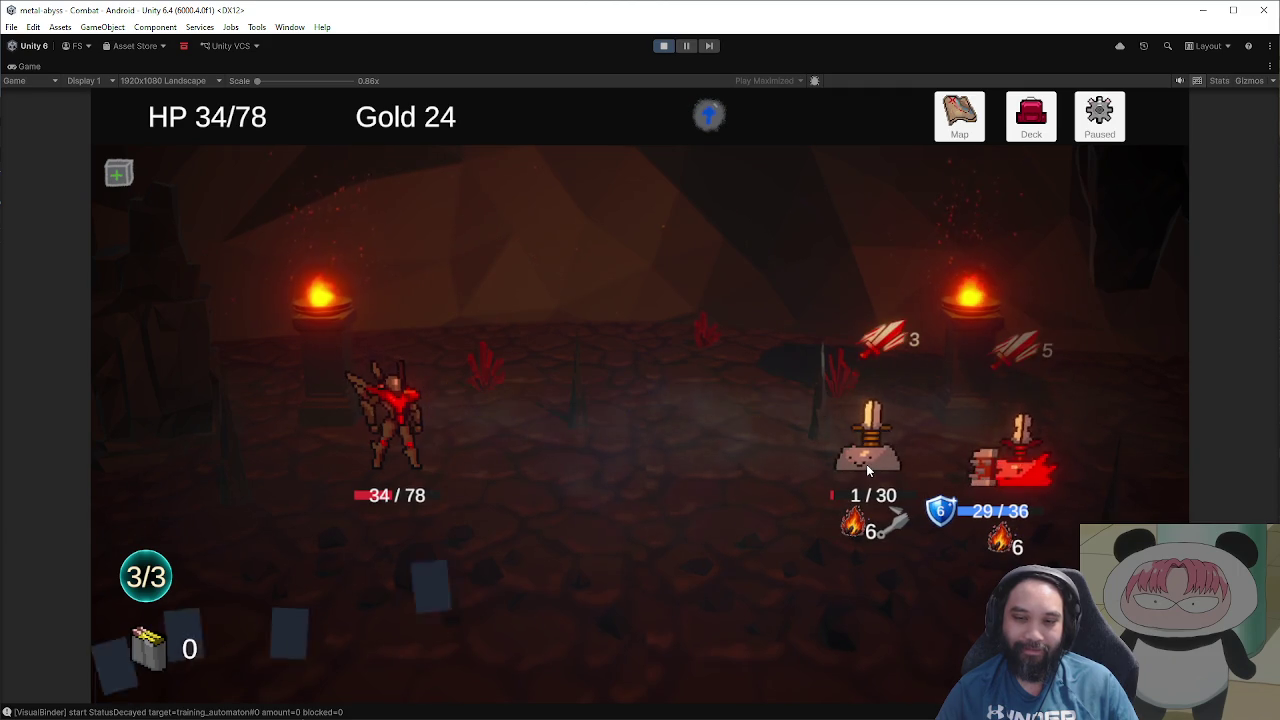
mouse_move(572, 640)
left_mouse_down()
mouse_move(630, 571)
mouse_move(866, 440)
left_mouse_up()
left_click_drag(438, 645, 1005, 450)
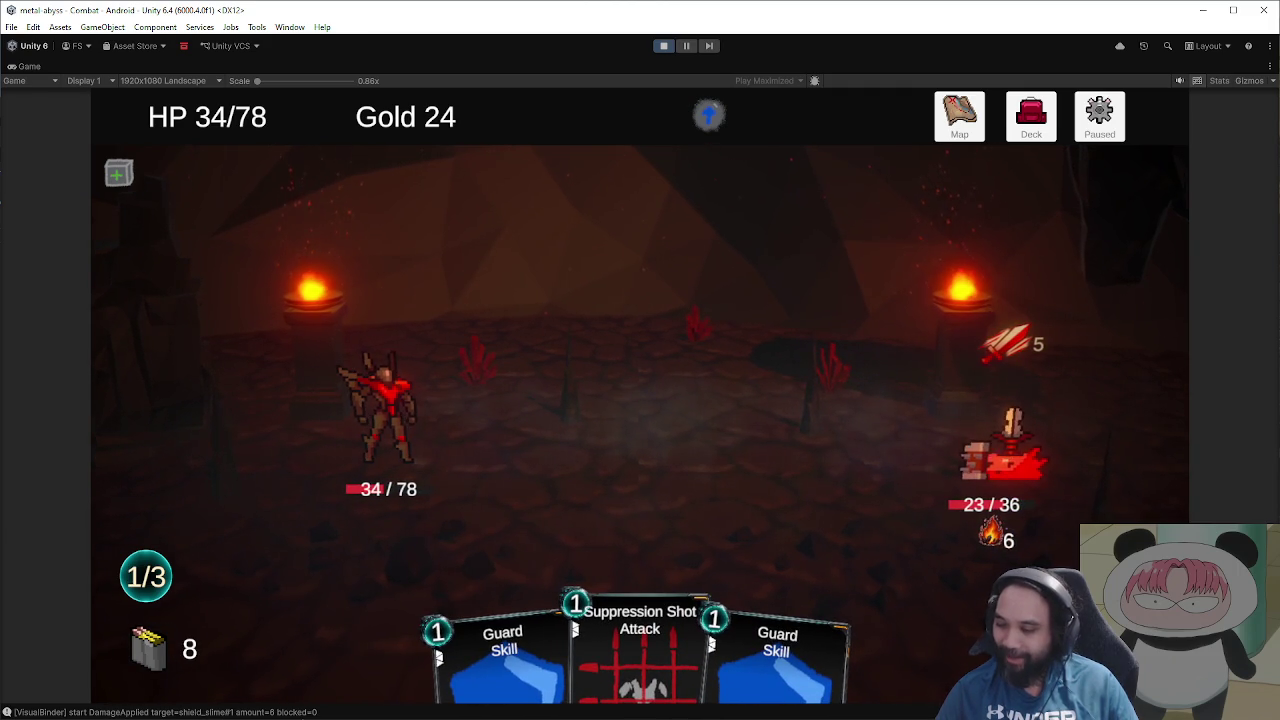
key("alt+Tab")
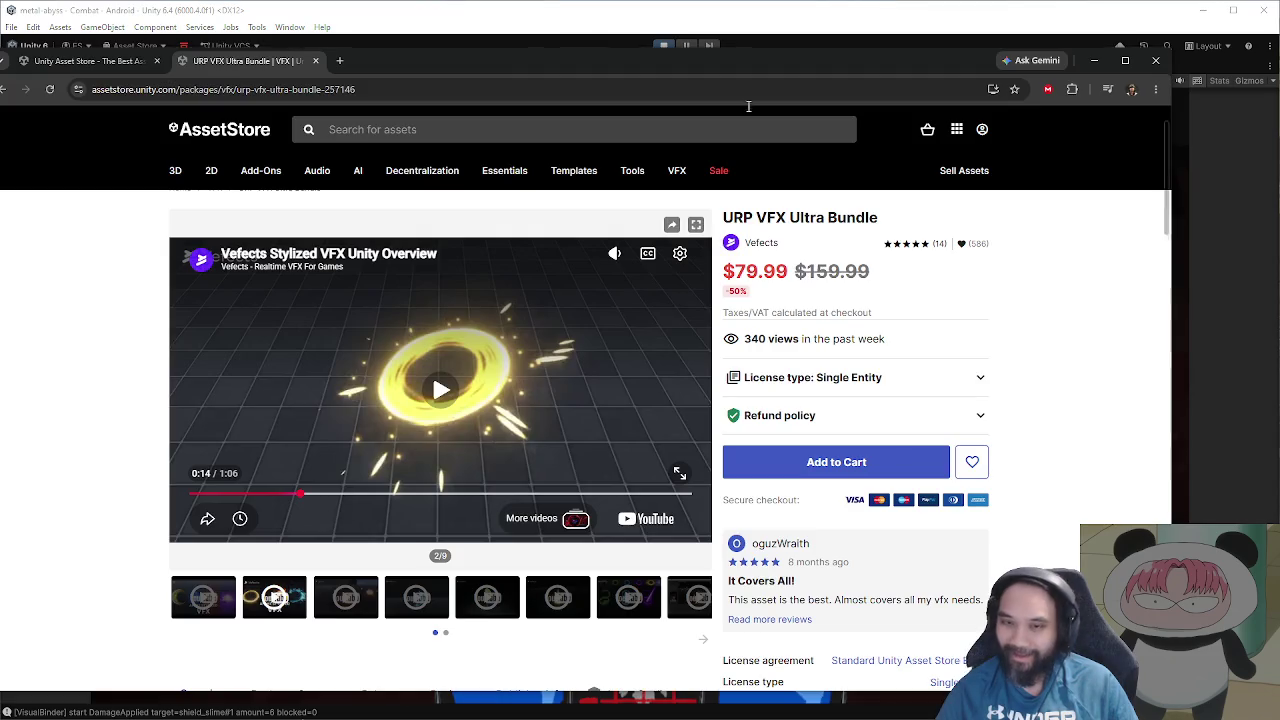
Step: Drag the Asset Store browser window off the right edge to uncover the combat
mouse_move(421, 76)
left_mouse_down()
mouse_move(1279, 237)
mouse_move(1279, 187)
left_mouse_up()
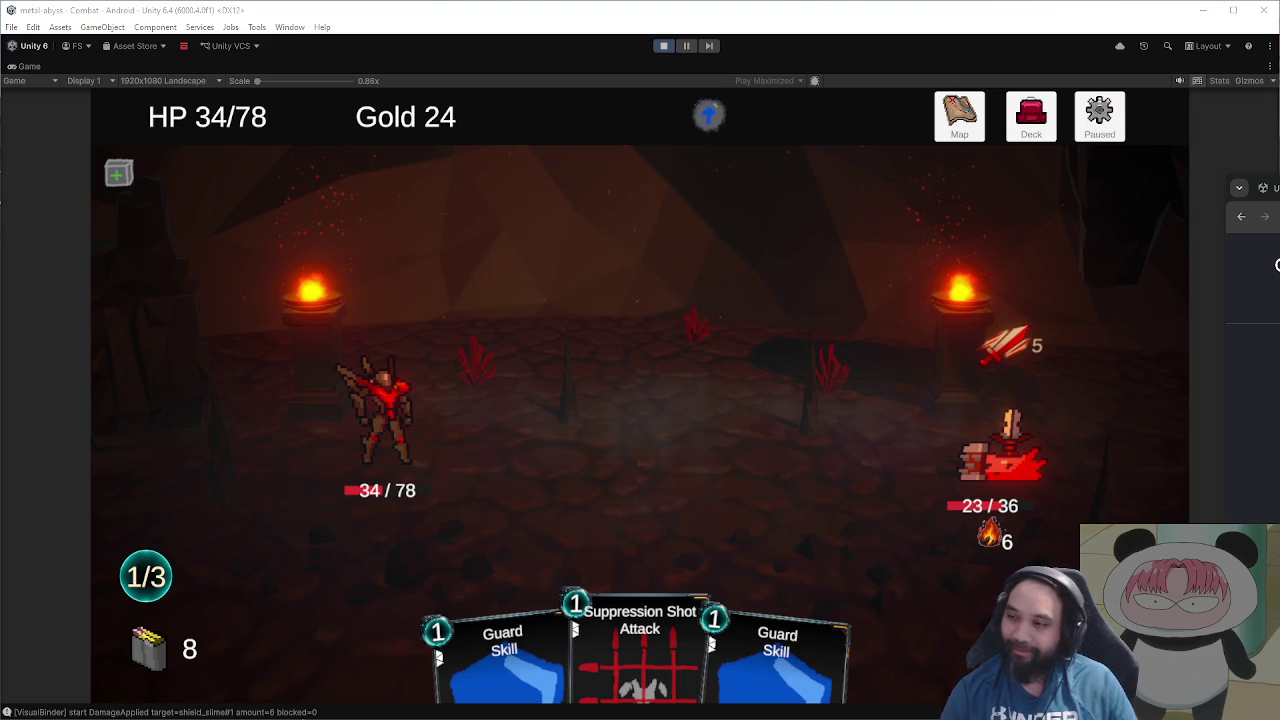
Step: Drag the browser back over the game and browse the Blue Ocean Games tab
mouse_move(1279, 193)
left_mouse_down()
mouse_move(526, 89)
mouse_move(380, 75)
mouse_move(352, 91)
mouse_move(426, 80)
mouse_move(450, 58)
left_mouse_up()
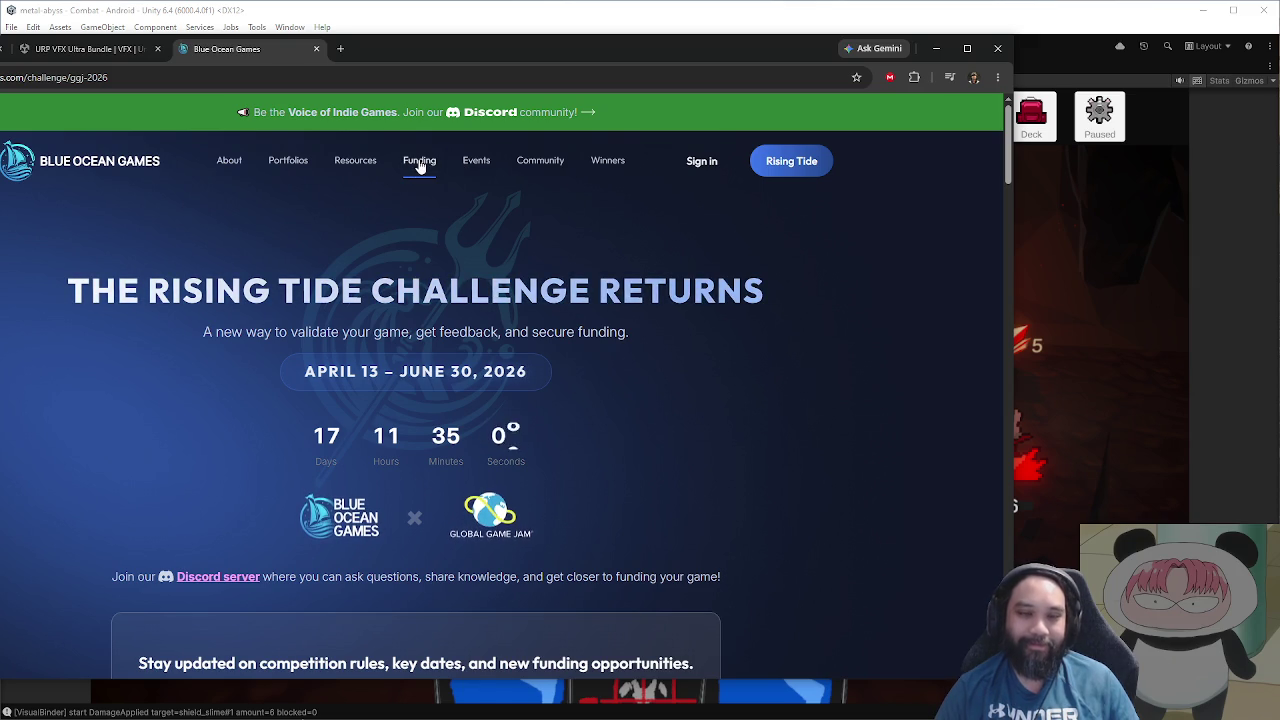
mouse_move(476, 171)
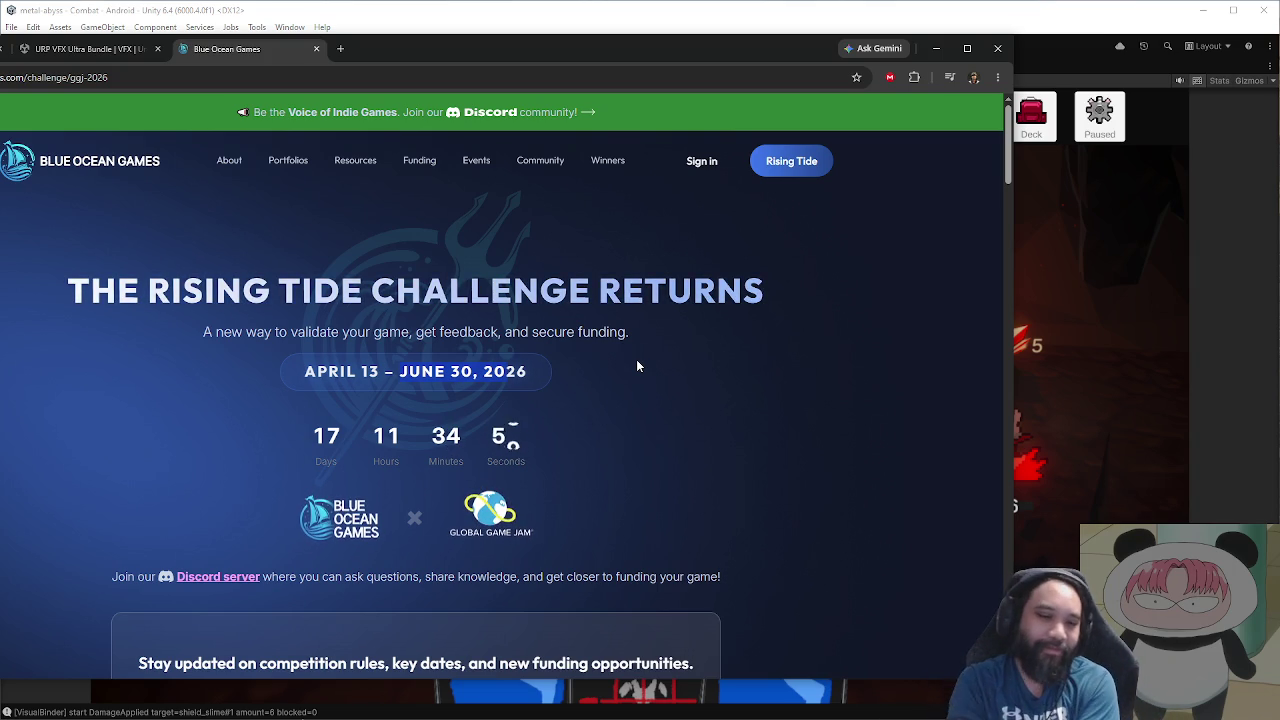
scroll(620, 340, "down", 3)
scroll(630, 308, "up", 3)
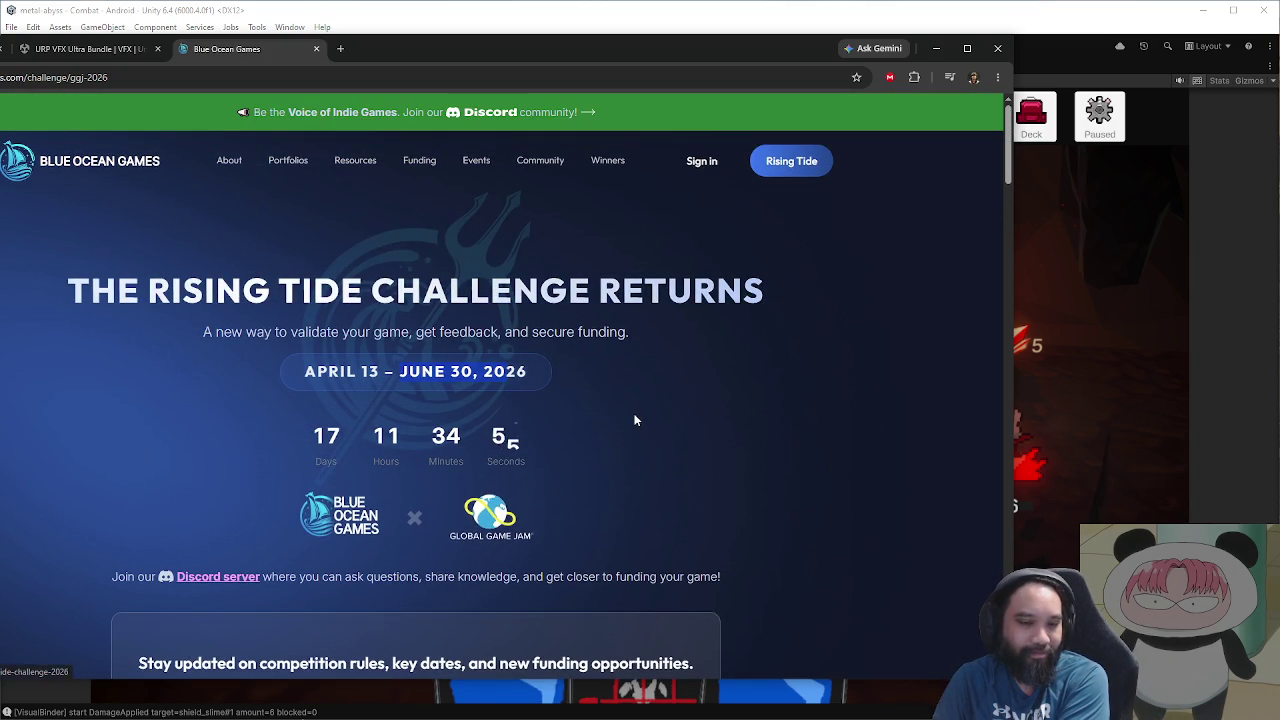
scroll(614, 406, "down", 3)
scroll(613, 405, "up", 3)
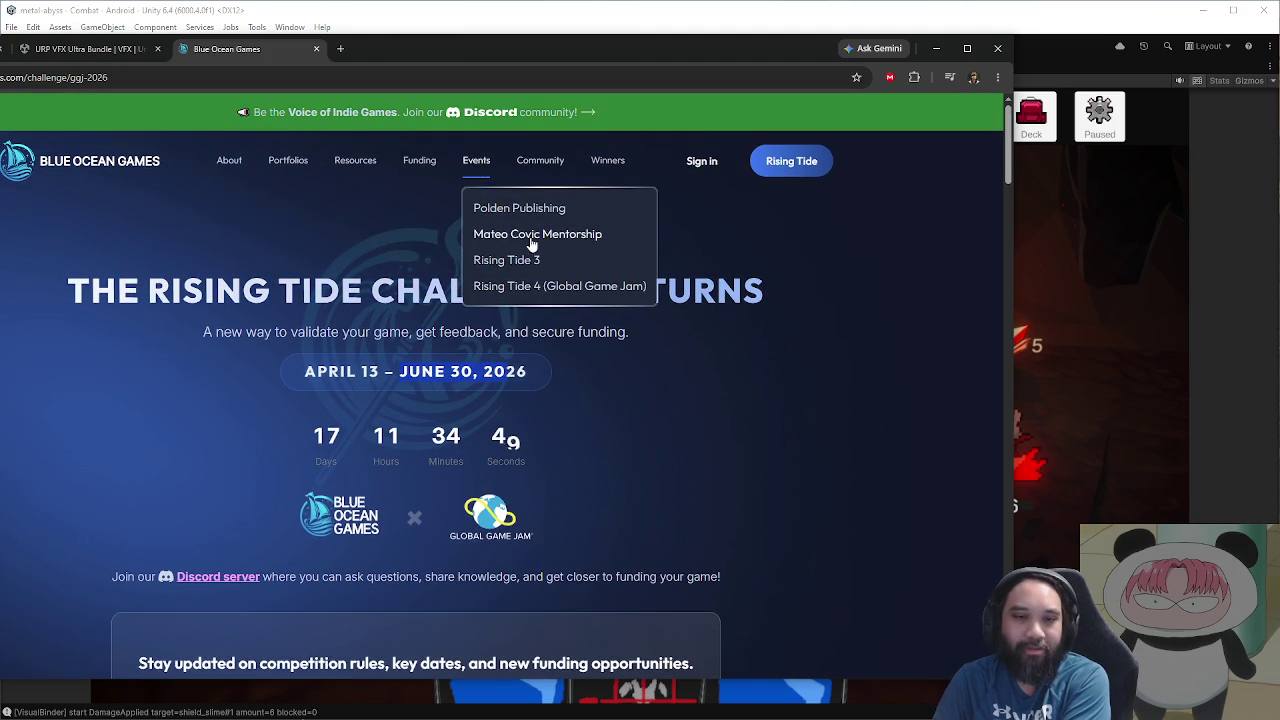
Step: Read through the Polden Publishing page, return to its top, and minimize the browser
left_click(488, 208)
scroll(668, 320, "down", 9)
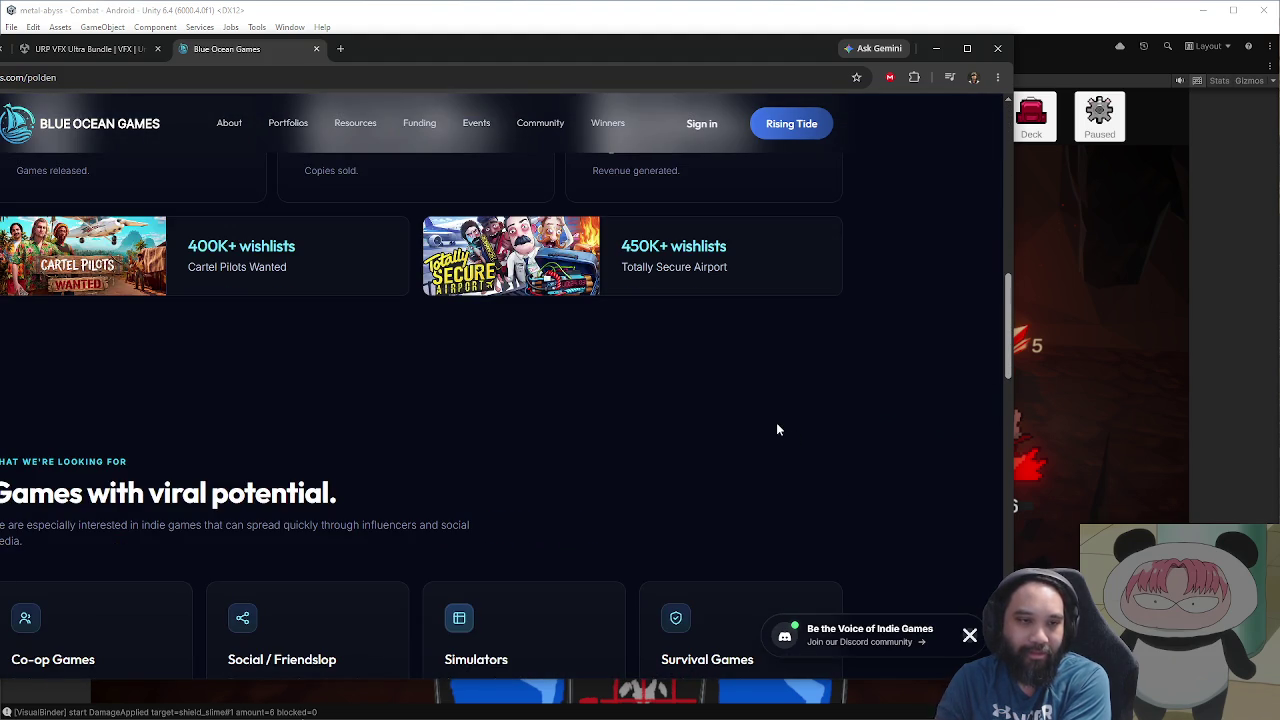
scroll(771, 423, "down", 3)
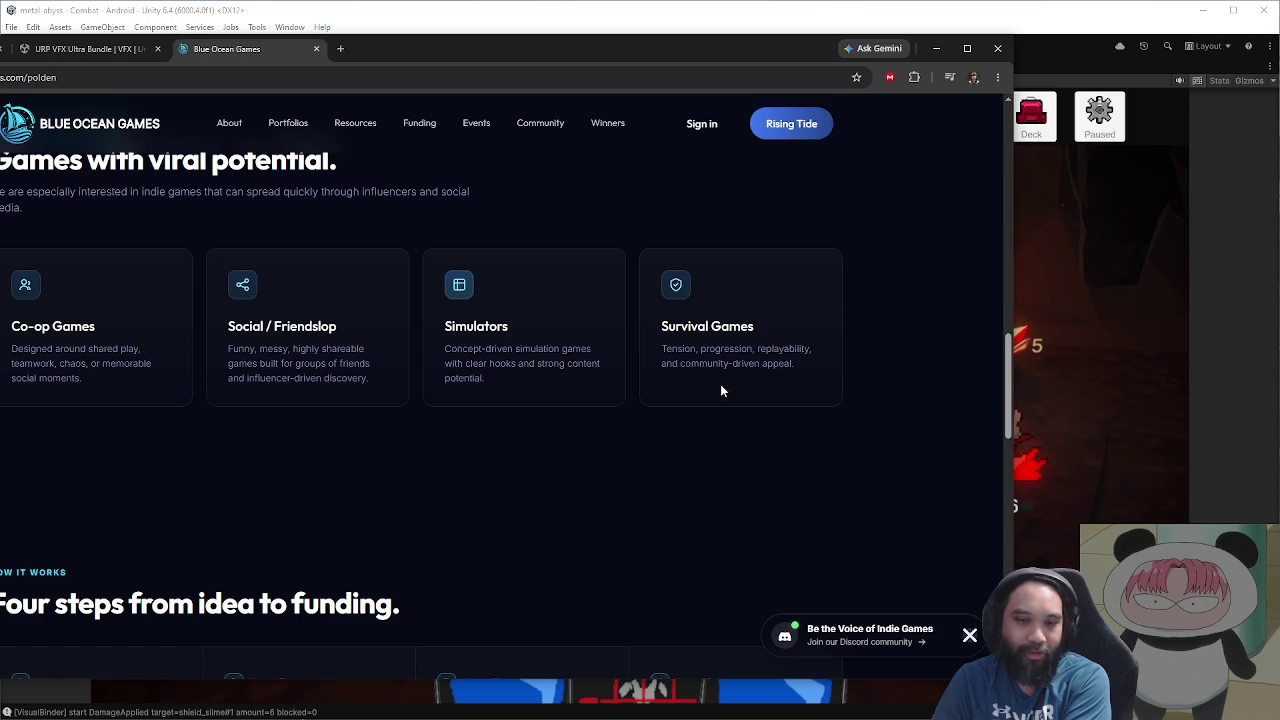
scroll(720, 390, "down", 3)
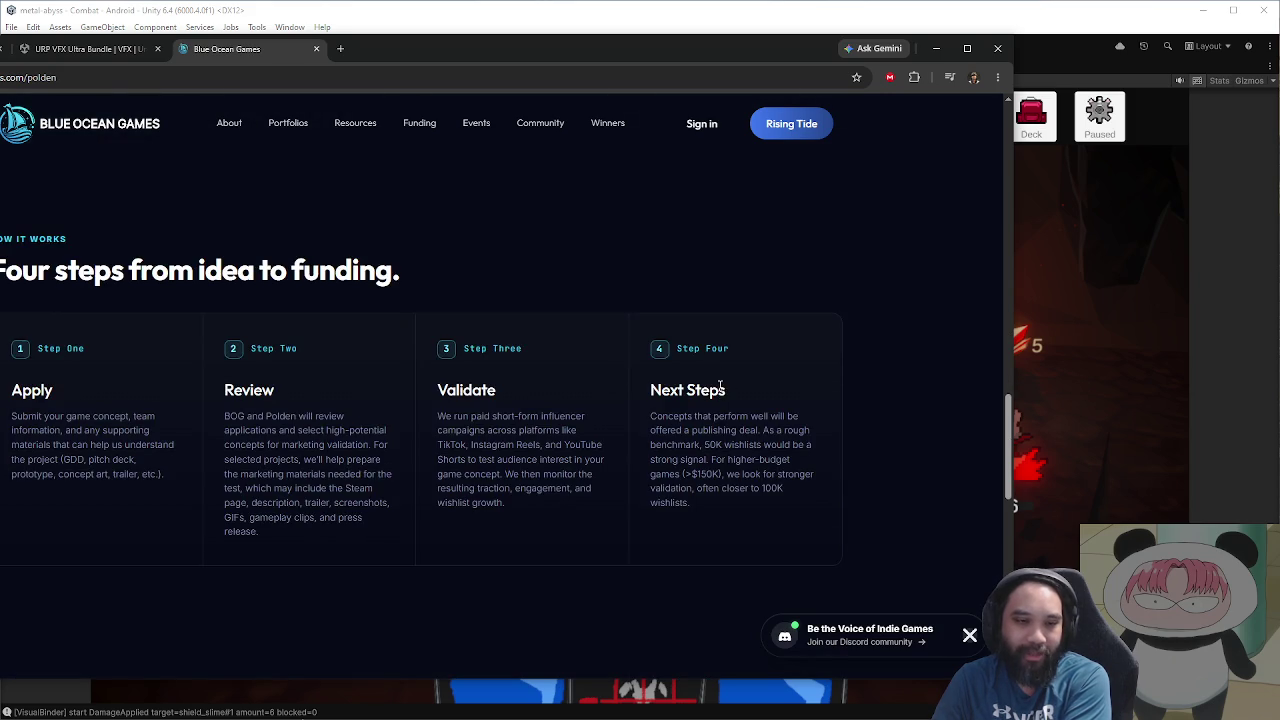
scroll(720, 390, "down", 4)
scroll(716, 385, "down", 5)
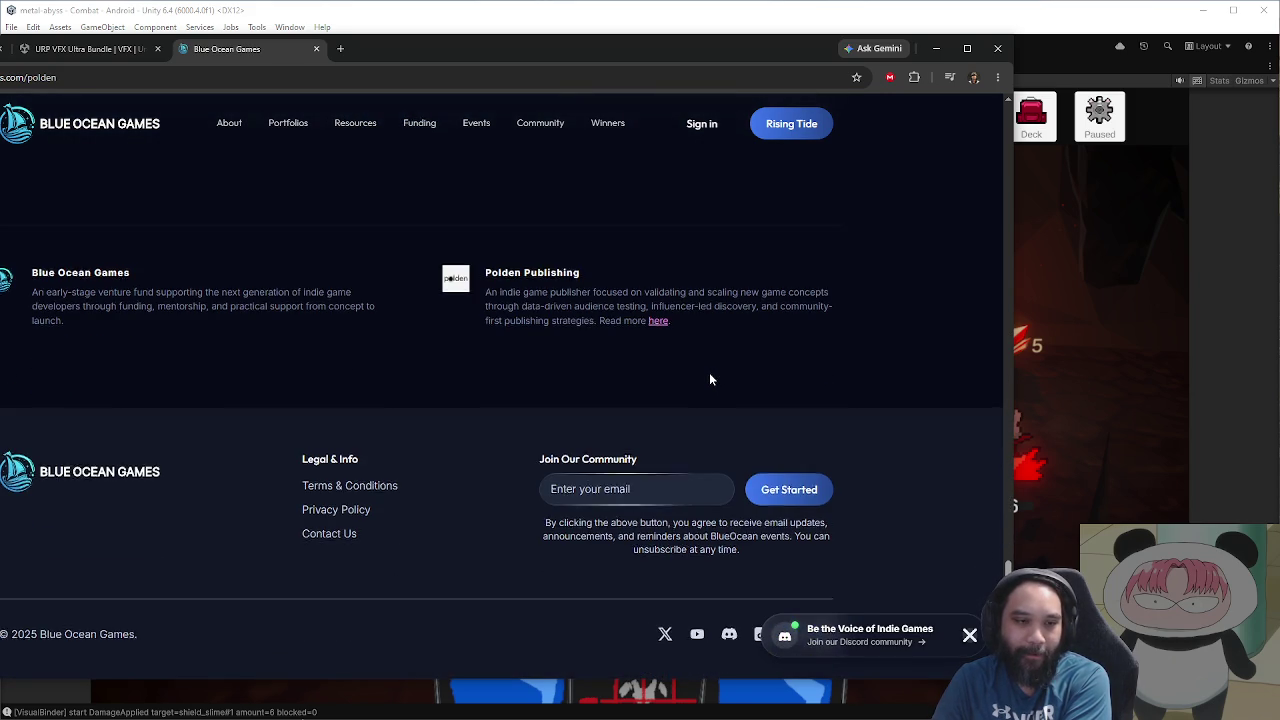
scroll(710, 380, "up", 10)
scroll(710, 378, "up", 5)
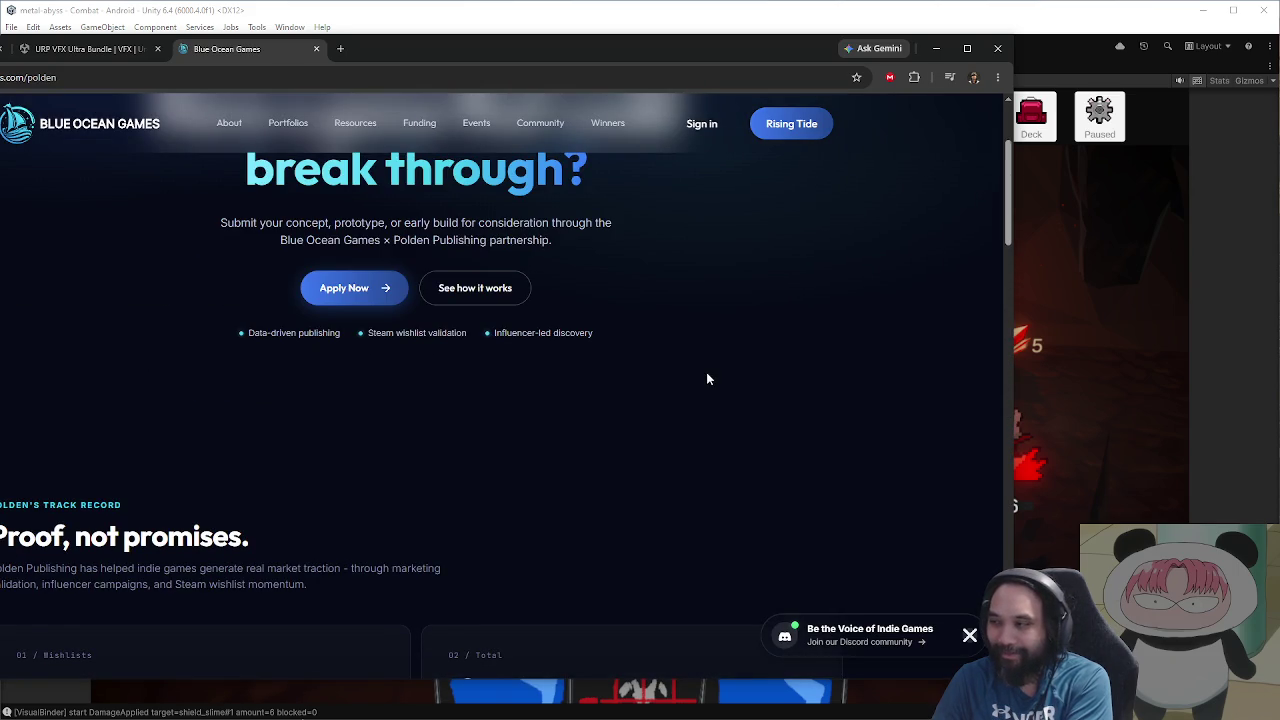
scroll(699, 362, "up", 2)
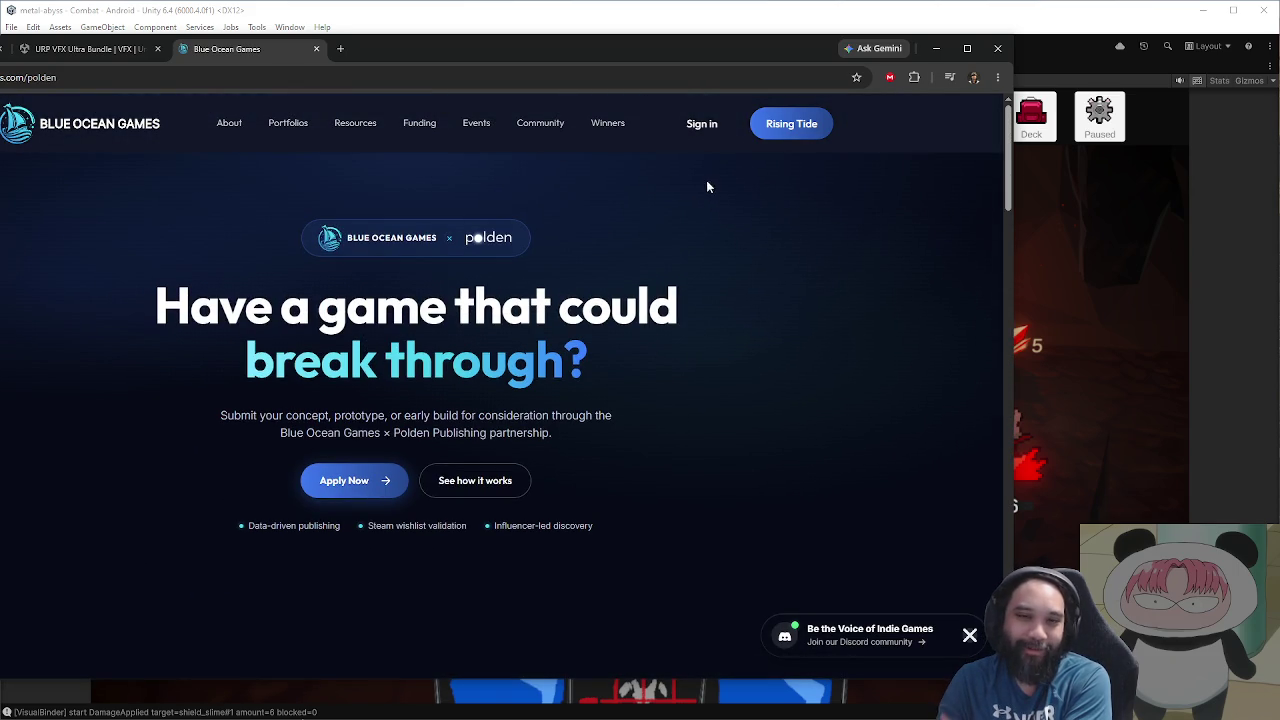
left_click(933, 50)
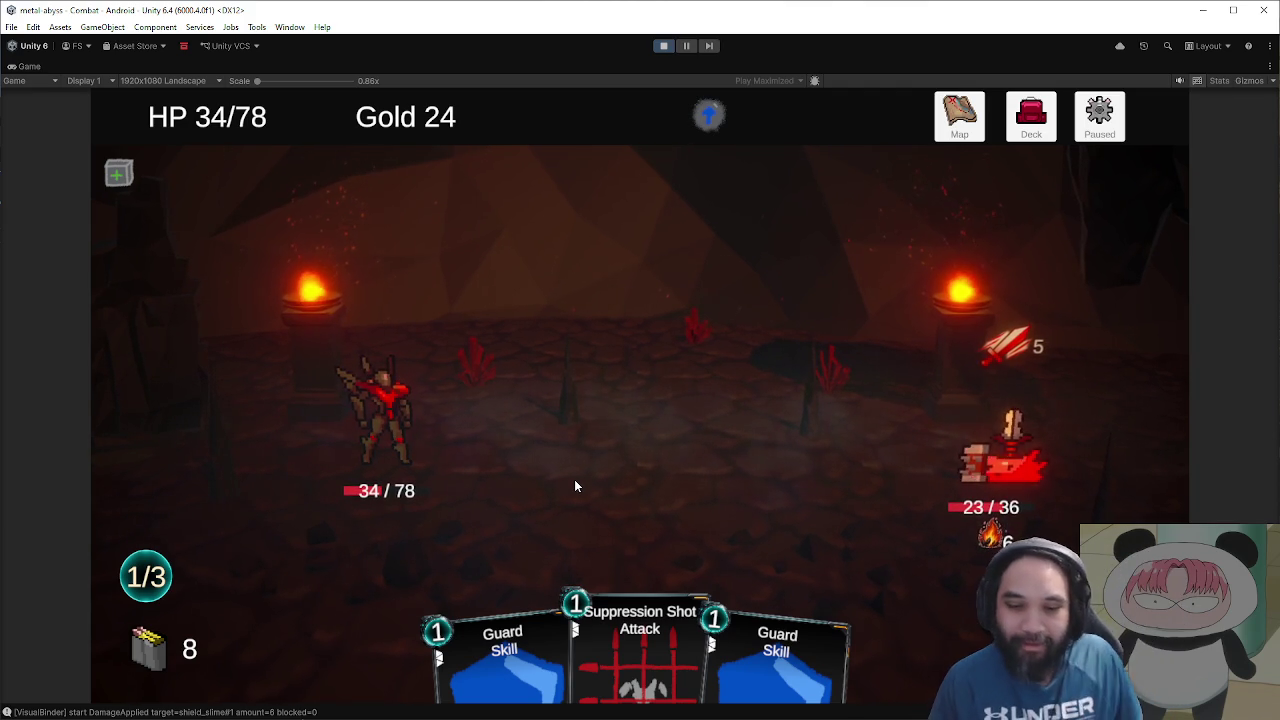
Step: Play Suppression Shot and Slash on the slime, and heal with Emergency Patch
left_click_drag(610, 615, 1050, 439)
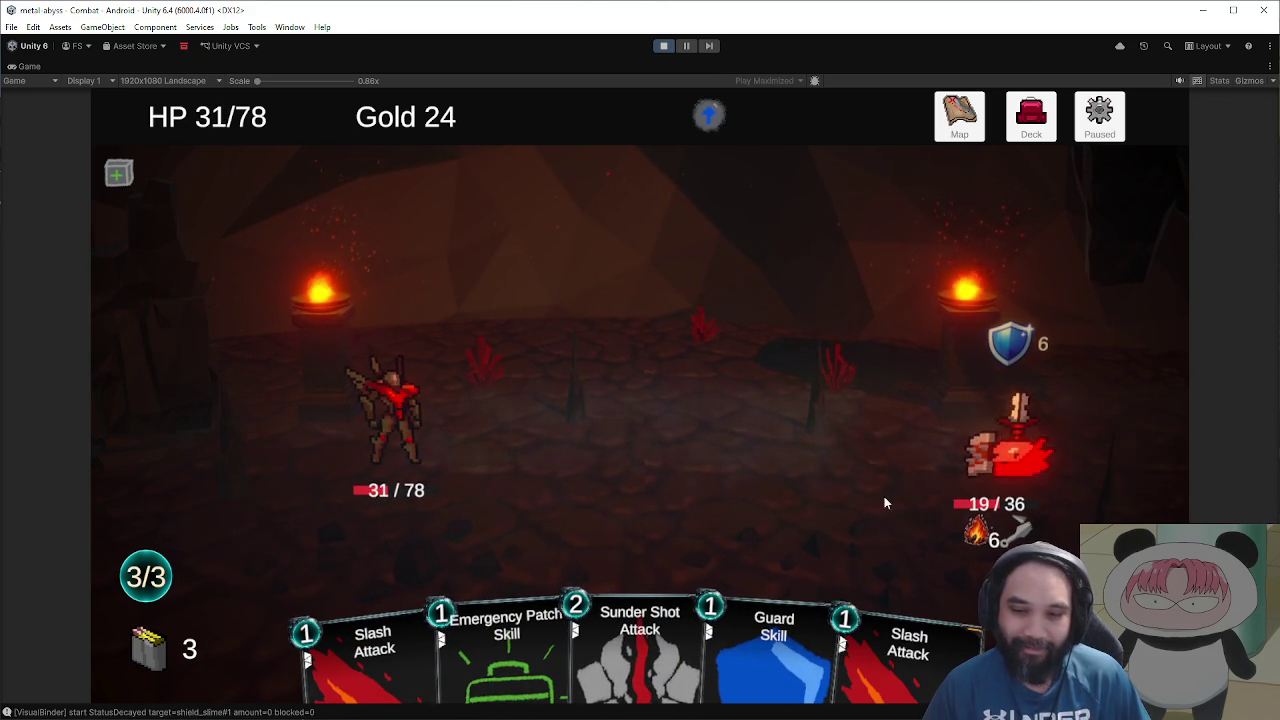
left_click_drag(908, 645, 1057, 423)
left_click_drag(400, 645, 1005, 450)
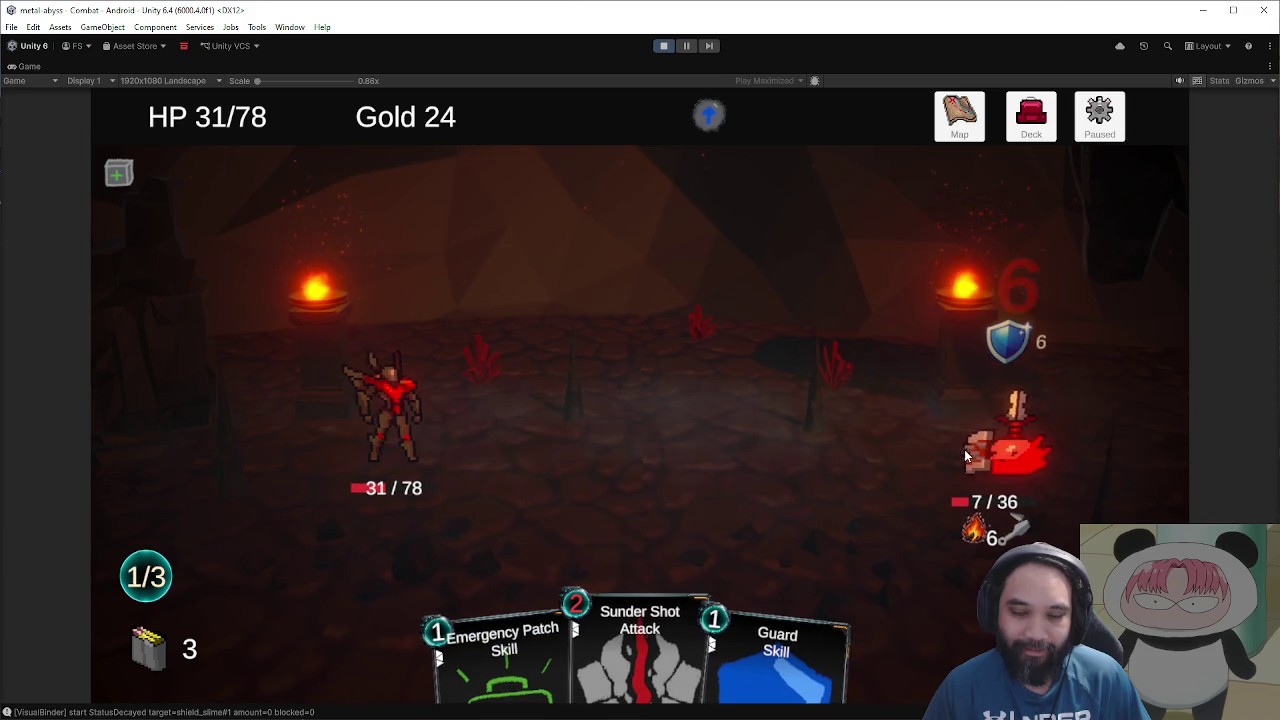
left_click_drag(517, 641, 669, 423)
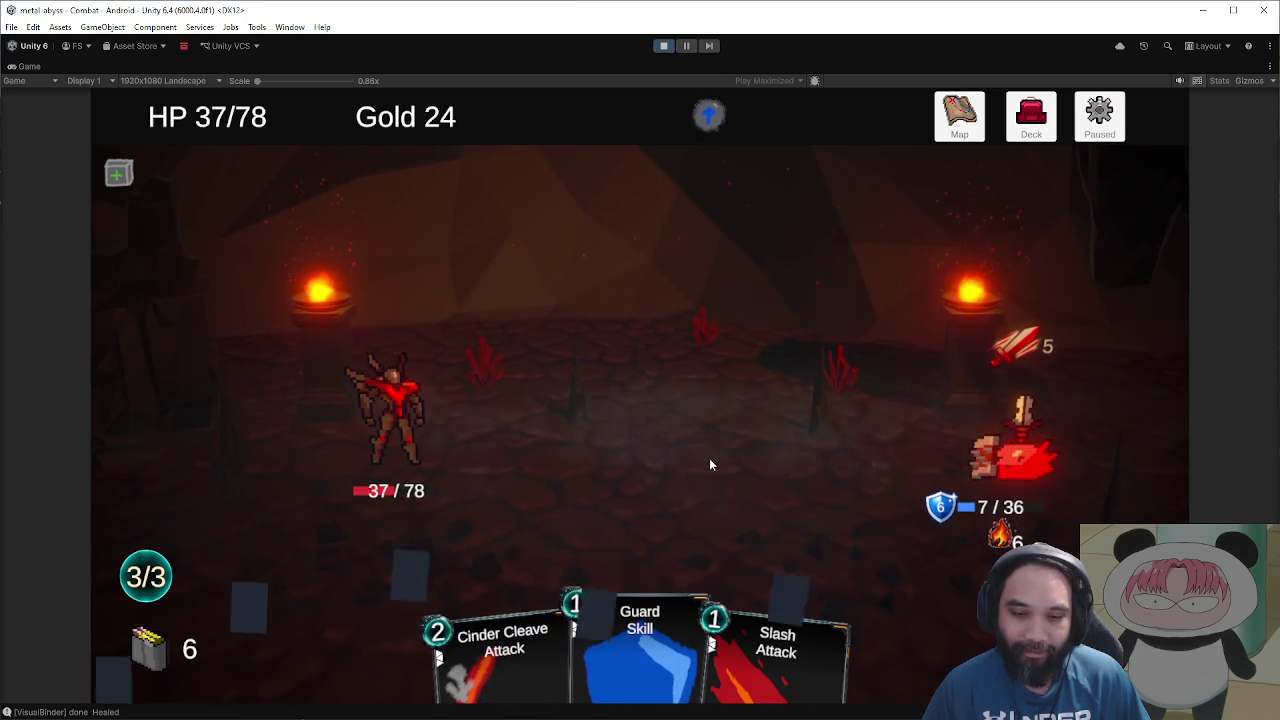
Step: Land more Slash Attacks to kill the slime, then stop play mode
left_click_drag(900, 643, 1010, 455)
left_click_drag(857, 645, 1014, 458)
left_click(762, 594)
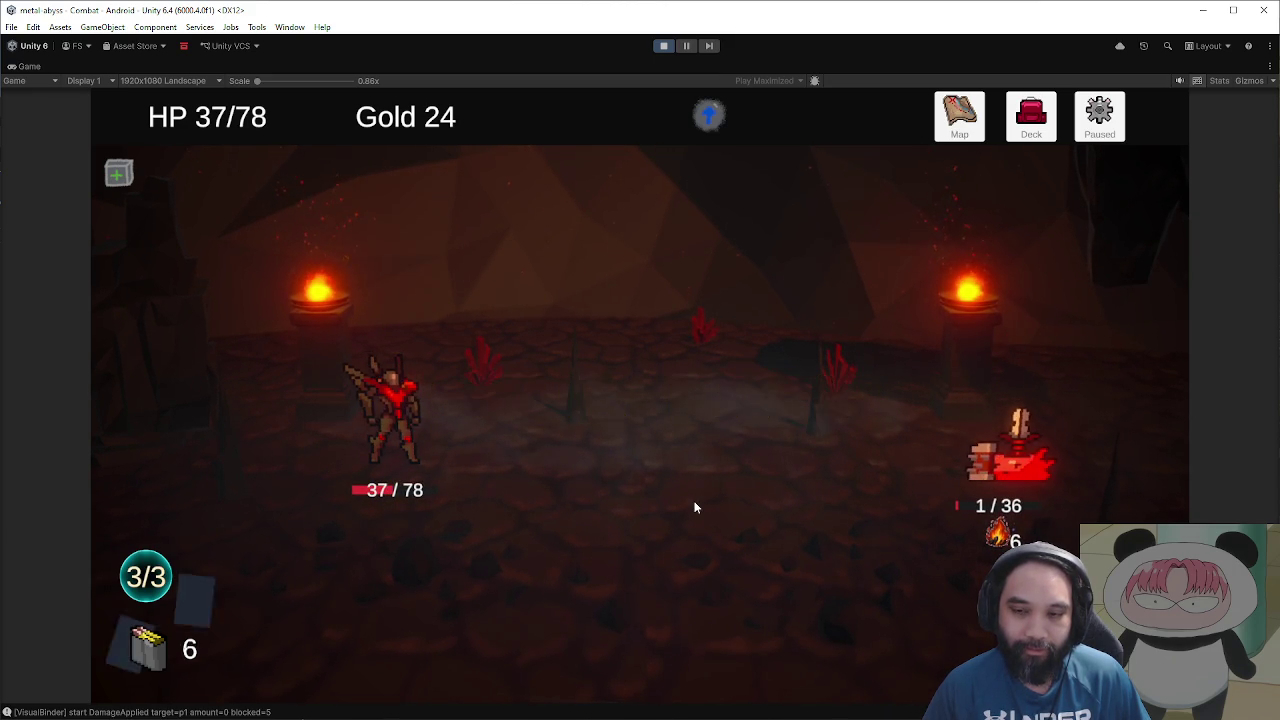
mouse_move(458, 636)
left_mouse_down()
mouse_move(600, 560)
mouse_move(904, 466)
mouse_move(823, 491)
mouse_move(1015, 459)
left_mouse_up()
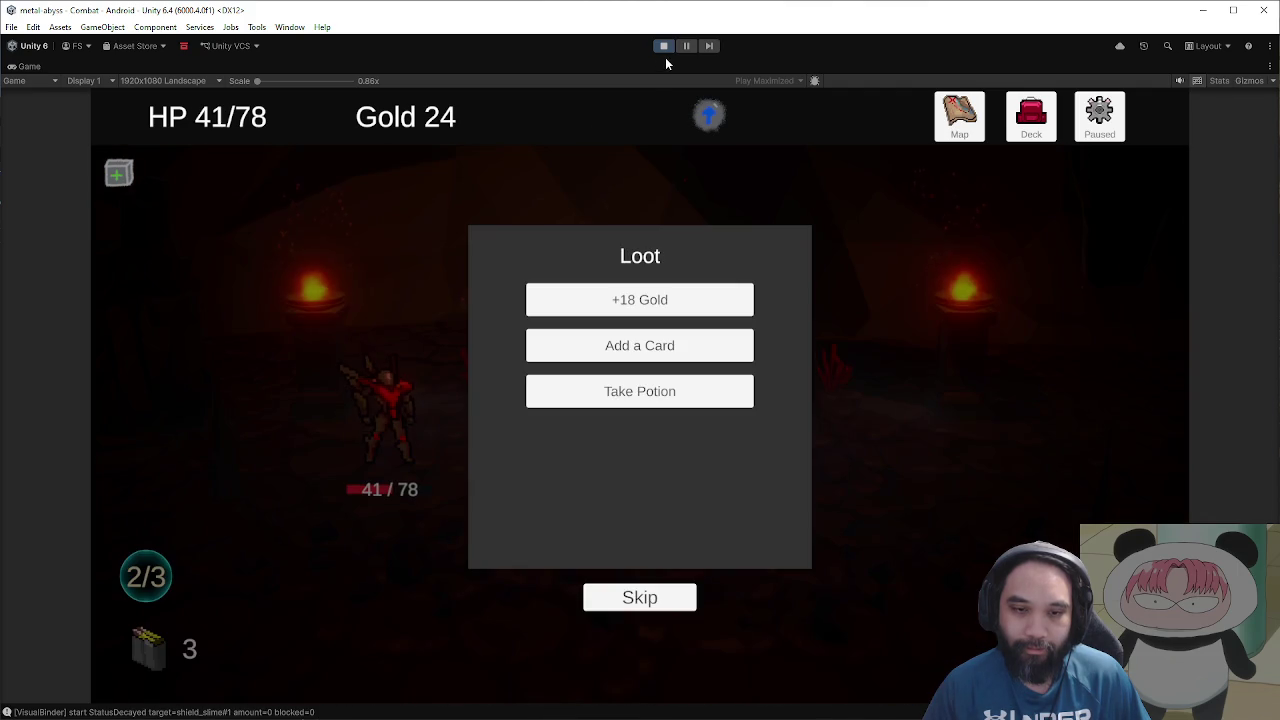
left_click(663, 46)
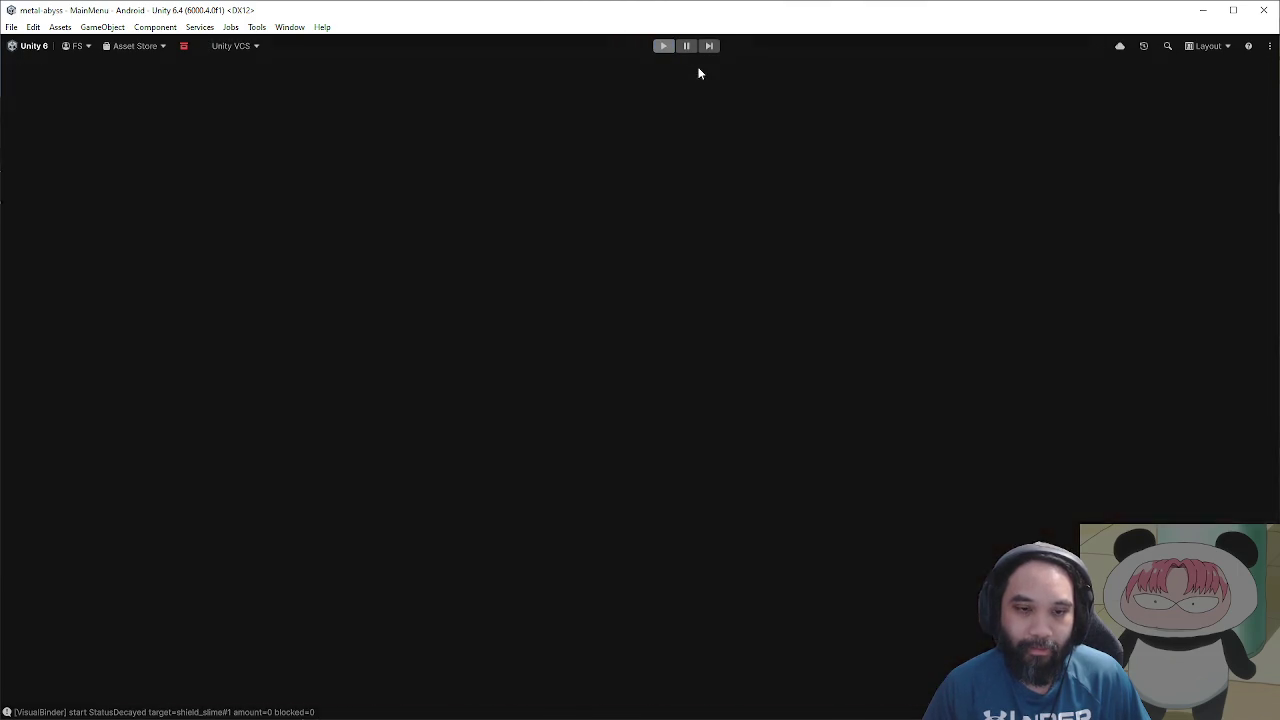
Step: Enlarge the Animation and Project panels, collapse the Hana sprite sheet, and return to MetalAbyss
left_click_drag(545, 541, 543, 400)
left_click_drag(522, 592, 514, 374)
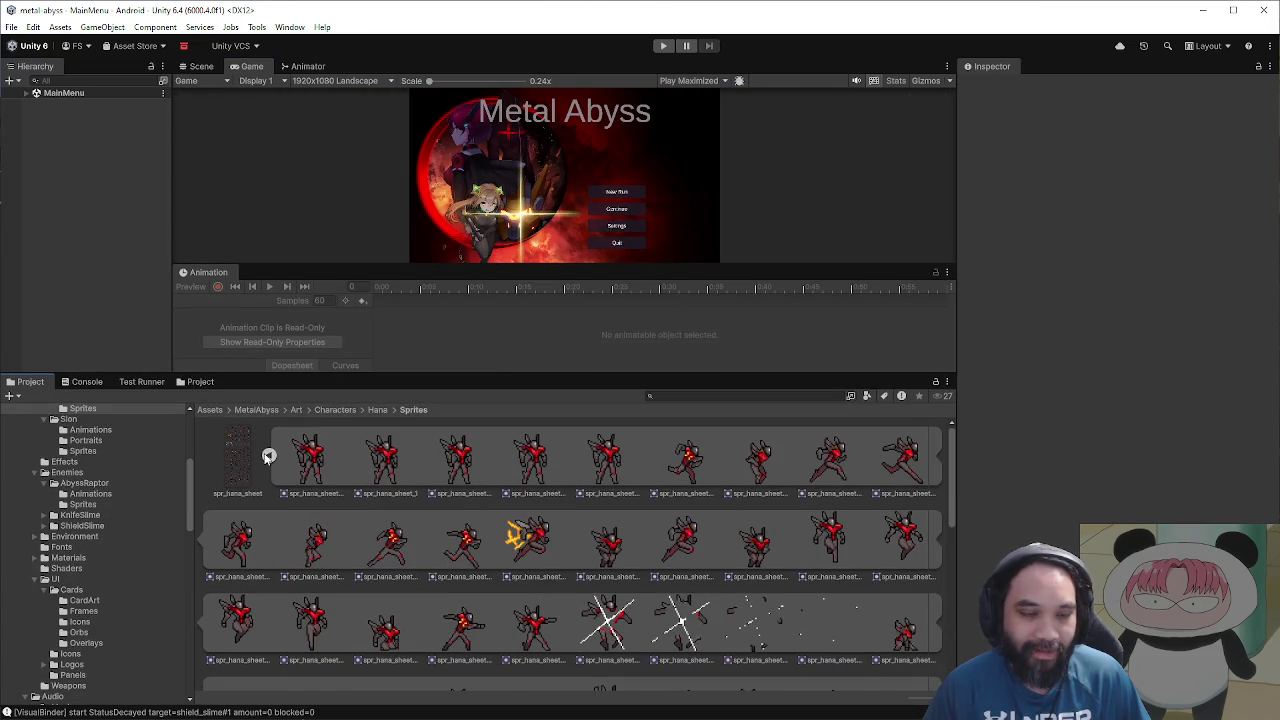
left_click(268, 455)
left_click(254, 410)
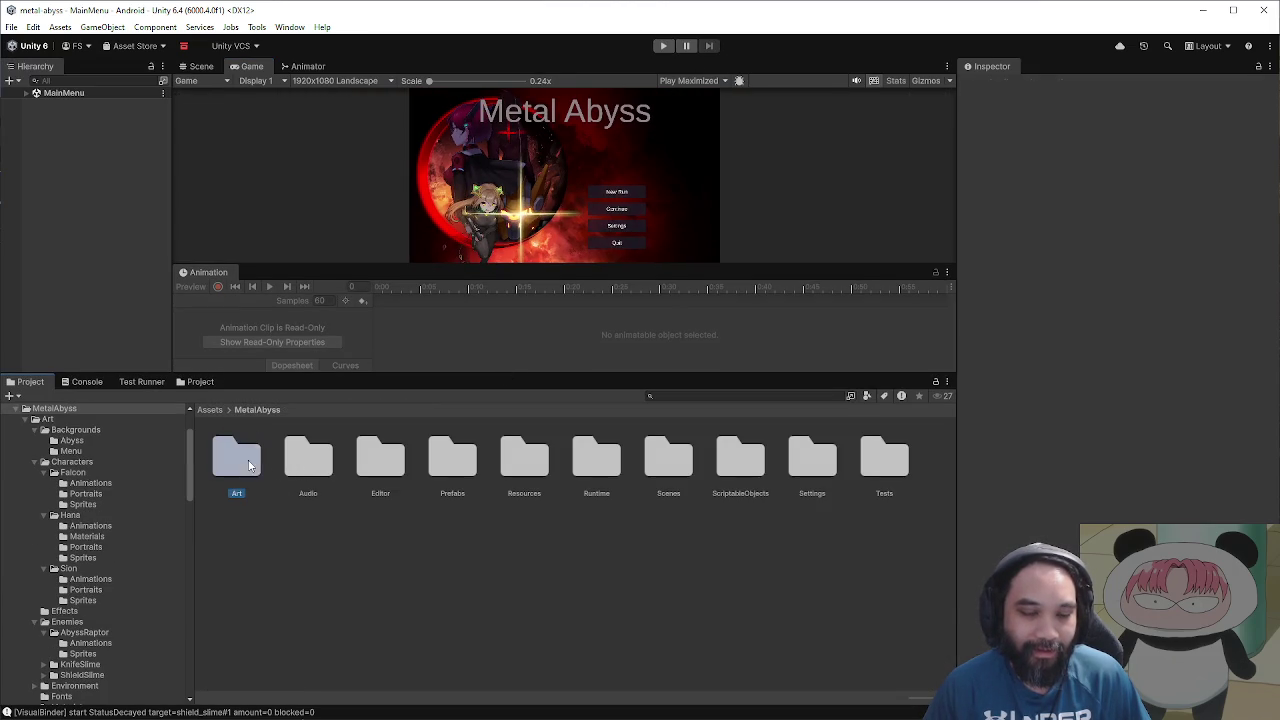
left_click(302, 470)
Step: Open HanaSpriteRoot from Prefabs/Combat/Player and show its animation clip list
double_click(440, 472)
double_click(236, 460)
double_click(367, 477)
double_click(308, 458)
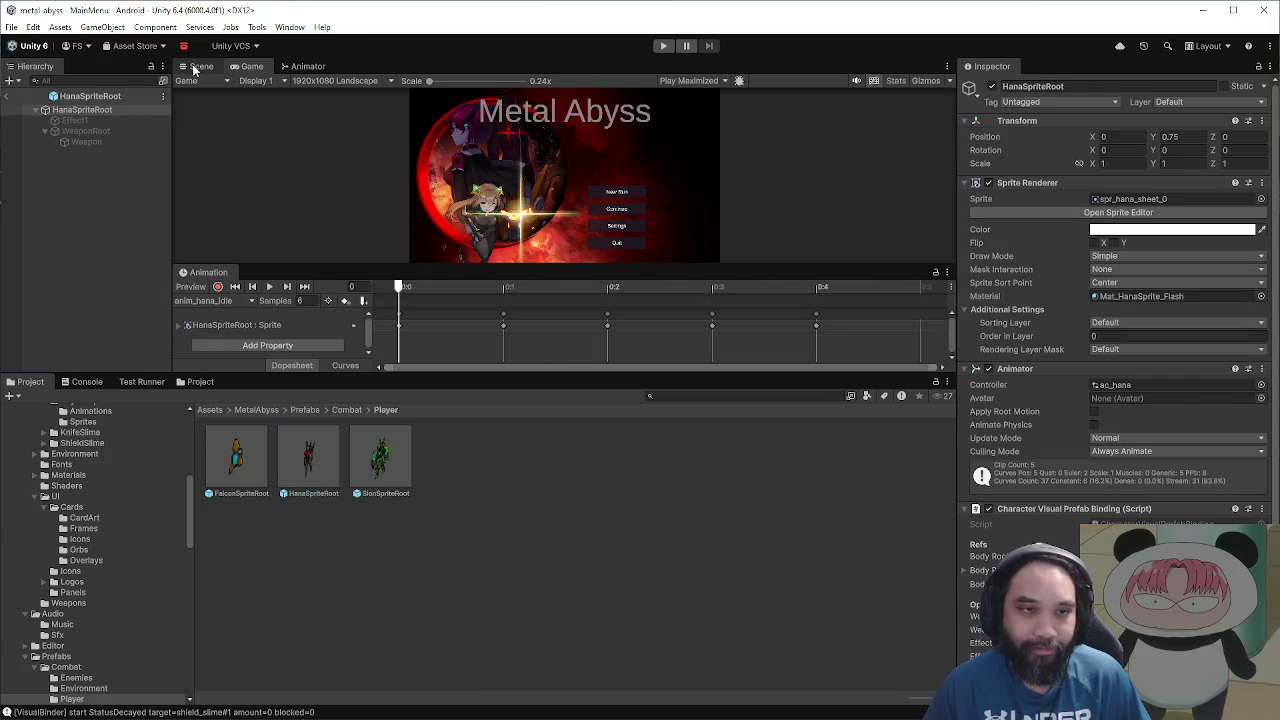
left_click(215, 300)
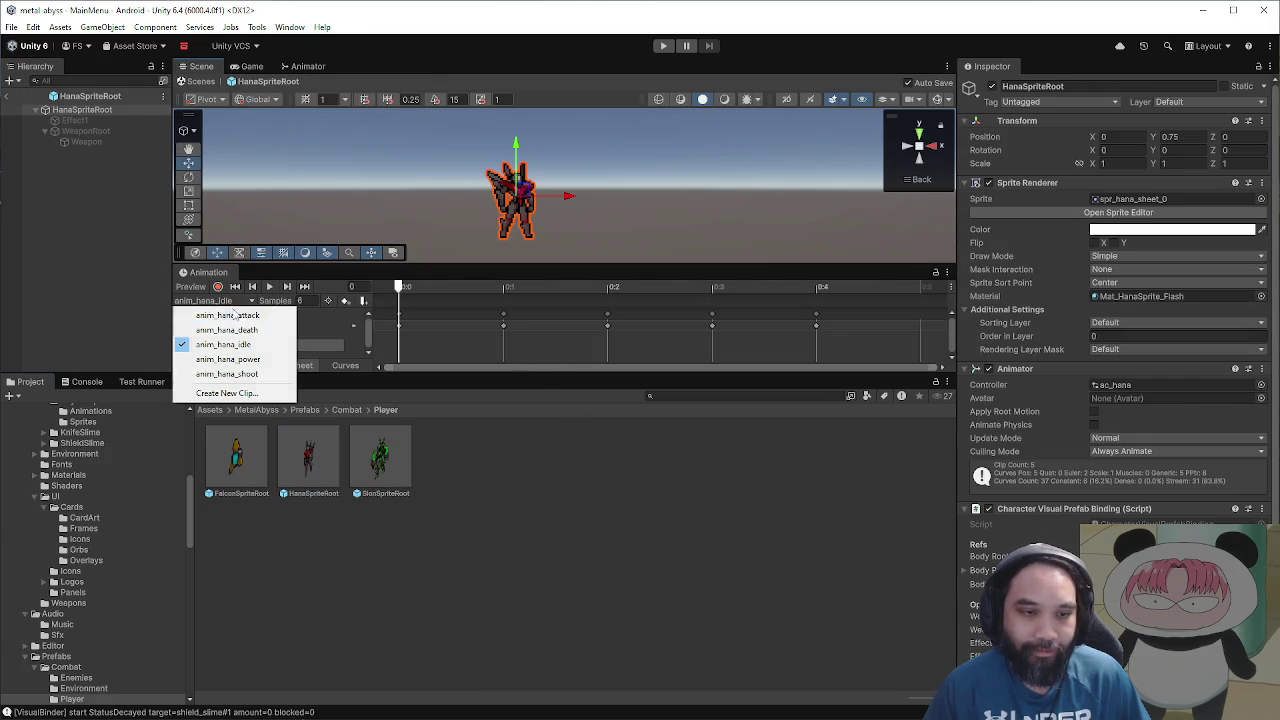
Step: Load the anim_hana_shoot clip and preview it at frame 2
left_click(220, 368)
left_click(560, 286)
key("period")
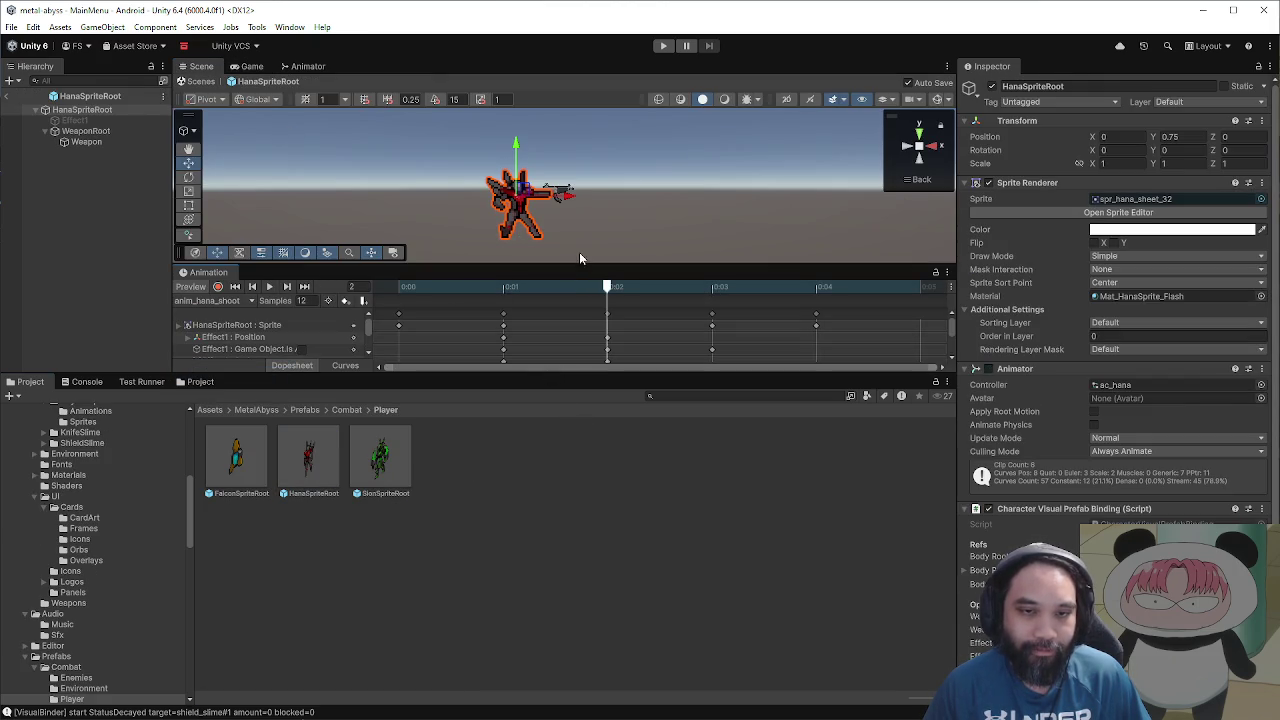
left_click(579, 252)
scroll(579, 230, "up", 5)
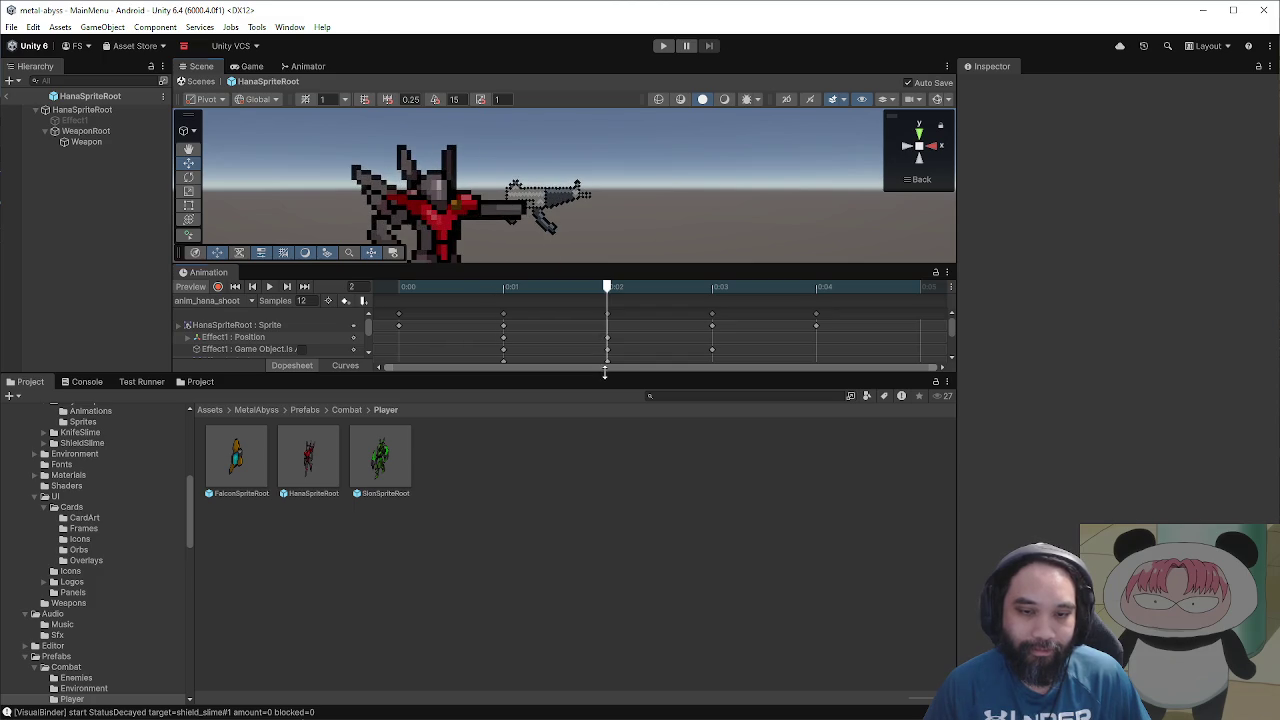
left_click_drag(604, 372, 604, 560)
Step: Change the Weapon sprite's Order in Layer from 45 to 1
left_click(700, 316)
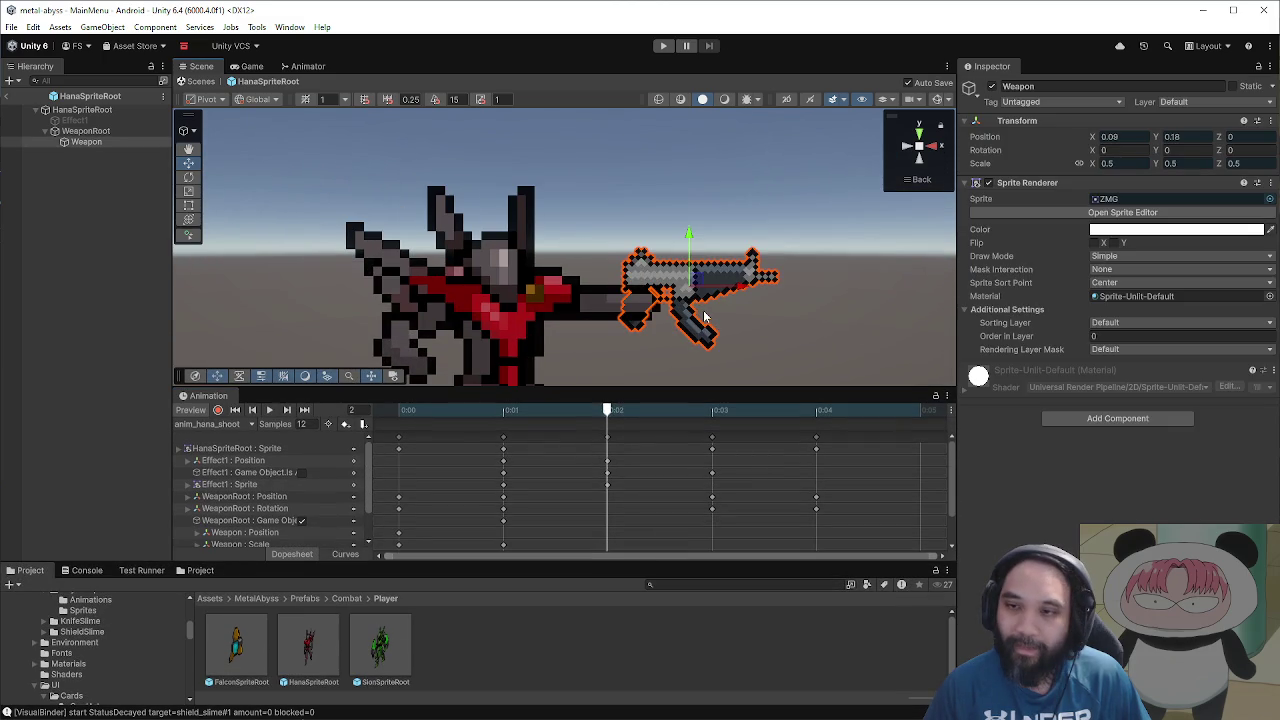
left_click(561, 302)
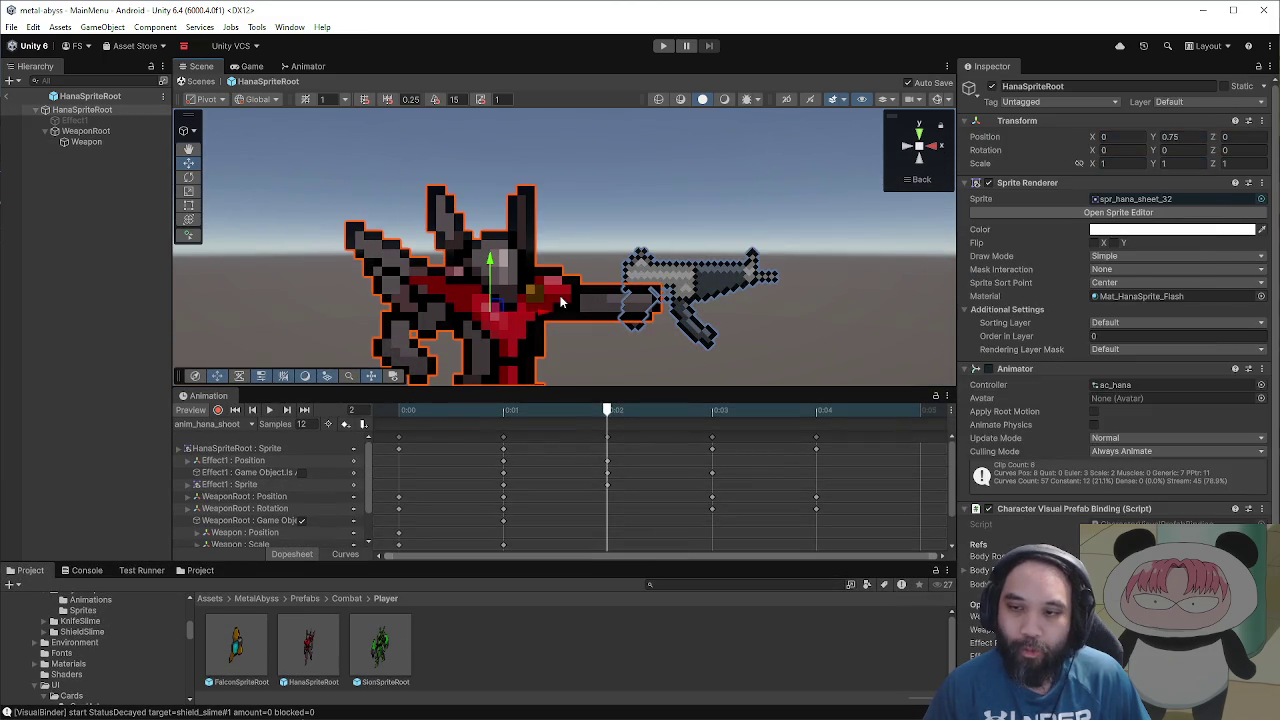
left_click(710, 287)
left_click(1120, 340)
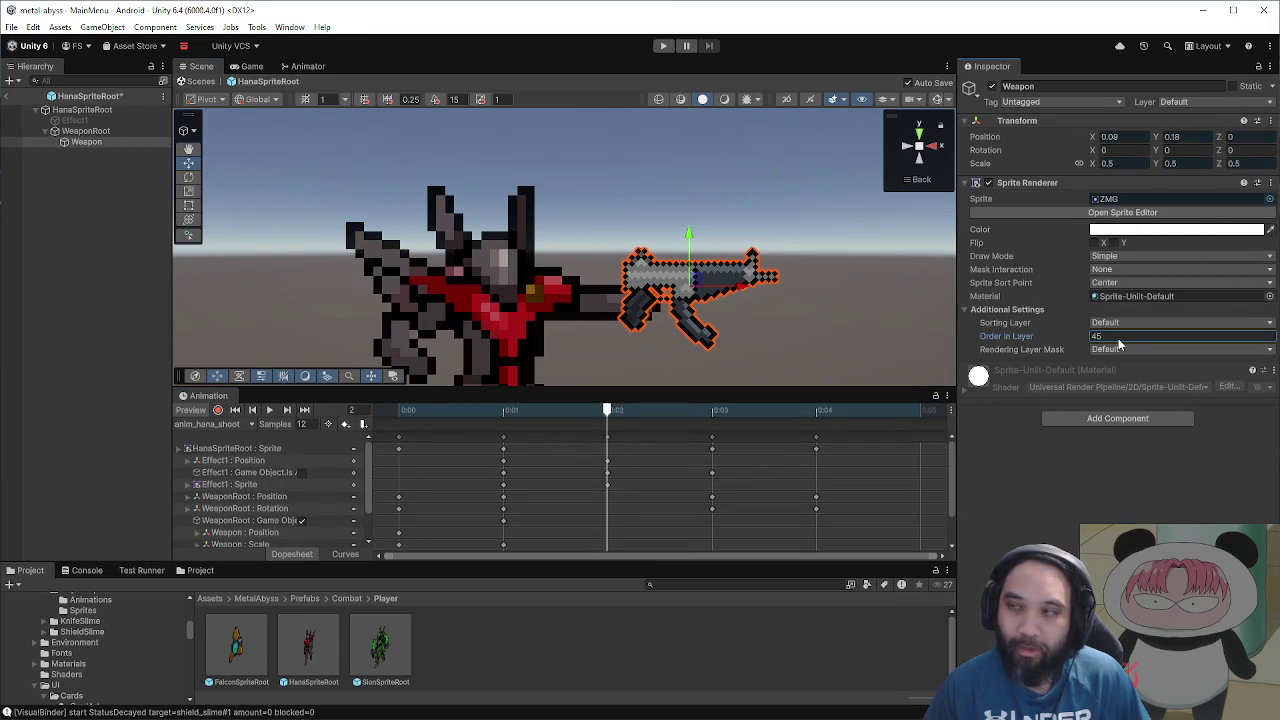
key("Return")
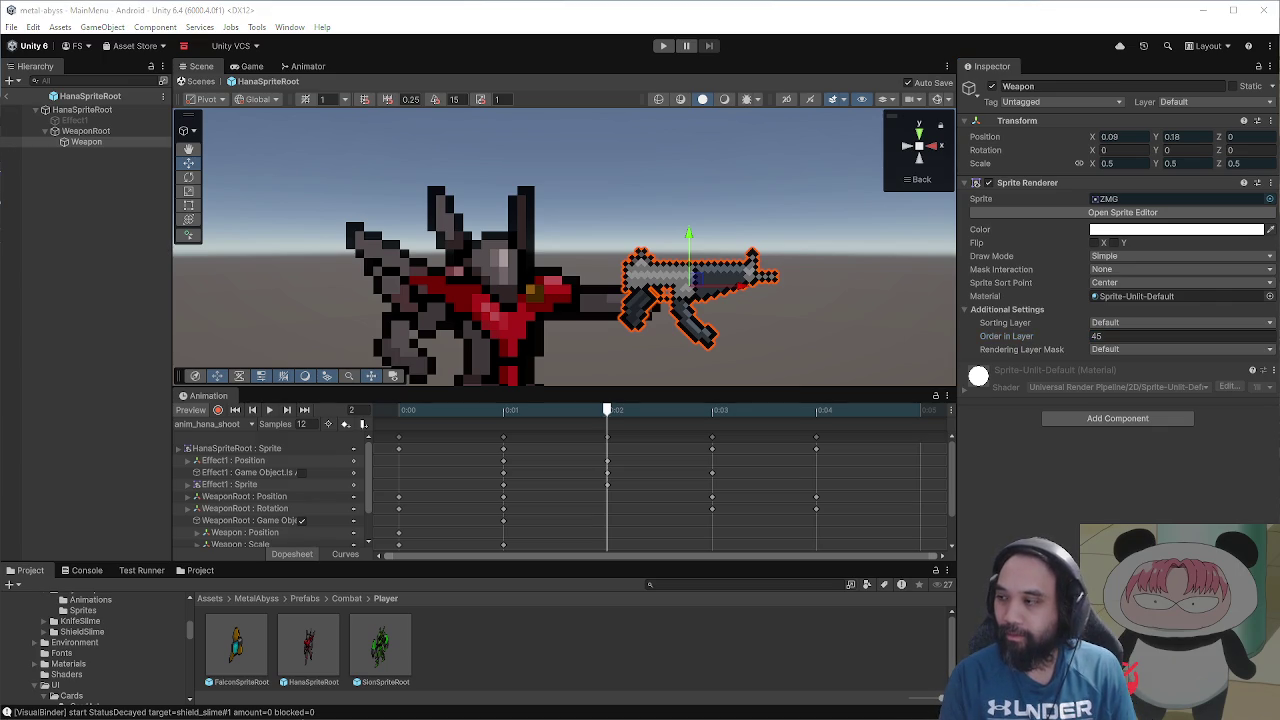
left_click(1115, 336)
type("0")
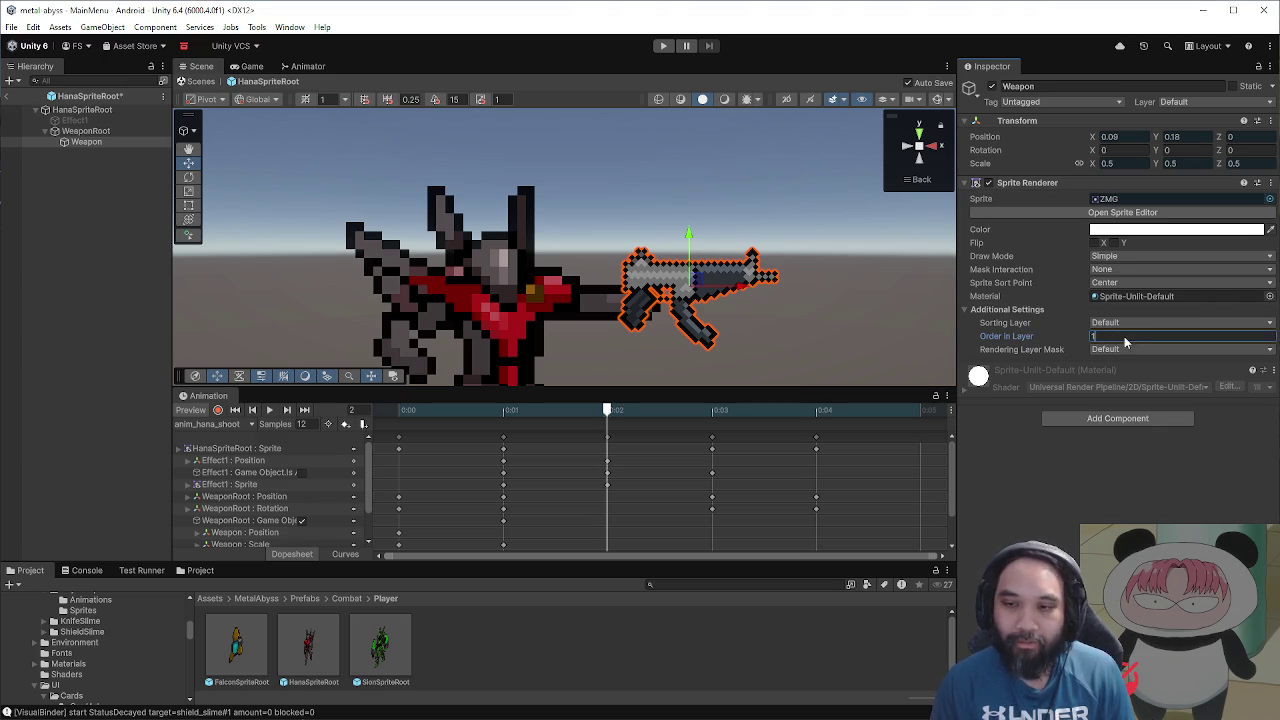
type("1")
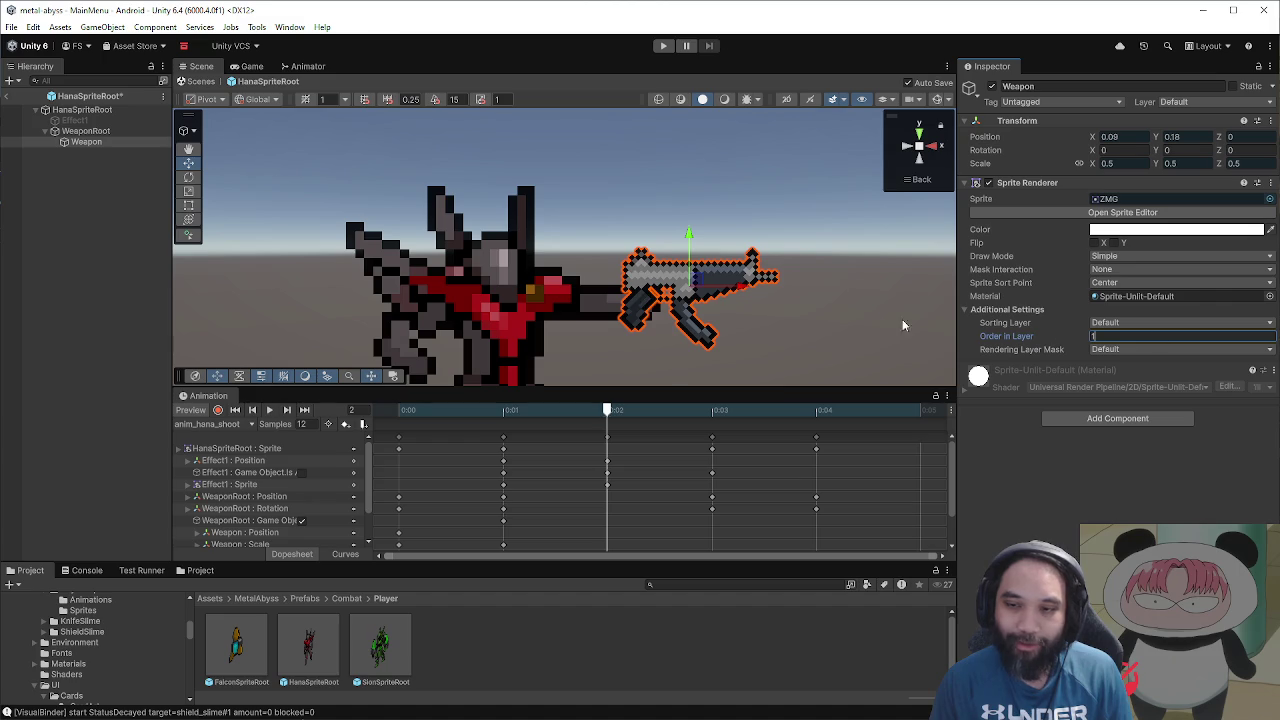
key("Return")
Step: Compare Hana's sorting order against the Weapon's new order of 1
scroll(760, 256, "down", 3)
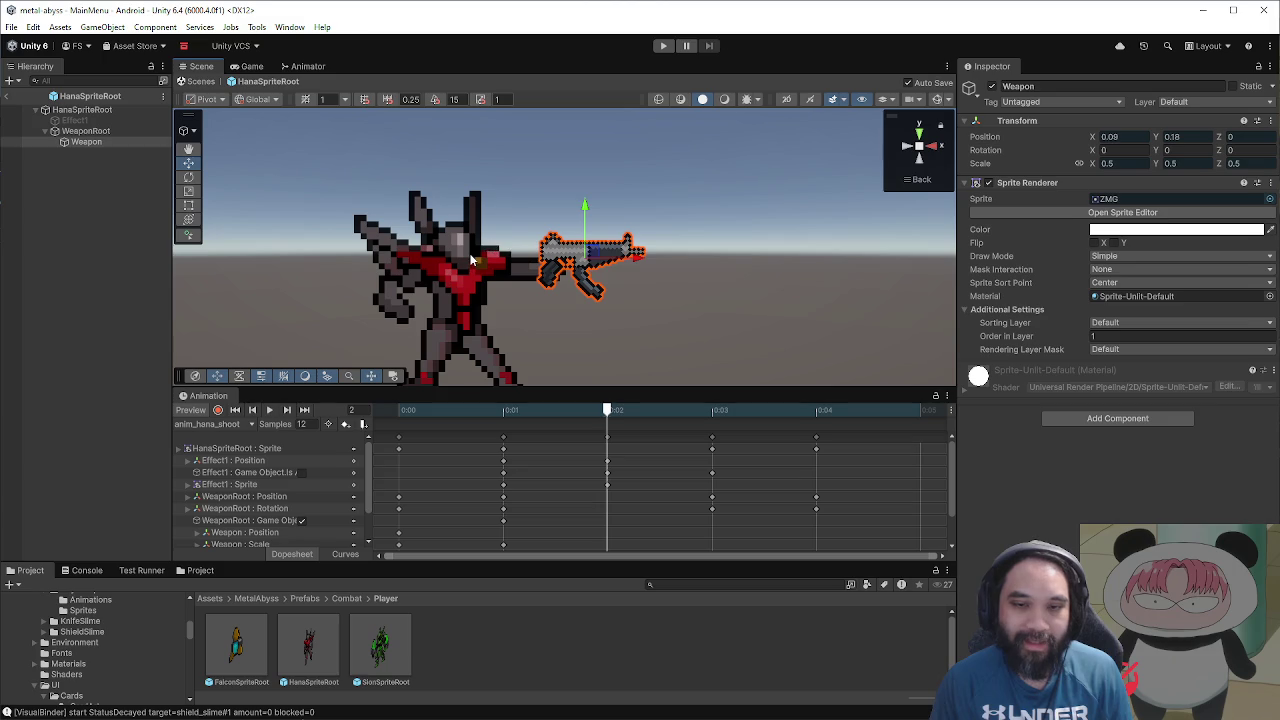
left_click(472, 258)
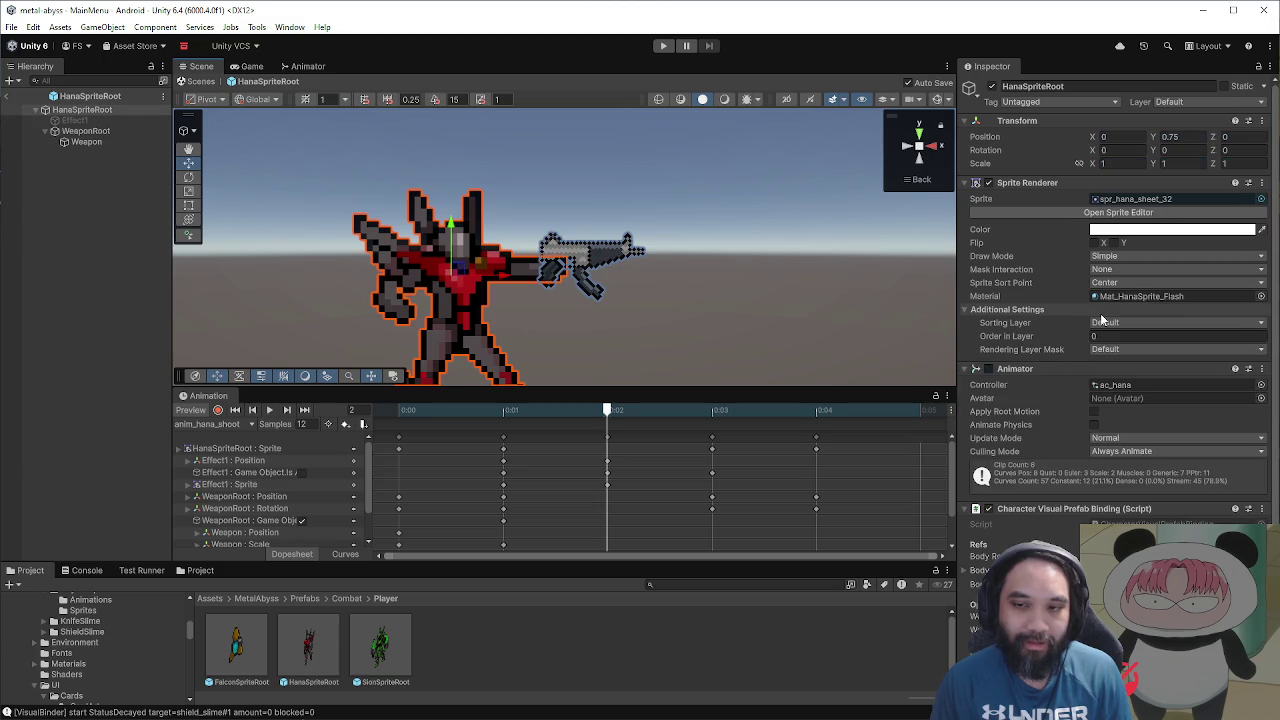
left_click(617, 268)
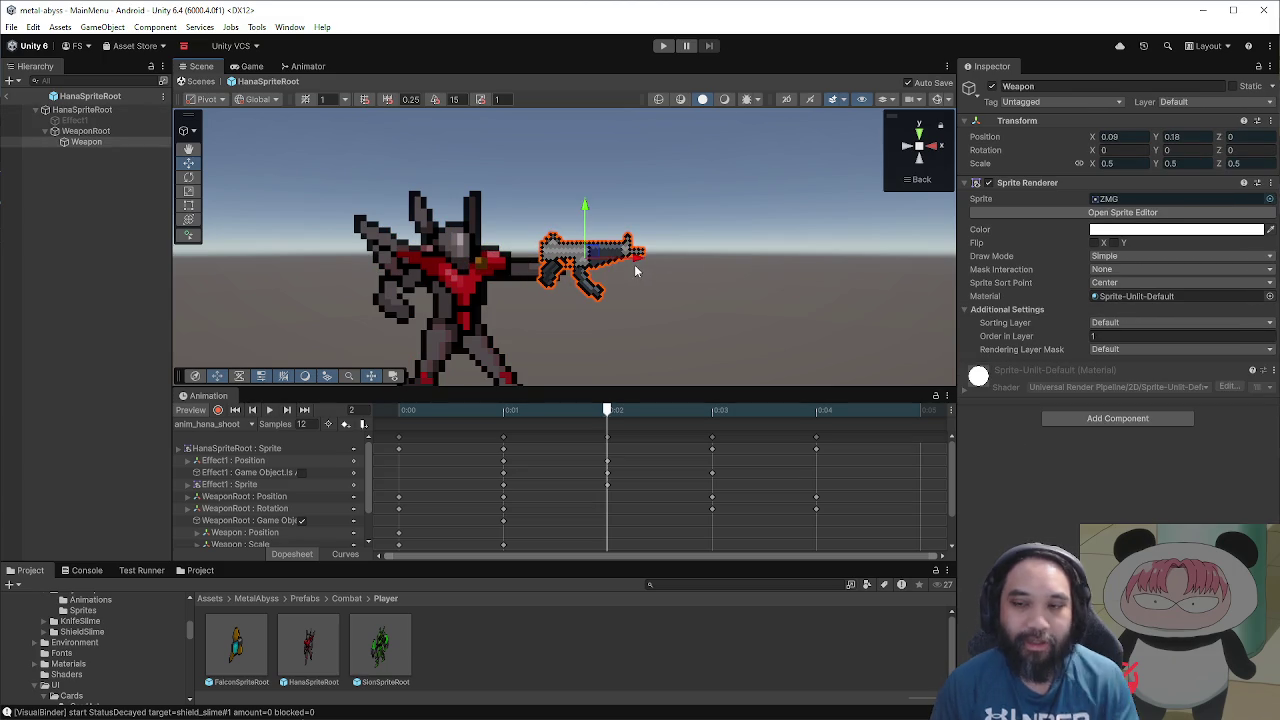
scroll(640, 273, "up", 2)
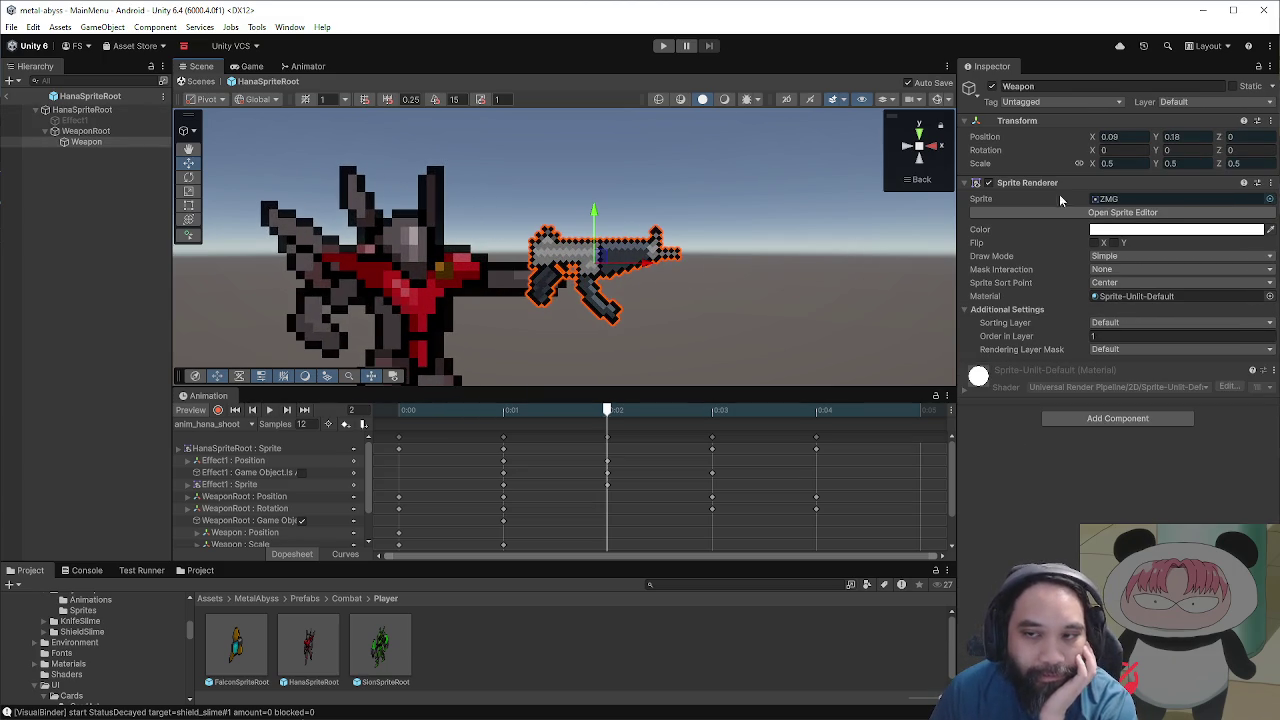
scroll(724, 278, "down", 3)
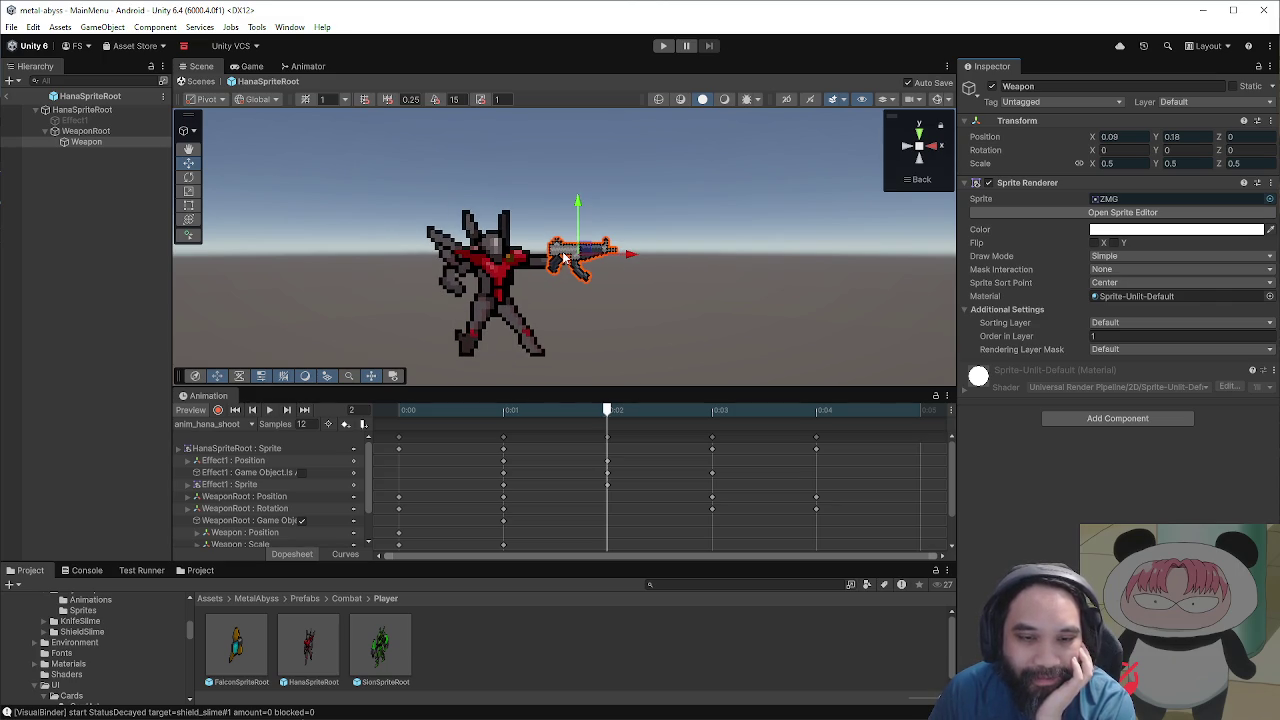
Step: Set the Weapon Transform scale to 0.75 on every axis
scroll(757, 236, "down", 3)
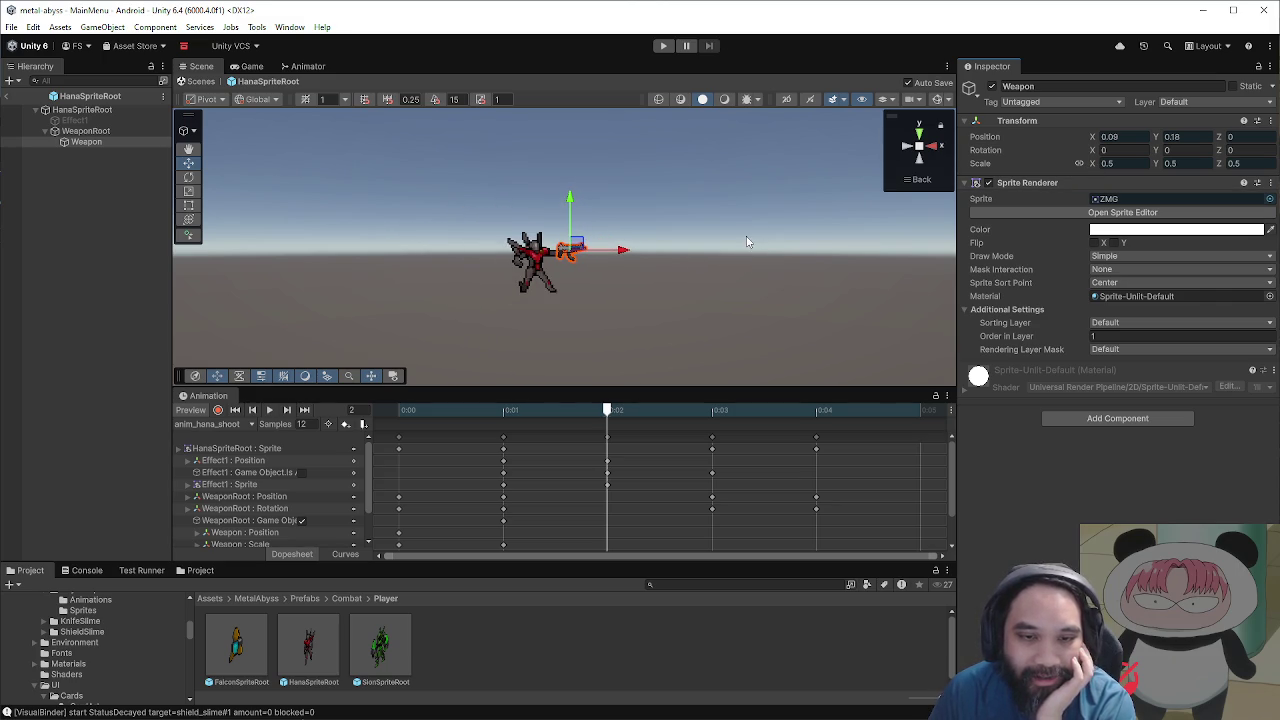
left_click_drag(747, 236, 697, 262)
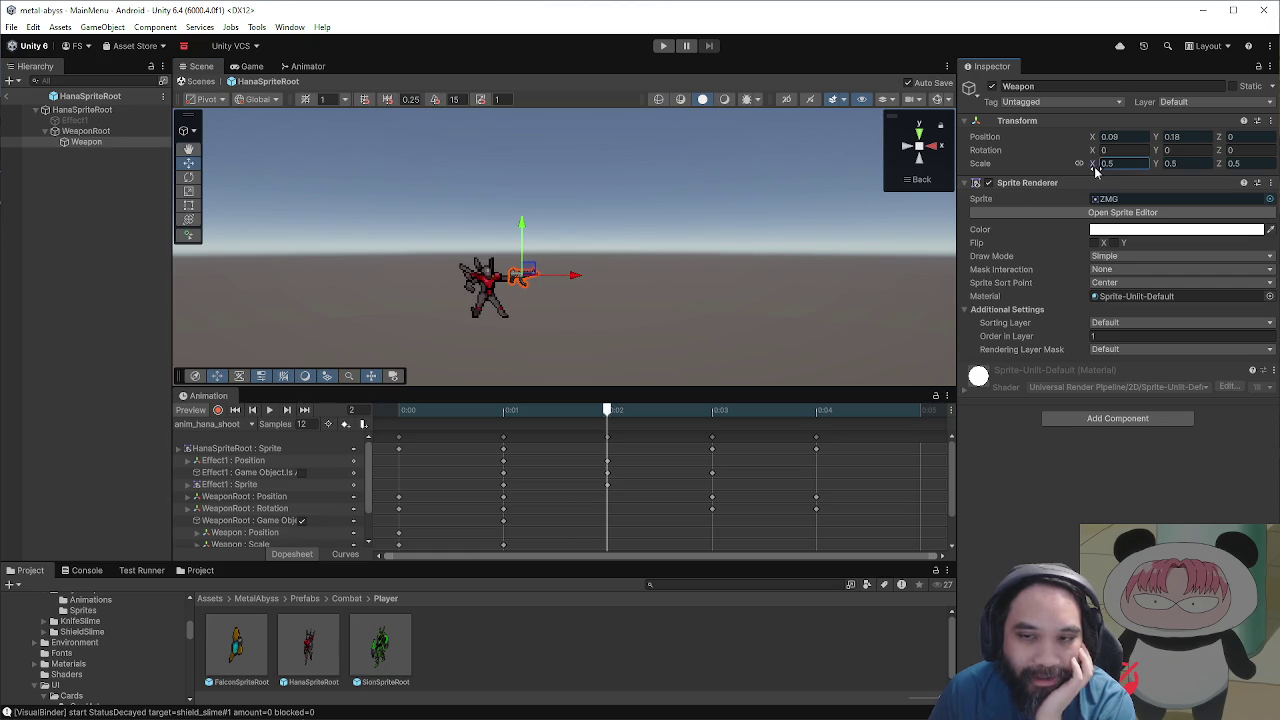
left_click_drag(1095, 170, 1107, 170)
type("1.14")
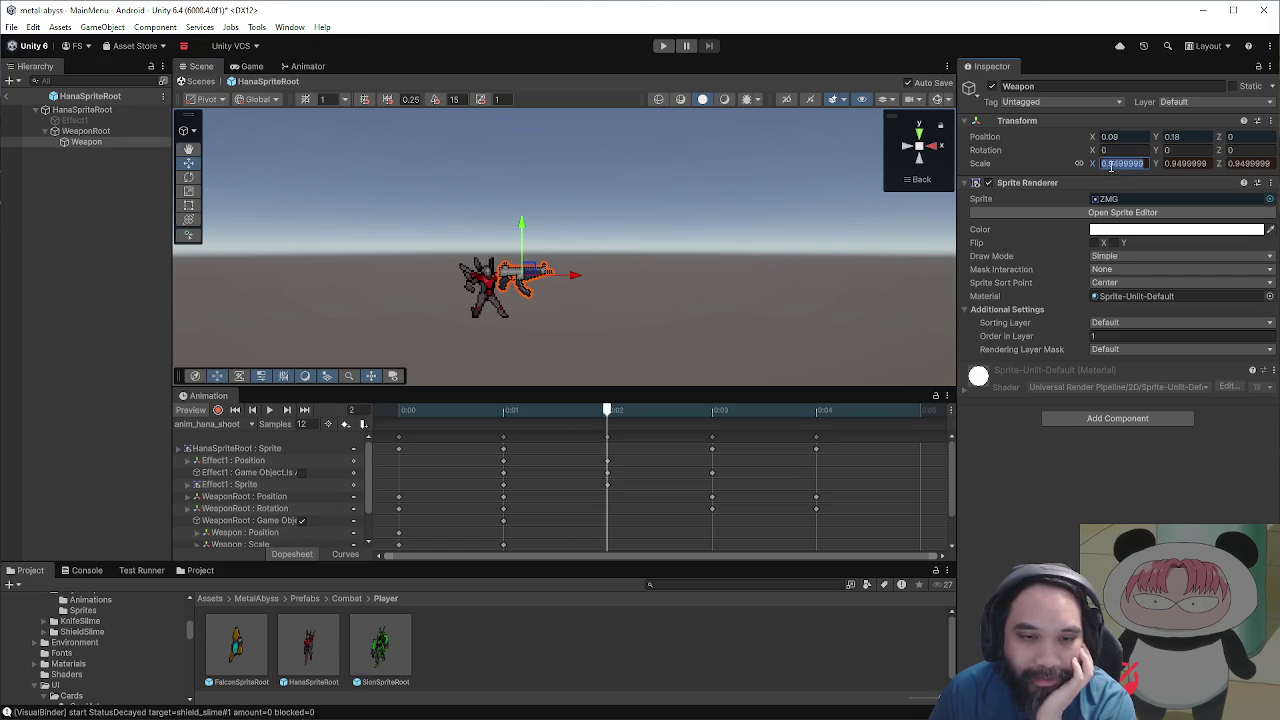
type("0.75")
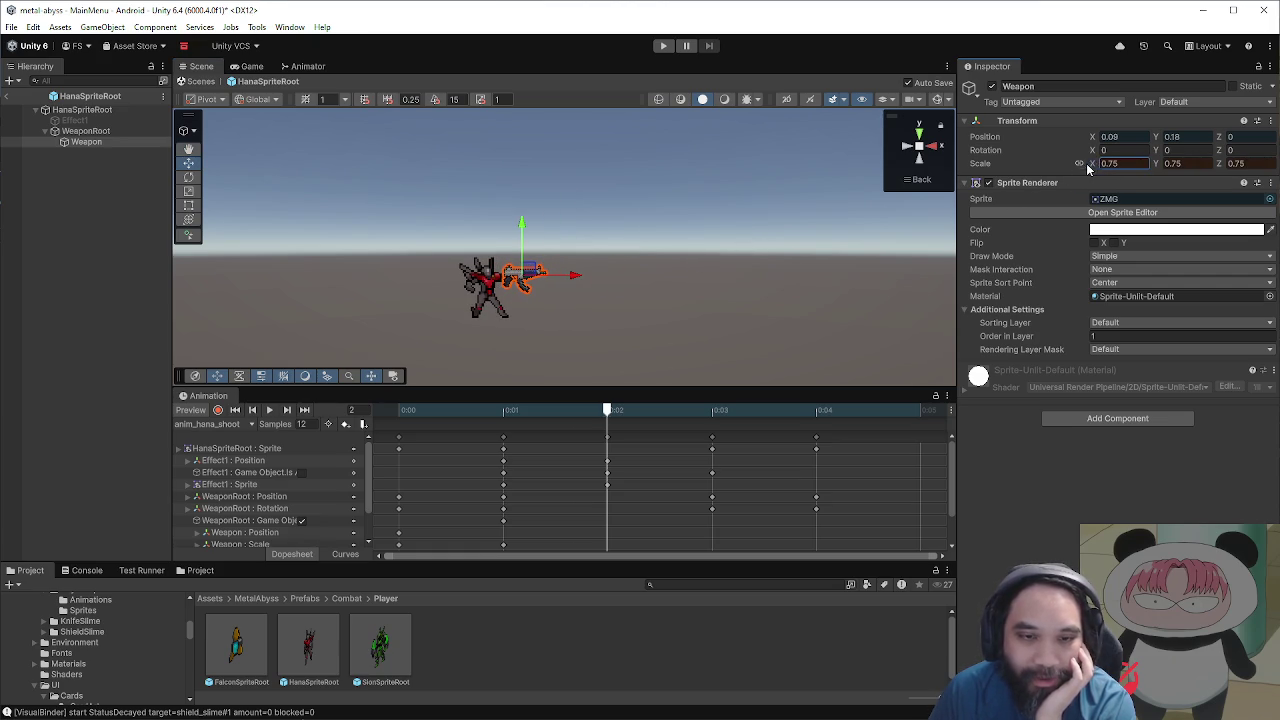
Step: Deselect the weapon and zoom the Scene view in on Hana
left_click(578, 258)
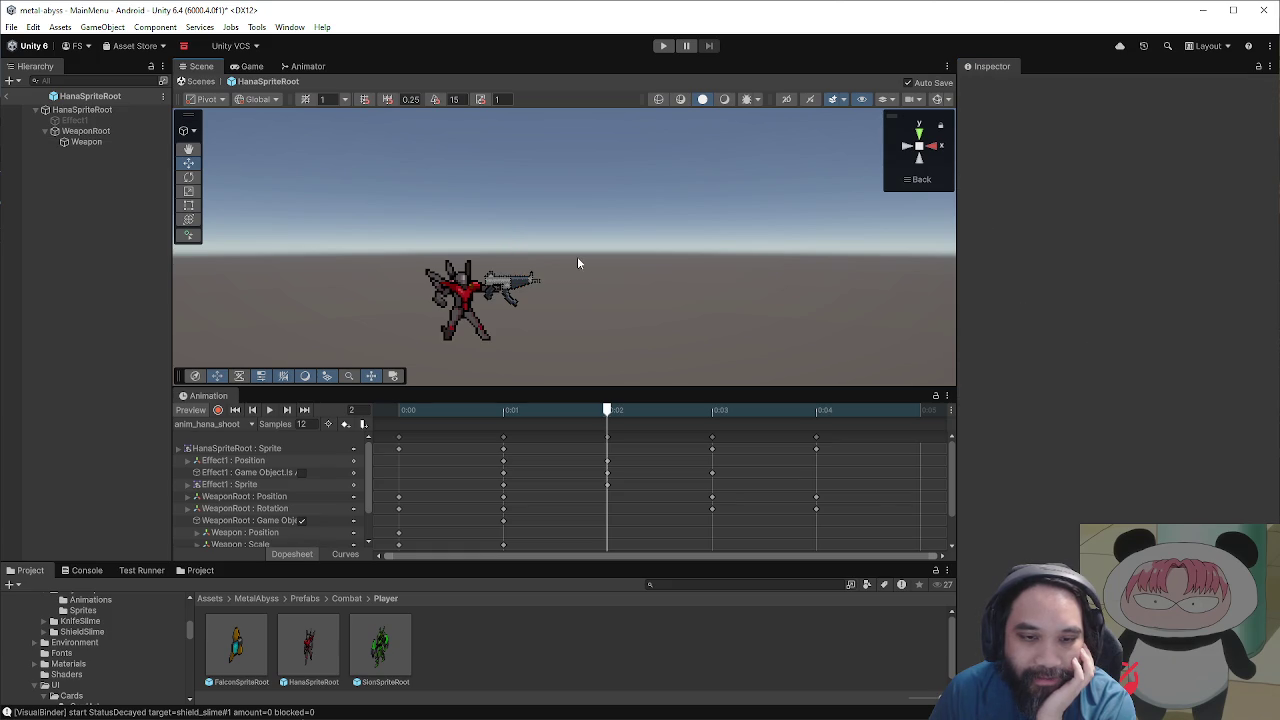
scroll(576, 260, "down", 2)
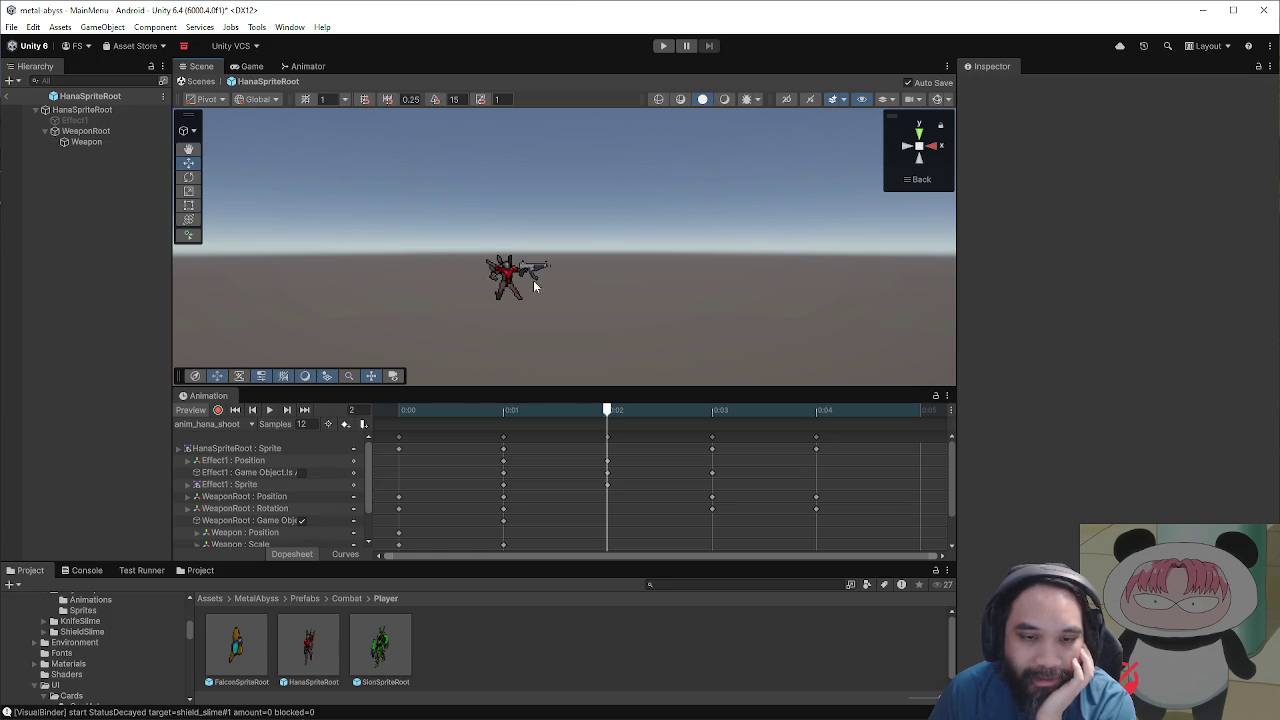
scroll(640, 277, "up", 2)
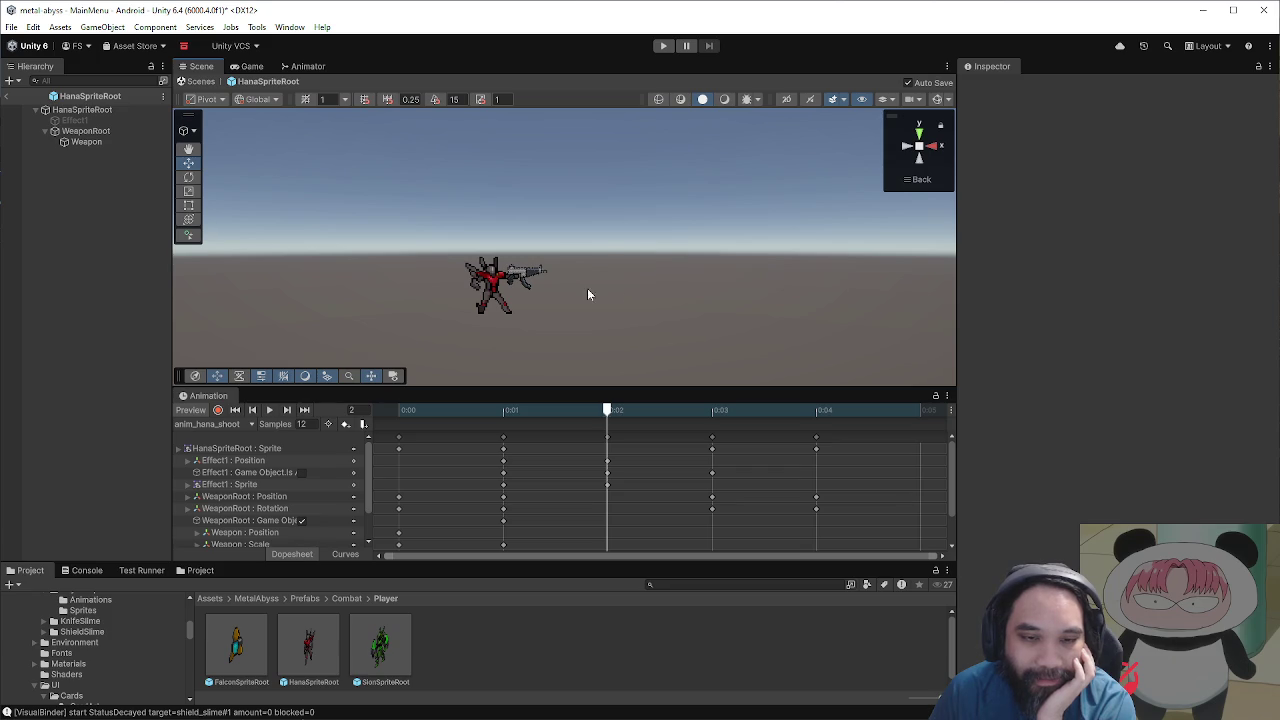
left_click_drag(600, 289, 656, 276)
left_click_drag(733, 397, 757, 445)
scroll(640, 320, "up", 5)
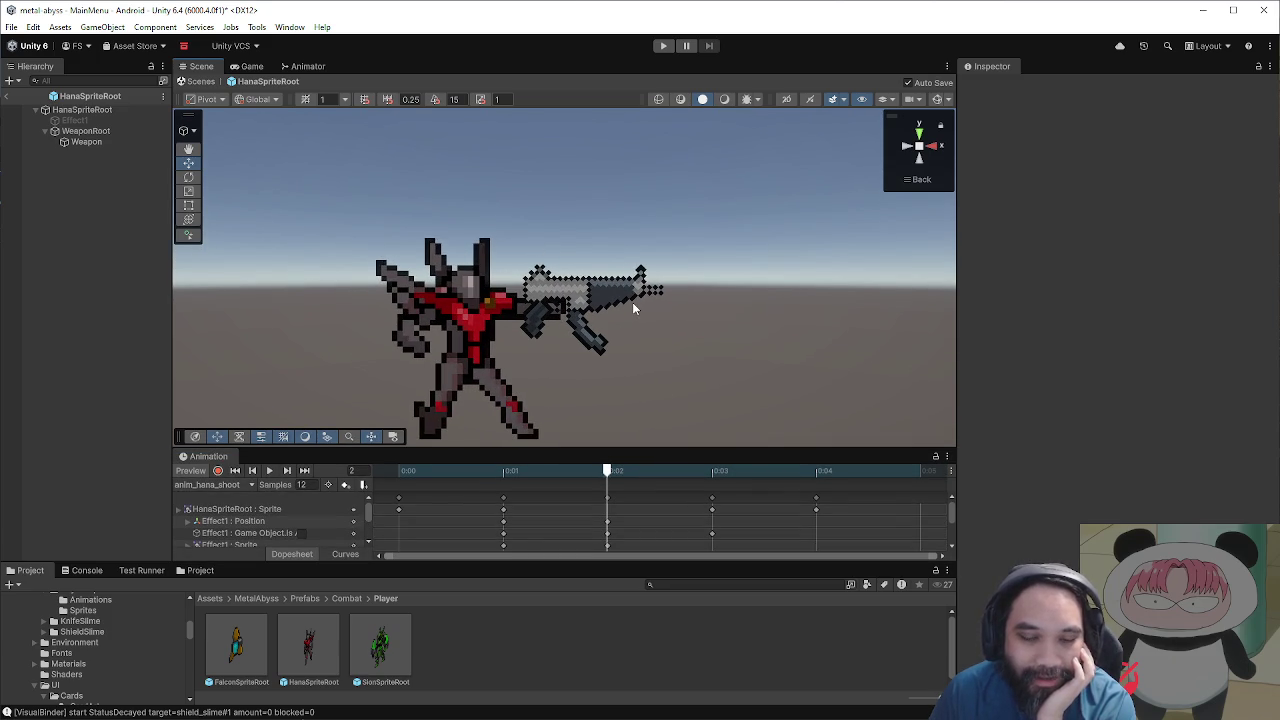
Step: With recording on, key the Weapon scale at 0.75 on frame 0
left_click(88, 131)
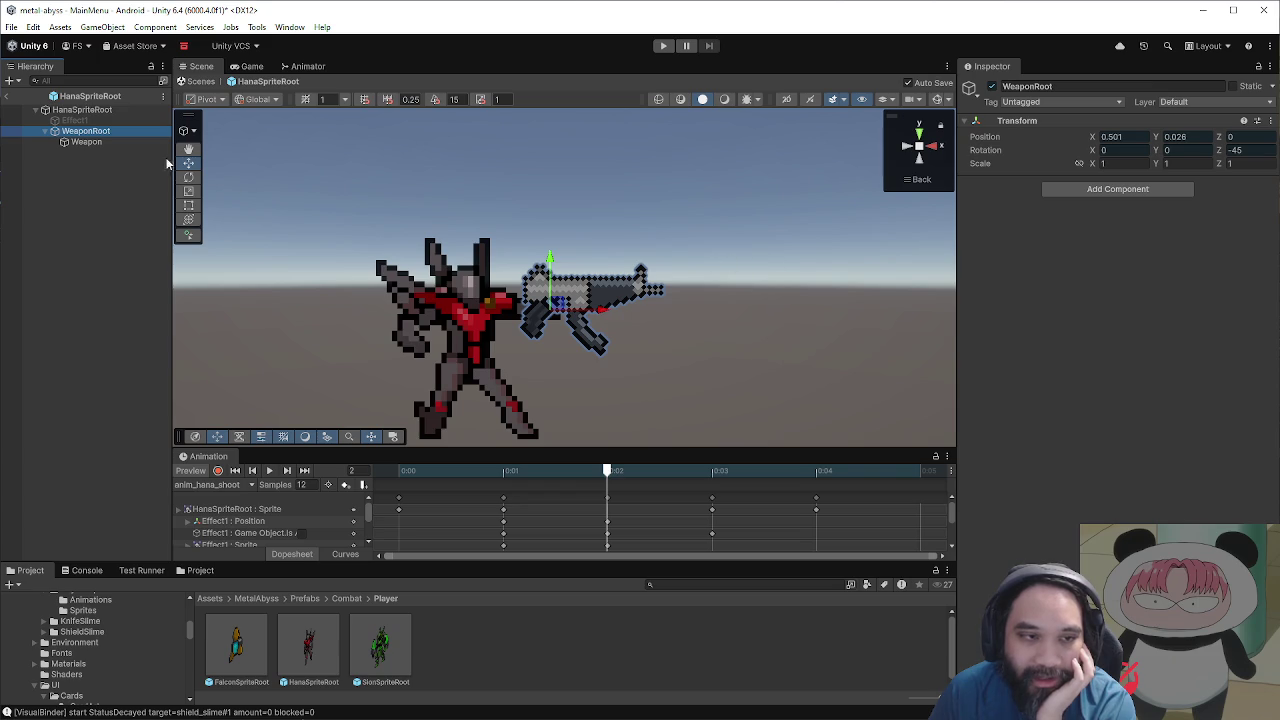
left_click(218, 470)
mouse_move(451, 471)
left_mouse_down()
mouse_move(503, 472)
mouse_move(329, 486)
left_mouse_up()
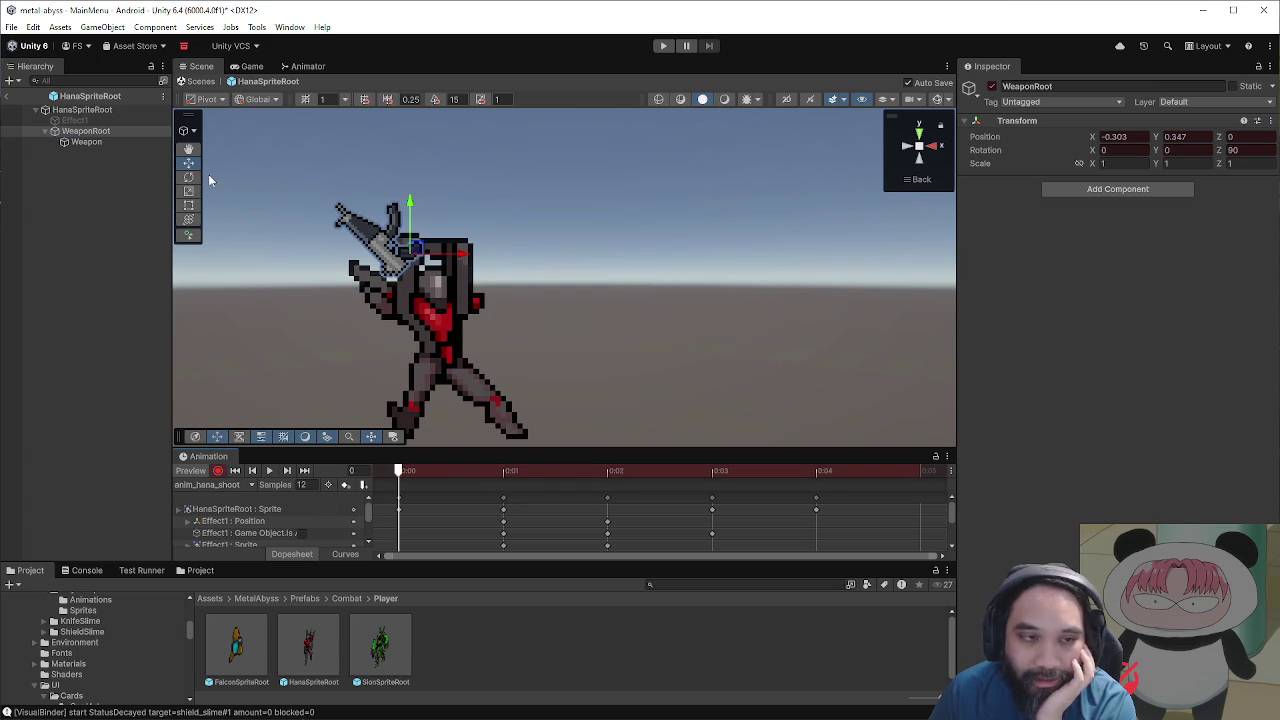
left_click(100, 141)
left_click(1125, 164)
type(".75")
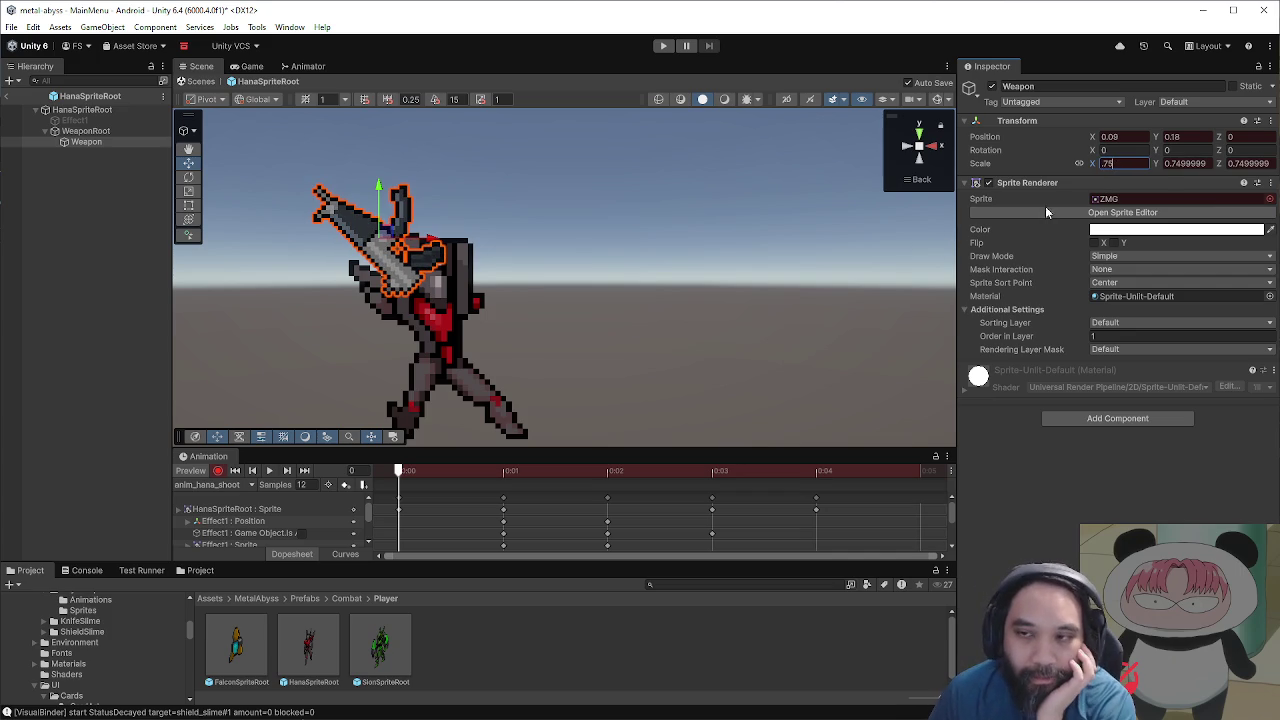
key("Return")
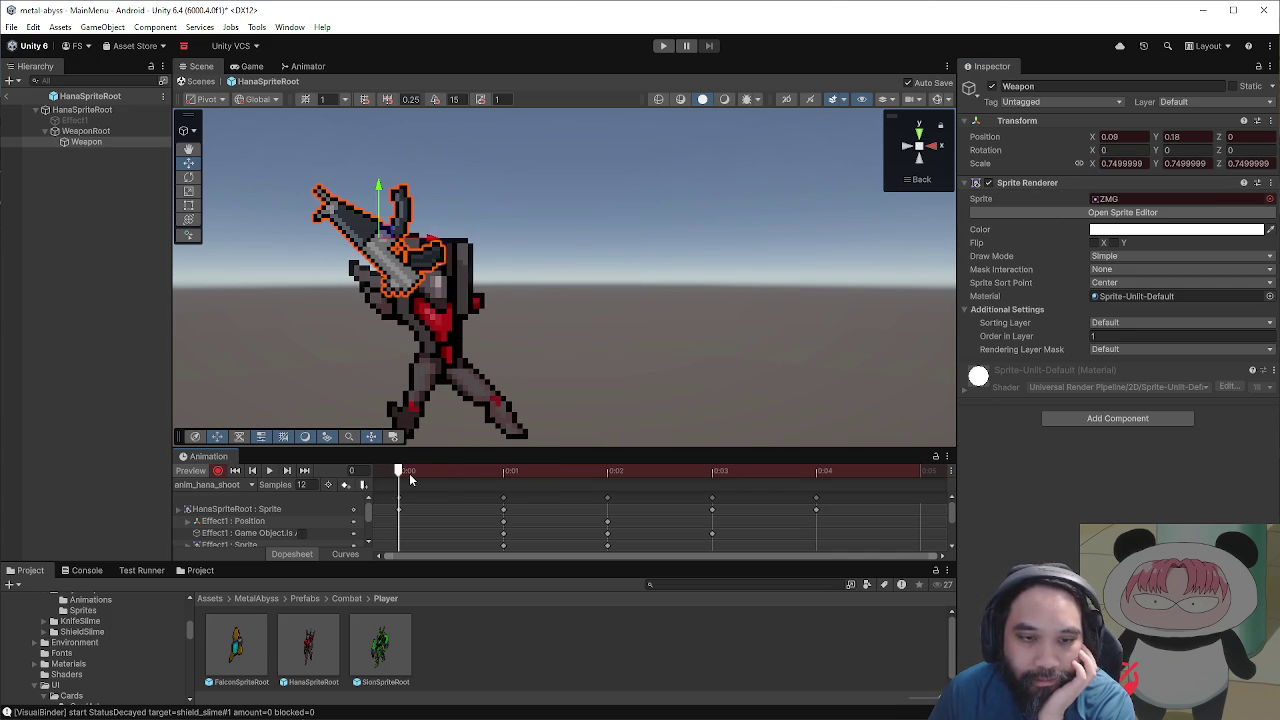
Step: Delete the Weapon Scale keyframe on frame 1
left_click(514, 474)
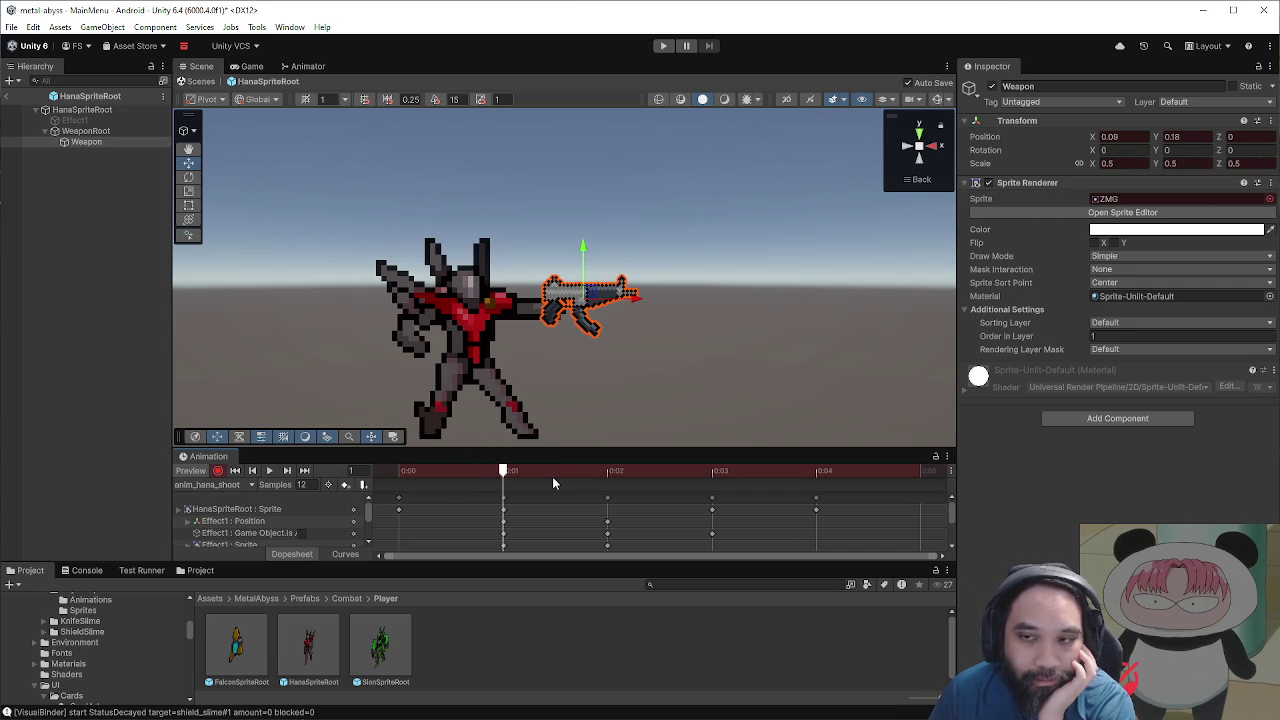
left_click_drag(560, 449, 554, 247)
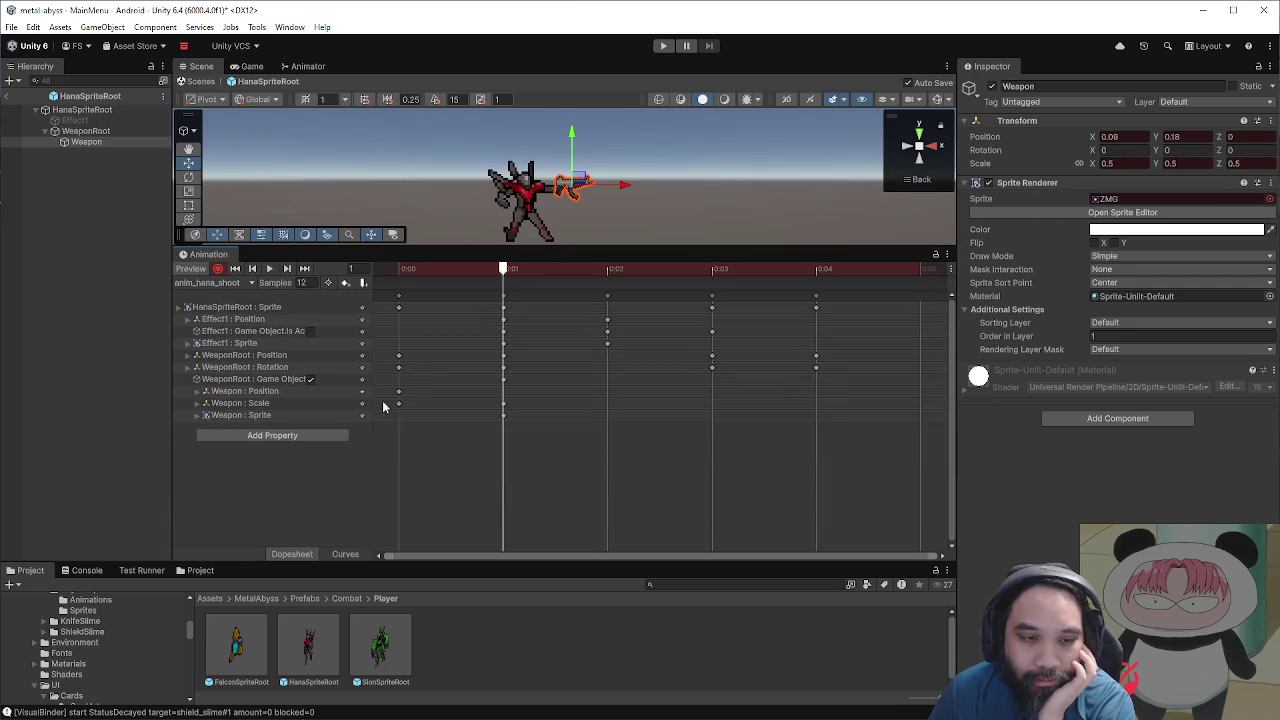
left_click(503, 403)
key("Delete")
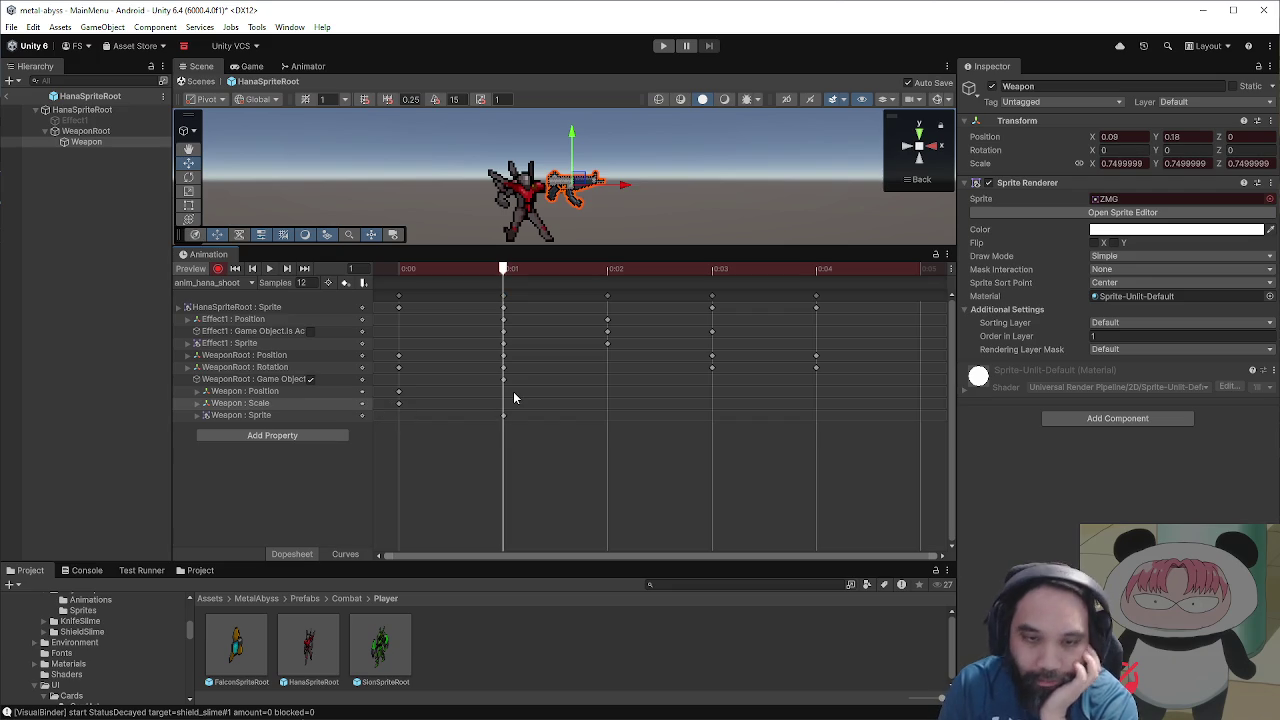
Step: Move the gun toward Hana's hand on frame 1
scroll(570, 316, "up", 5)
mouse_move(540, 247)
left_mouse_down()
mouse_move(560, 385)
mouse_move(879, 410)
mouse_move(670, 408)
left_mouse_up()
scroll(638, 310, "down", 5)
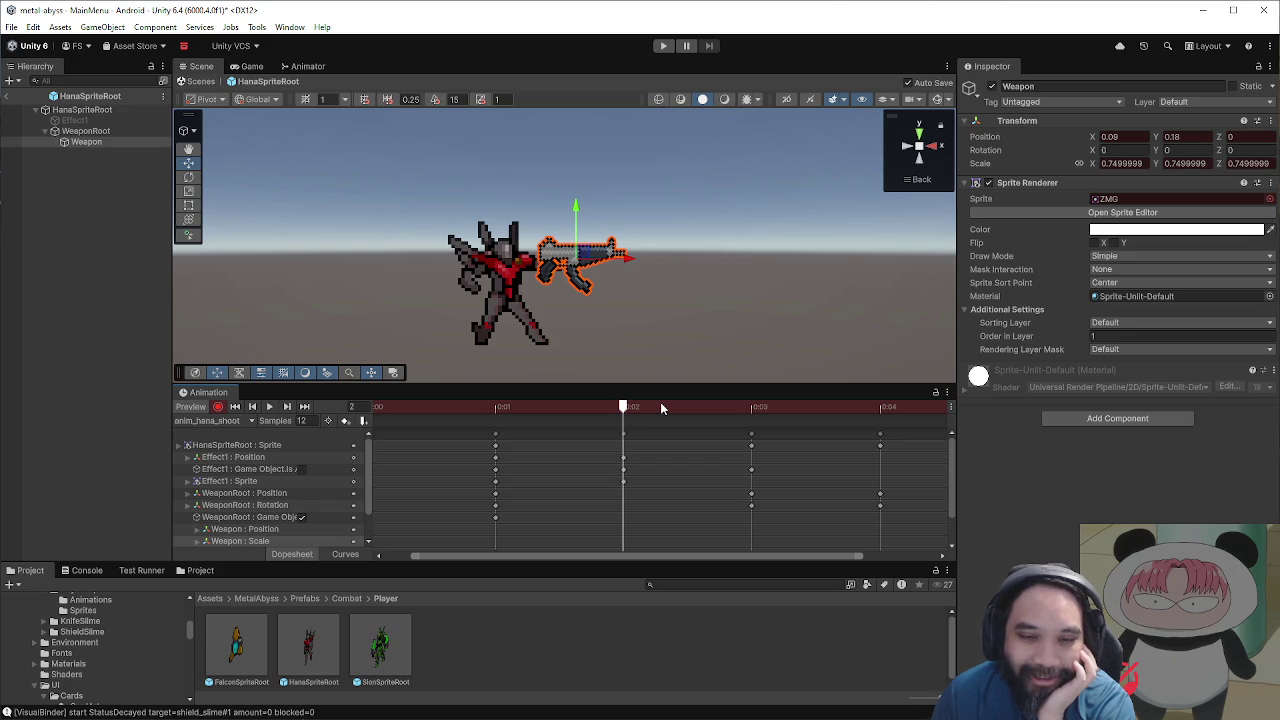
mouse_move(576, 409)
left_mouse_down()
mouse_move(366, 412)
mouse_move(483, 420)
left_mouse_up()
scroll(534, 298, "up", 5)
mouse_move(594, 234)
left_mouse_down()
mouse_move(591, 214)
mouse_move(595, 230)
left_mouse_up()
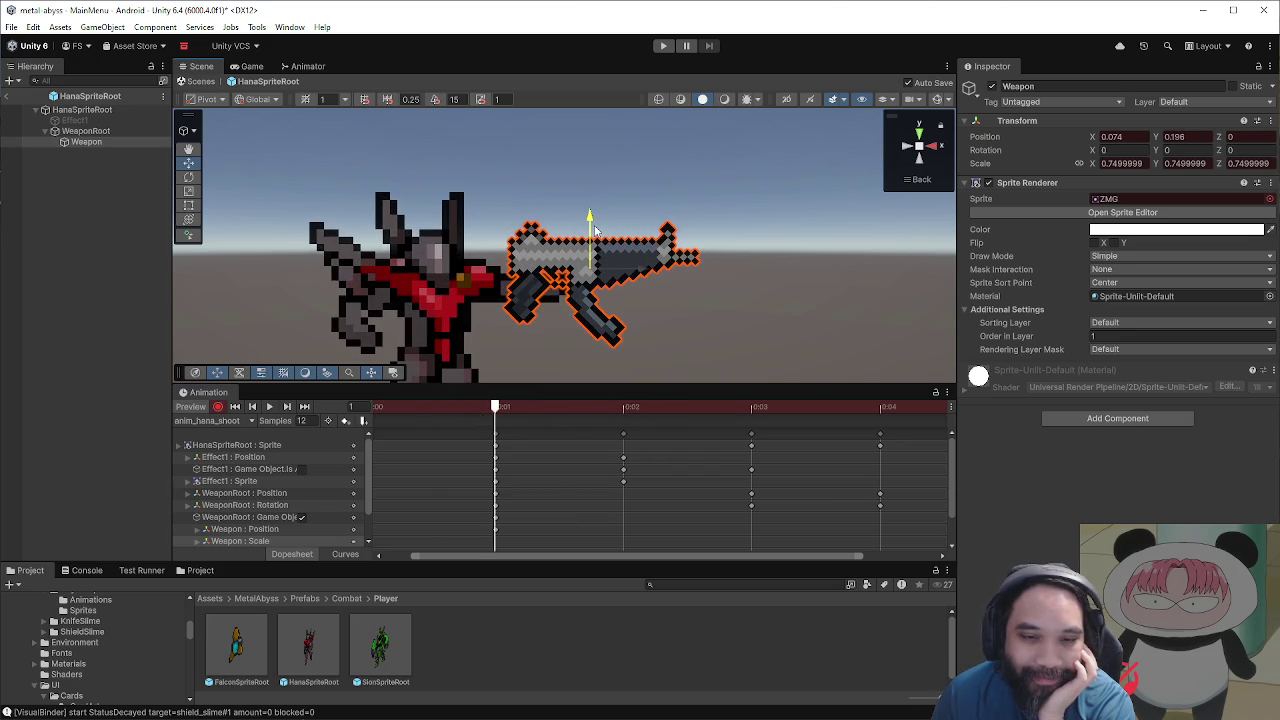
left_click_drag(643, 271, 655, 270)
Step: Reposition the gun on frame 3 to X 0.127, Y 0.26 and scrub to check poses
left_click(600, 410)
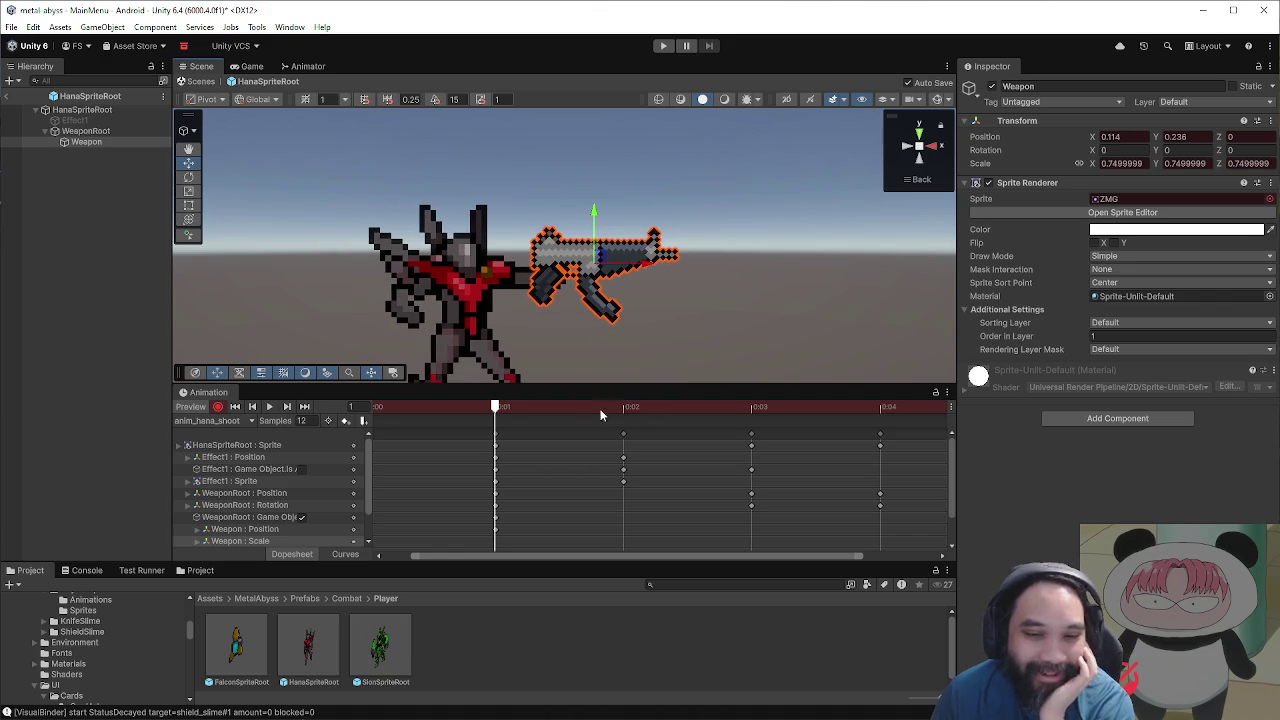
left_click(730, 410)
scroll(583, 265, "up", 2)
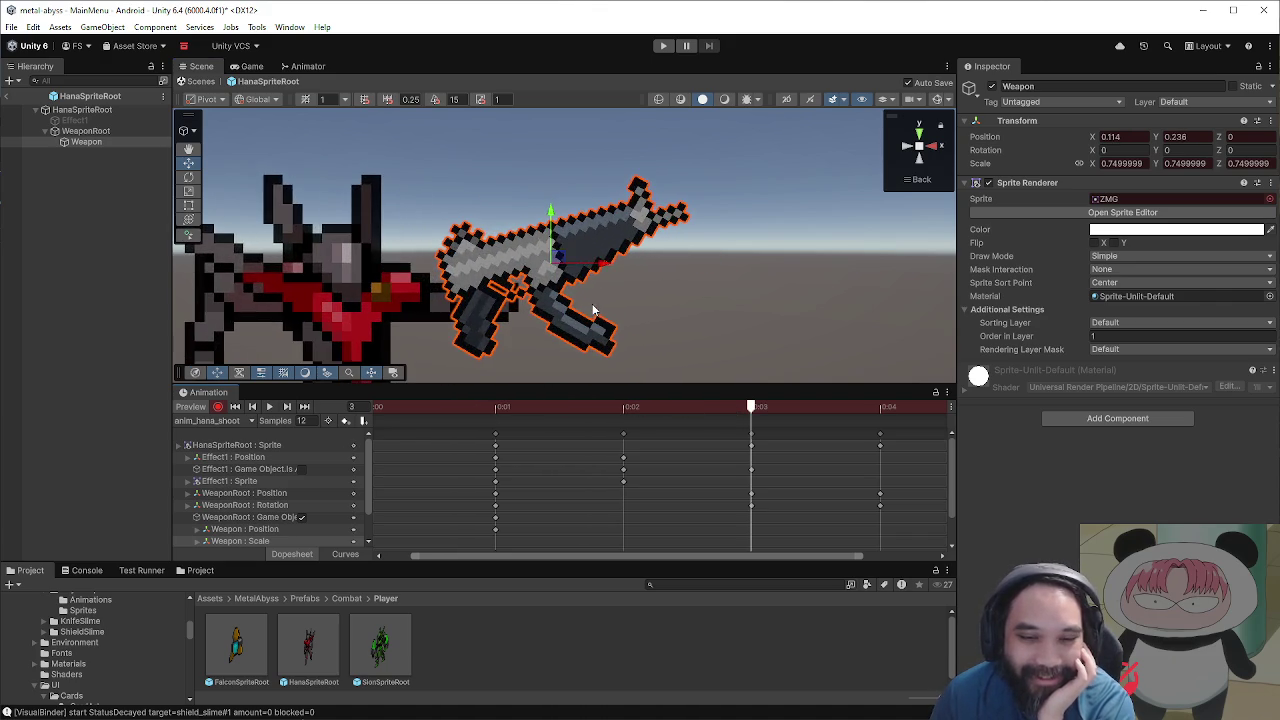
scroll(583, 265, "down", 2)
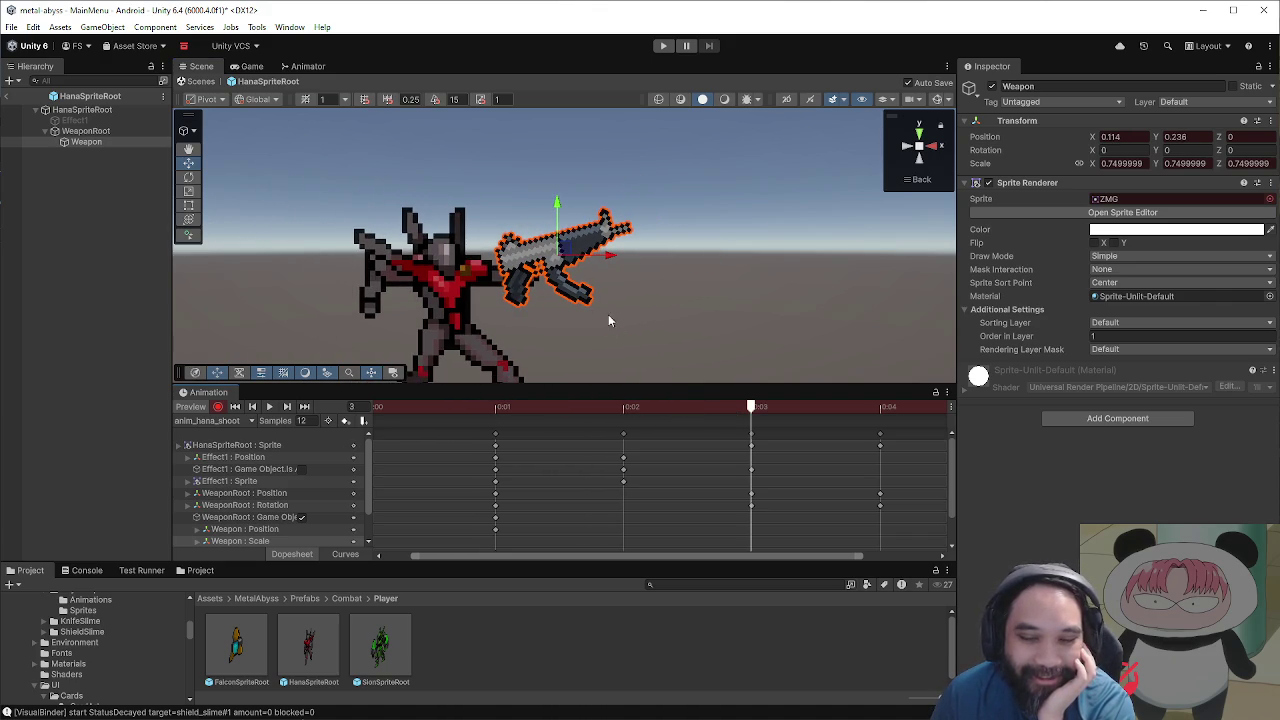
scroll(575, 305, "up", 1)
scroll(575, 305, "up", 1)
mouse_move(550, 228)
left_mouse_down()
mouse_move(553, 263)
mouse_move(568, 256)
left_mouse_up()
scroll(671, 281, "down", 3)
mouse_move(680, 406)
left_mouse_down()
mouse_move(751, 409)
mouse_move(666, 414)
mouse_move(752, 421)
mouse_move(665, 412)
mouse_move(840, 416)
mouse_move(430, 418)
left_mouse_up()
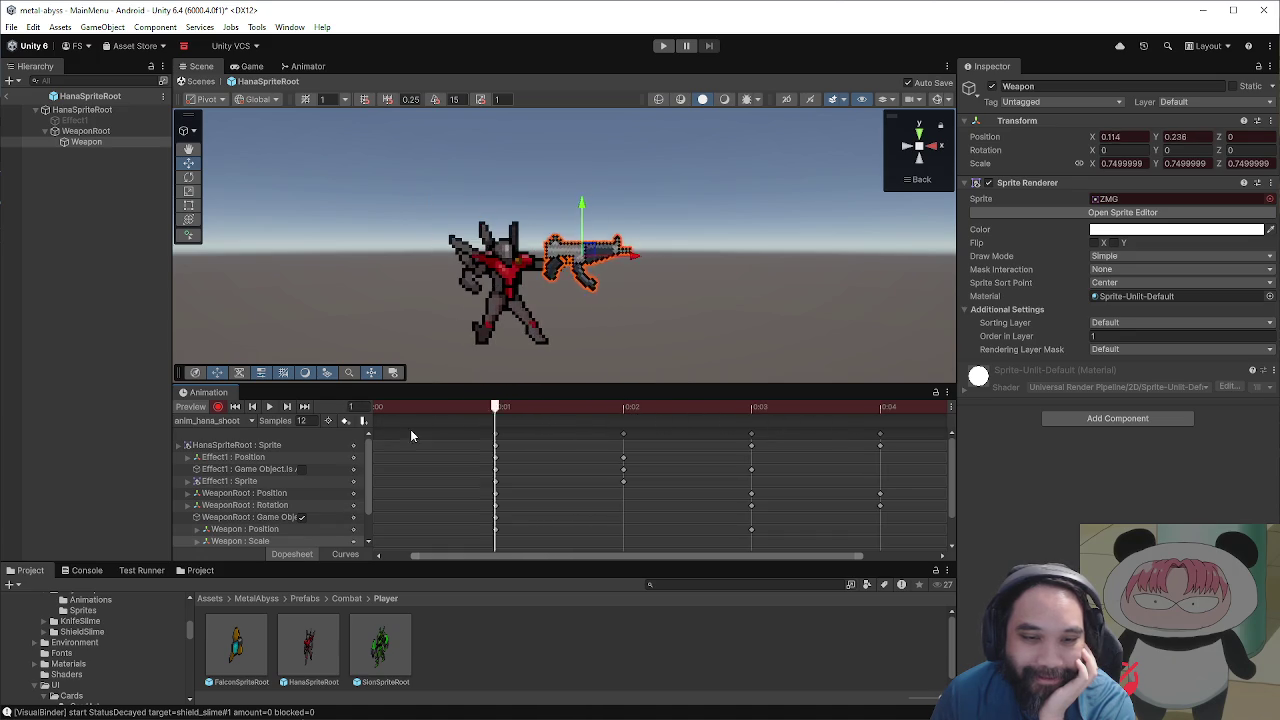
left_click(269, 407)
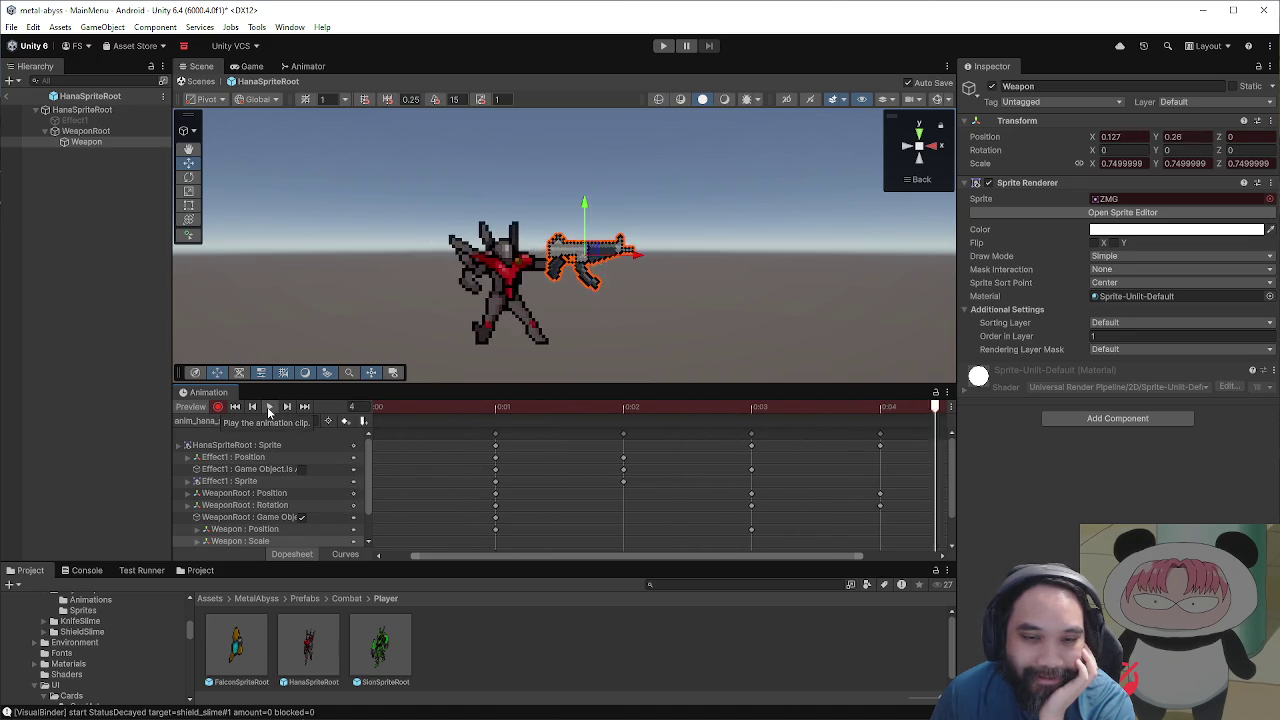
left_click(269, 407)
left_click(497, 407)
left_click(620, 407)
left_click(503, 407)
left_click(612, 407)
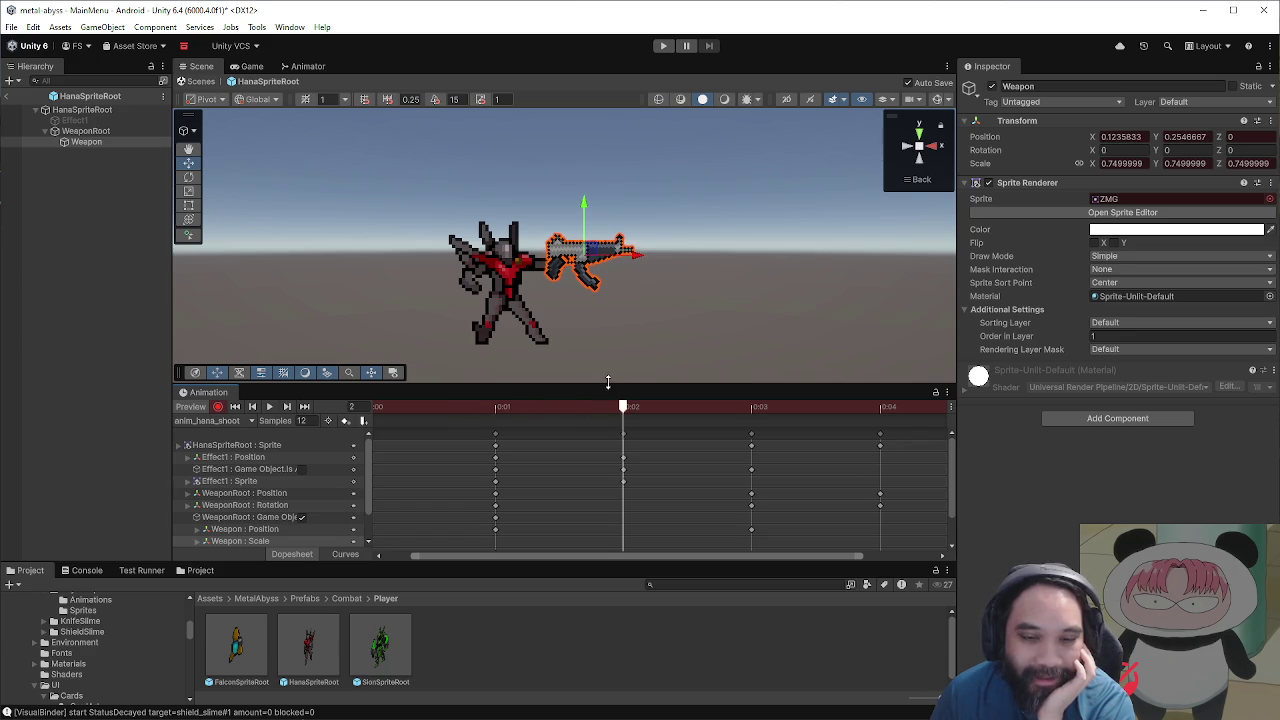
left_click_drag(608, 386, 609, 321)
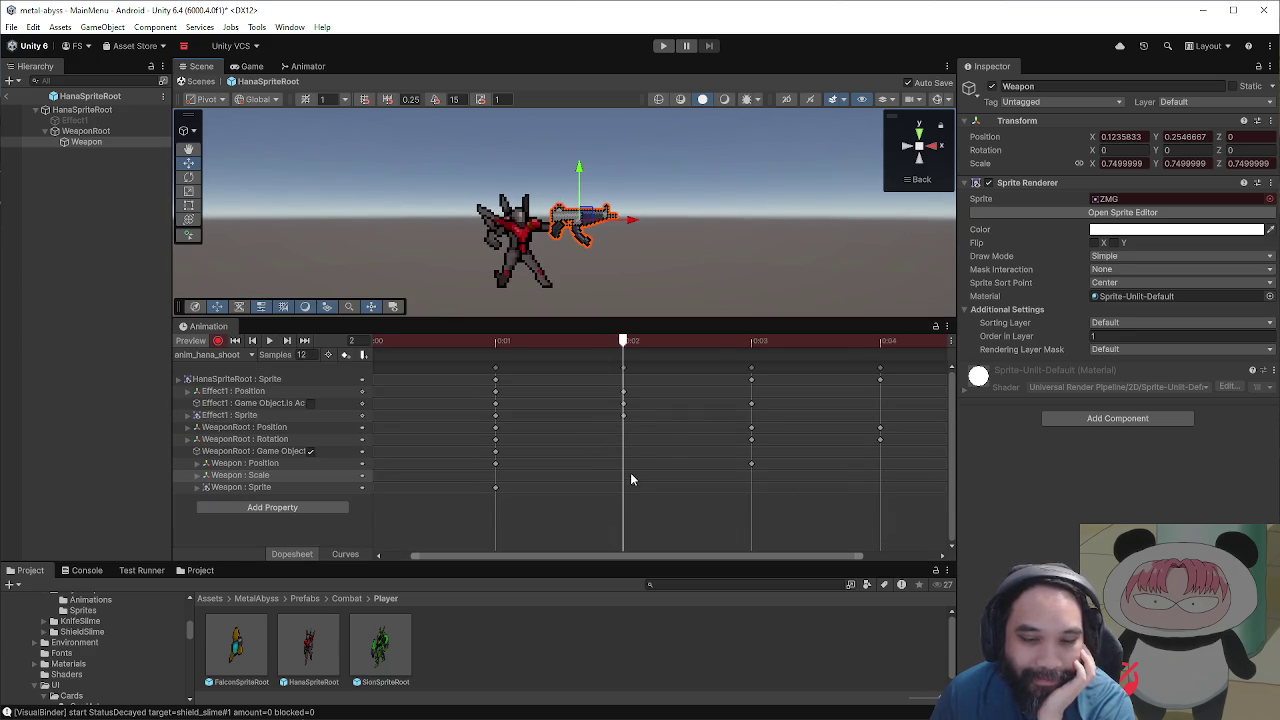
key("comma")
key("period")
key("comma")
key("period")
key("comma")
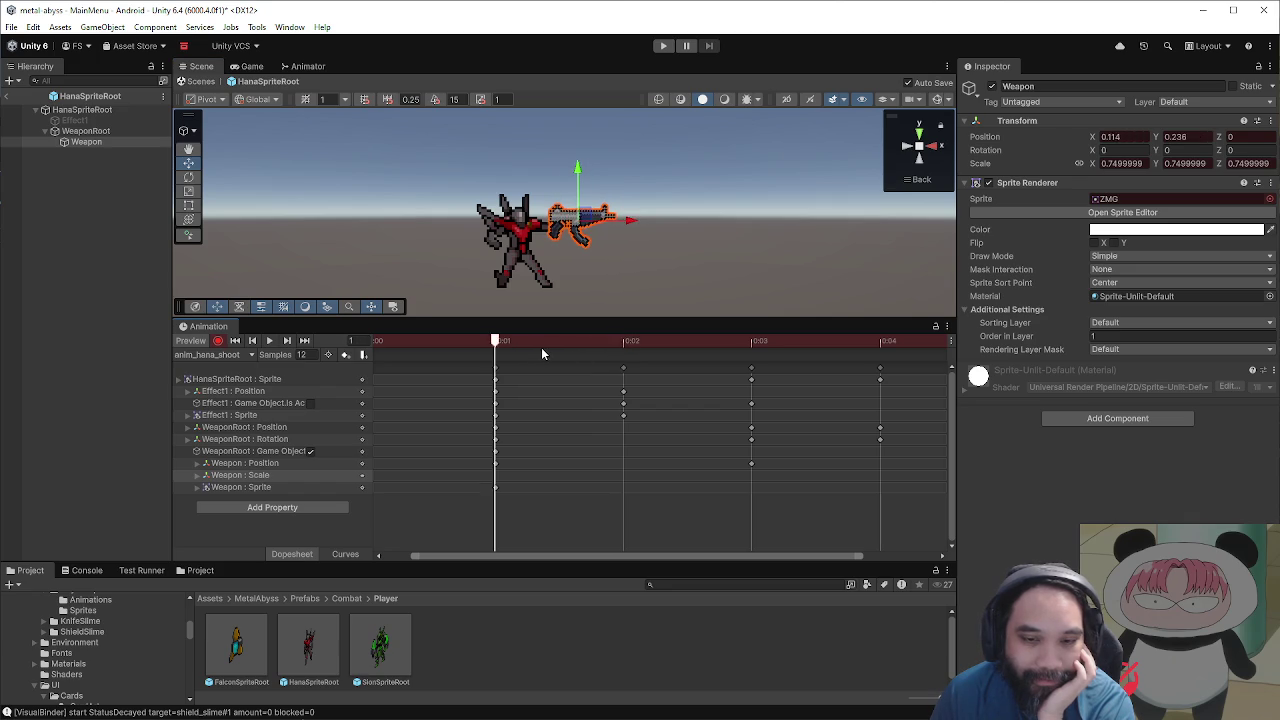
key("period")
key("period")
scroll(738, 368, "down", 3)
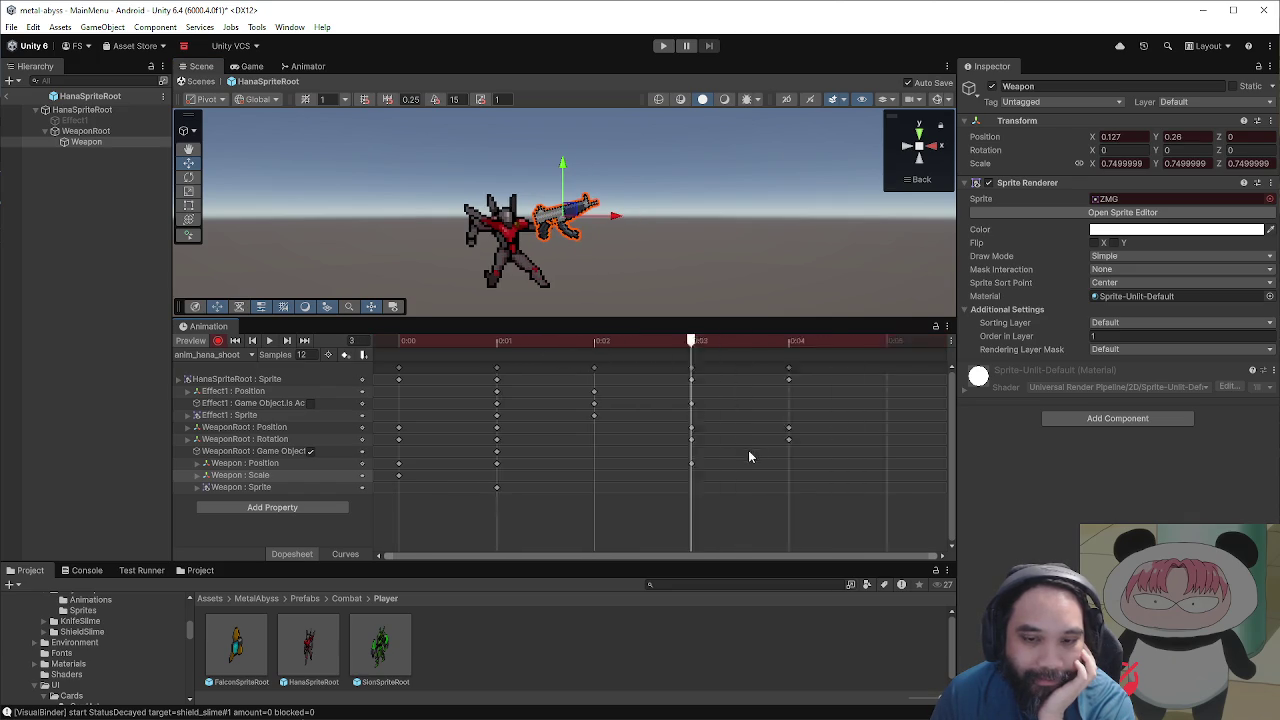
mouse_move(648, 340)
left_mouse_down()
mouse_move(591, 337)
mouse_move(729, 355)
mouse_move(600, 354)
mouse_move(738, 358)
mouse_move(582, 362)
mouse_move(725, 373)
left_mouse_up()
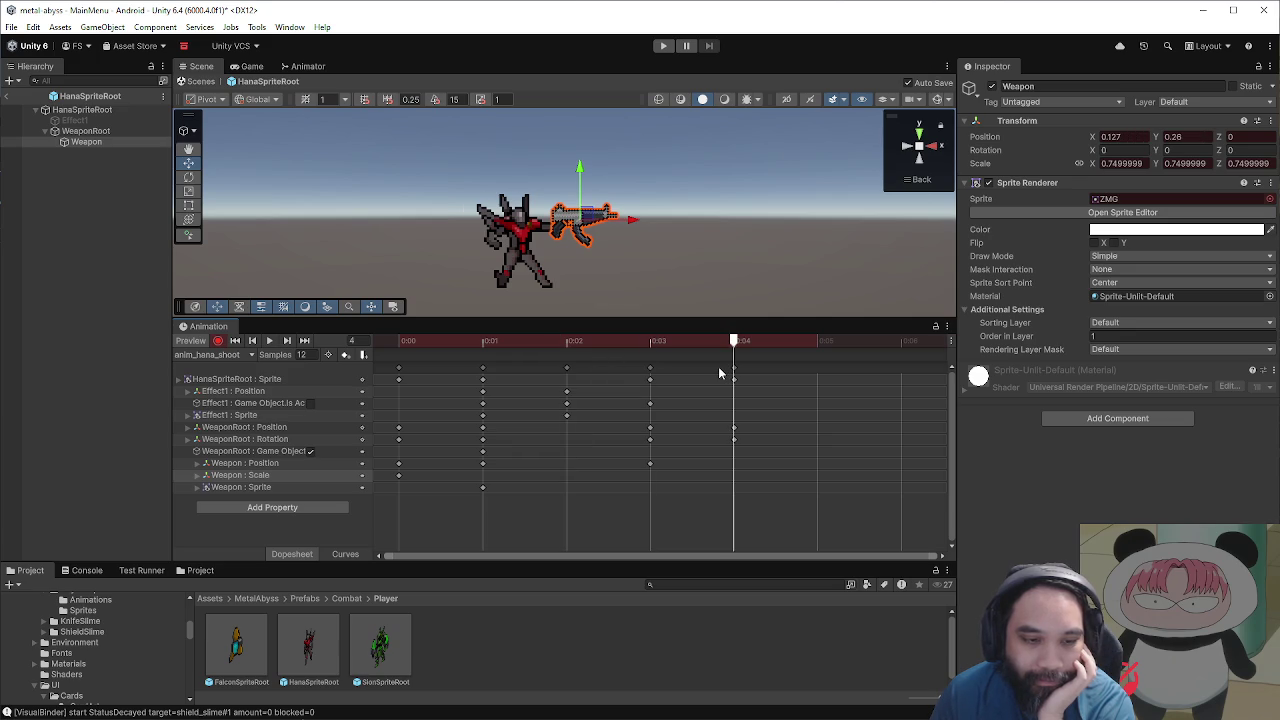
left_click_drag(693, 372, 664, 407)
left_click(652, 468)
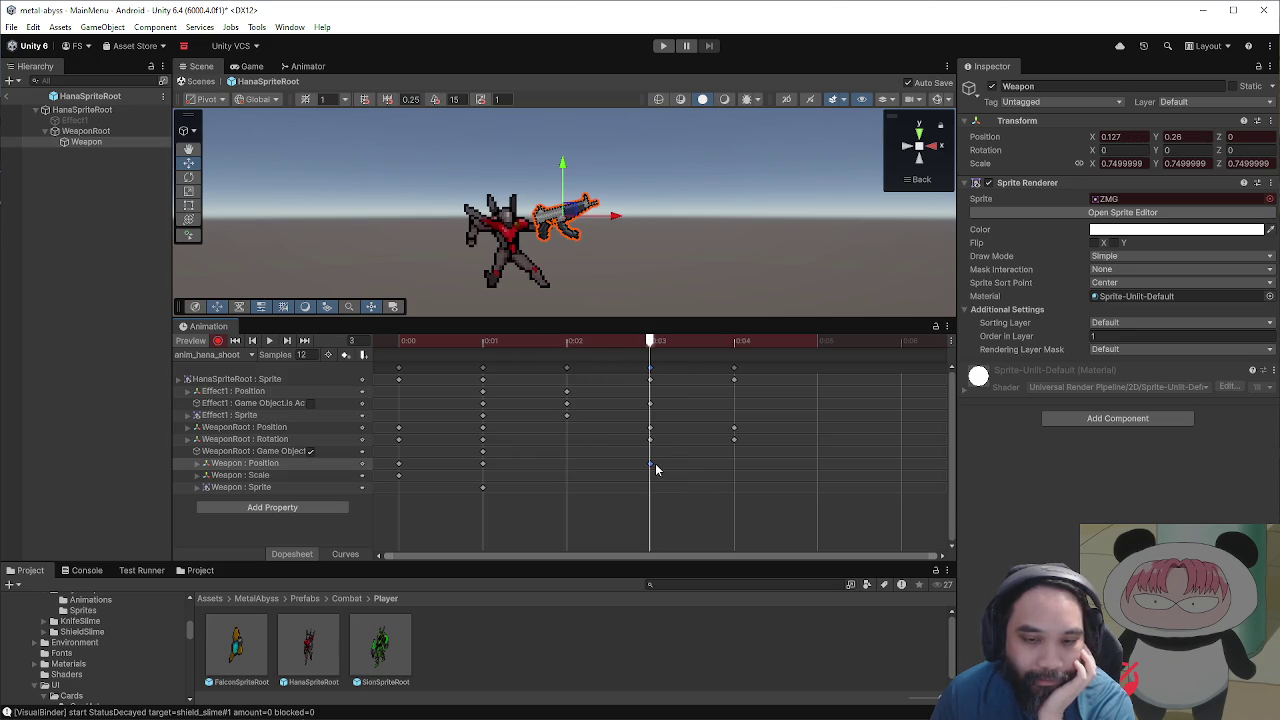
mouse_move(640, 342)
left_mouse_down()
mouse_move(503, 340)
mouse_move(734, 342)
mouse_move(427, 350)
left_mouse_up()
left_click(199, 81)
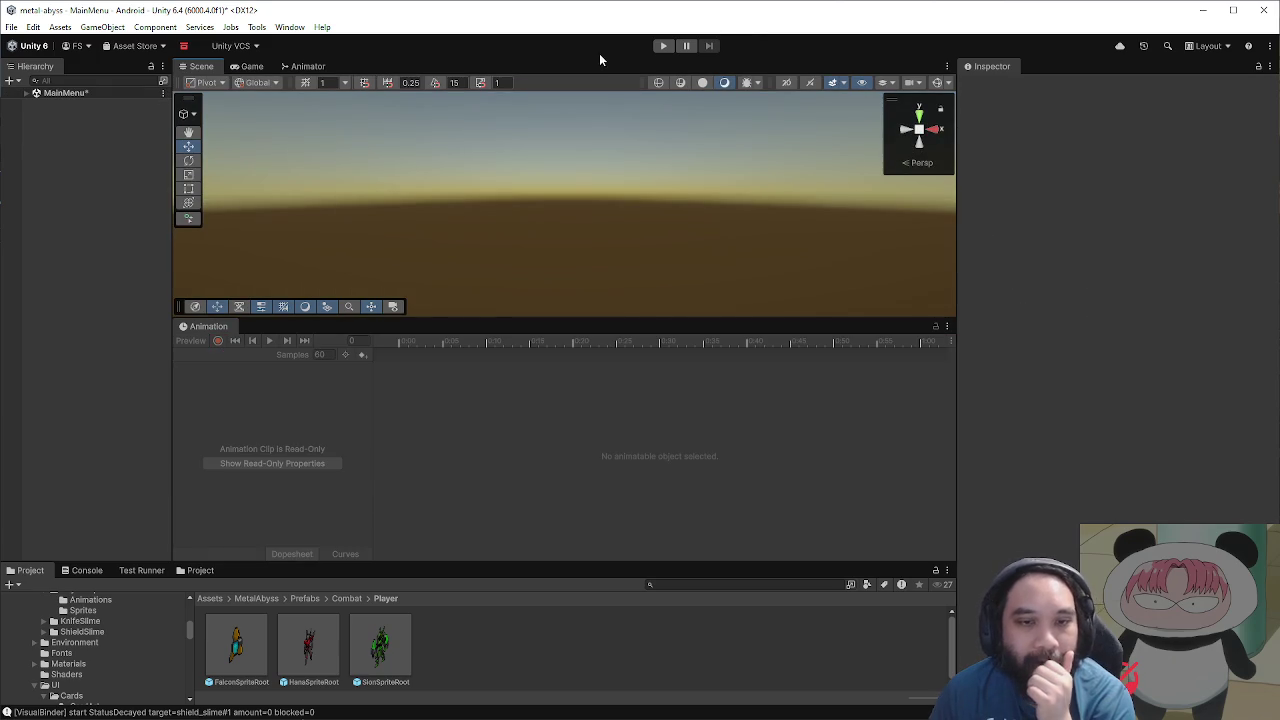
Step: Start a Metal Abyss playtest, begin a New Run as Hana, and enter an encounter
left_click(660, 47)
left_click_drag(726, 316, 726, 526)
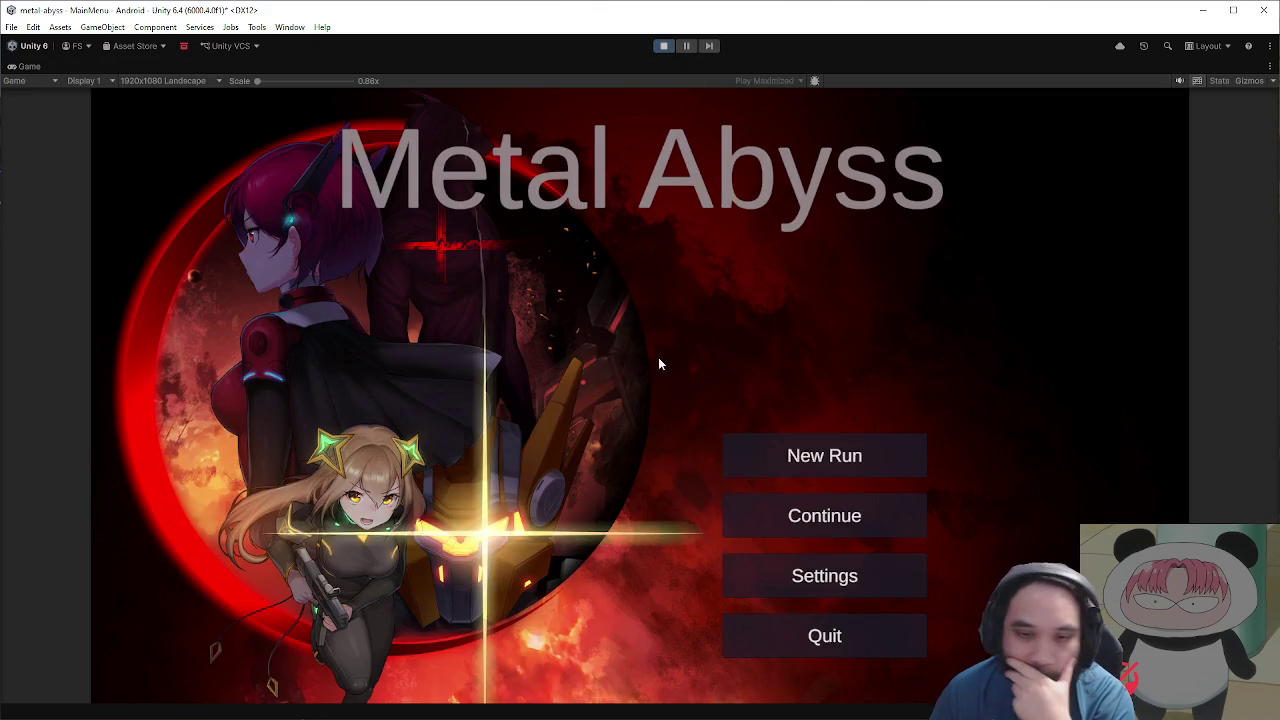
left_click(860, 455)
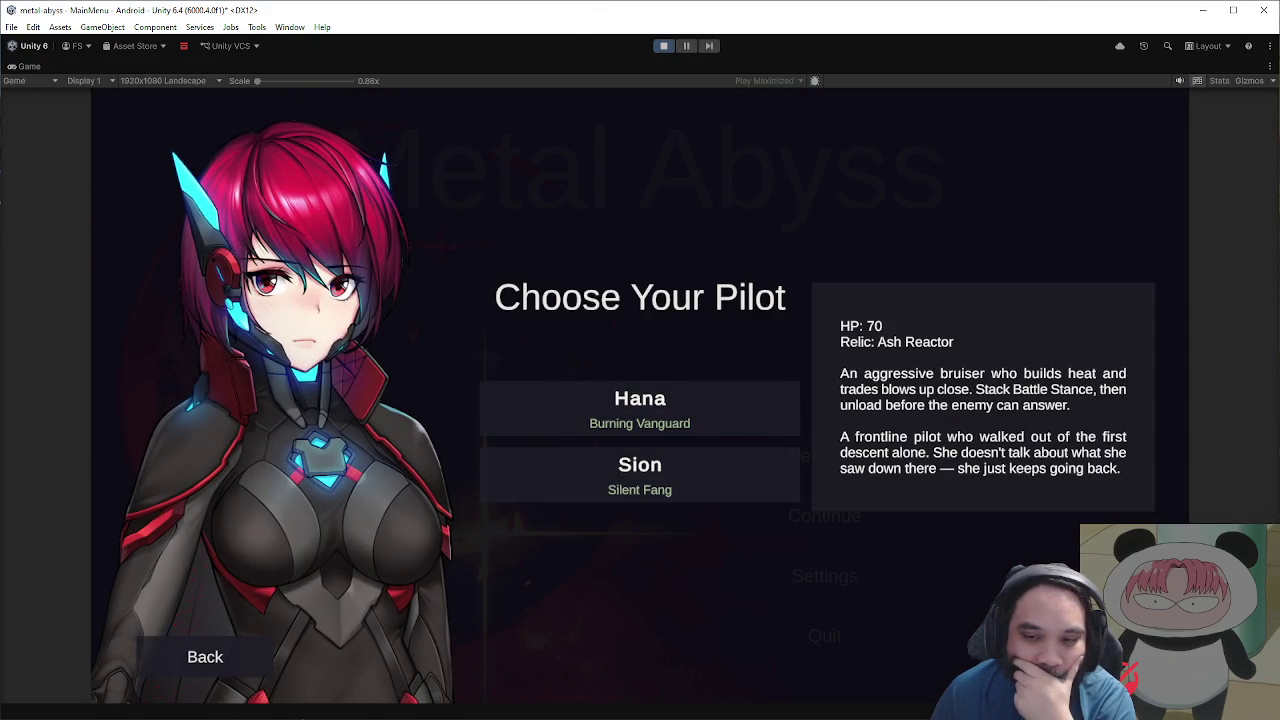
left_click(640, 410)
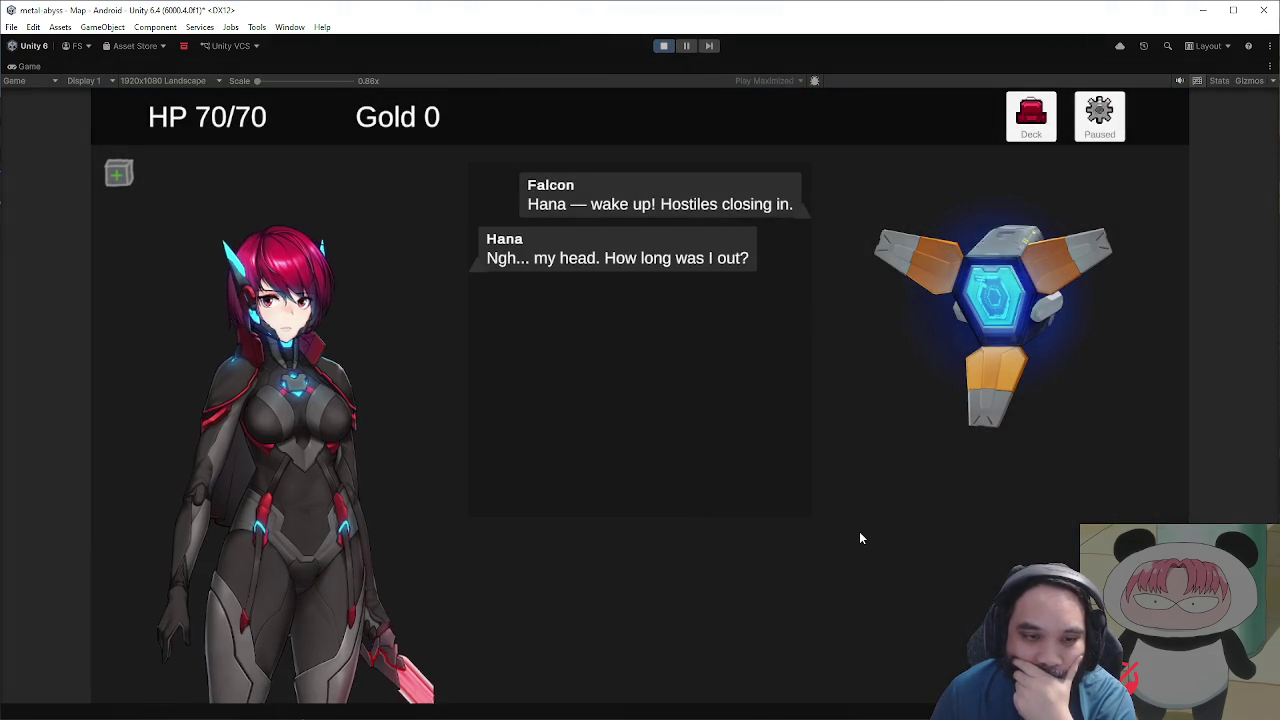
left_click(797, 550)
left_click(450, 365)
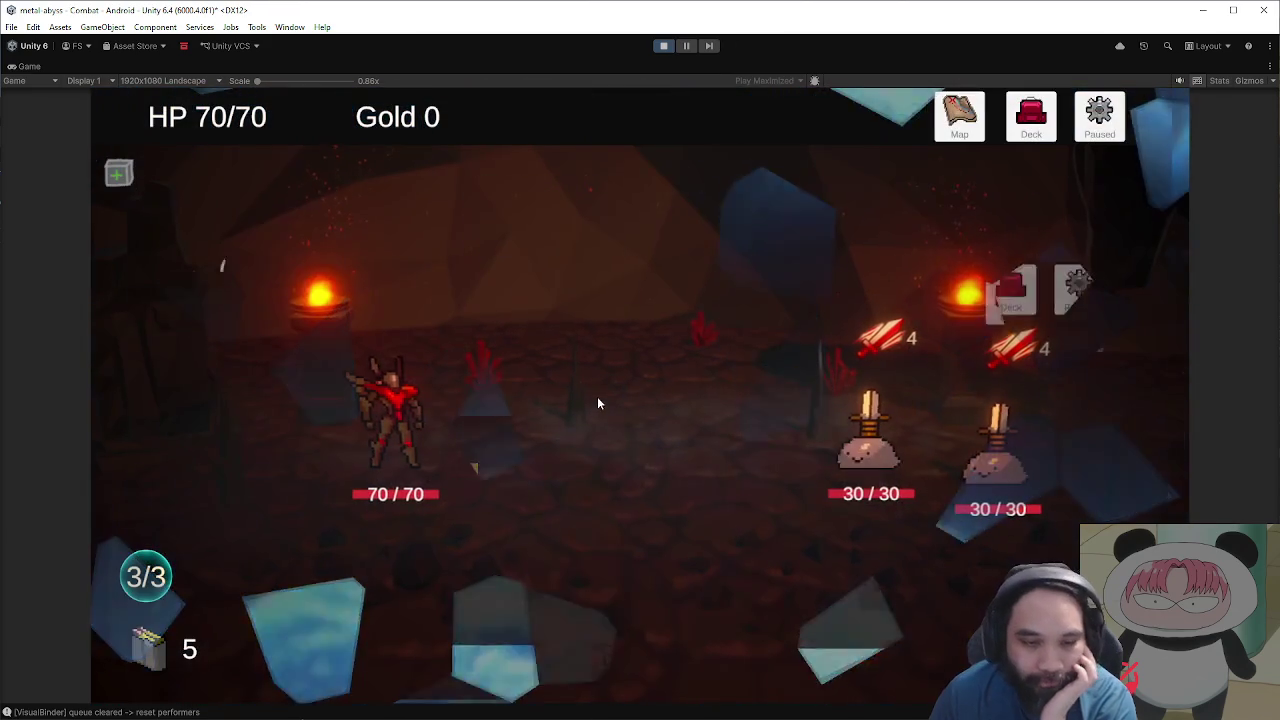
Step: Play Slash Attacks on both enemies, then stop play mode and reopen HanaSpriteRoot
left_click_drag(699, 552, 864, 504)
left_click_drag(825, 500, 828, 490)
left_click_drag(623, 645, 836, 464)
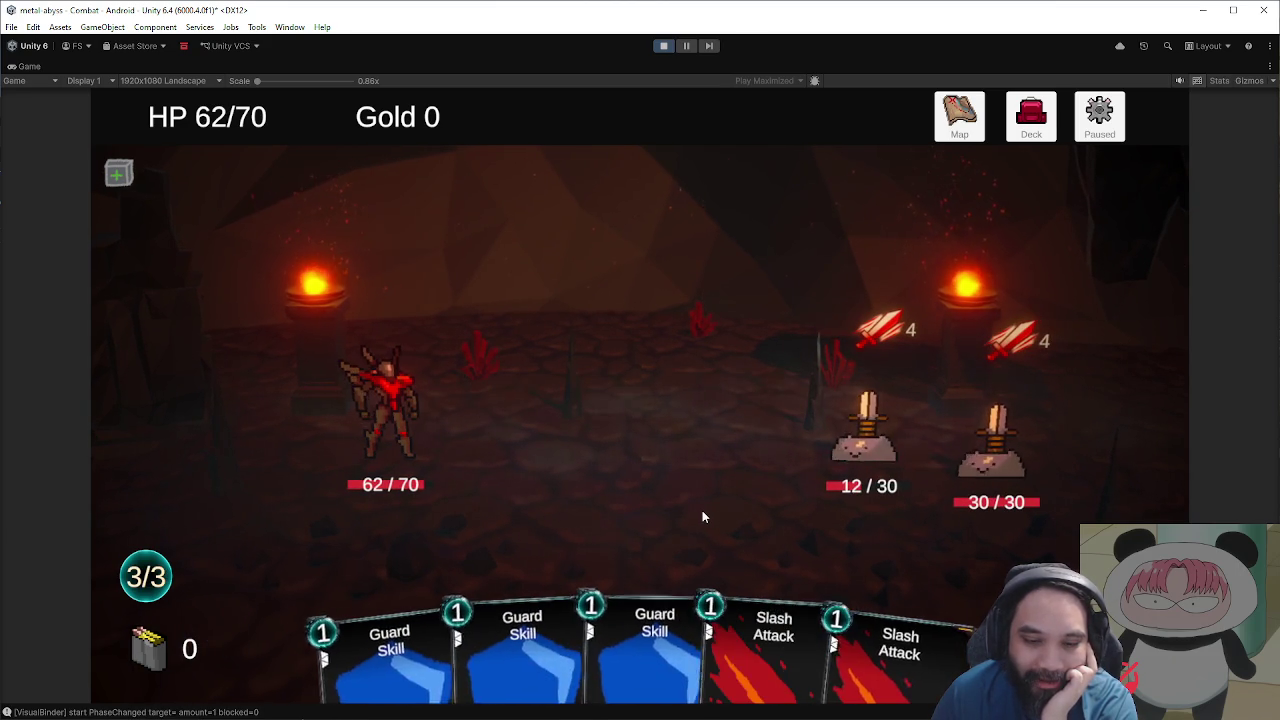
left_click_drag(768, 617, 834, 510)
left_click_drag(843, 645, 993, 530)
left_click(664, 46)
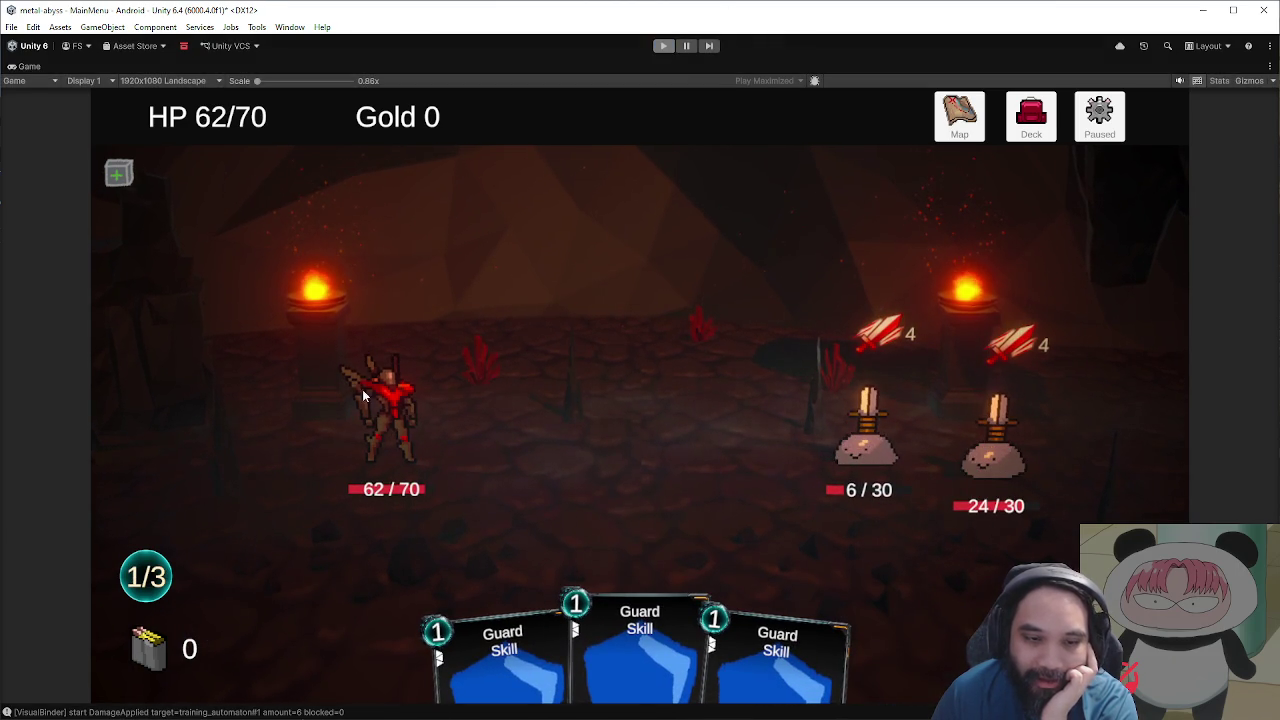
double_click(321, 658)
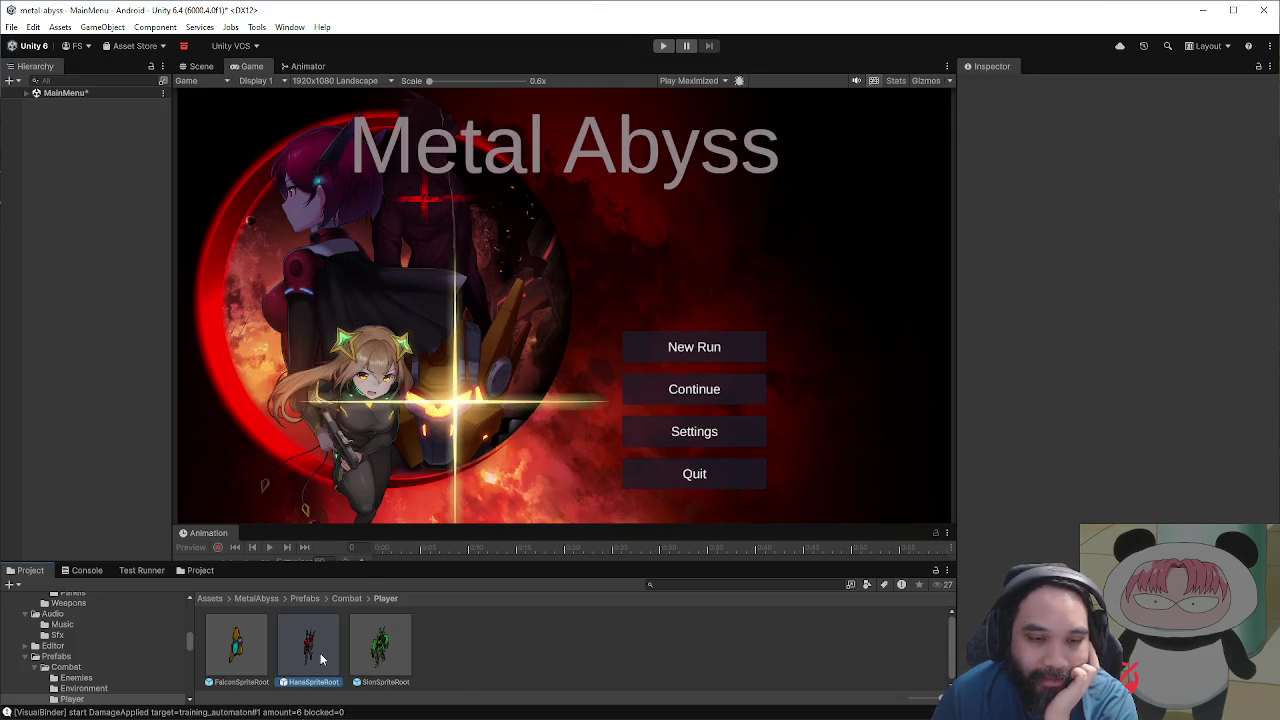
Step: Load Hana's anim_hana_shoot clip in the prefab's Animation window
left_click(197, 66)
mouse_move(348, 530)
left_mouse_down()
mouse_move(366, 489)
mouse_move(310, 445)
left_mouse_up()
left_click(220, 476)
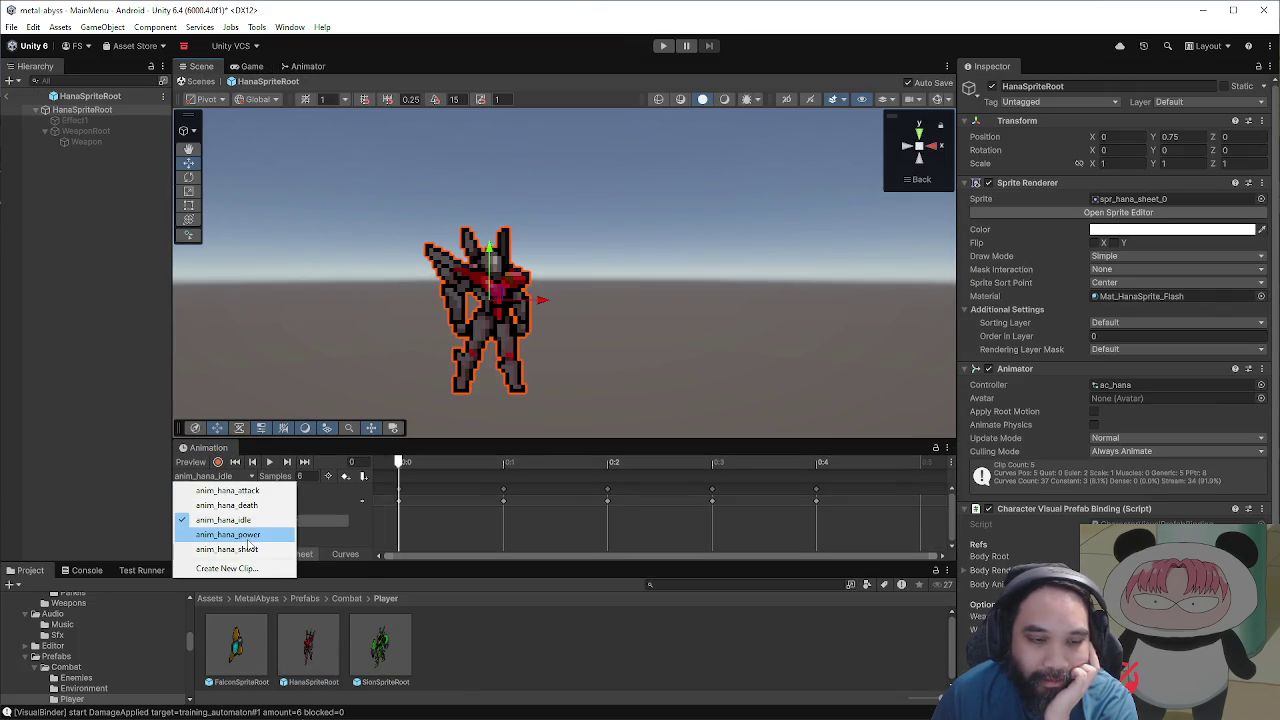
left_click(250, 549)
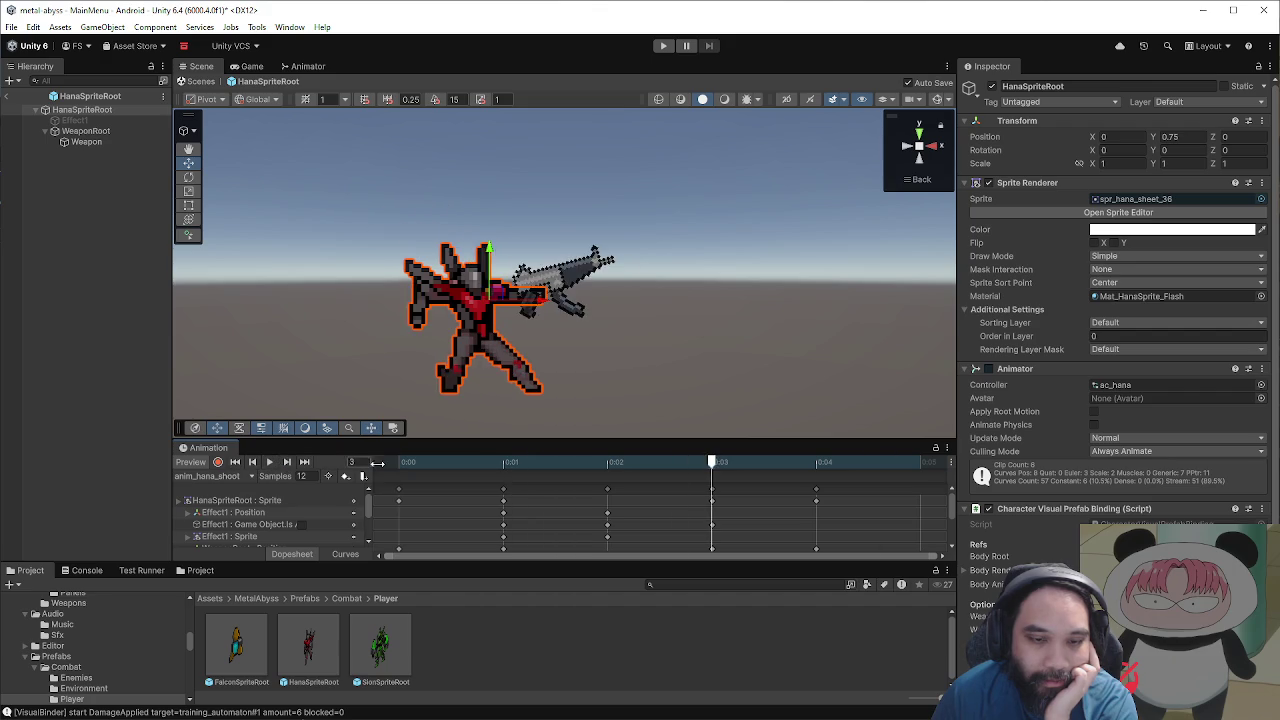
left_click(418, 463)
Step: Delete the frame-1 Weapon Position key, preview the clip, and return to MainMenu
left_click_drag(462, 437, 470, 264)
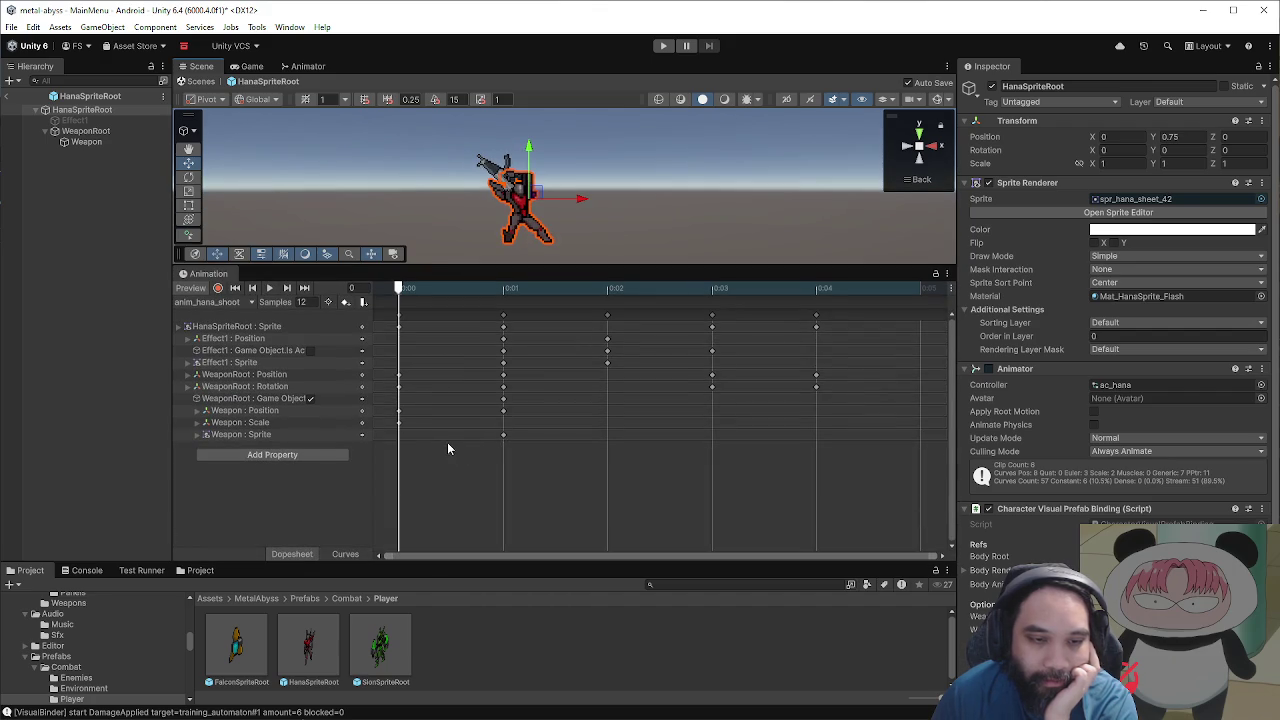
left_click(505, 413)
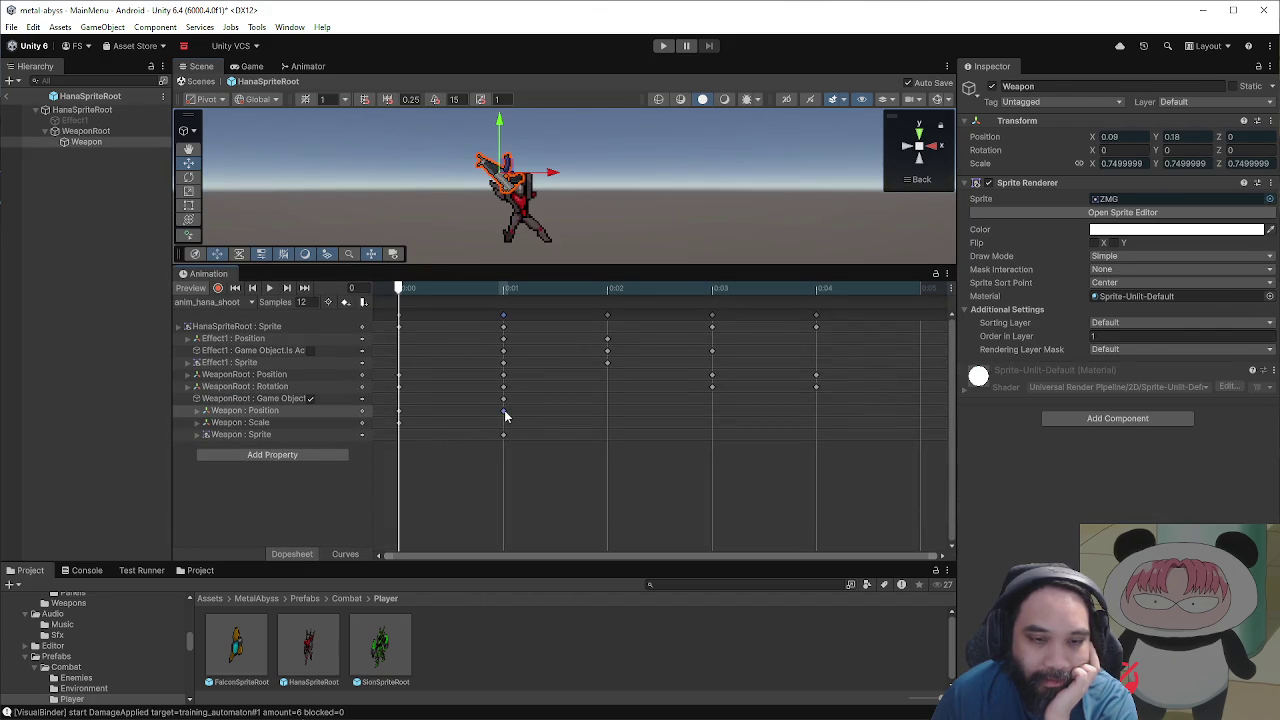
key("Delete")
left_click(459, 290)
left_click(400, 289)
left_click(270, 288)
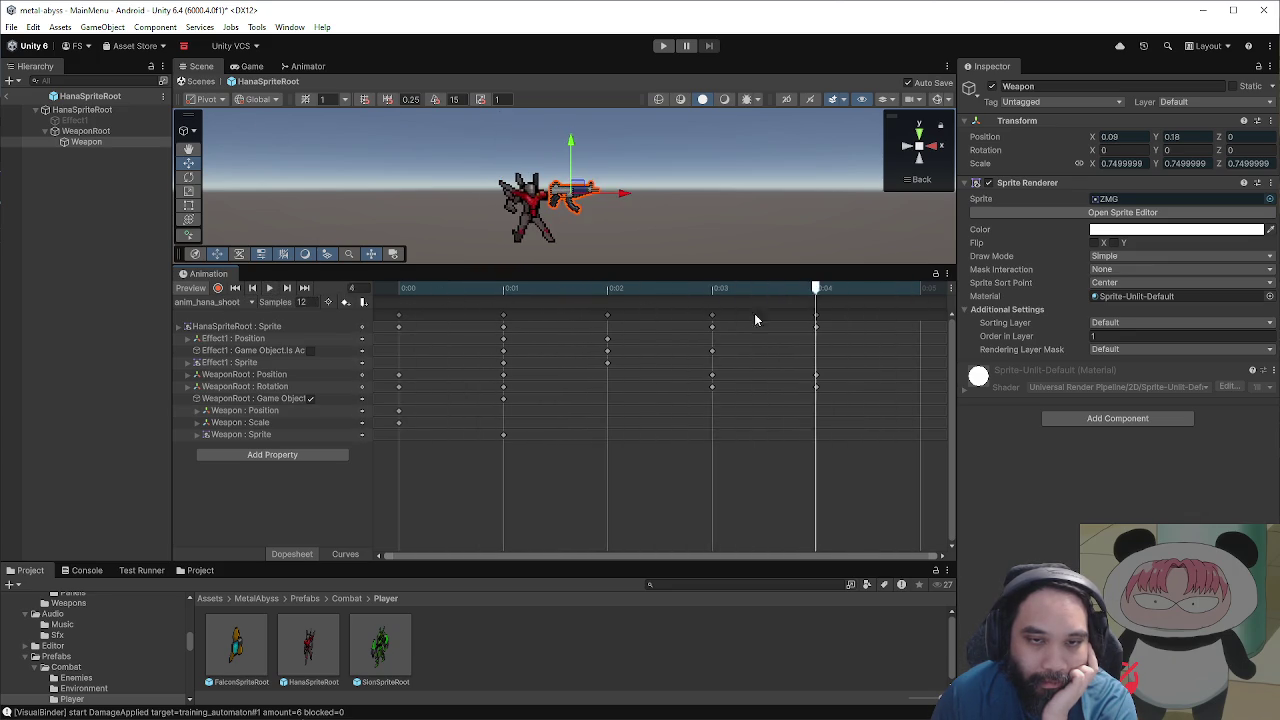
scroll(708, 507, "down", 2)
scroll(708, 507, "down", 2)
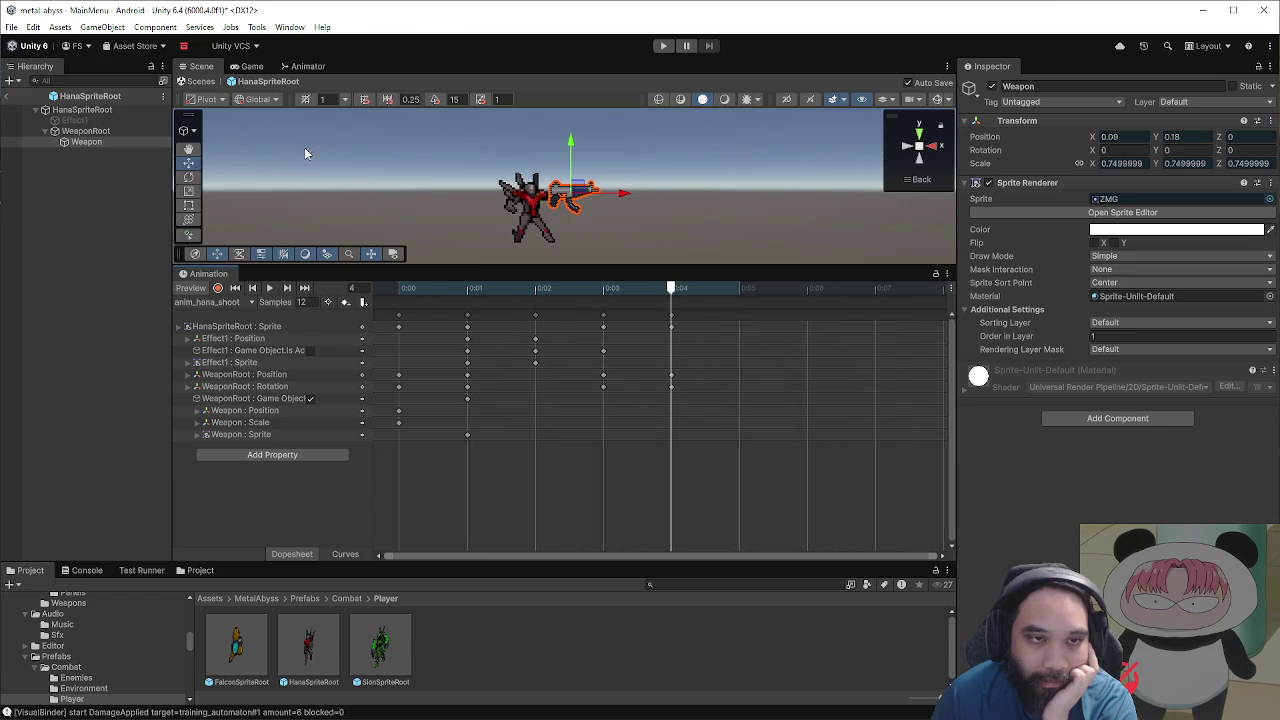
left_click(201, 82)
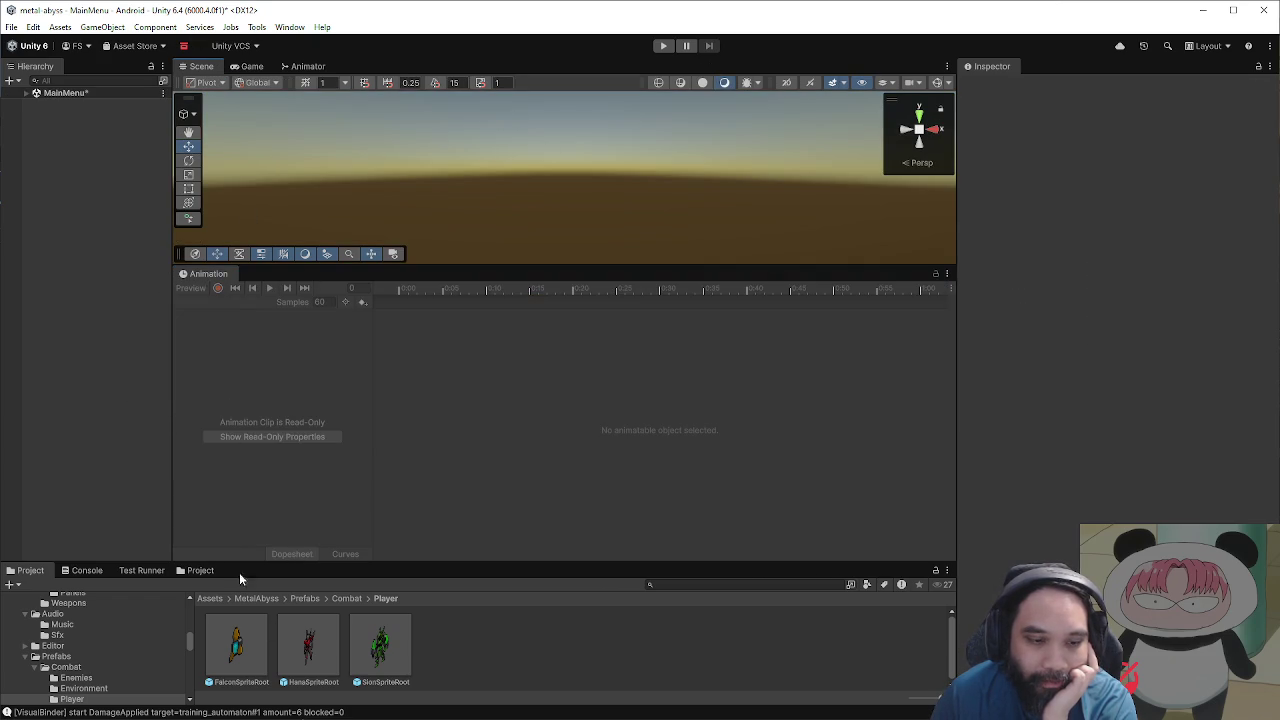
Step: Inspect the MainMenu camera and Canvas, then save the MainMenu scene
left_click(68, 93)
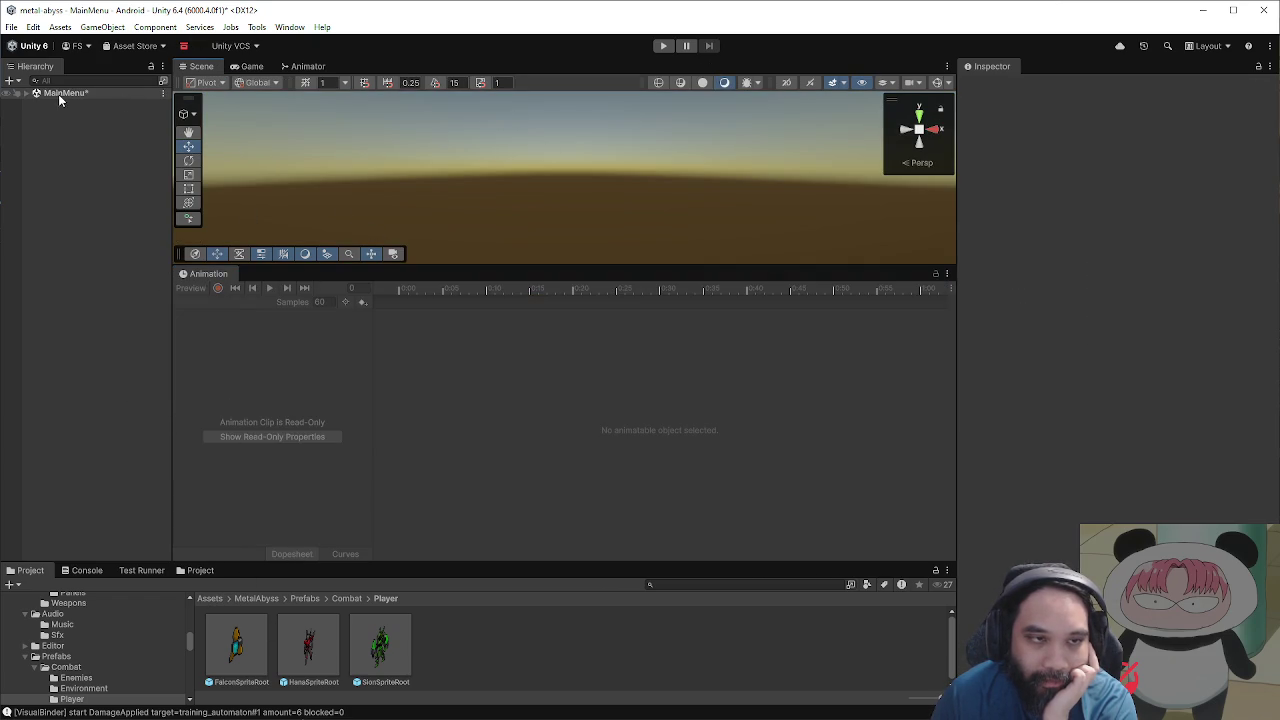
left_click(26, 93)
left_click(62, 104)
double_click(62, 104)
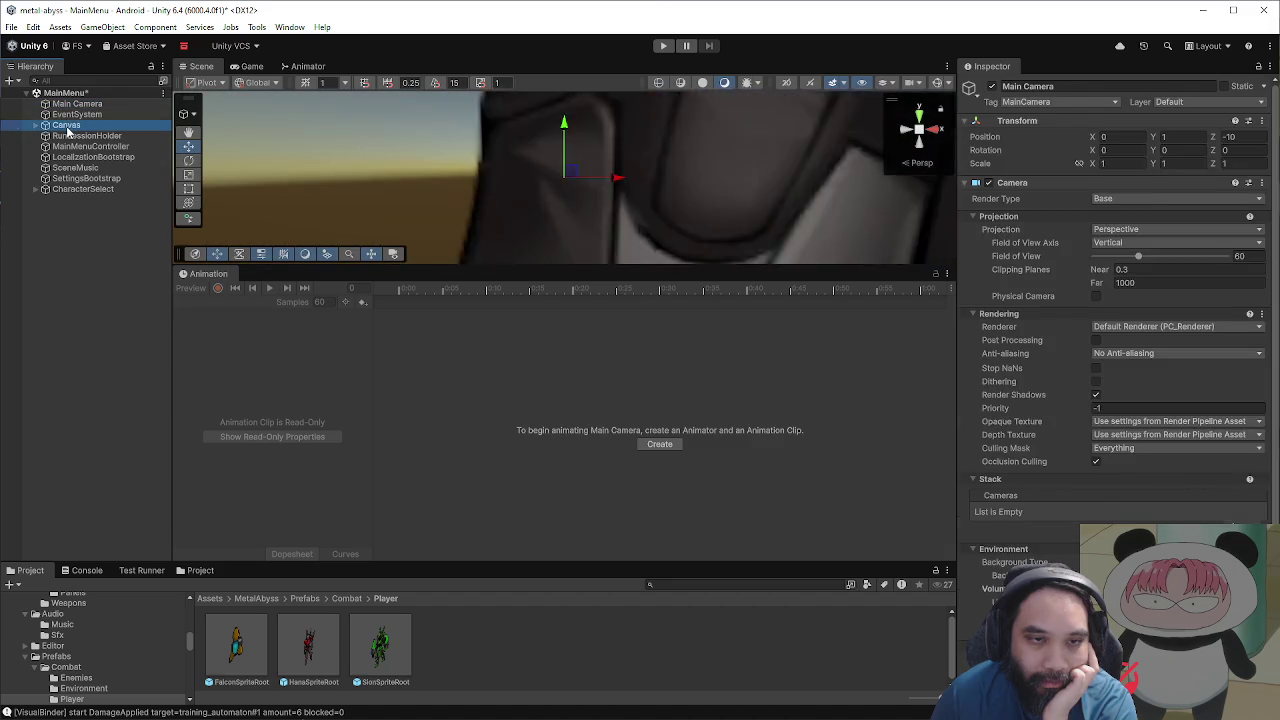
double_click(66, 125)
left_click(116, 227)
left_click(12, 27)
left_click(40, 88)
Step: Play a New Run as Hana and enter the yellow C map node
left_click(664, 46)
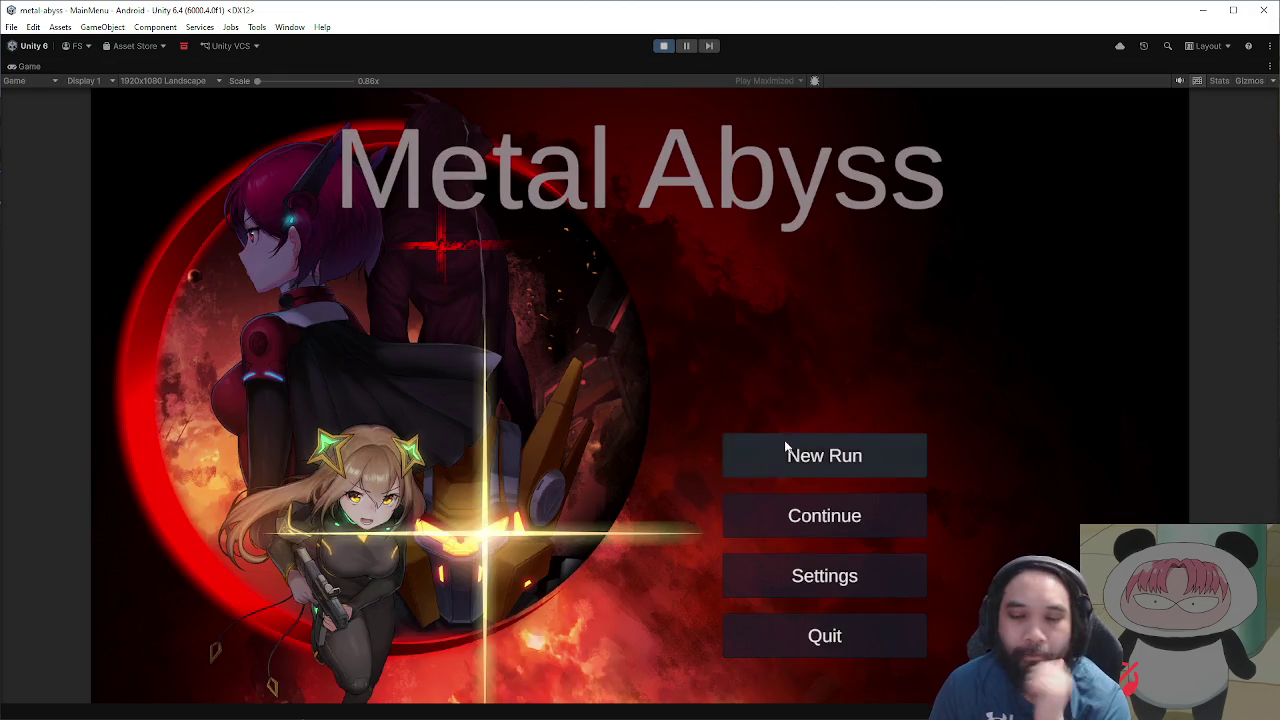
left_click(786, 449)
left_click(782, 422)
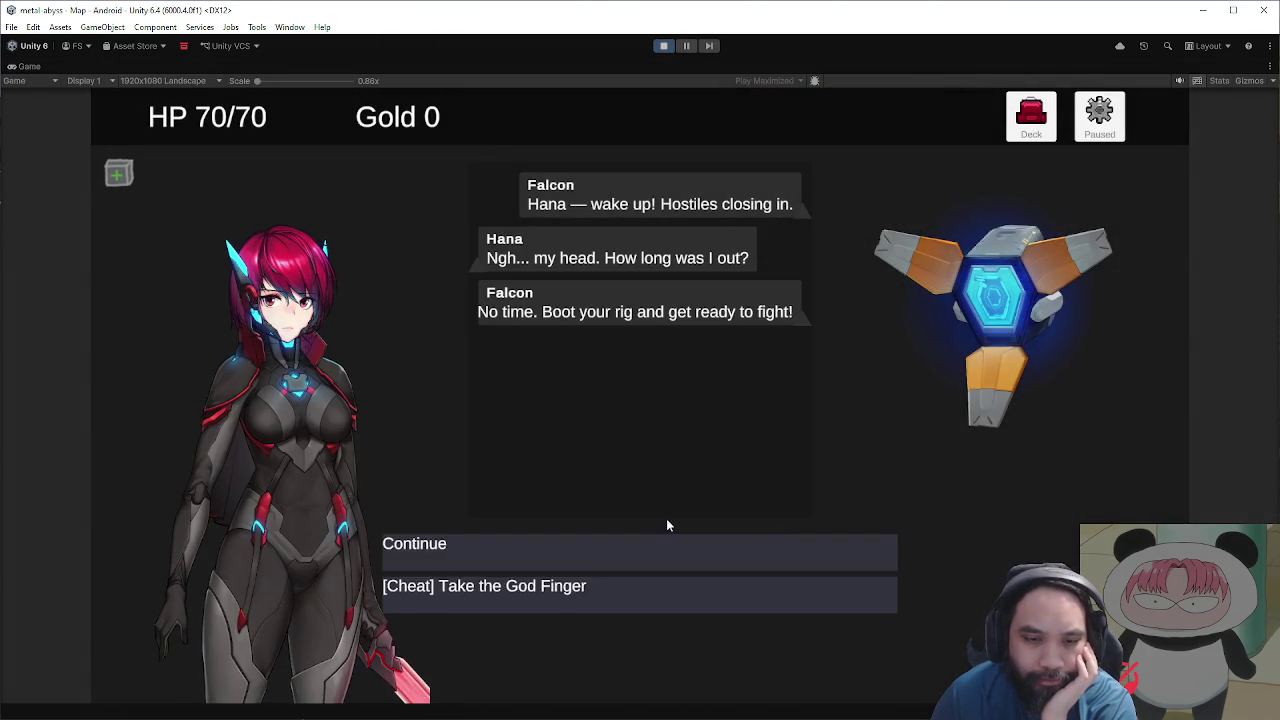
left_click(760, 552)
left_click(451, 357)
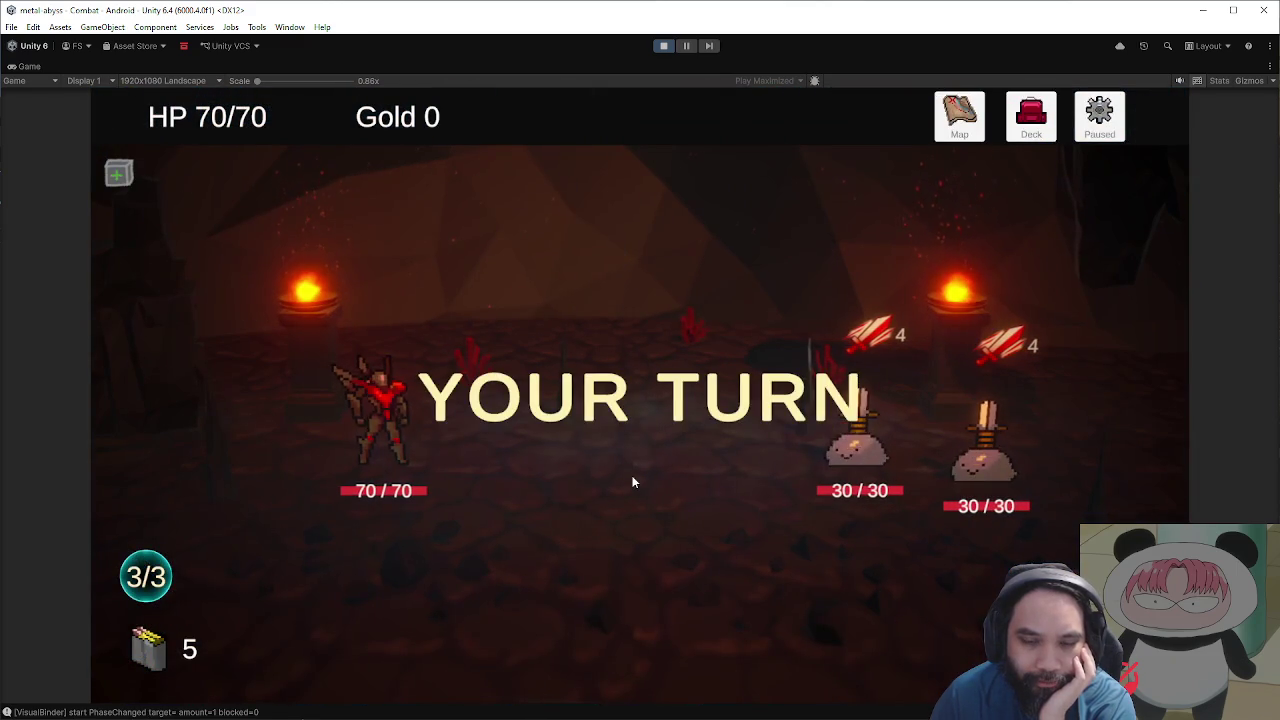
Step: Slash the left enemy down to 18/30 HP, leaving 1/3 energy
mouse_move(640, 650)
left_mouse_down()
mouse_move(826, 491)
mouse_move(817, 503)
left_mouse_up()
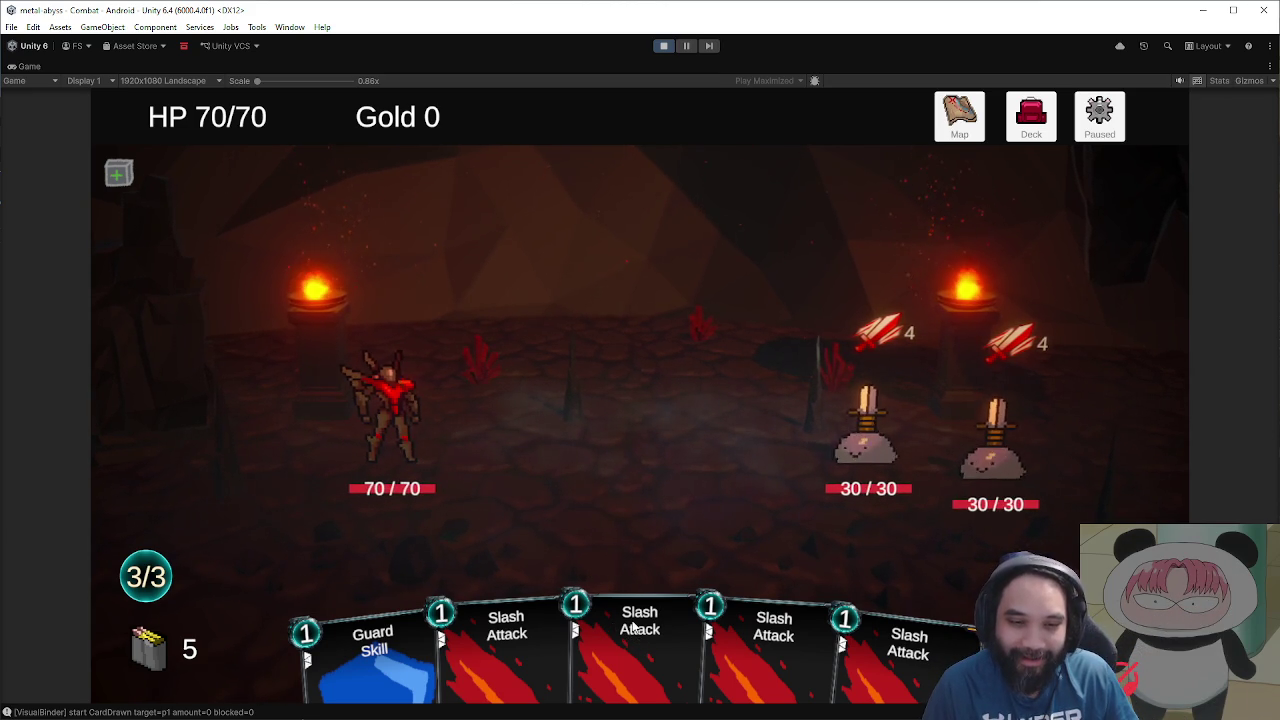
mouse_move(633, 626)
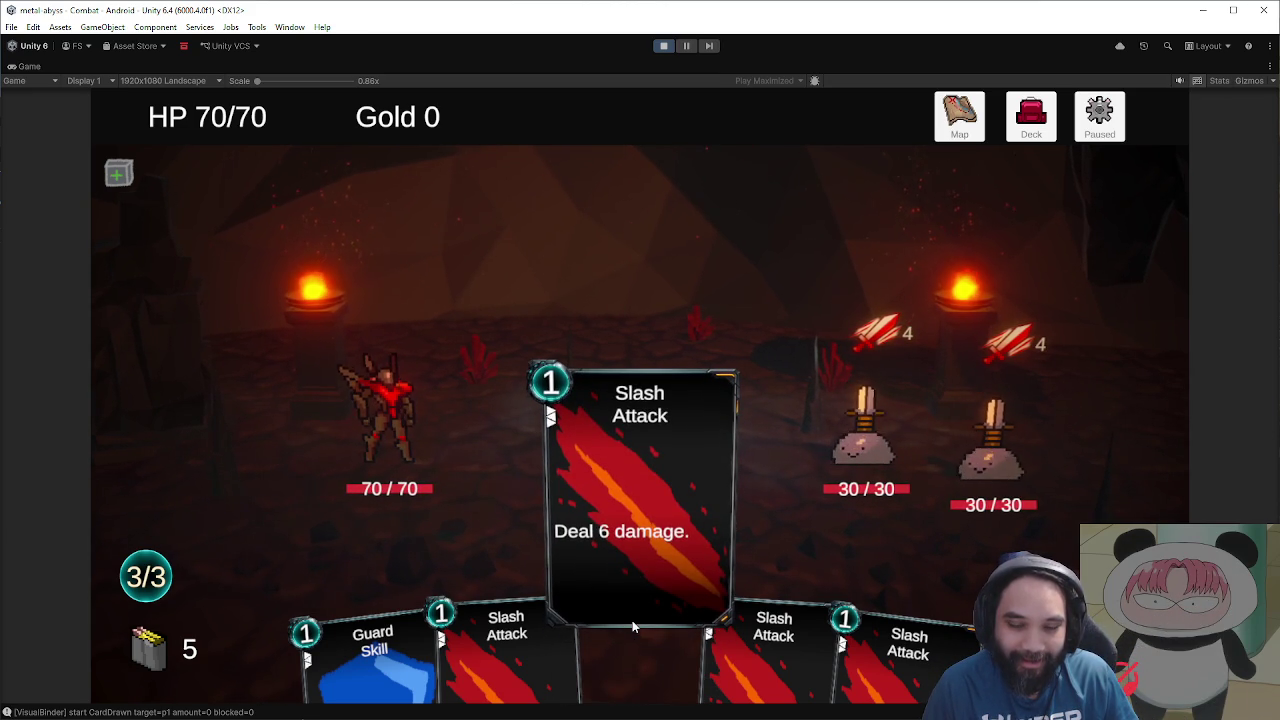
mouse_move(631, 617)
left_mouse_down()
mouse_move(602, 488)
mouse_move(748, 405)
mouse_move(840, 440)
mouse_move(844, 429)
left_mouse_up()
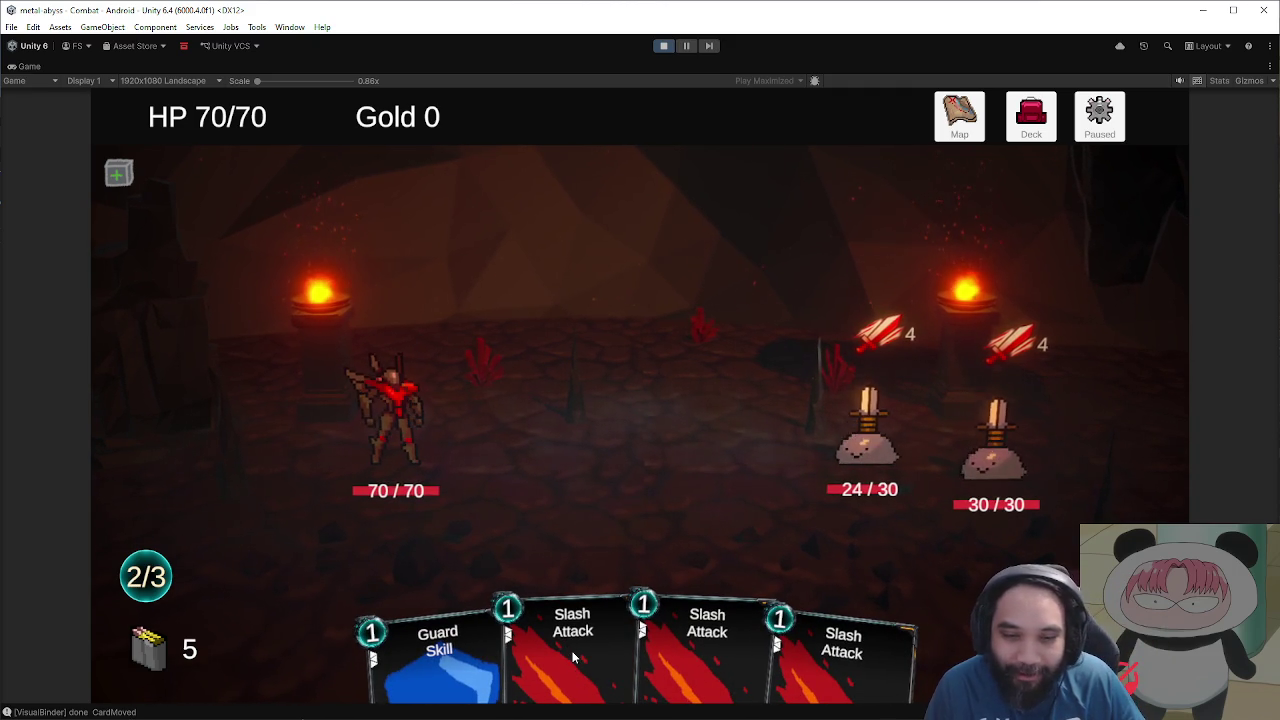
mouse_move(573, 657)
left_mouse_down()
mouse_move(552, 575)
mouse_move(573, 545)
mouse_move(554, 647)
mouse_move(570, 617)
mouse_move(545, 482)
mouse_move(606, 686)
mouse_move(545, 522)
mouse_move(553, 540)
mouse_move(763, 430)
mouse_move(867, 455)
mouse_move(869, 441)
left_mouse_up()
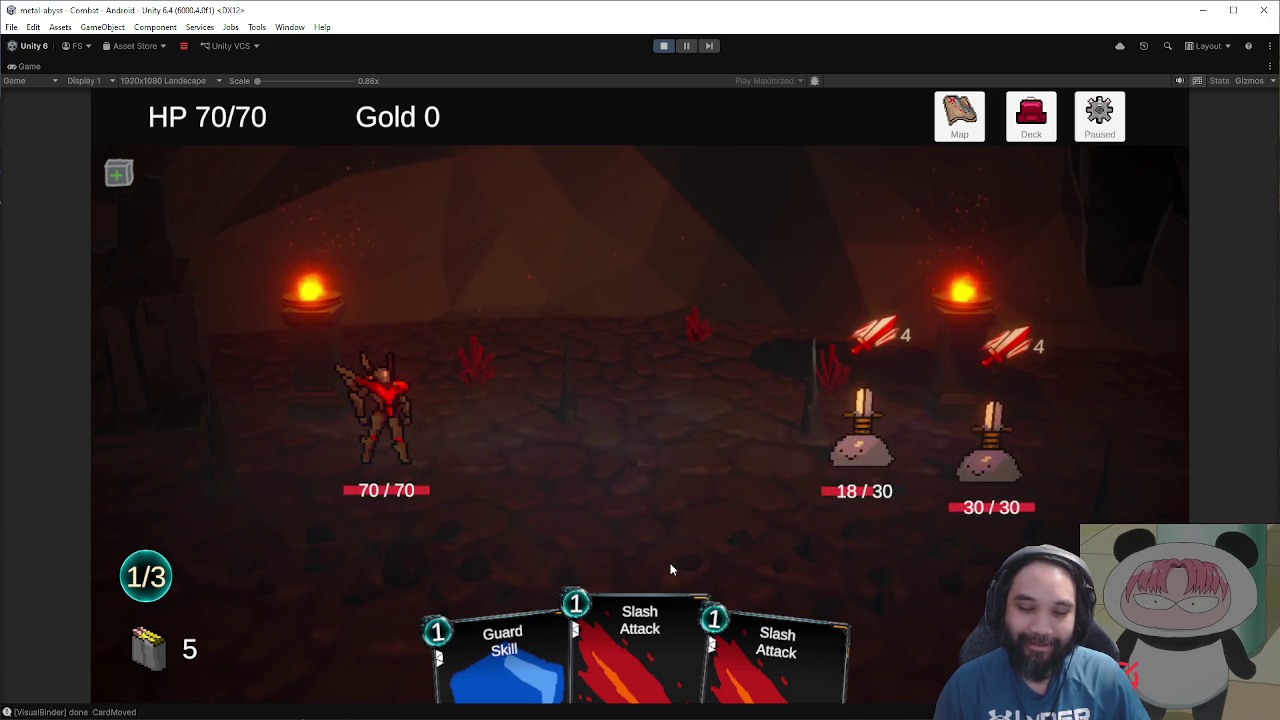
mouse_move(640, 640)
left_mouse_down()
mouse_move(728, 443)
mouse_move(857, 434)
mouse_move(743, 580)
left_mouse_up()
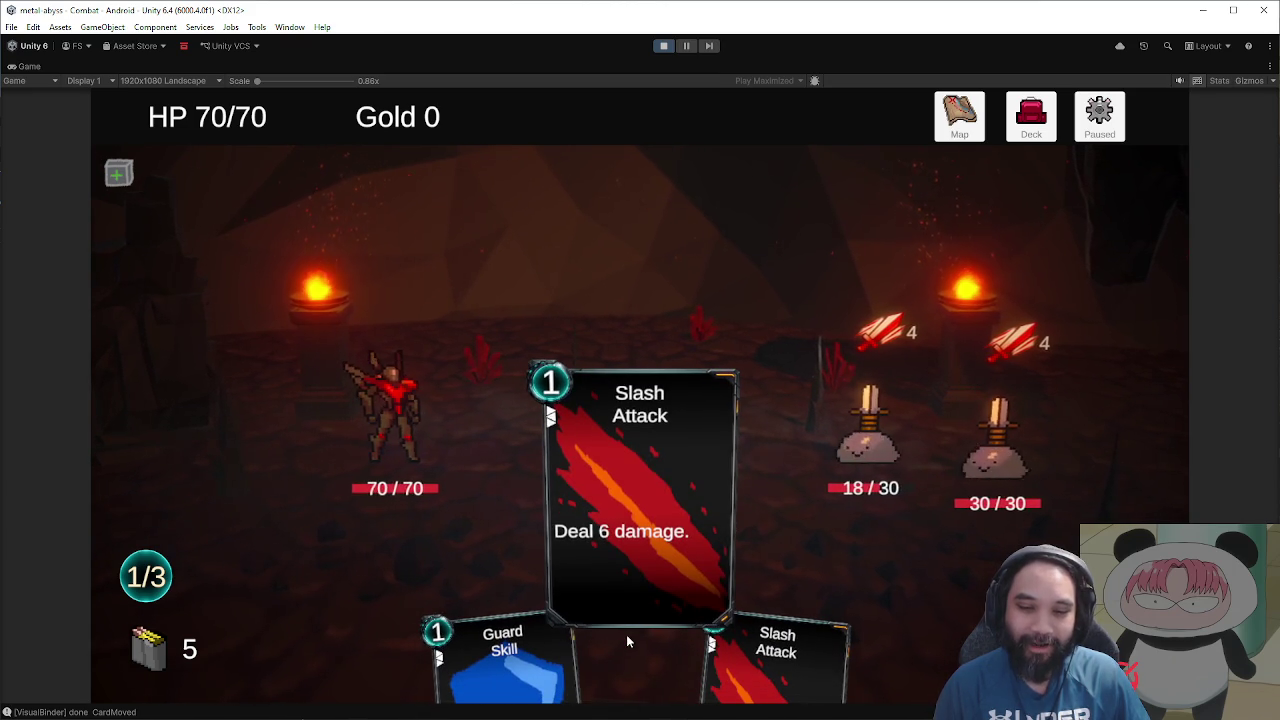
mouse_move(640, 640)
left_mouse_down()
mouse_move(603, 417)
mouse_move(632, 708)
left_mouse_up()
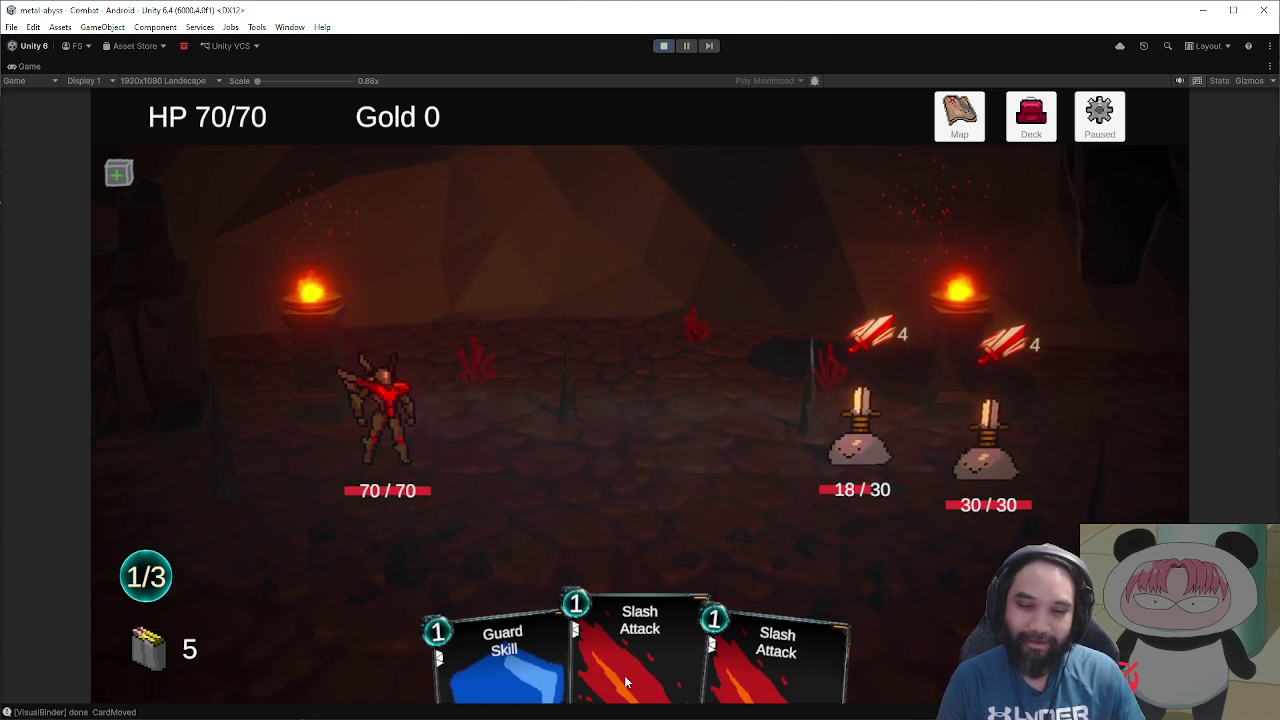